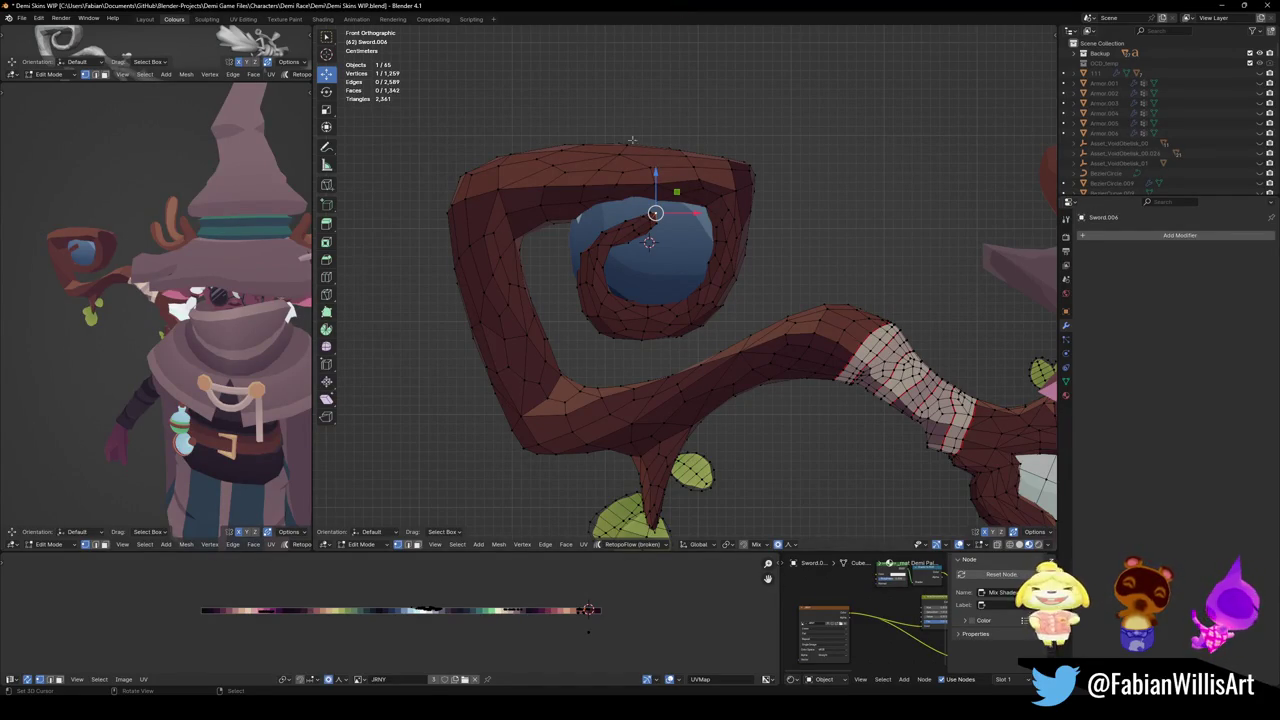
# Leave Edit Mode on the staff and save the blend file
pyautogui.scroll(-4, 640, 200)
pyautogui.keyDown('shift'); pyautogui.moveTo(657, 296); pyautogui.dragTo(627, 290, button='middle'); pyautogui.keyUp('shift')
pyautogui.press('Tab')
pyautogui.hotkey('ctrl', 's')
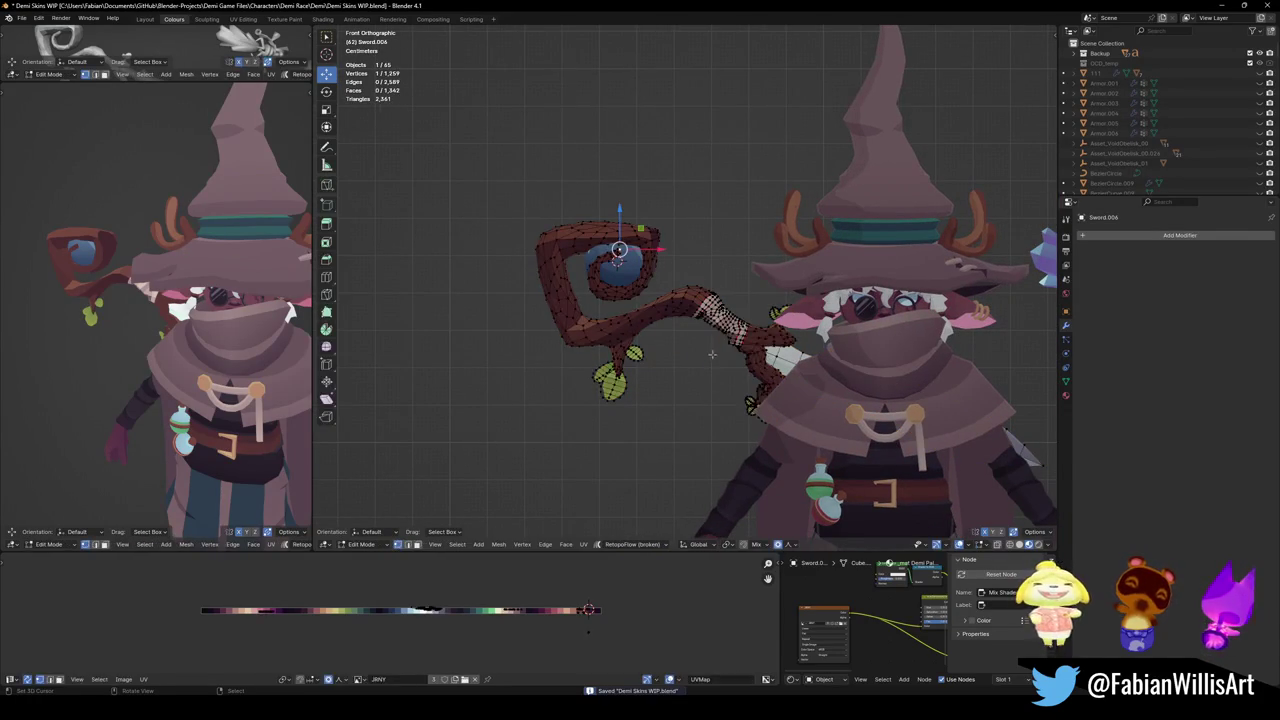
# Orbit and zoom to a perspective view framing both wizard characters
pyautogui.scroll(-3, 660, 332)
pyautogui.moveTo(660, 332); pyautogui.dragTo(621, 354, button='middle')
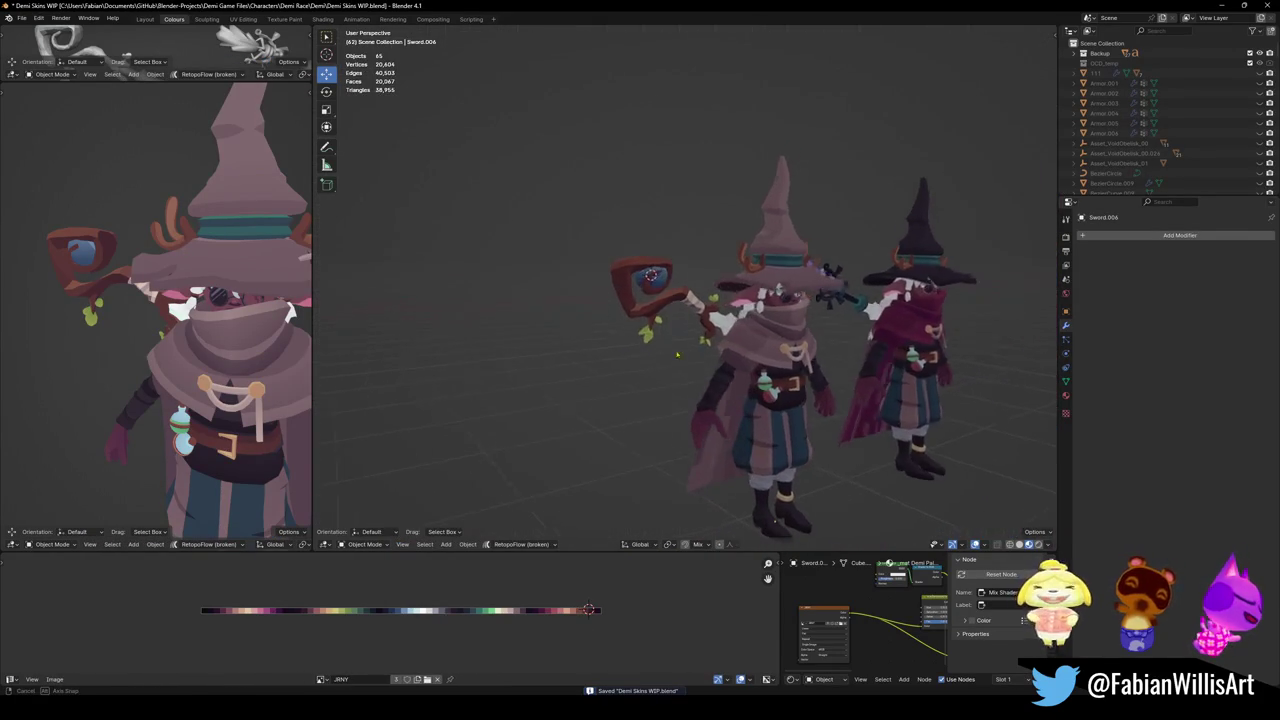
pyautogui.scroll(4, 621, 354)
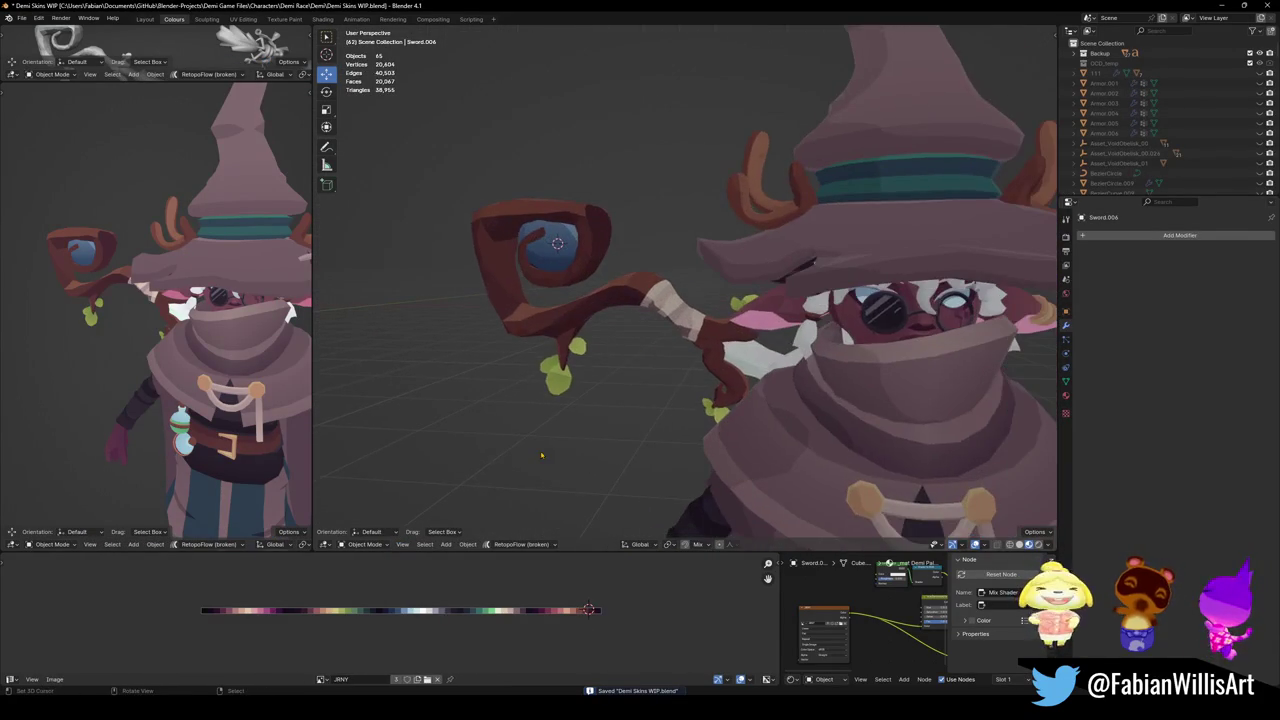
pyautogui.scroll(-4, 621, 354)
pyautogui.moveTo(621, 354)
pyautogui.keyDown('shift'); pyautogui.mouseDown(button='middle')
pyautogui.moveTo(575, 362)
pyautogui.moveTo(641, 366)
pyautogui.moveTo(436, 353)
pyautogui.mouseUp(button='middle'); pyautogui.keyUp('shift')
pyautogui.scroll(-2, 650, 370)
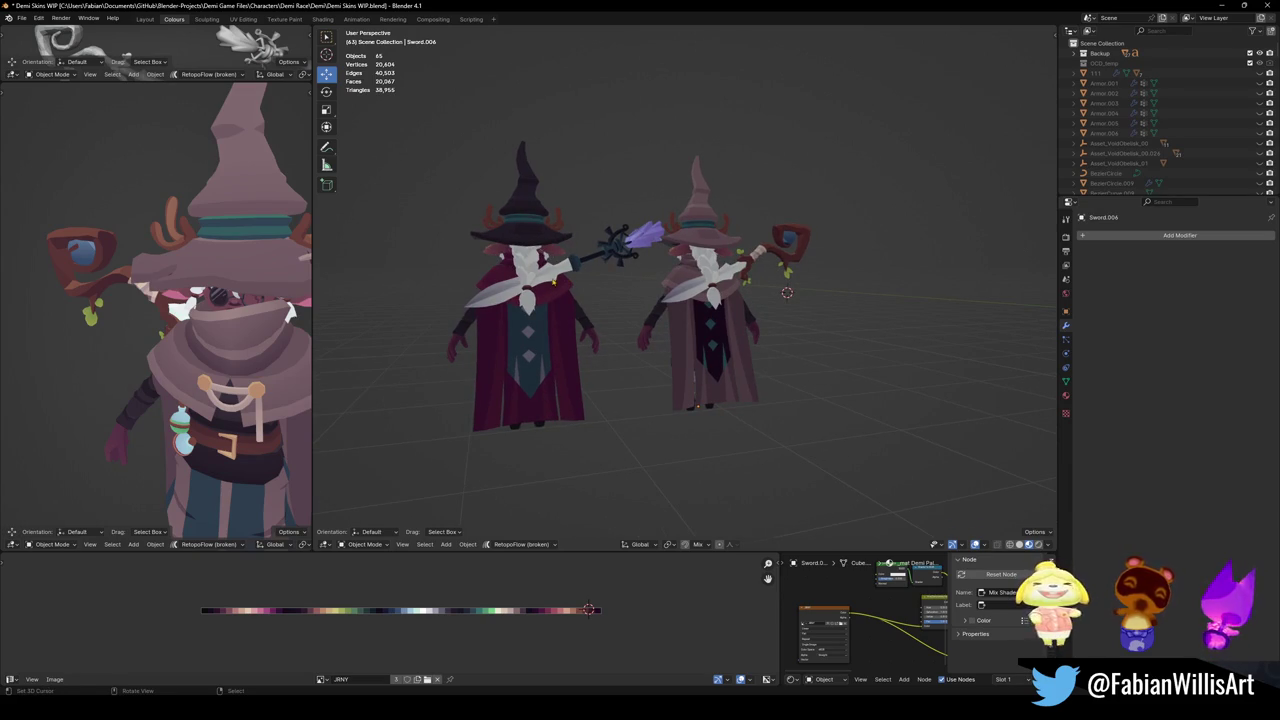
# Select the dark wizard's sword, then move the staff mesh with proportional editing in front view
pyautogui.click(548, 286)
pyautogui.press('KP_1')
pyautogui.press('Tab')
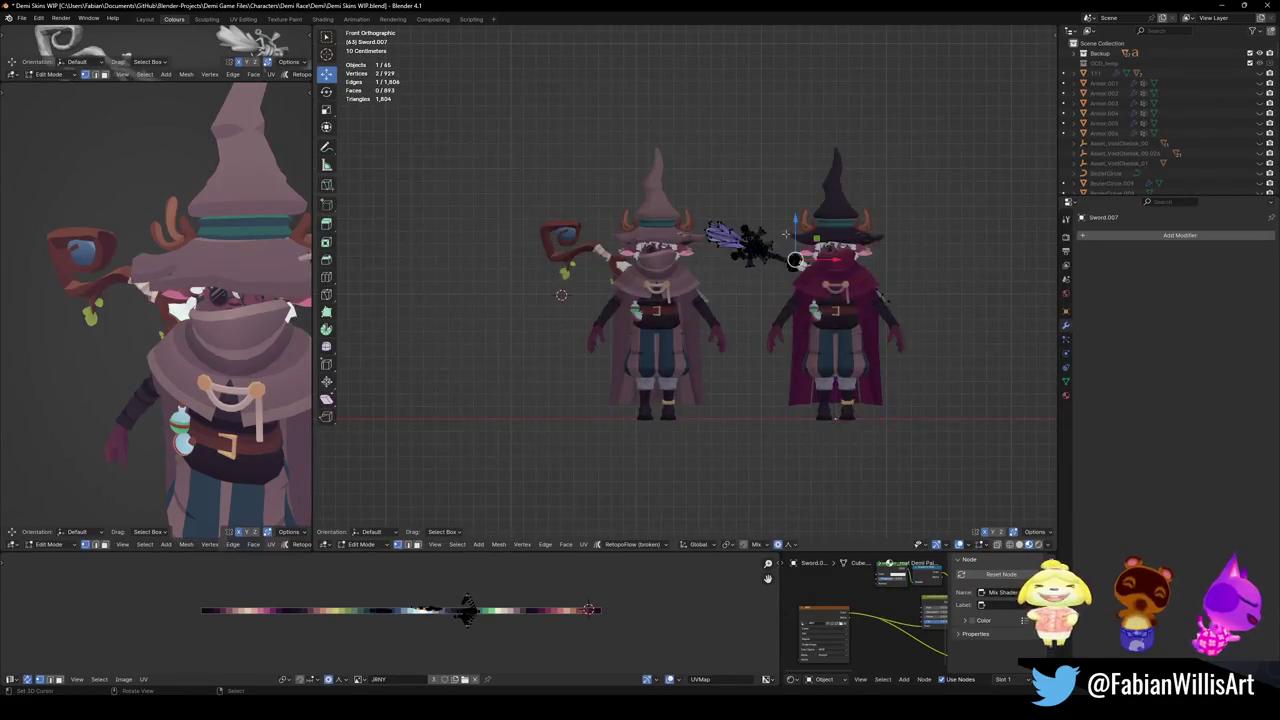
pyautogui.scroll(4, 618, 201)
pyautogui.press('g')
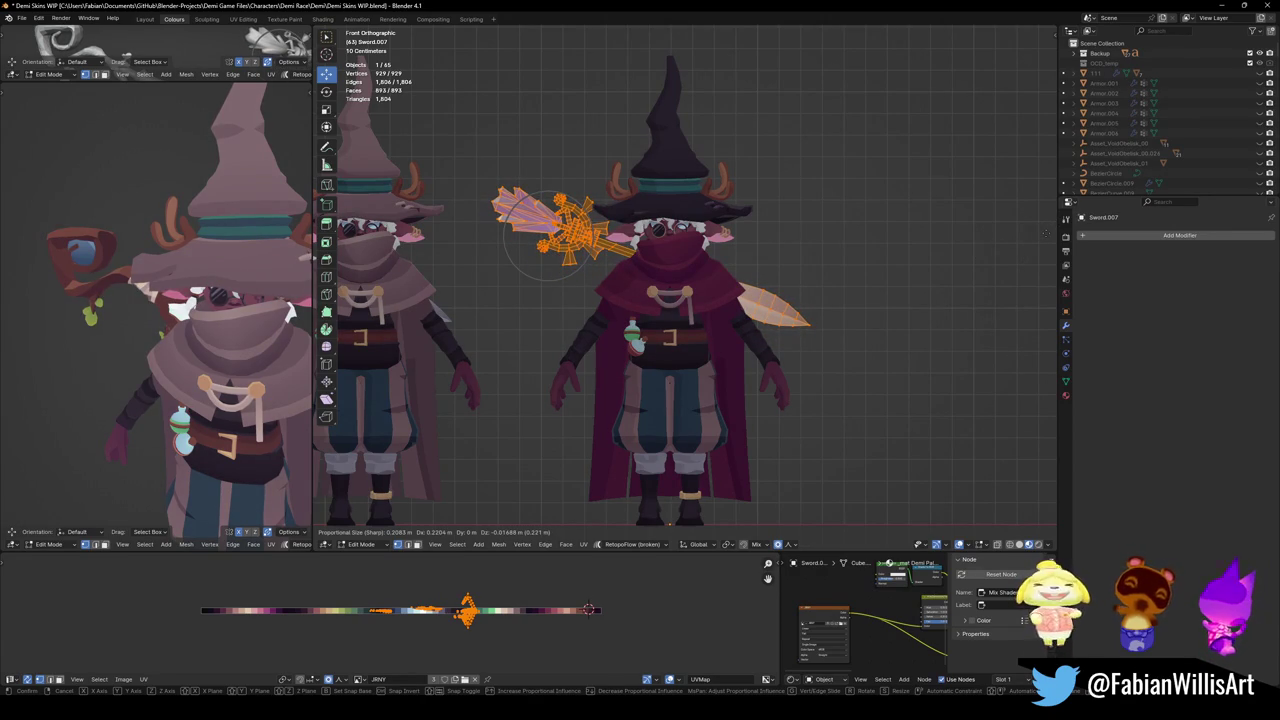
pyautogui.click(1045, 233)
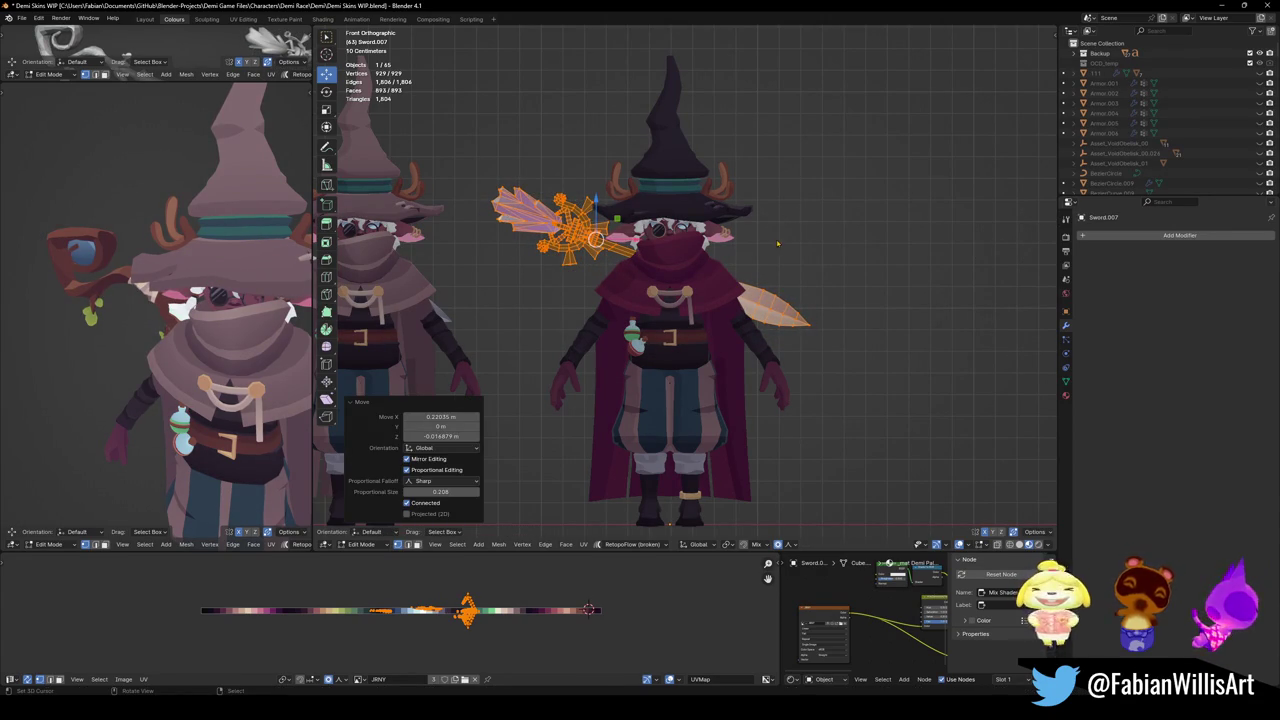
pyautogui.press('Tab')
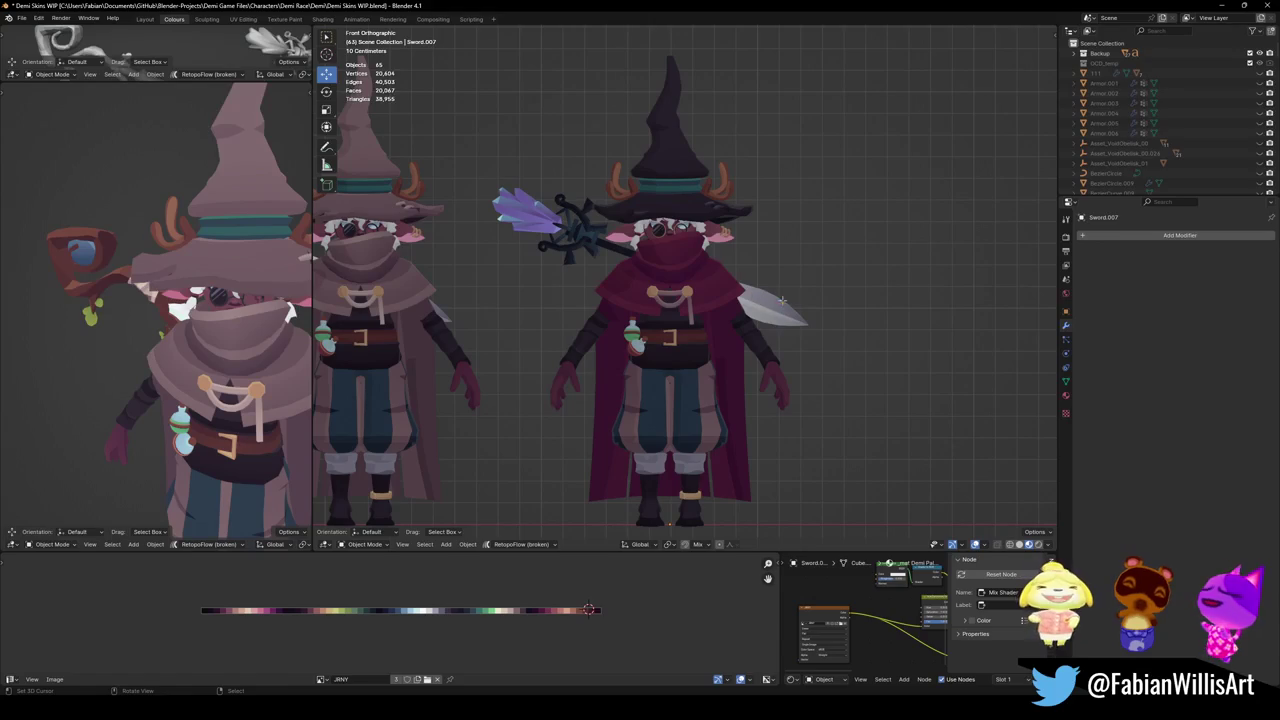
# Rotate and slightly nudge the staff mesh, then orbit to view both wizards
pyautogui.press('Tab')
pyautogui.press('r')
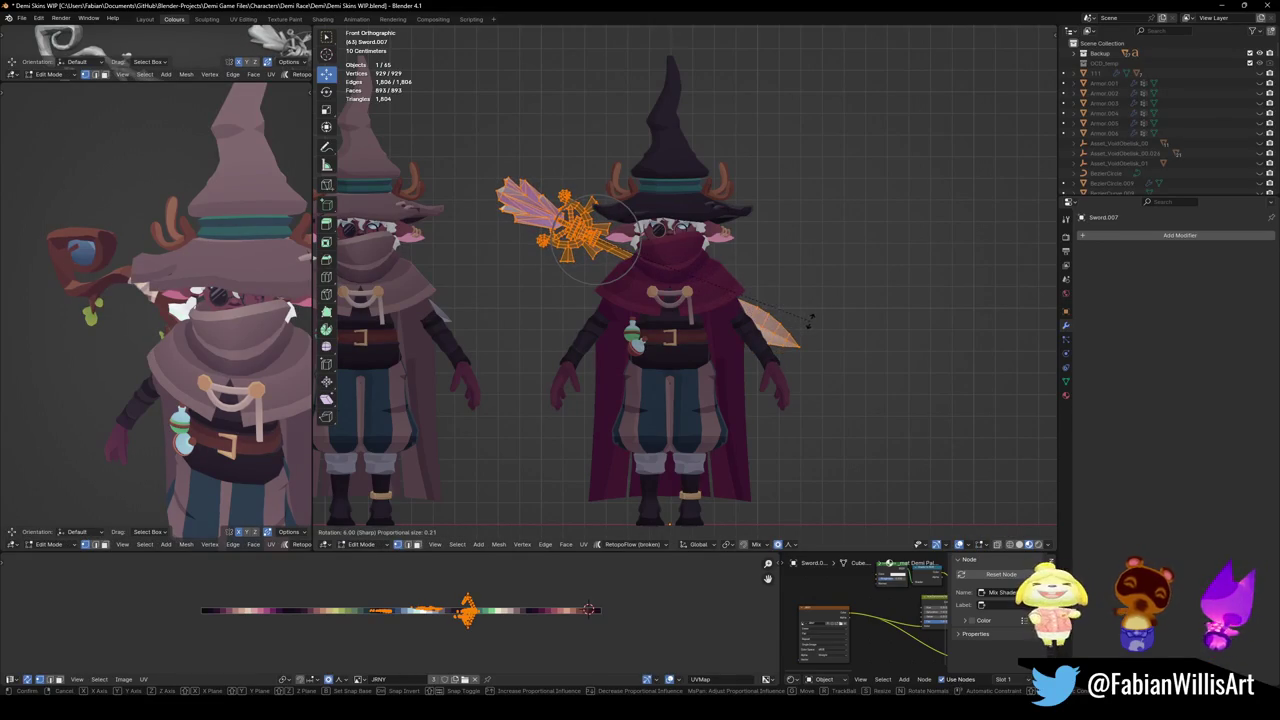
pyautogui.click(810, 318)
pyautogui.press('g')
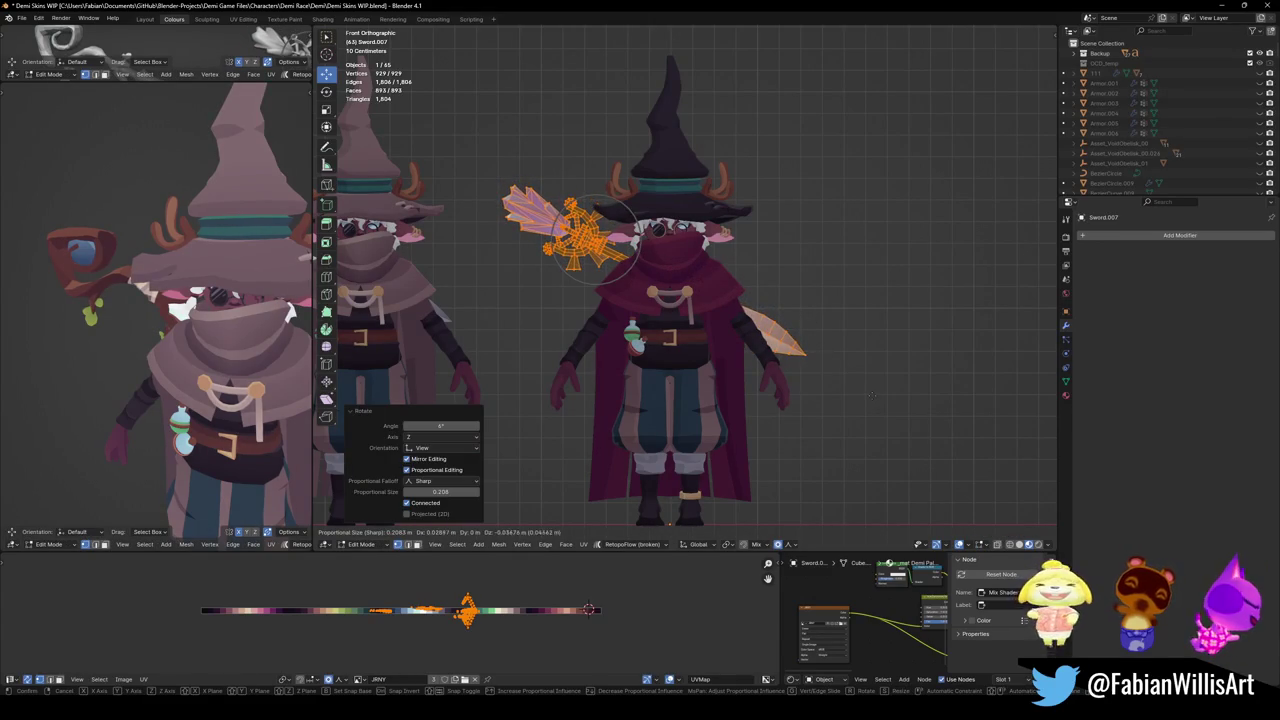
pyautogui.click(872, 395)
pyautogui.press('Tab')
pyautogui.moveTo(872, 395)
pyautogui.mouseDown(button='middle')
pyautogui.moveTo(784, 316)
pyautogui.moveTo(626, 330)
pyautogui.mouseUp(button='middle')
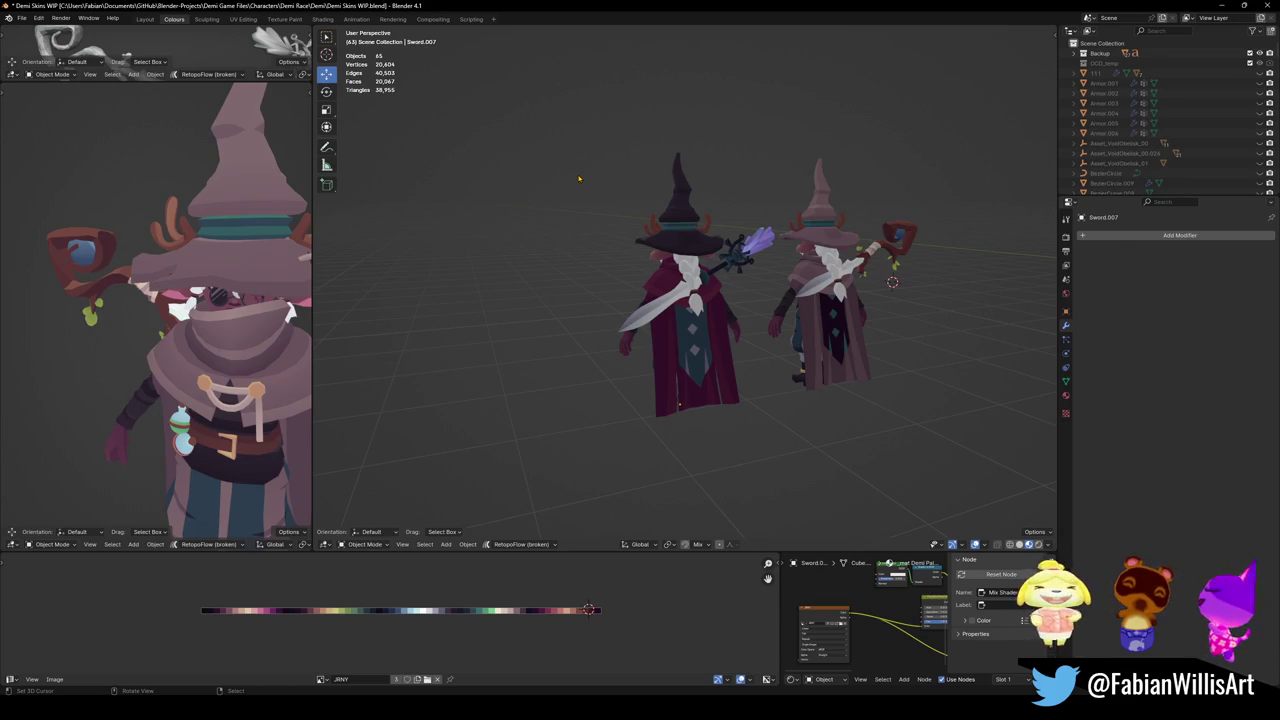
pyautogui.moveTo(696, 189)
pyautogui.mouseDown(button='middle')
pyautogui.moveTo(684, 331)
pyautogui.moveTo(727, 313)
pyautogui.mouseUp(button='middle')
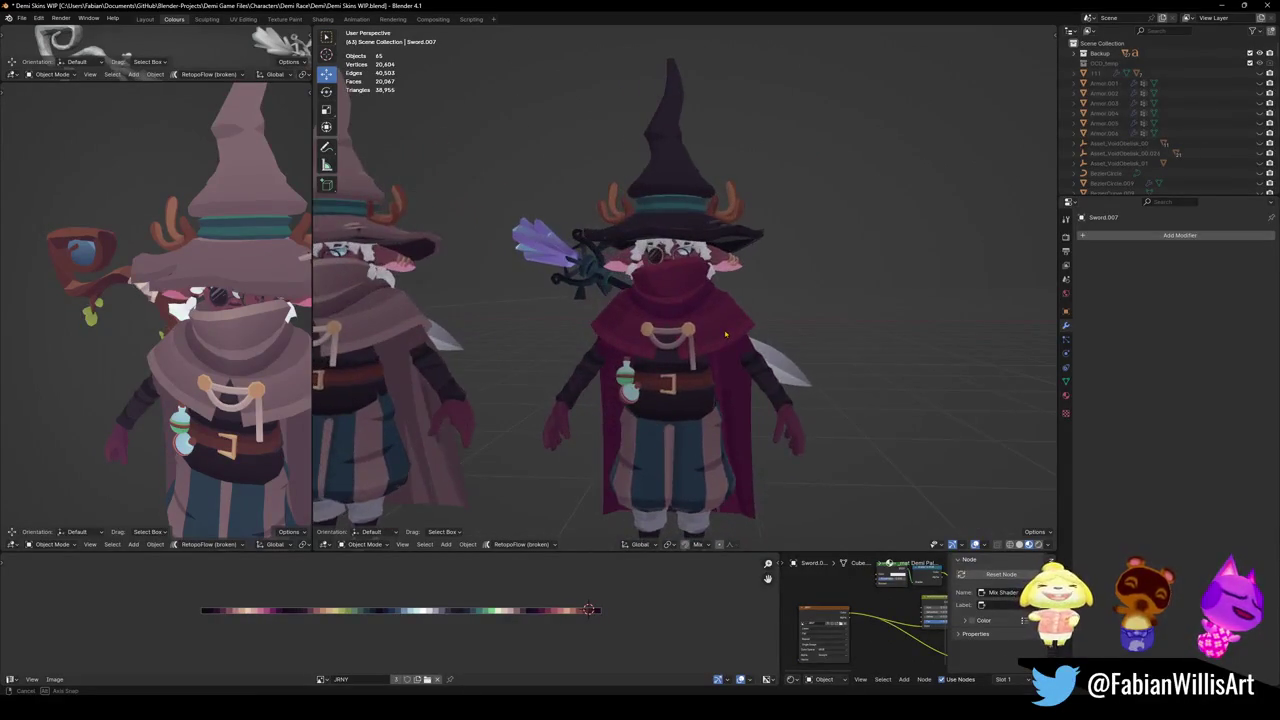
# Inspect the brown wizard's staff and Cube.305 modifiers
pyautogui.scroll(-5, 727, 313)
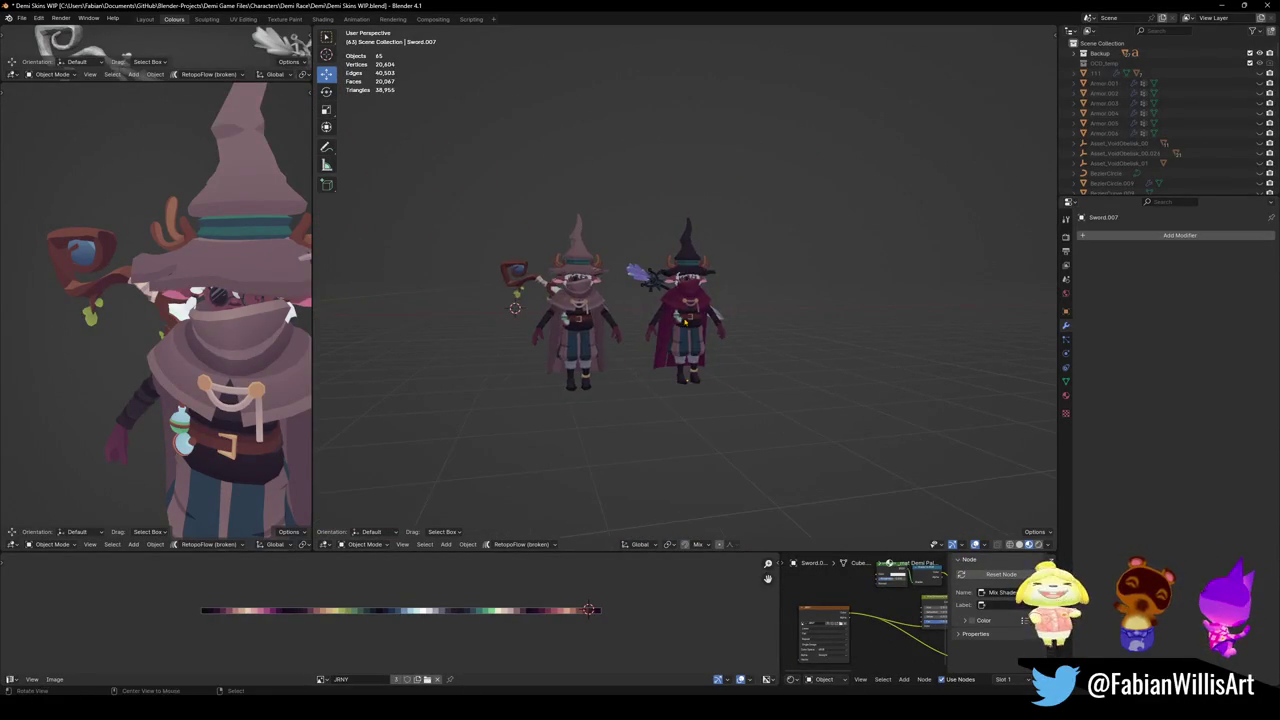
pyautogui.scroll(3, 600, 300)
pyautogui.scroll(2, 600, 300)
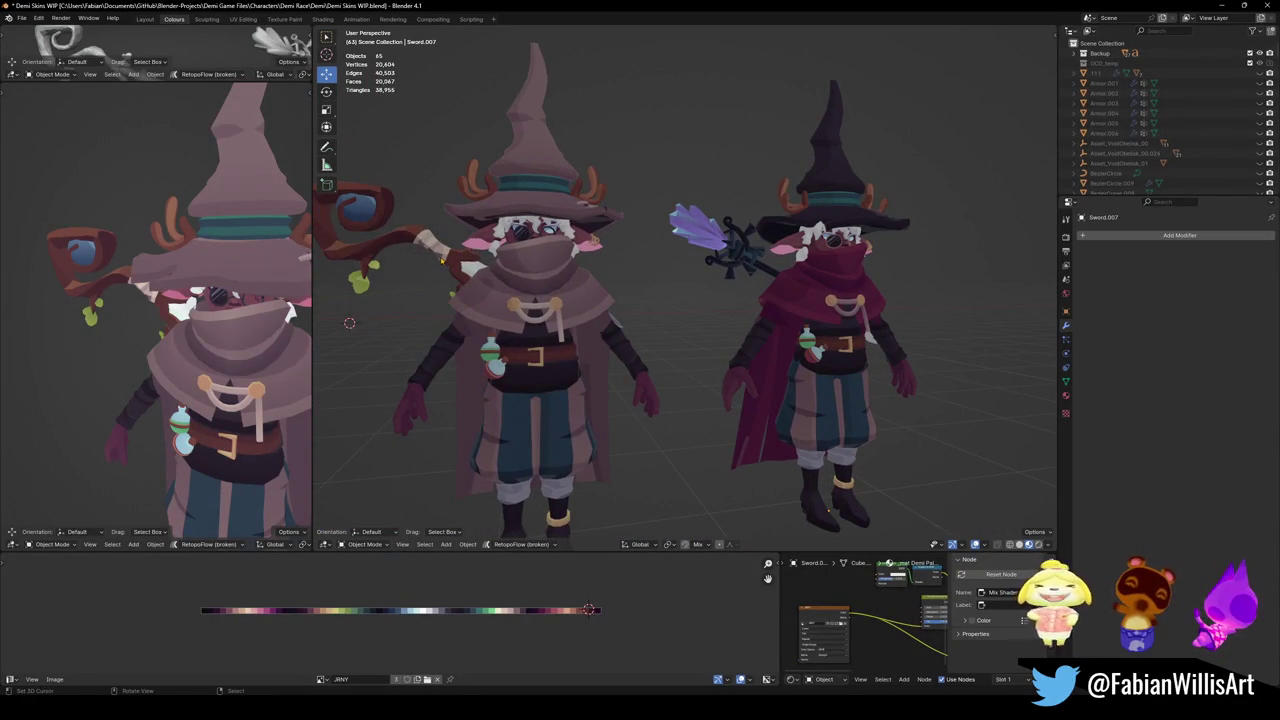
pyautogui.click(446, 258)
pyautogui.click(362, 212)
pyautogui.scroll(-3, 663, 285)
pyautogui.scroll(-2, 663, 285)
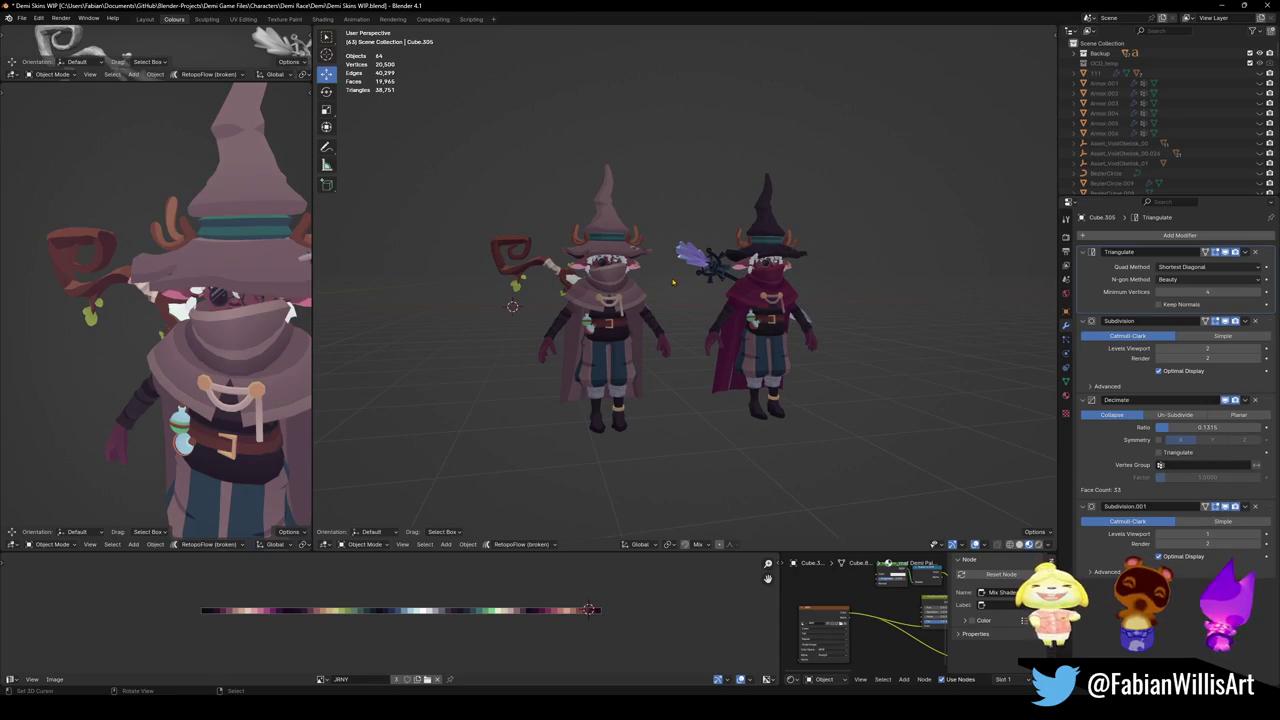
# Select the brown wizard's staff and pick its vertices in Edit Mode, then deselect it
pyautogui.press('a')
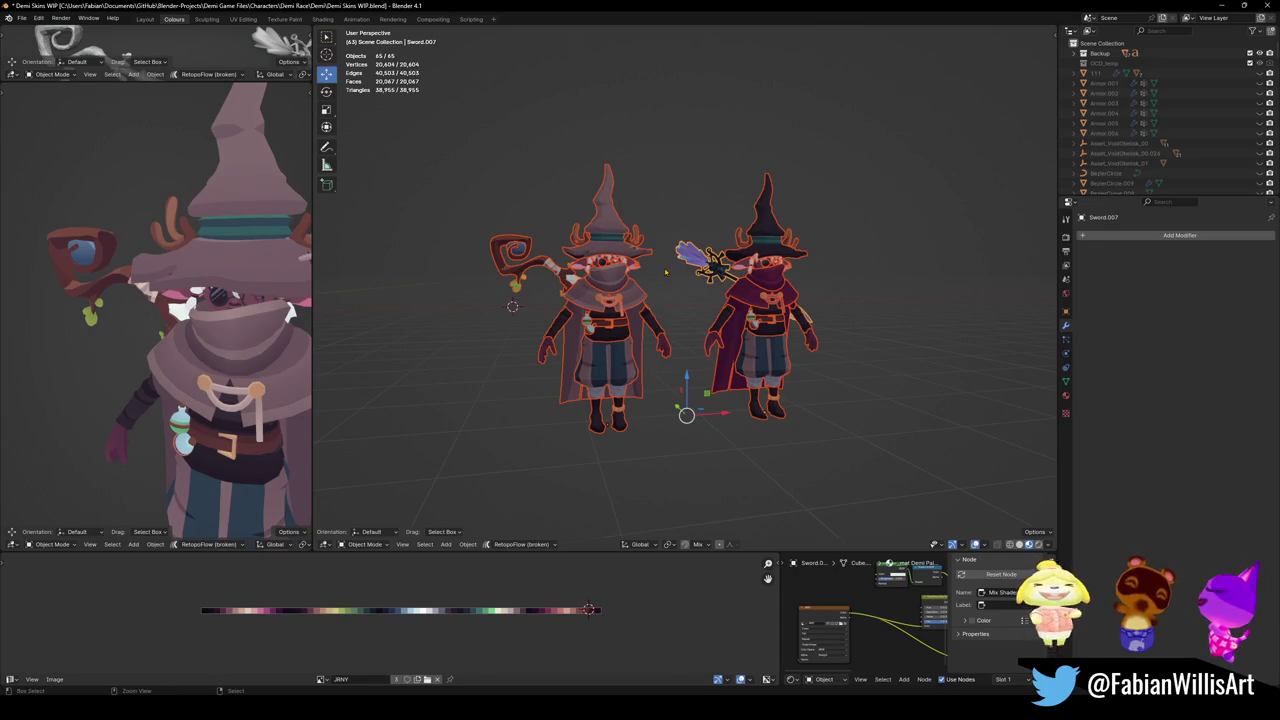
pyautogui.click(665, 271)
pyautogui.press('Tab')
pyautogui.press('Tab')
pyautogui.press('Tab')
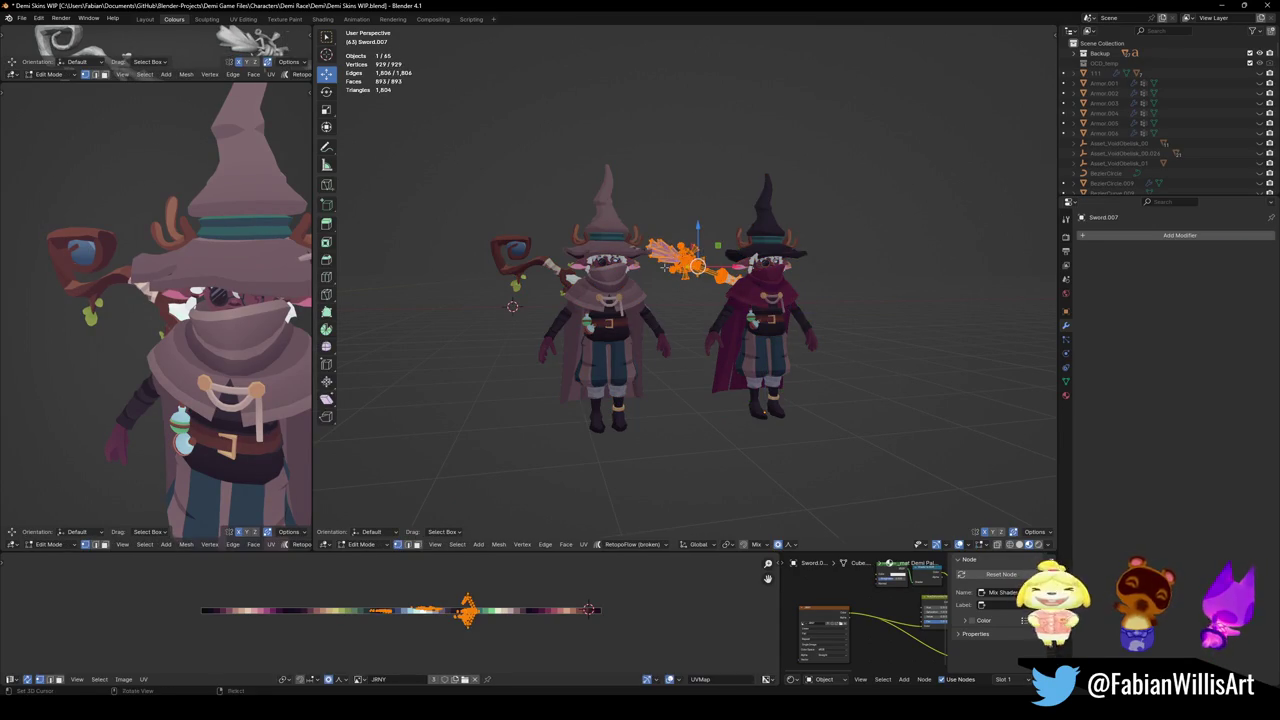
pyautogui.hotkey('alt', 'a')
pyautogui.press('Tab')
pyautogui.hotkey('alt', 'a')
pyautogui.click(665, 271)
pyautogui.press('Tab')
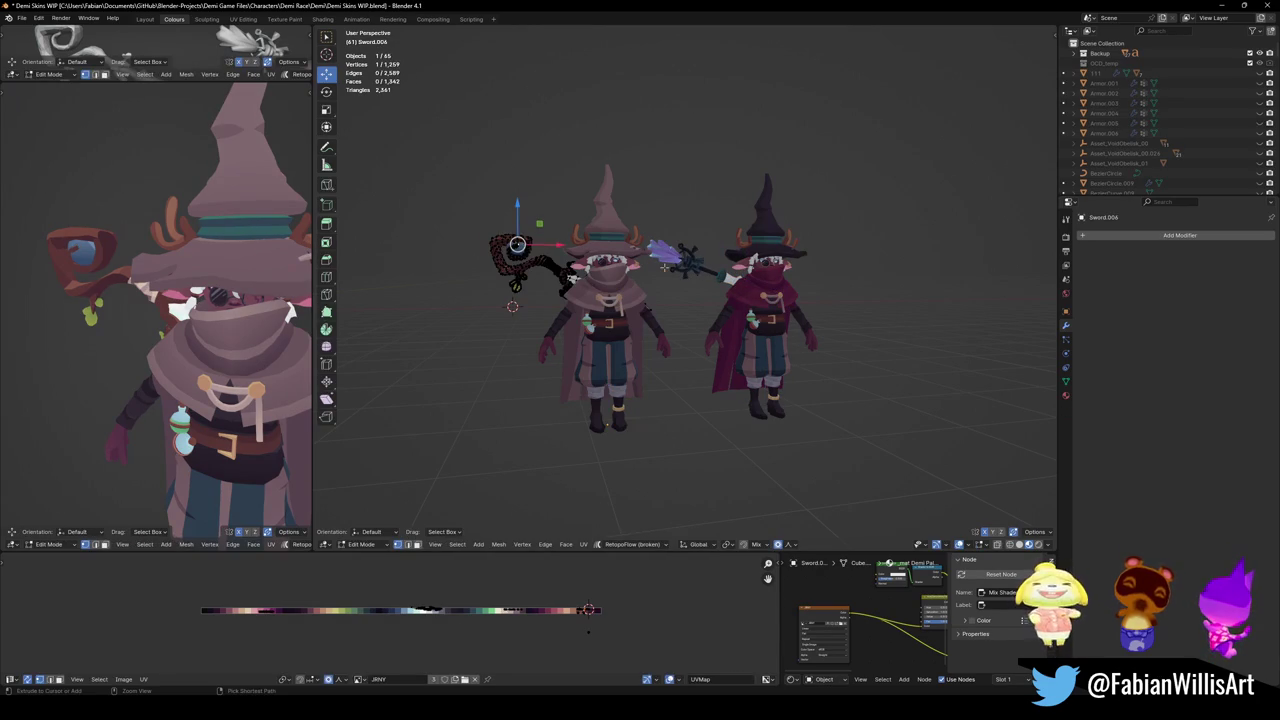
pyautogui.keyDown('ctrl'); pyautogui.click(664, 268); pyautogui.keyUp('ctrl')
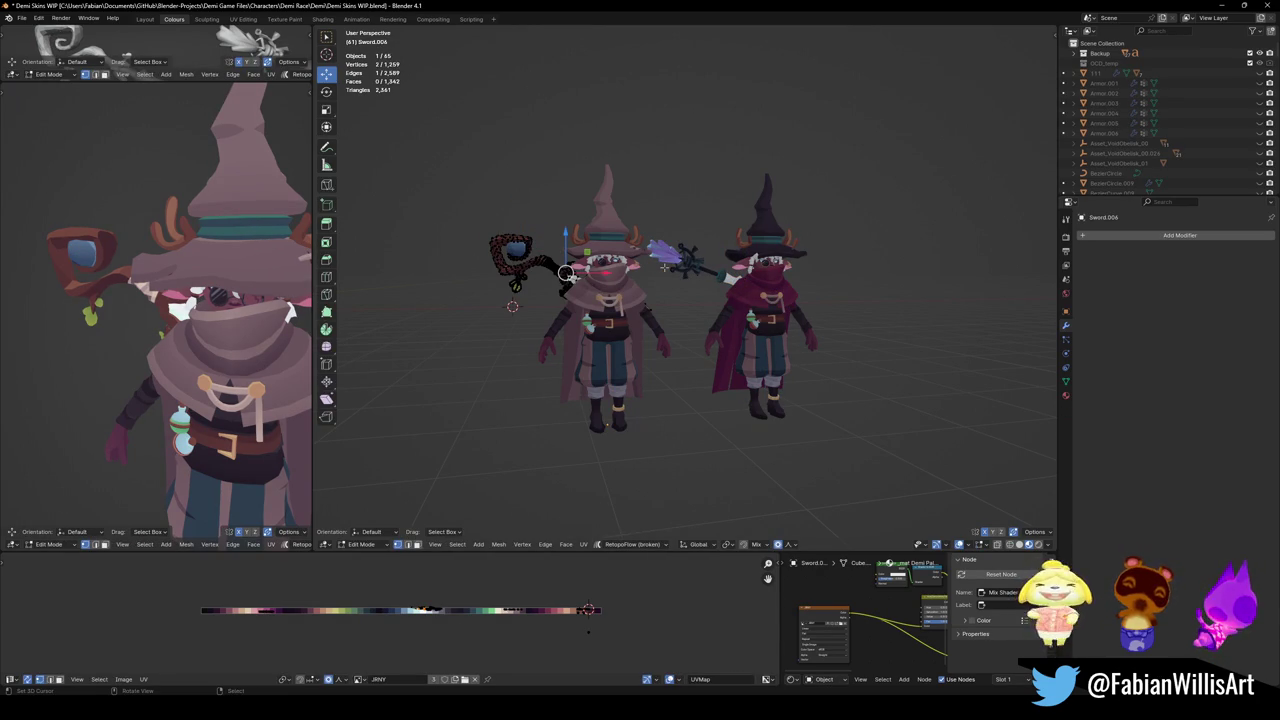
pyautogui.press('Tab')
pyautogui.hotkey('alt', 'a')
# Check Cube.305's modifiers and save the blend file
pyautogui.click(612, 270)
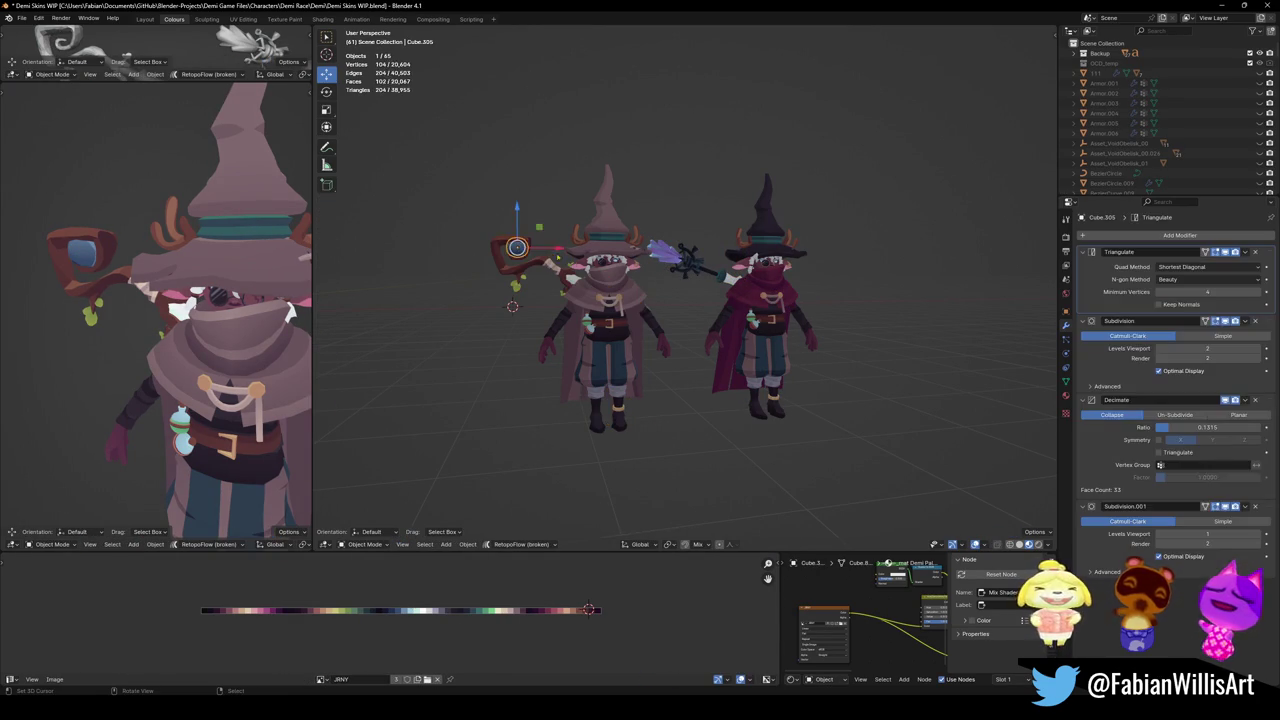
pyautogui.scroll(-5, 160, 300)
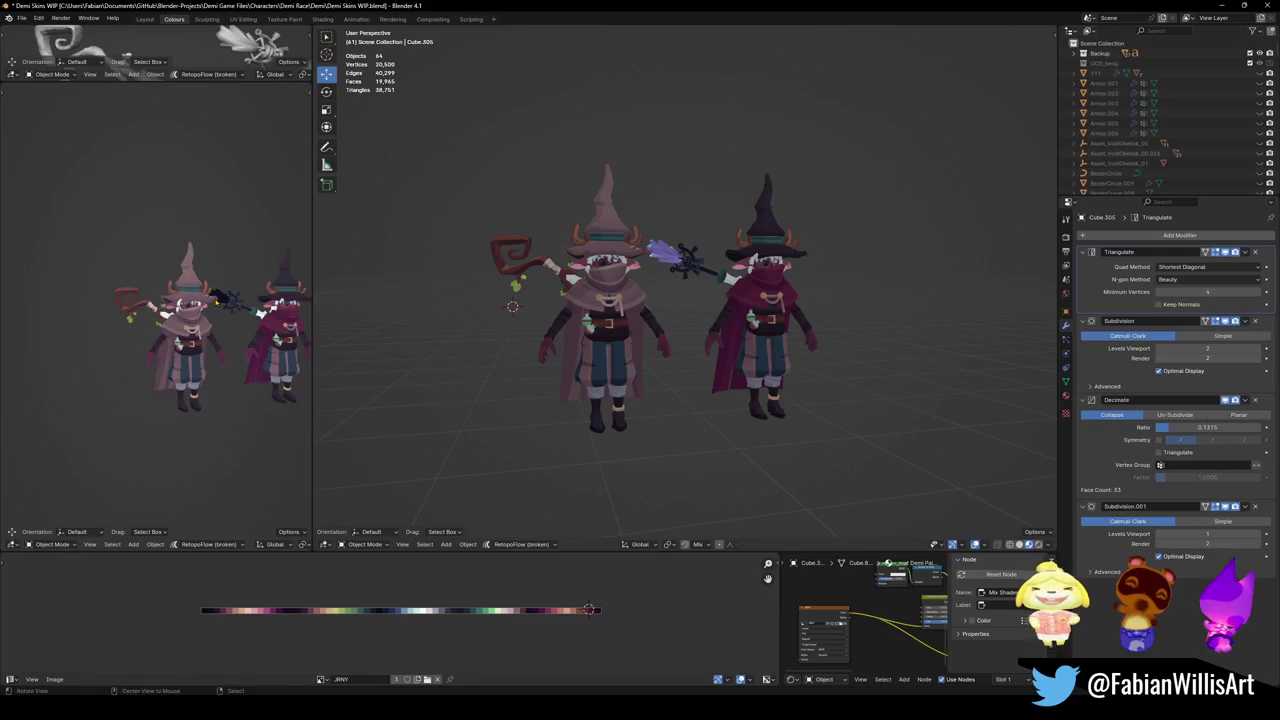
pyautogui.hotkey('ctrl', 's')
# Reveal every hidden object with Alt+H, bringing back the other character skins
pyautogui.scroll(5, 497, 268)
pyautogui.scroll(-5, 497, 268)
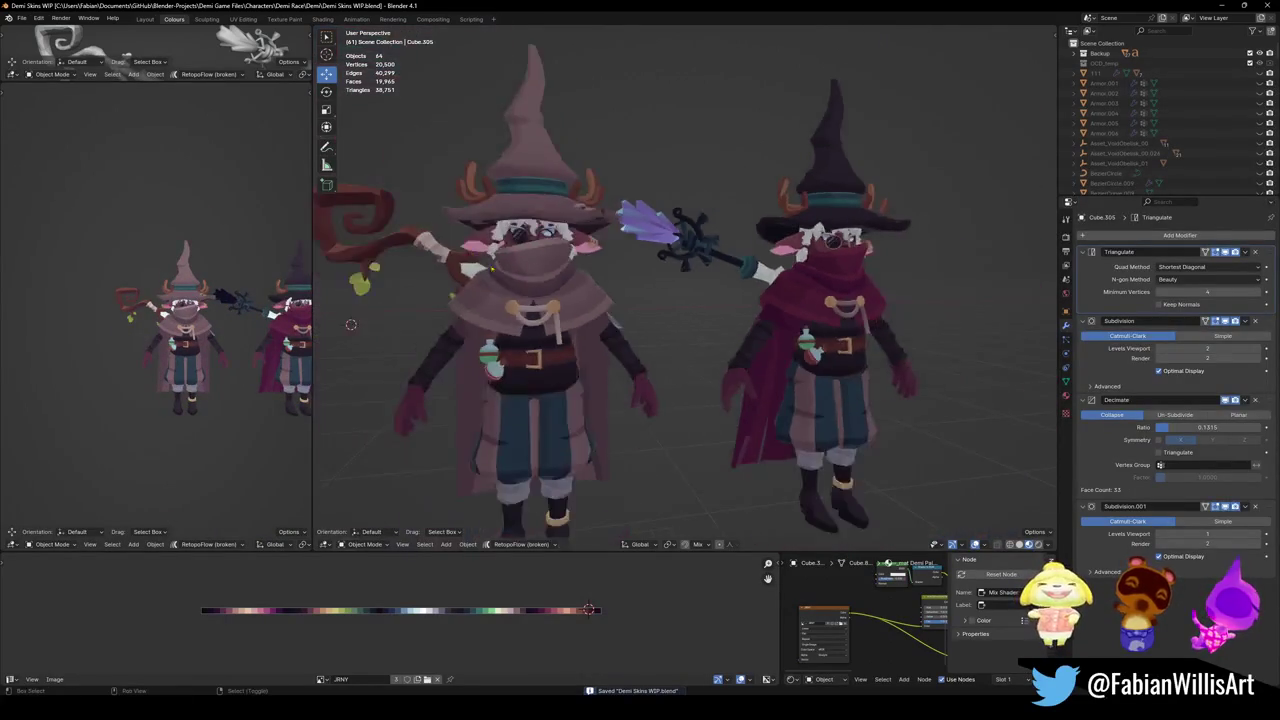
pyautogui.scroll(-2, 600, 280)
pyautogui.scroll(-3, 678, 284)
pyautogui.hotkey('alt', 'h')
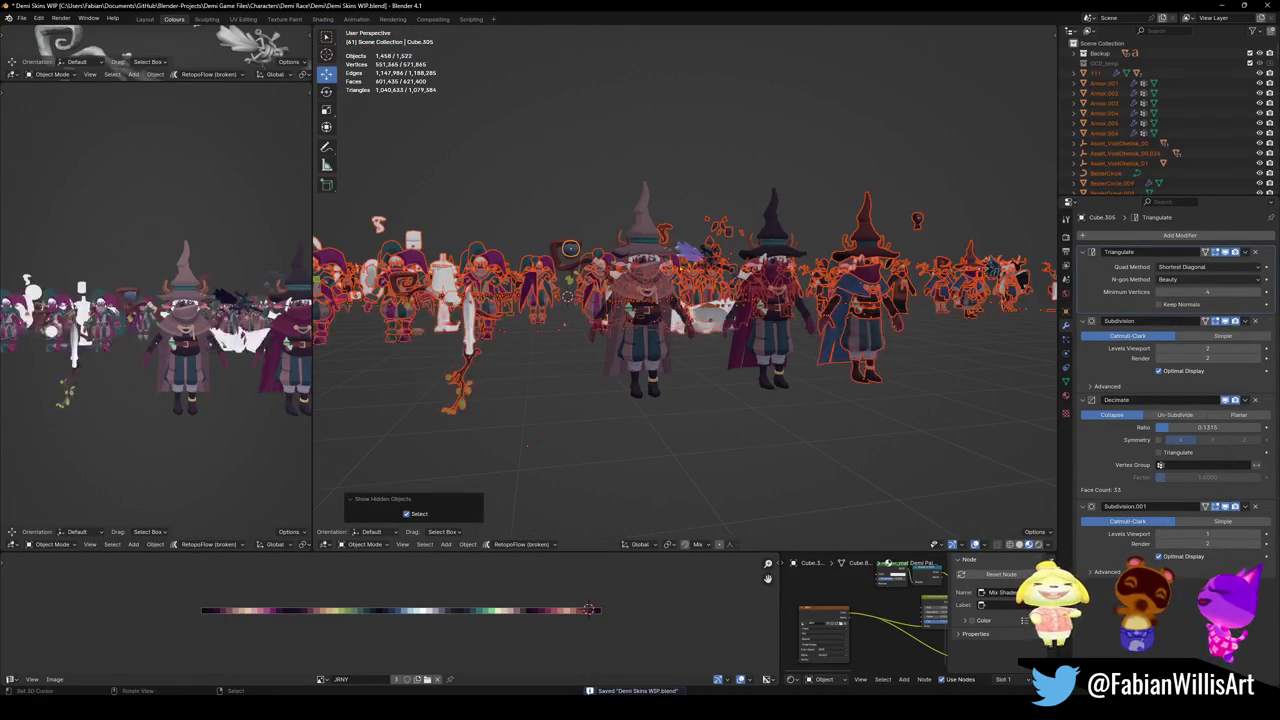
# Delete the blue orb from the staff and save the blend file
pyautogui.moveTo(678, 284)
pyautogui.mouseDown(button='middle')
pyautogui.moveTo(716, 292)
pyautogui.moveTo(594, 347)
pyautogui.moveTo(462, 213)
pyautogui.mouseUp(button='middle')
pyautogui.hotkey('alt', 'a')
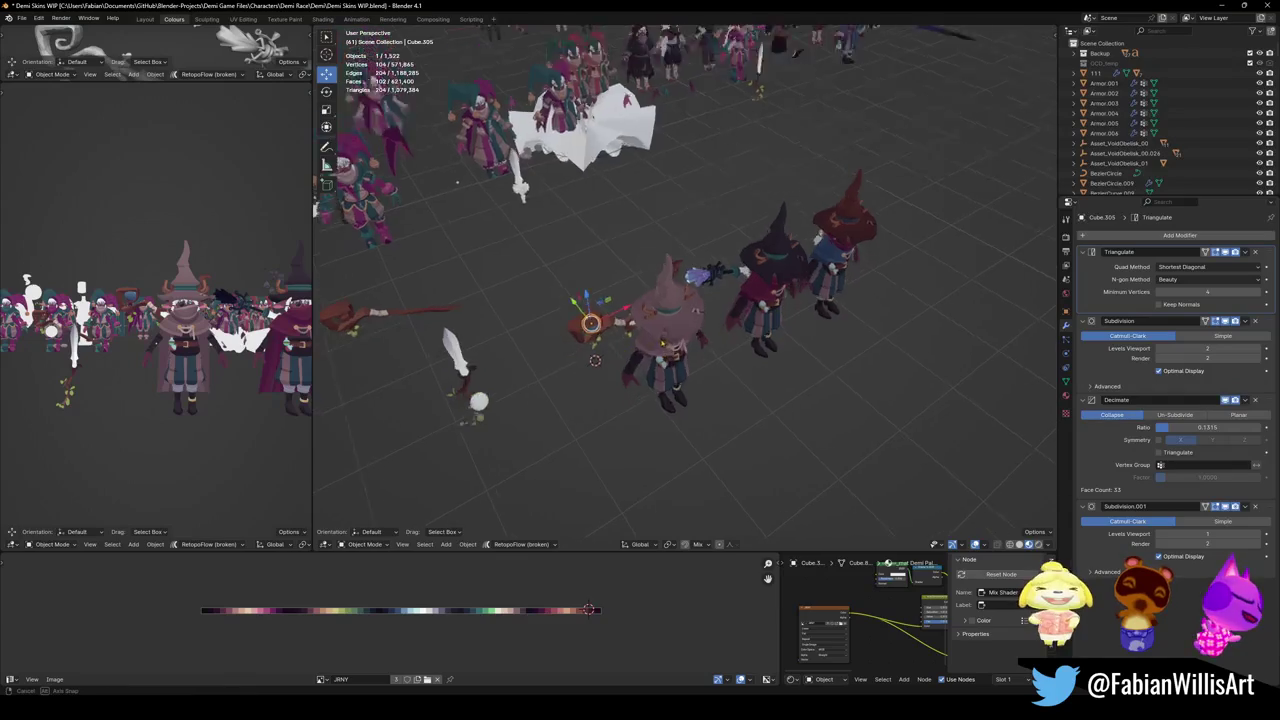
pyautogui.scroll(3, 462, 213)
pyautogui.scroll(2, 462, 213)
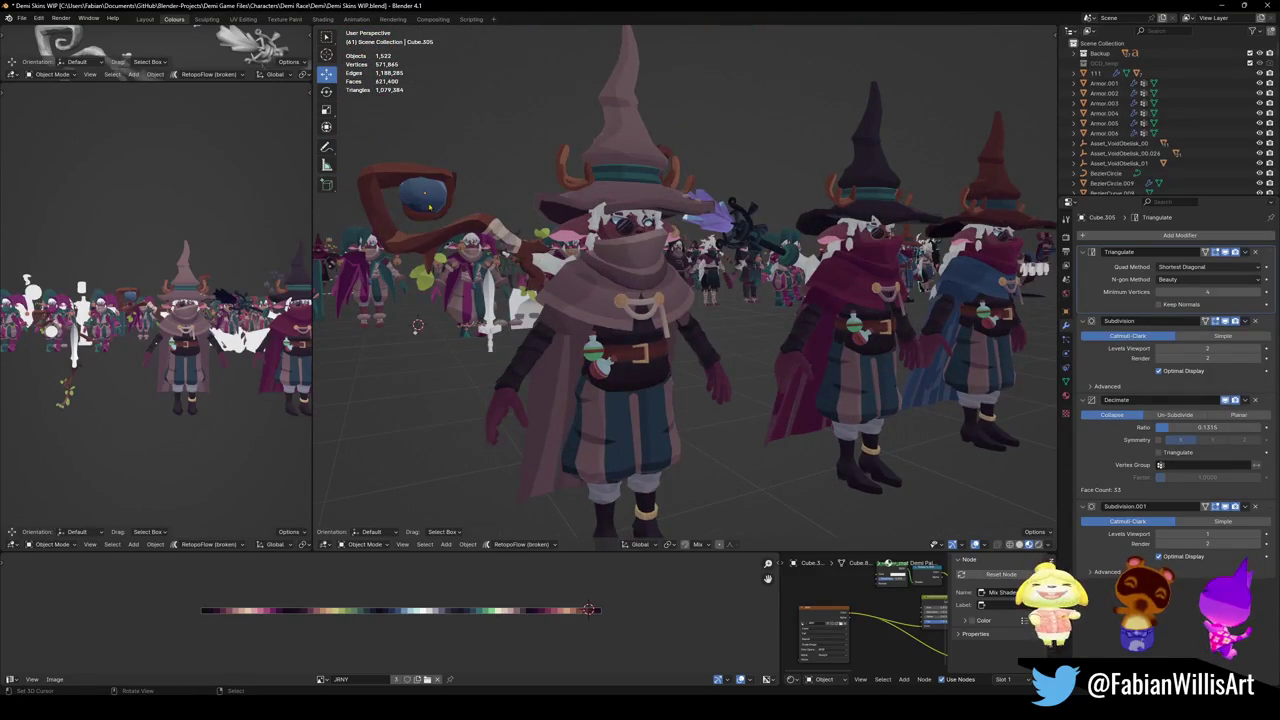
pyautogui.hotkey('ctrl', 's')
pyautogui.click(426, 205)
pyautogui.press('Delete')
pyautogui.moveTo(426, 207); pyautogui.dragTo(686, 414, button='middle')
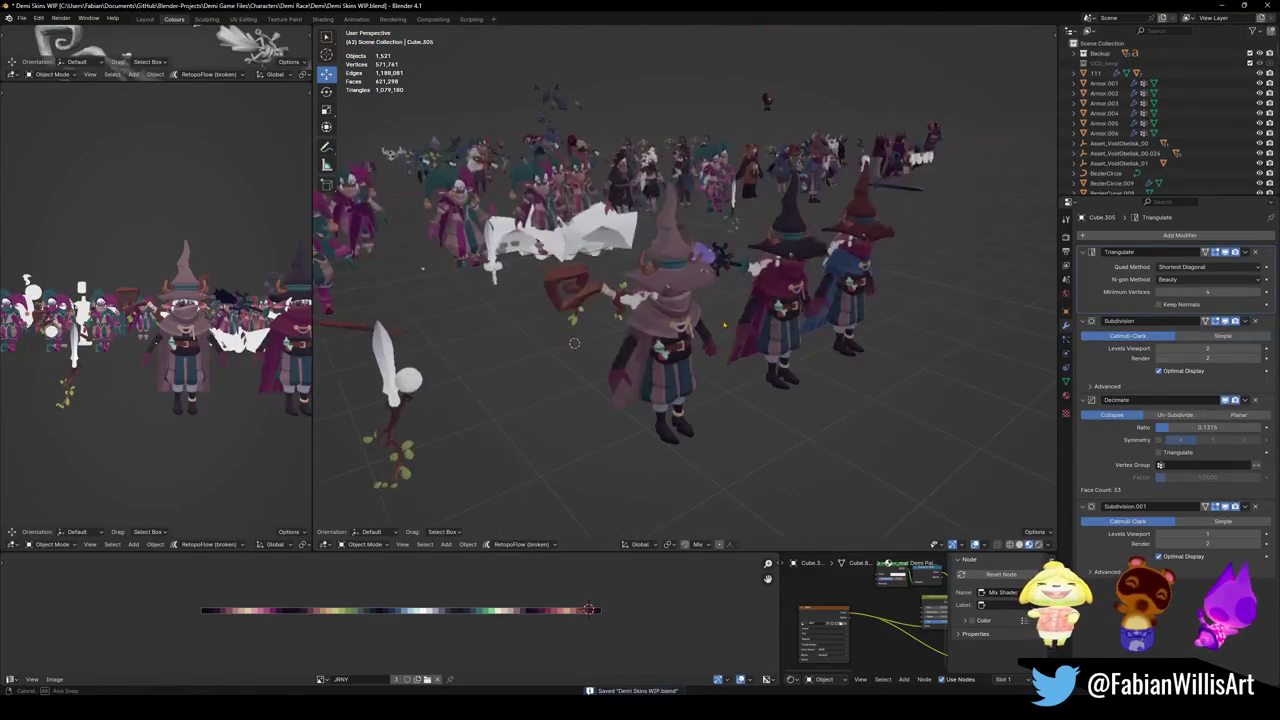
# Circle-select the three witches and copy their 95 objects to the clipboard
pyautogui.press('c')
pyautogui.click(678, 414)
pyautogui.moveTo(757, 403); pyautogui.dragTo(732, 378)
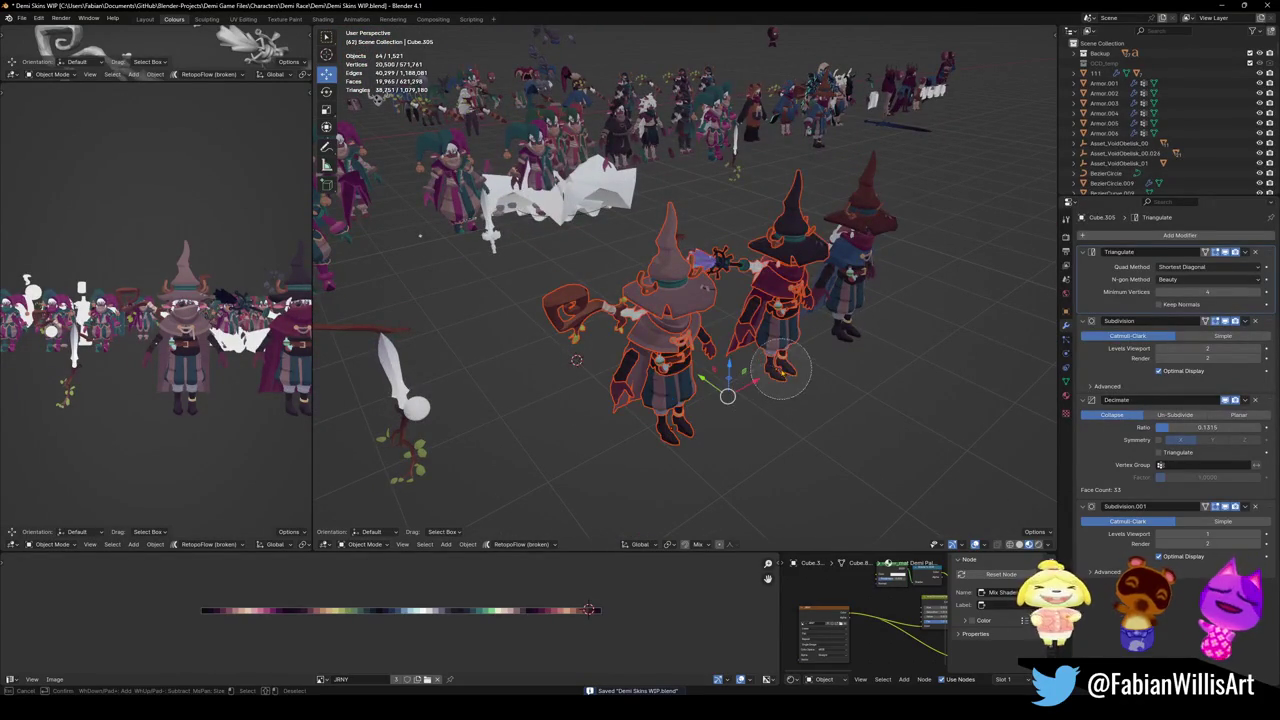
pyautogui.moveTo(732, 378); pyautogui.dragTo(717, 390, button='middle')
pyautogui.moveTo(717, 390); pyautogui.dragTo(830, 350)
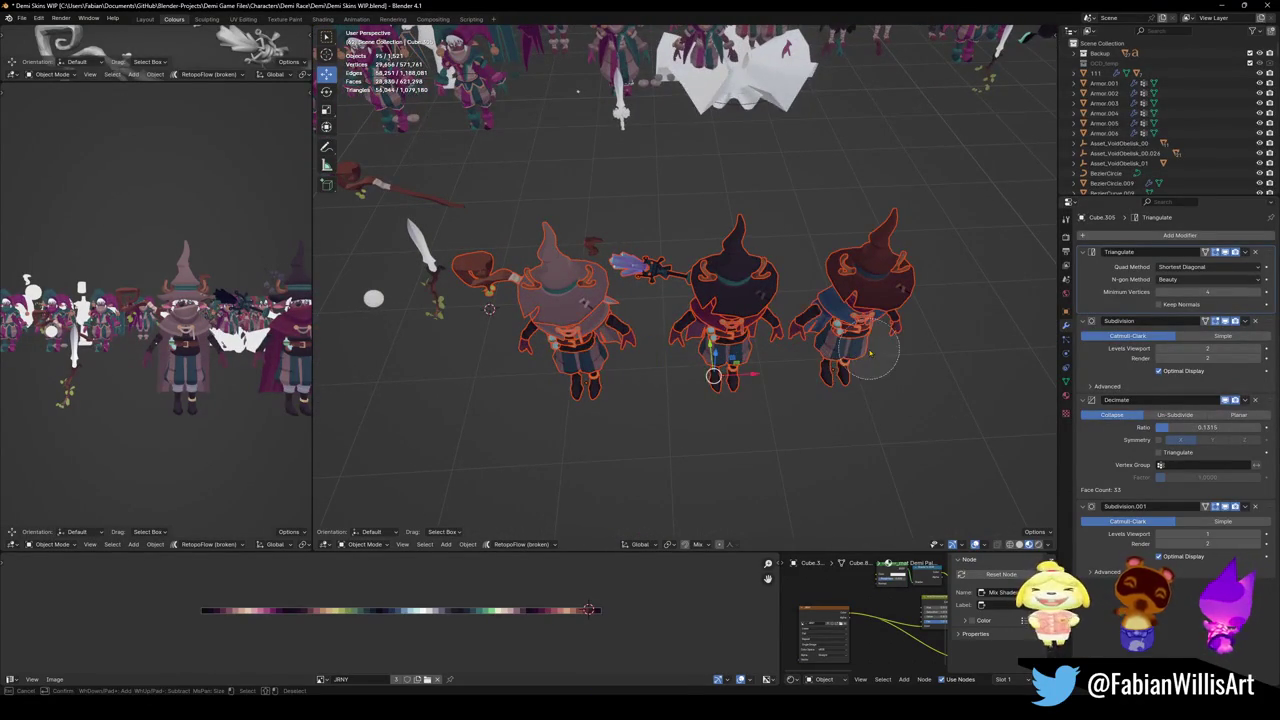
pyautogui.moveTo(720, 380); pyautogui.dragTo(718, 358, button='middle')
pyautogui.hotkey('ctrl', 'c')
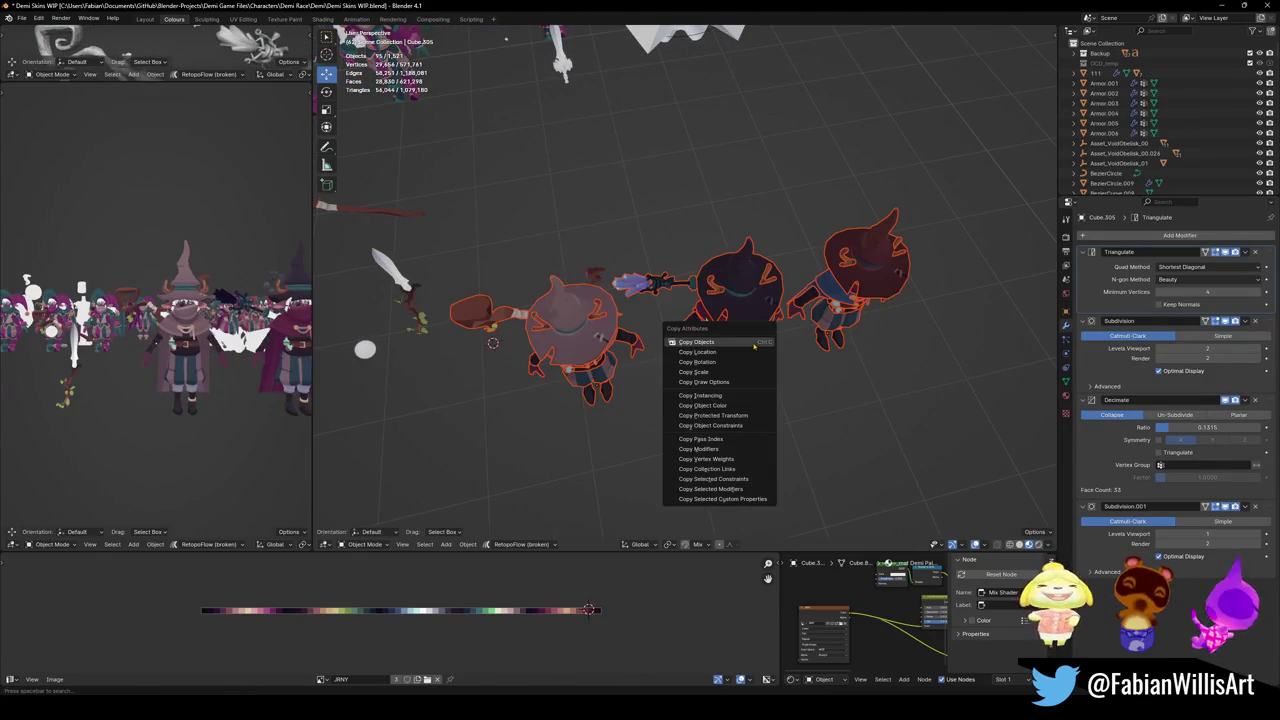
pyautogui.click(750, 345)
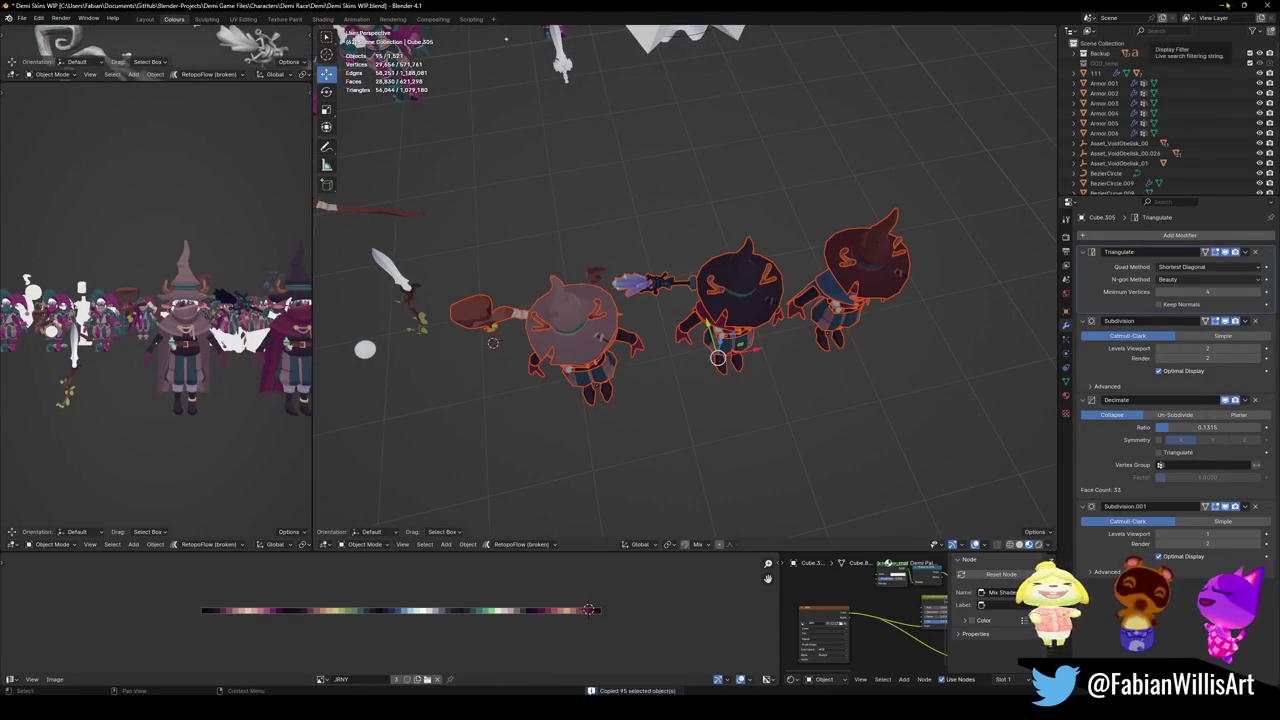
pyautogui.click(1218, 5)
pyautogui.moveTo(660, 700)
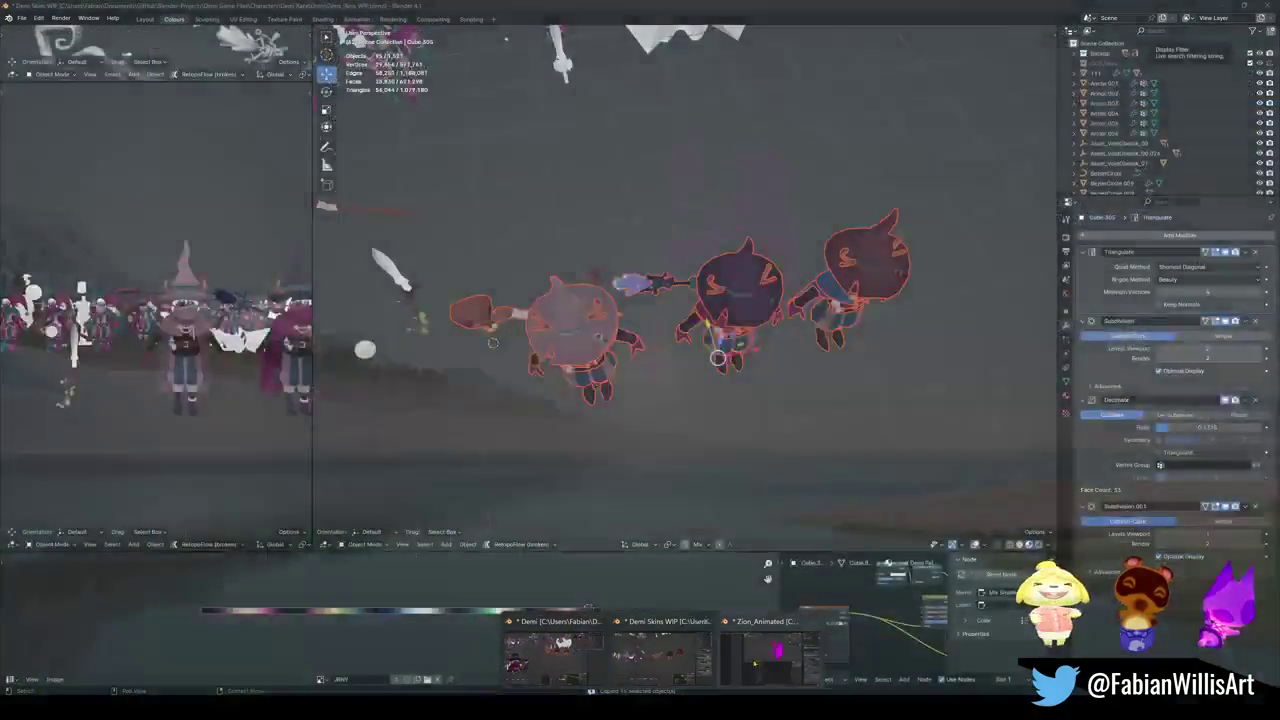
# Close Zion_Animated without saving, then save Demi Skins WIP.blend and close its window
pyautogui.click(838, 621)
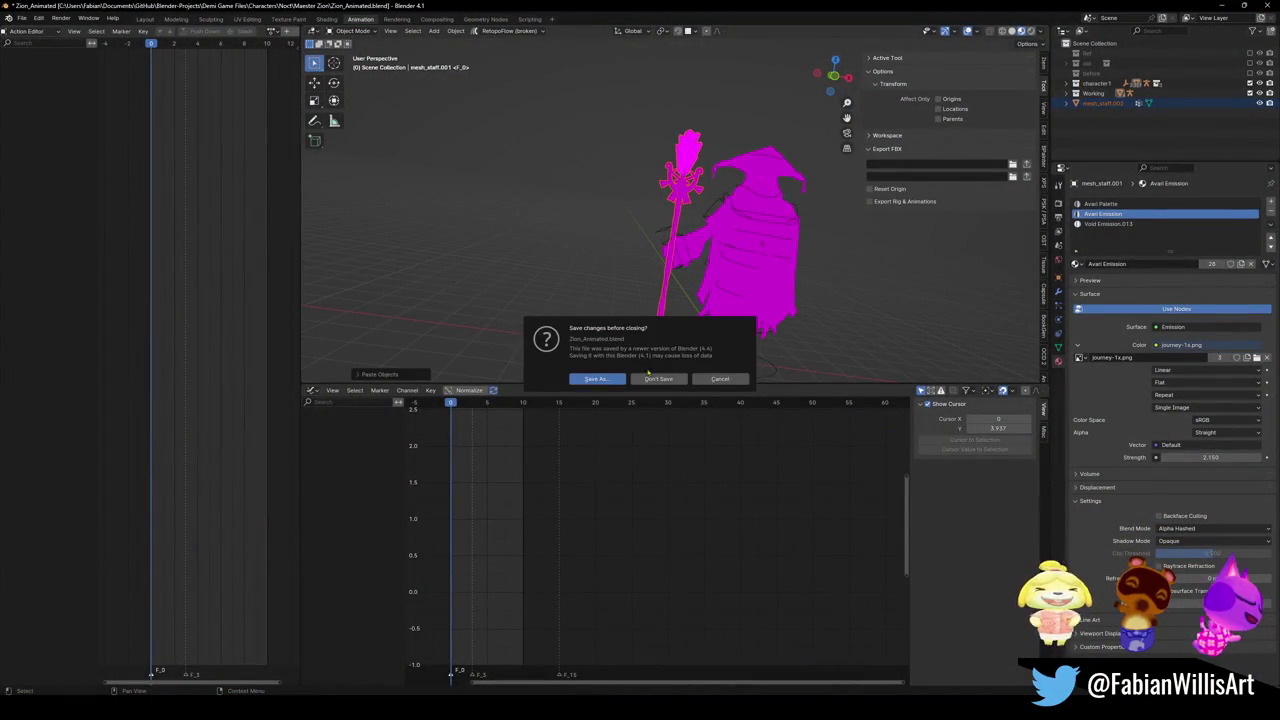
pyautogui.click(659, 380)
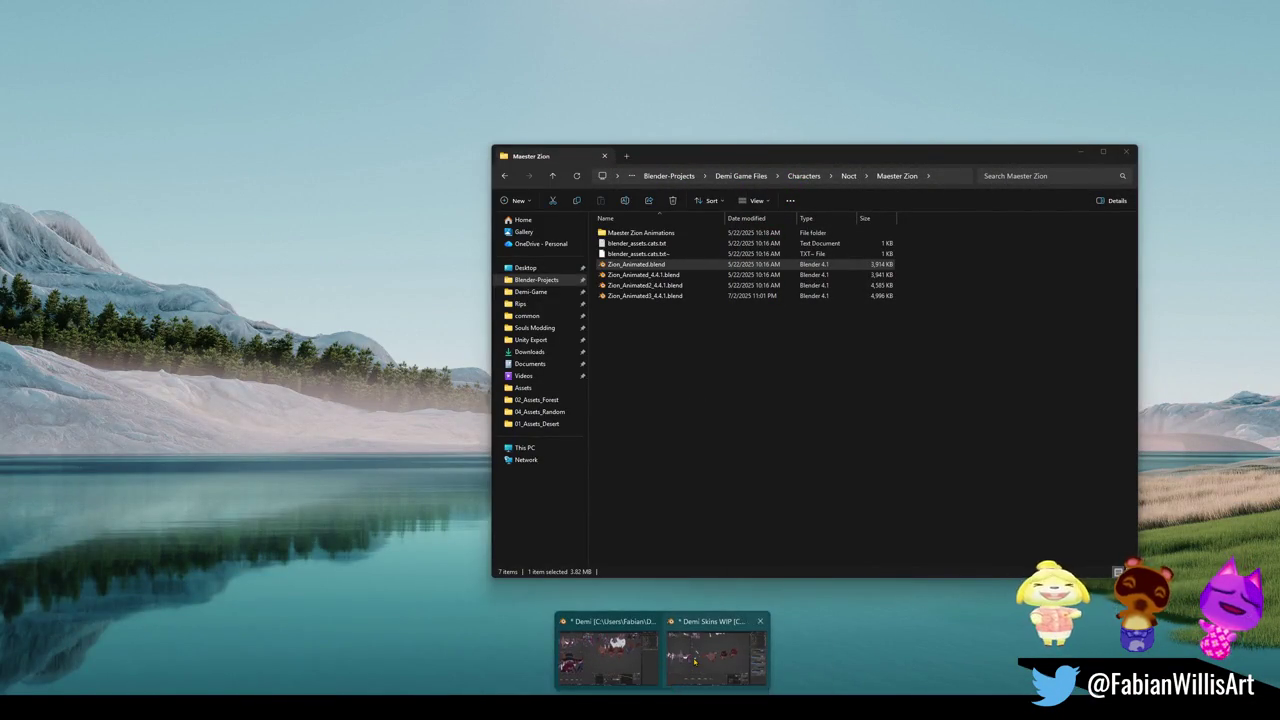
pyautogui.moveTo(711, 652)
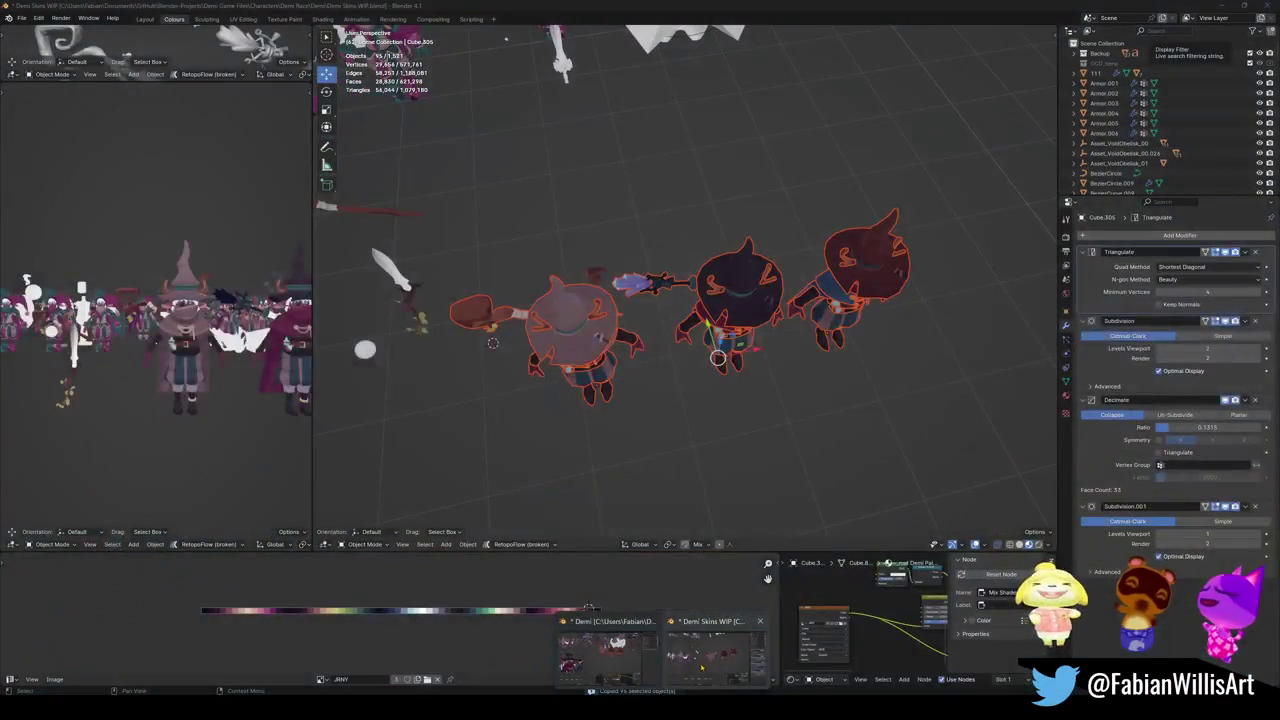
pyautogui.moveTo(690, 440)
pyautogui.mouseDown(button='middle')
pyautogui.moveTo(676, 402)
pyautogui.moveTo(685, 323)
pyautogui.moveTo(684, 338)
pyautogui.mouseUp(button='middle')
pyautogui.click(684, 338)
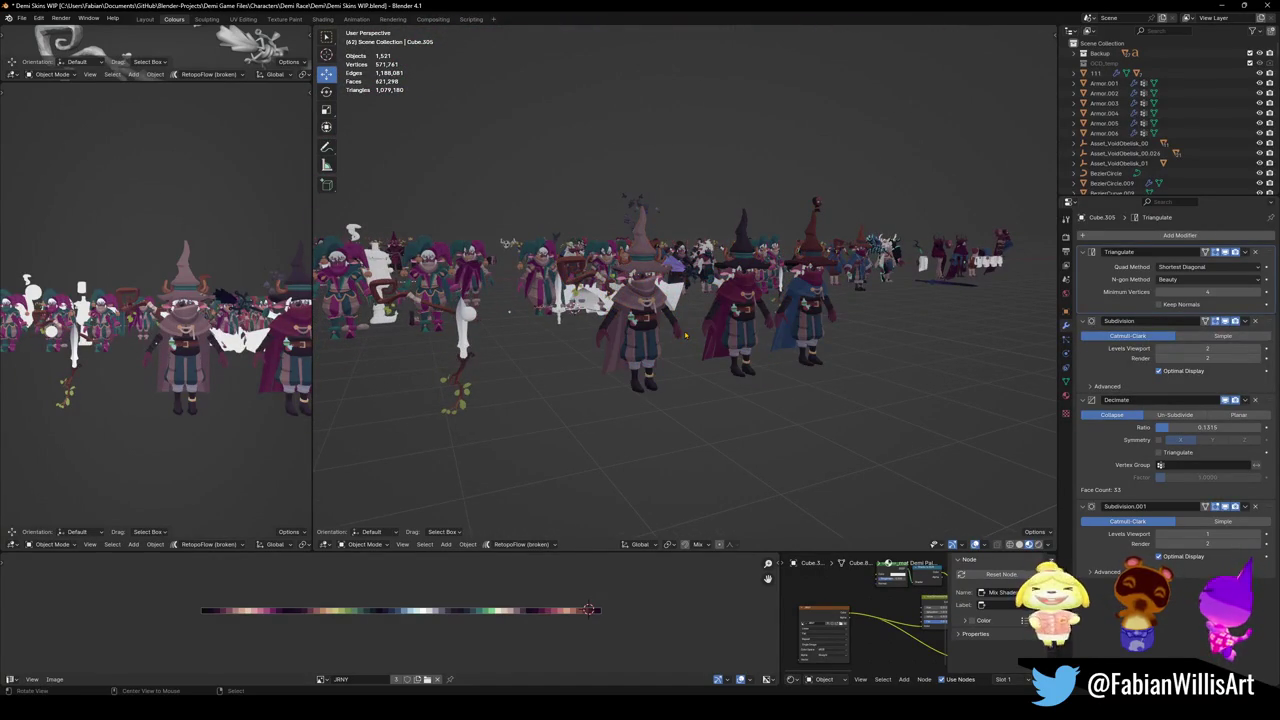
pyautogui.scroll(3, 684, 338)
pyautogui.hotkey('ctrl', 's')
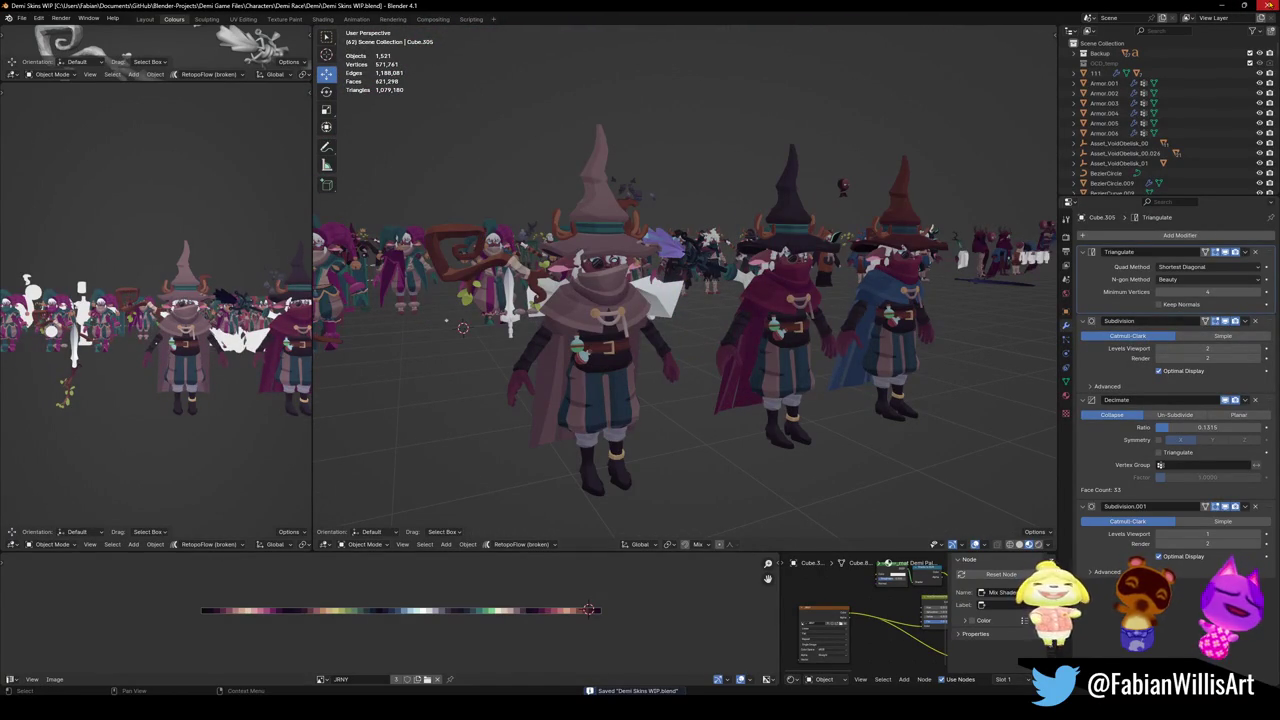
pyautogui.click(1268, 5)
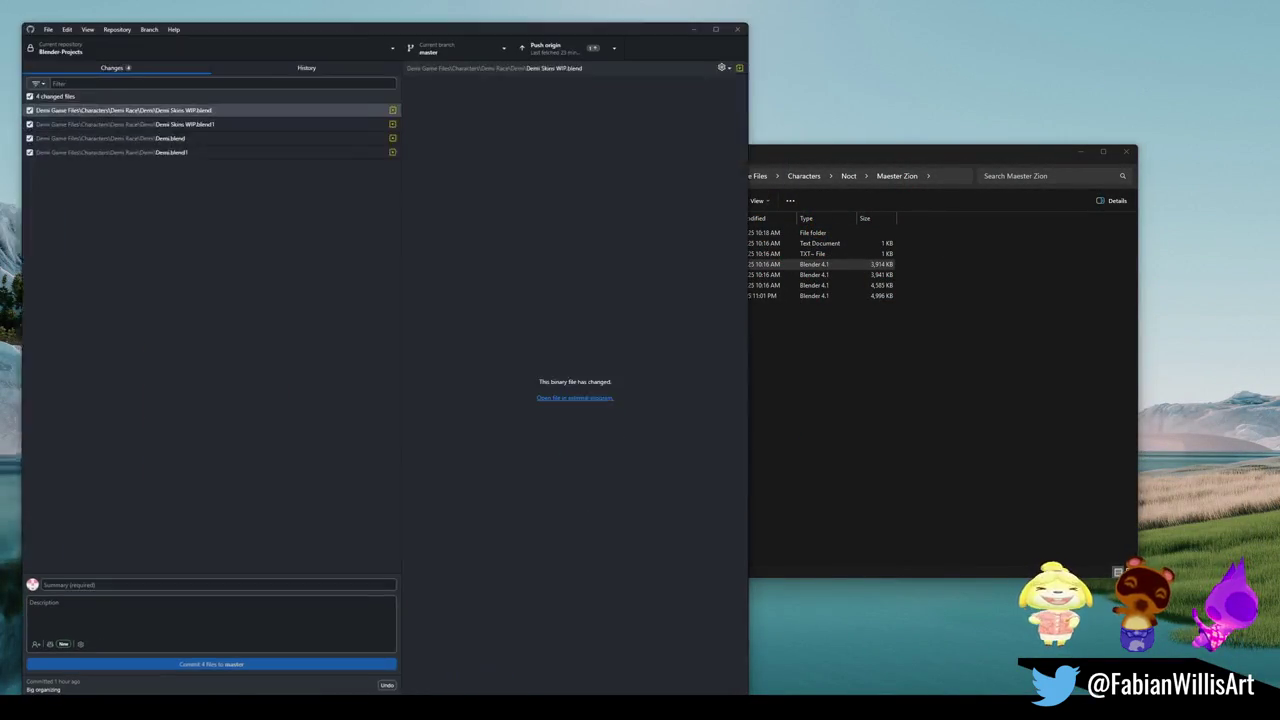
# Push the Blender-Projects commits to origin, then bring the Unity editor forward
pyautogui.click(568, 30)
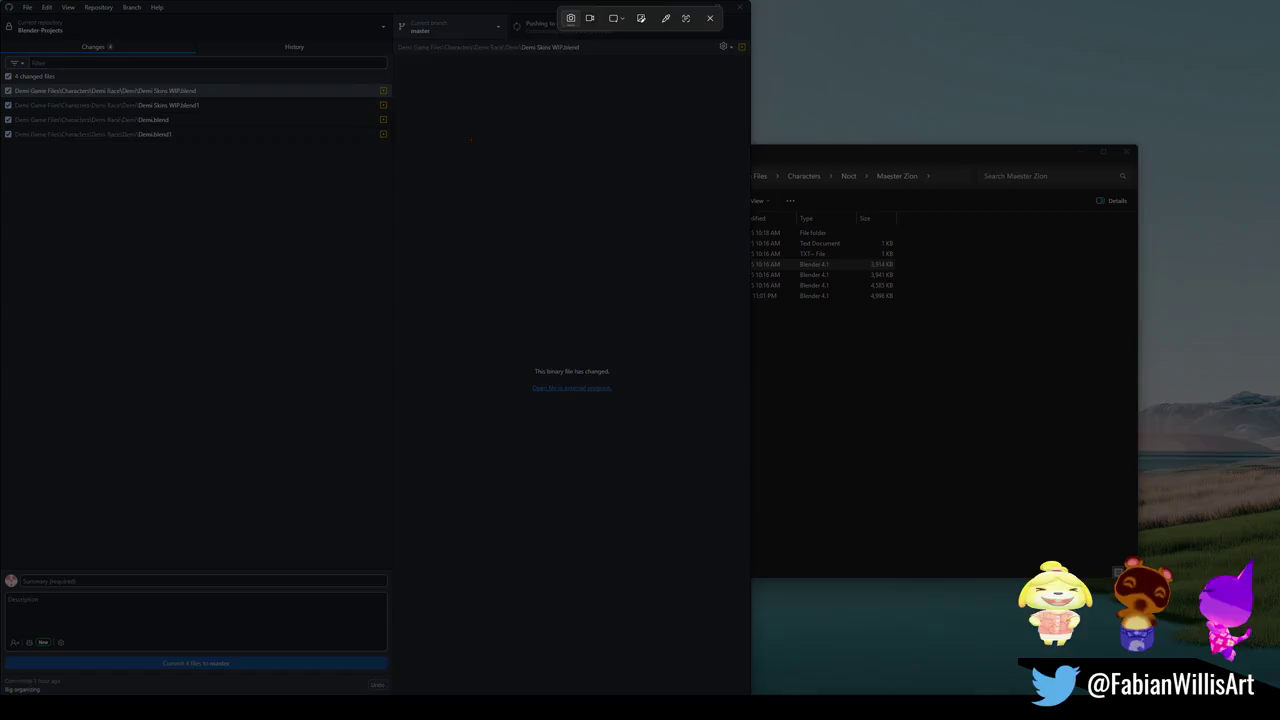
pyautogui.click(471, 141)
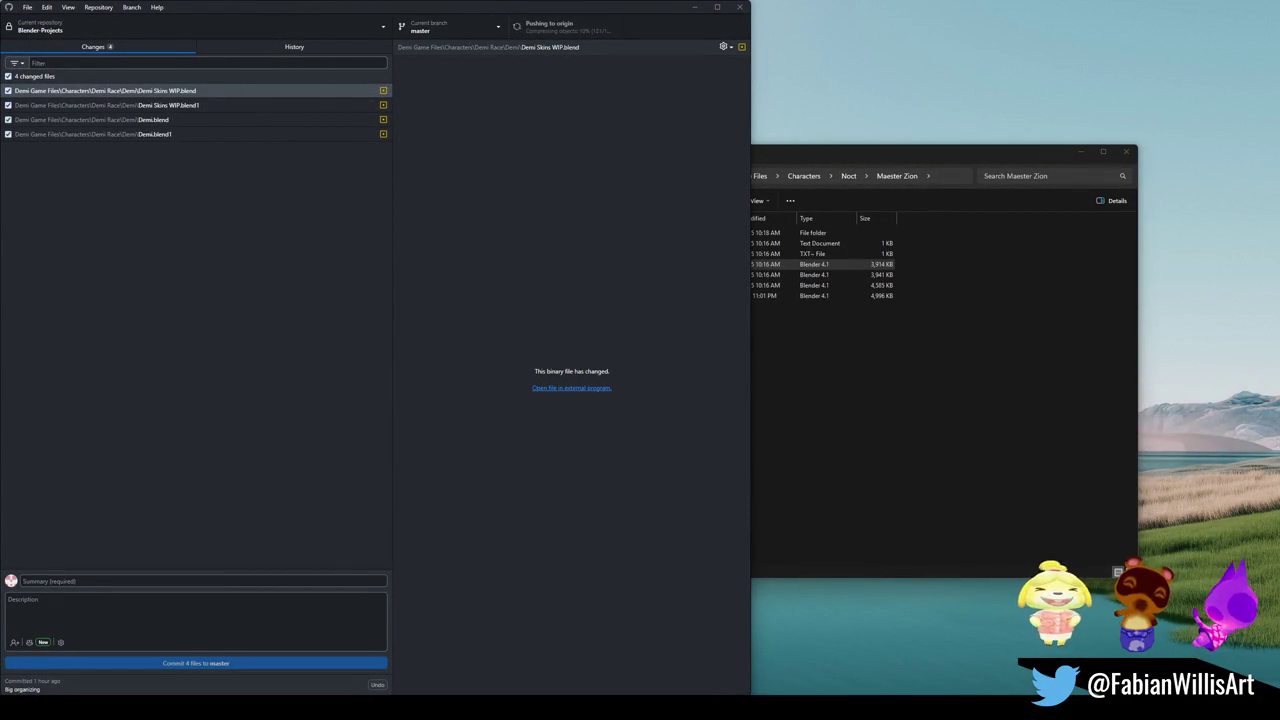
pyautogui.click(765, 660)
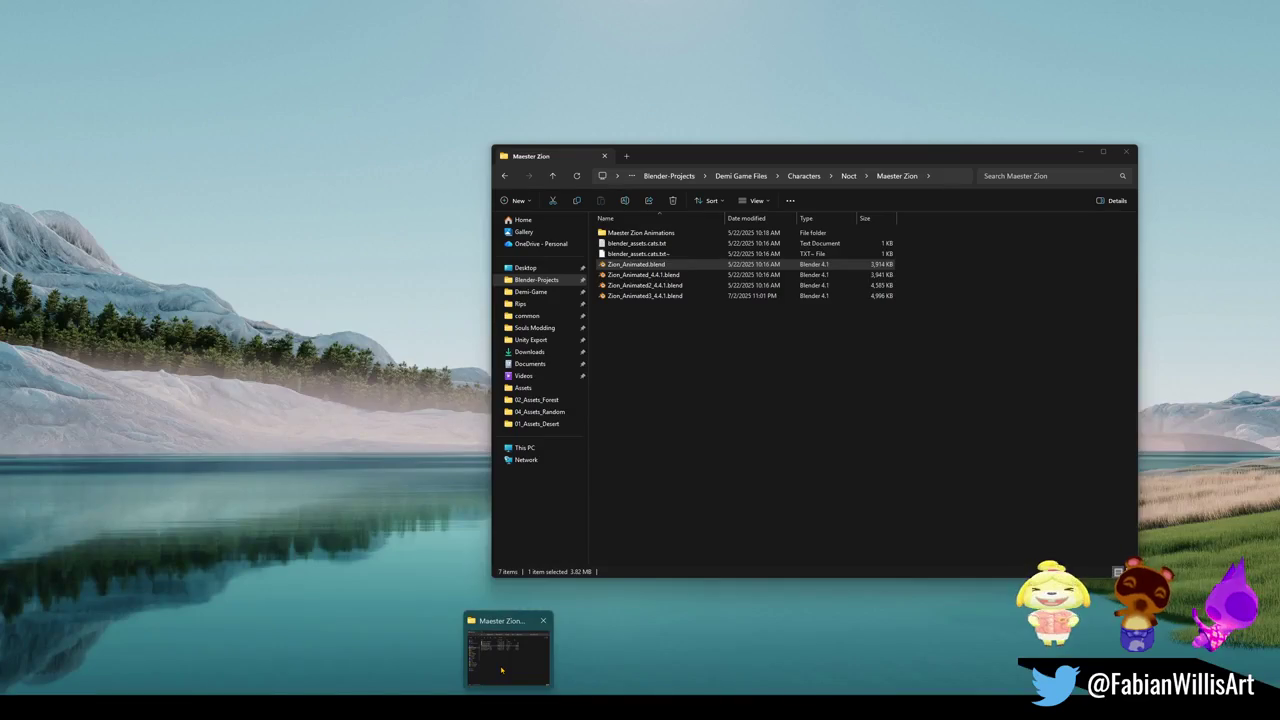
# Browse Blender-Projects > Demi Game Files > Game Level Files > 08_SK_Dungeon_Lower and open SandDungeon_P1_00.blend
pyautogui.click(495, 628)
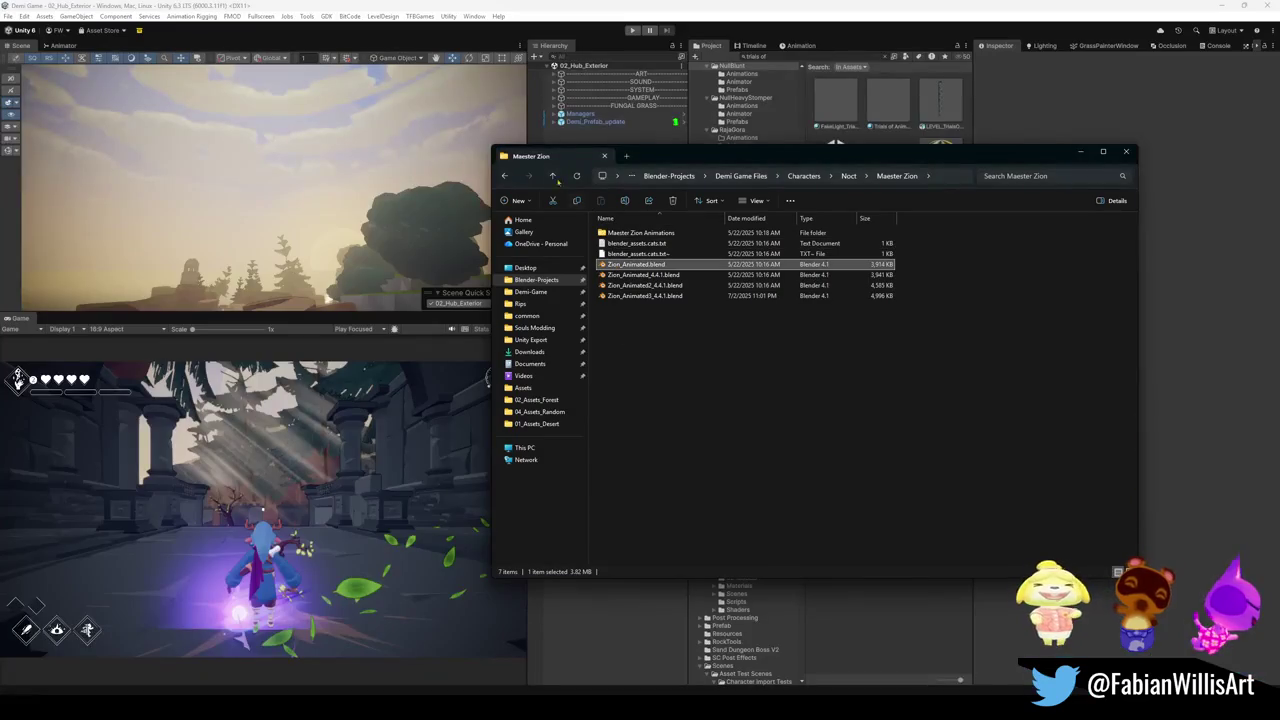
pyautogui.click(536, 279)
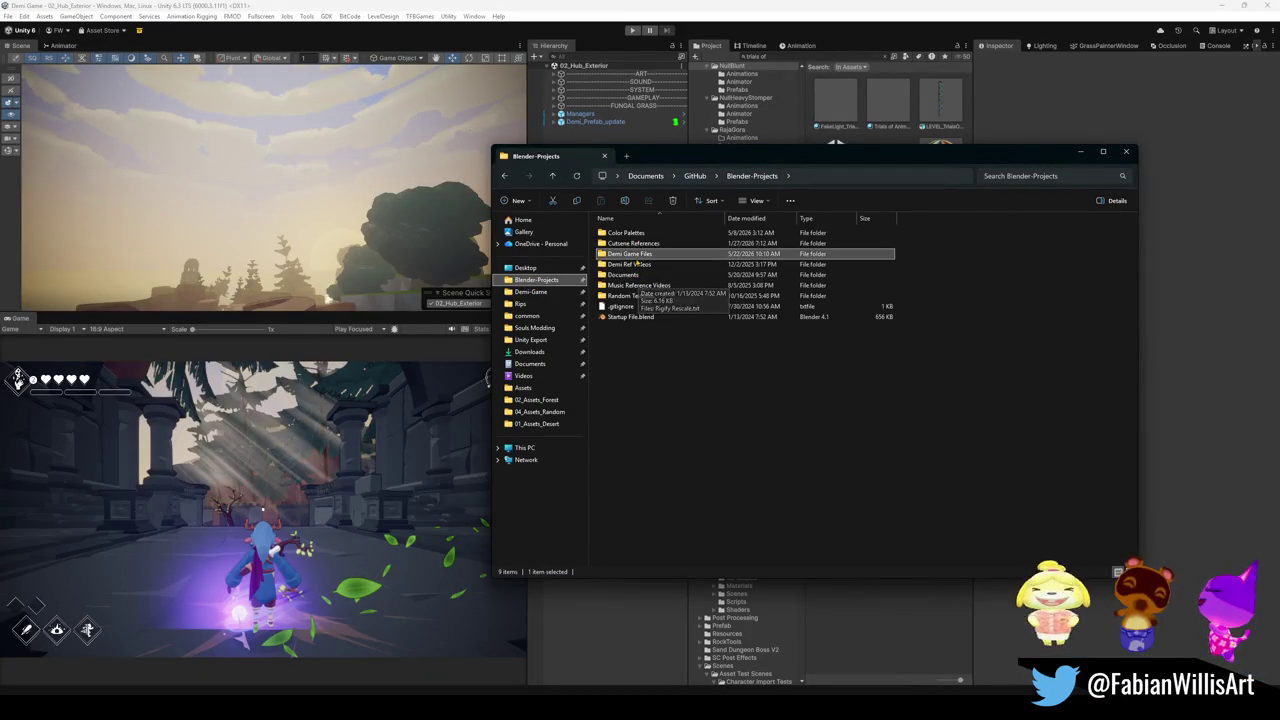
pyautogui.doubleClick(632, 254)
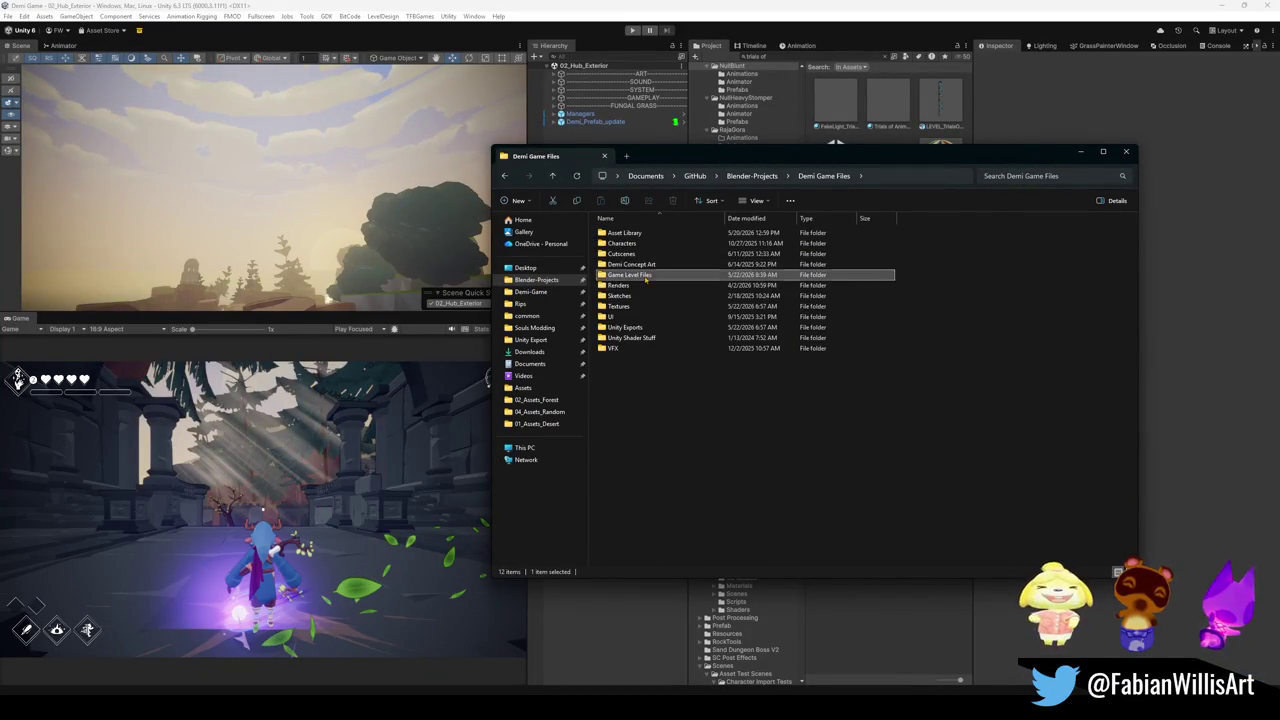
pyautogui.doubleClick(645, 277)
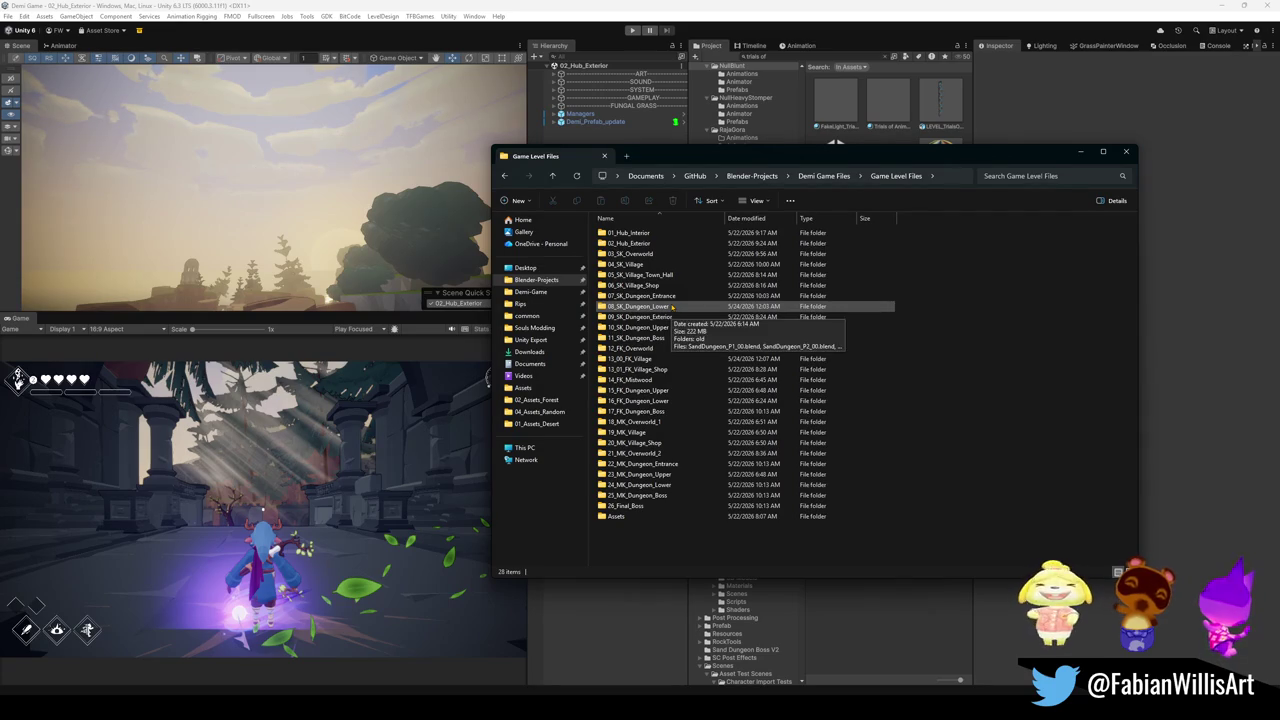
pyautogui.doubleClick(672, 307)
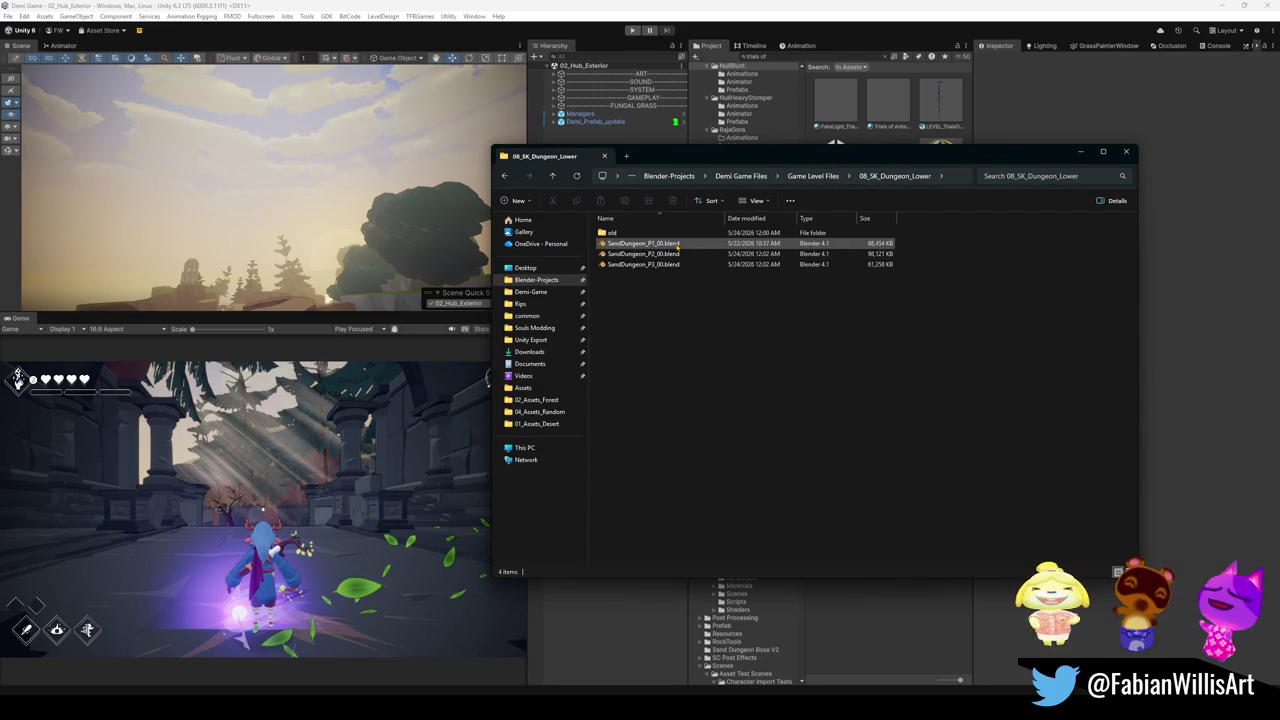
pyautogui.click(677, 244)
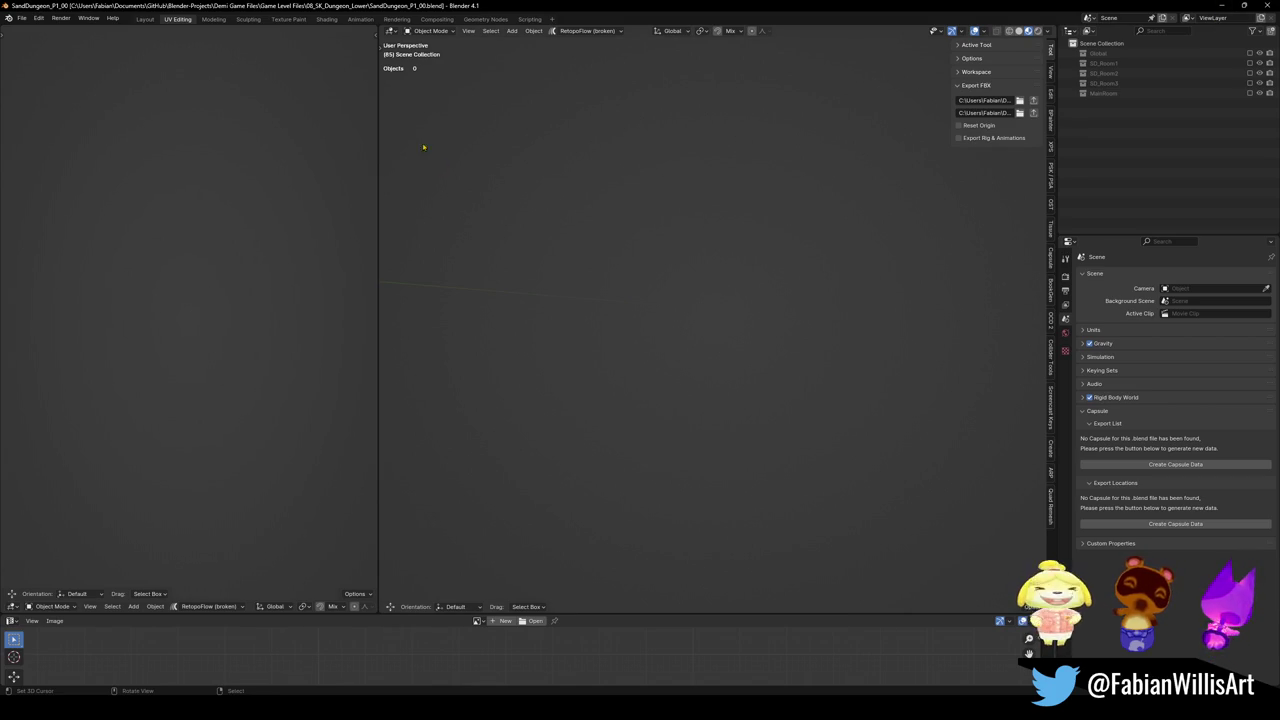
# Append the SD_Room7-9 collection from SandDungeon_P2_00.blend's Collection folder, using list view
pyautogui.click(21, 18)
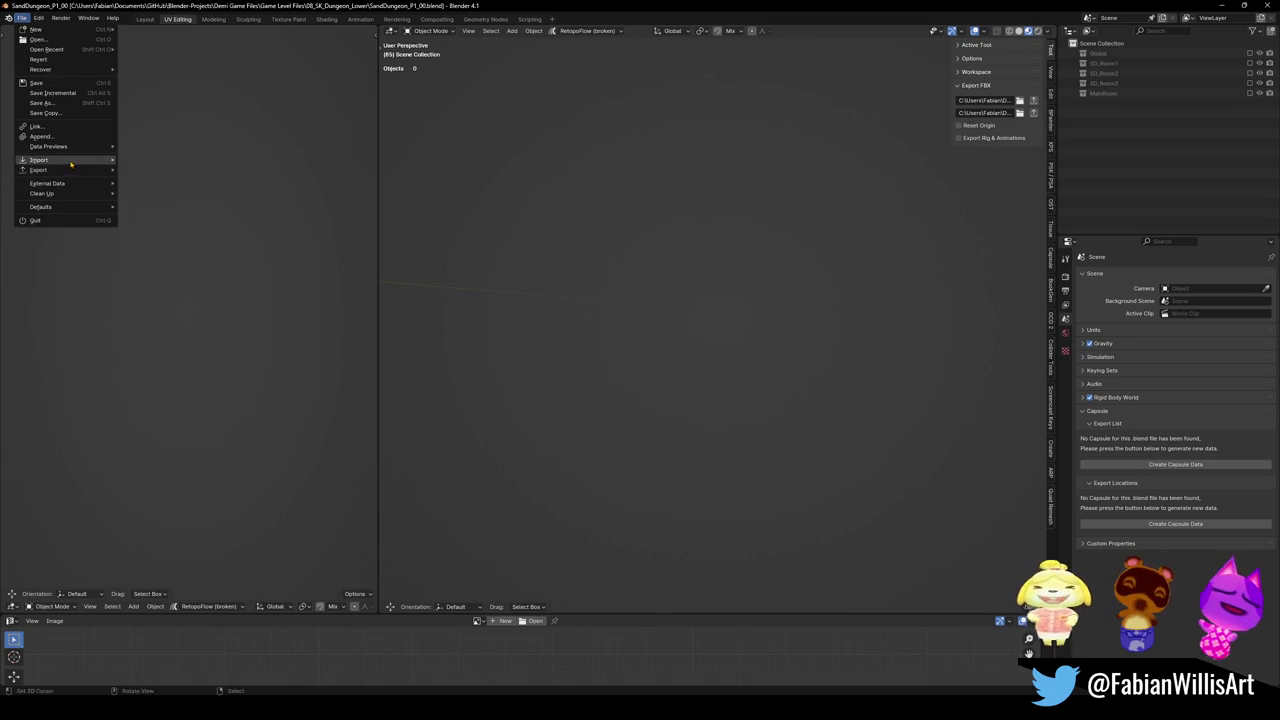
pyautogui.moveTo(48, 146)
pyautogui.click(40, 136)
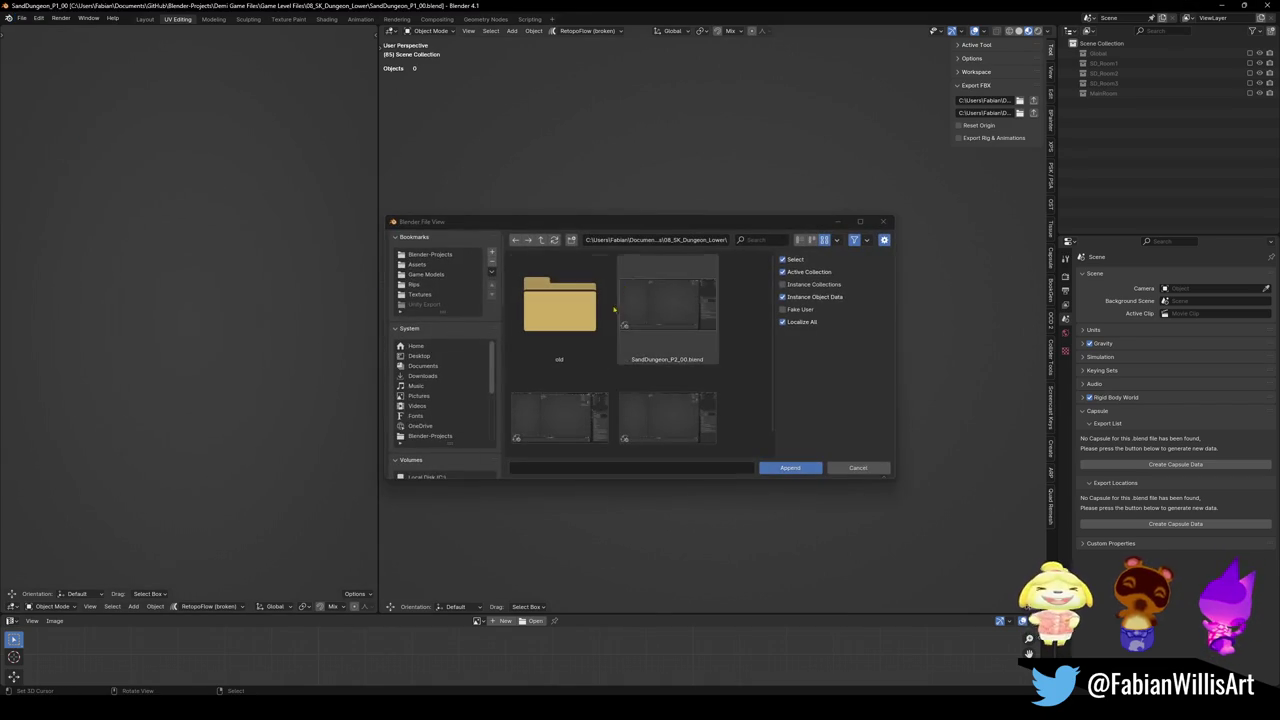
pyautogui.click(801, 241)
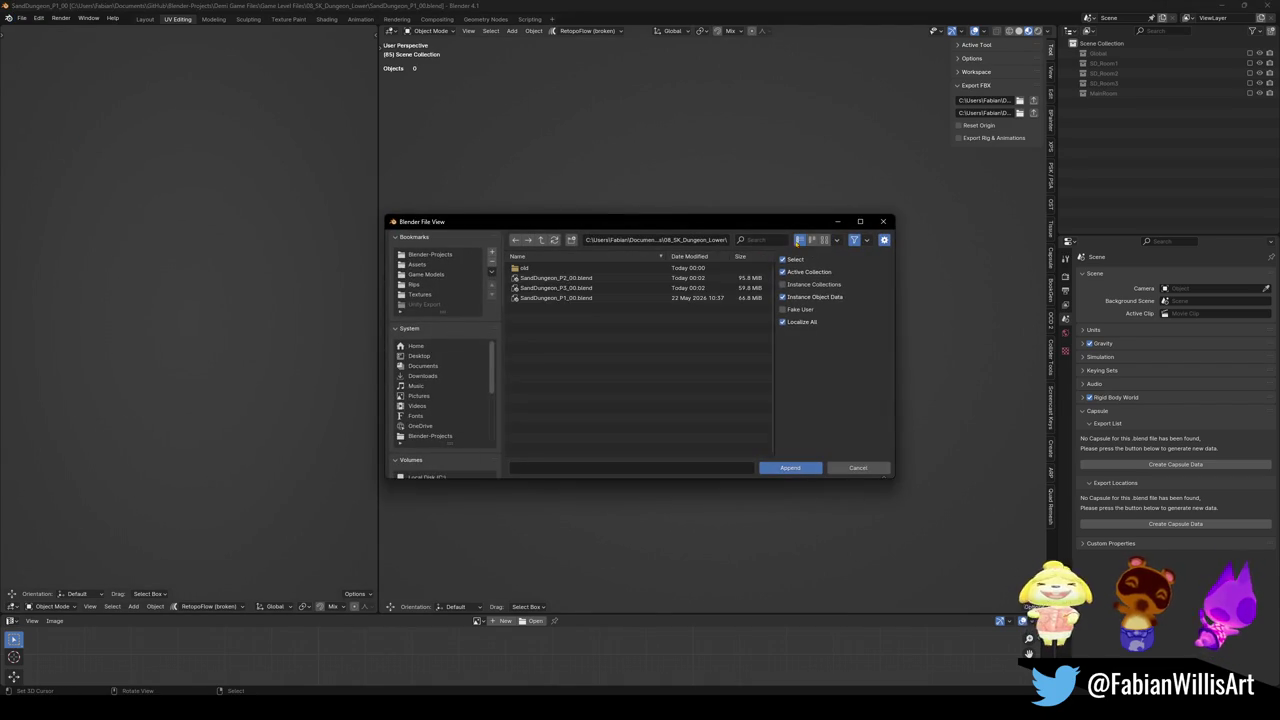
pyautogui.doubleClick(600, 279)
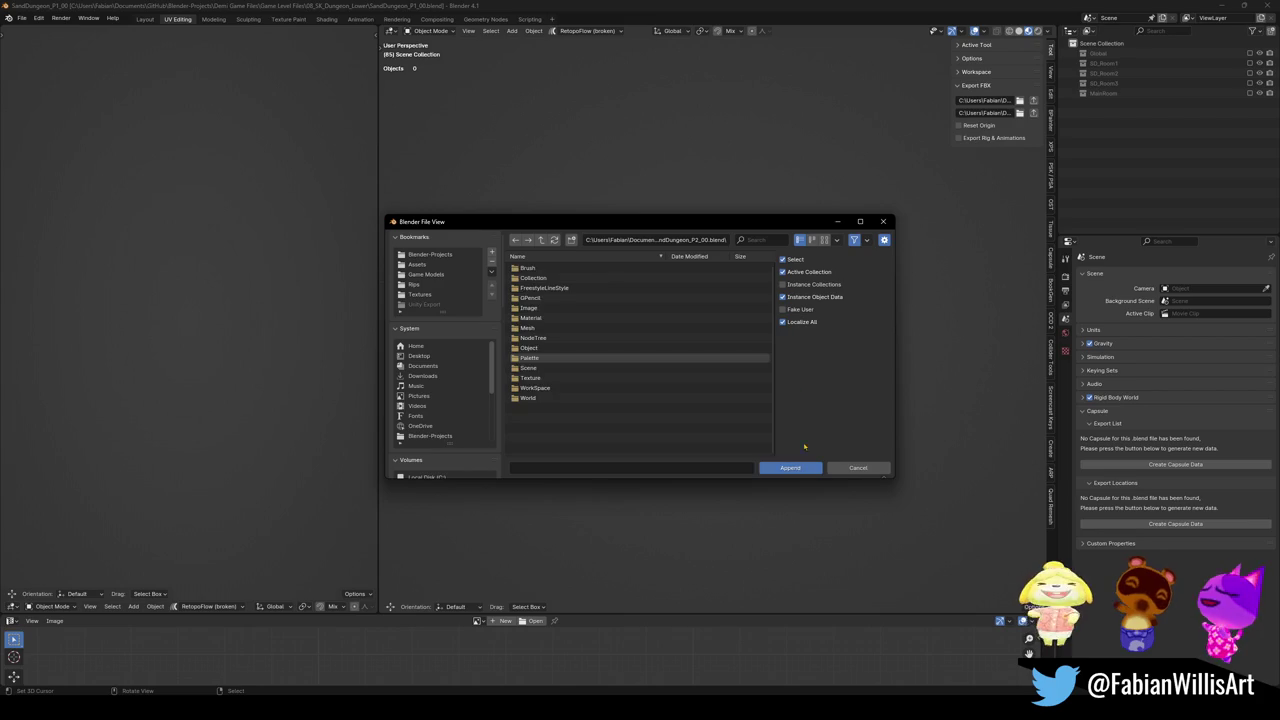
pyautogui.doubleClick(538, 278)
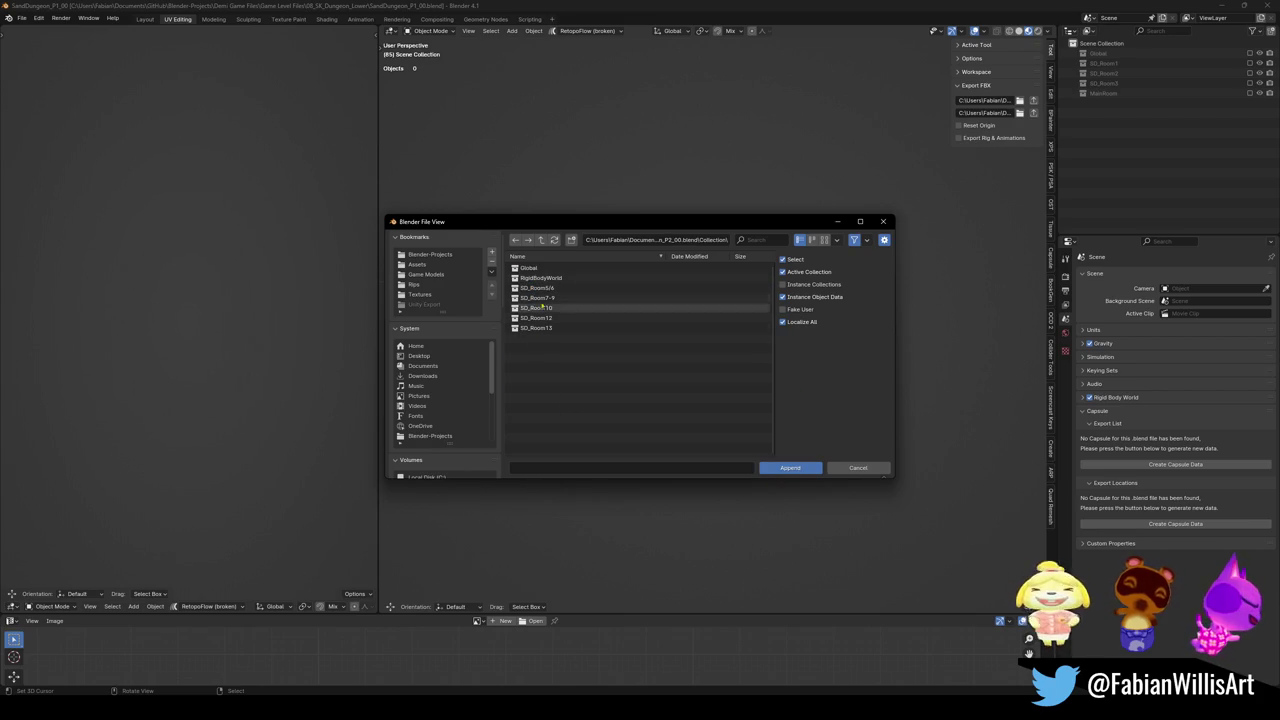
pyautogui.click(542, 288)
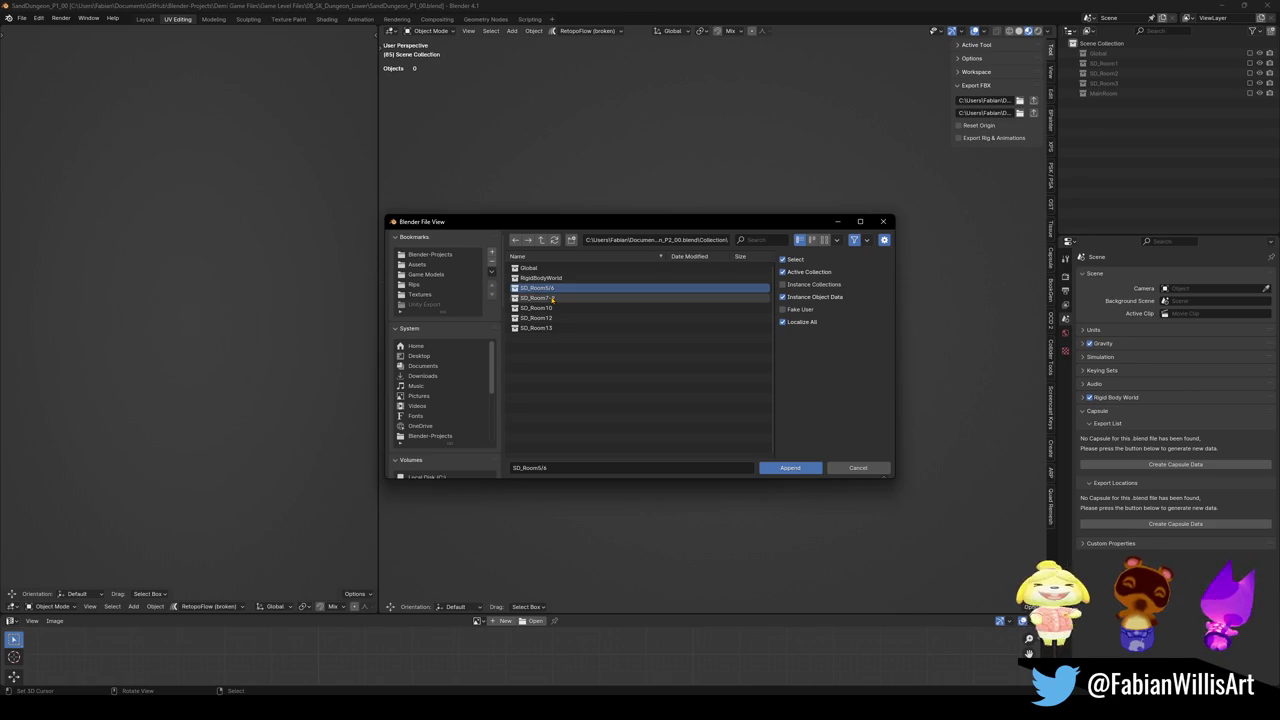
pyautogui.doubleClick(552, 298)
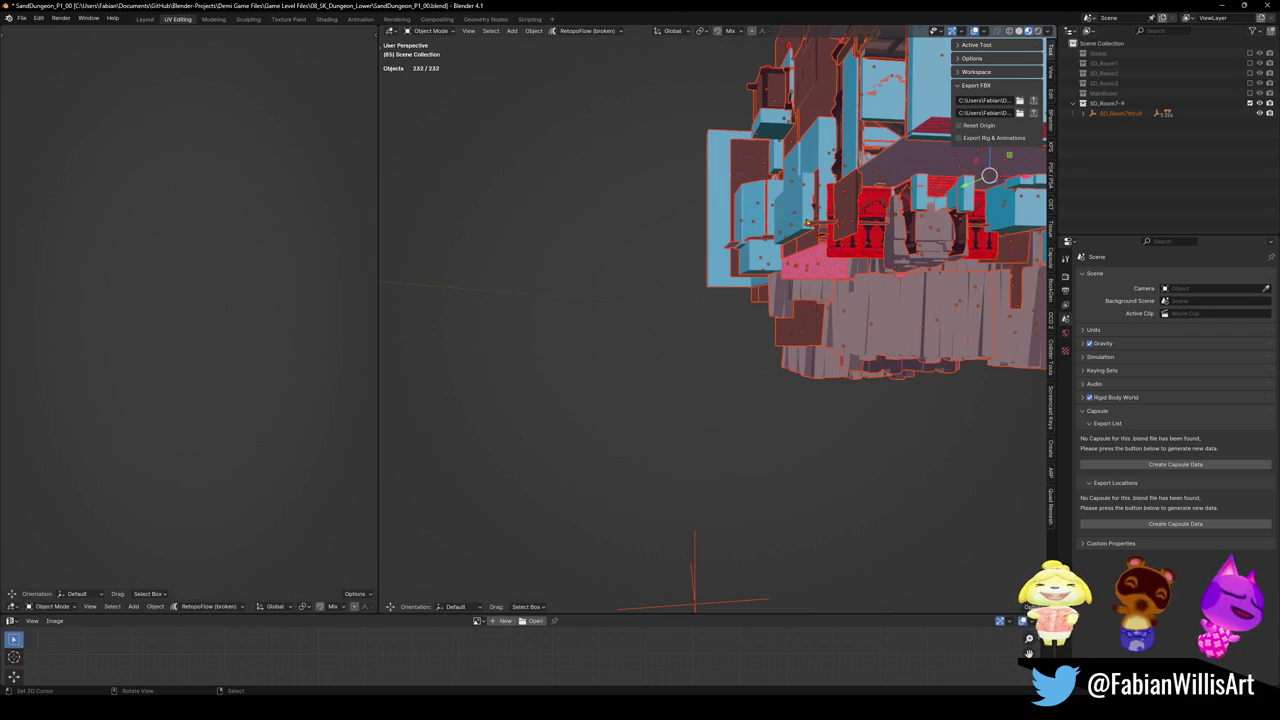
# Save SandDungeon_P1_00 and glance at the dungeon folder in Explorer
pyautogui.hotkey('ctrl', 's')
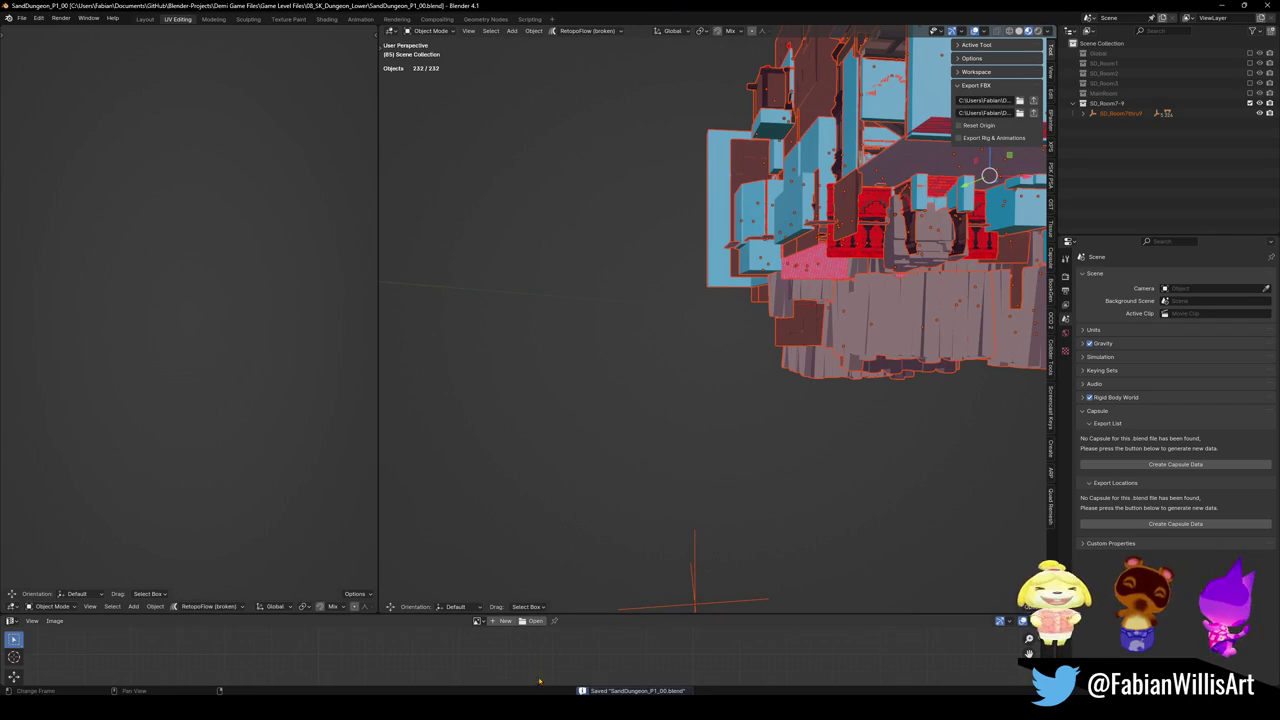
pyautogui.hotkey('alt', 'Tab')
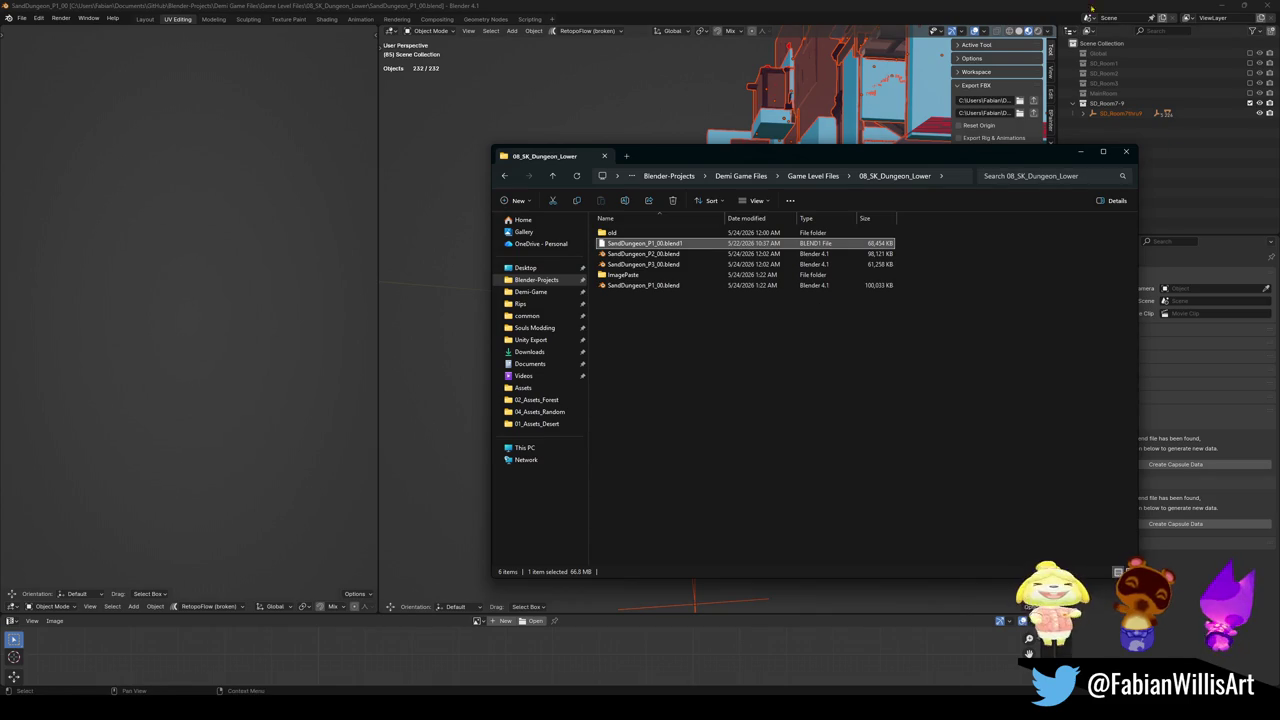
pyautogui.hotkey('alt', 'Tab')
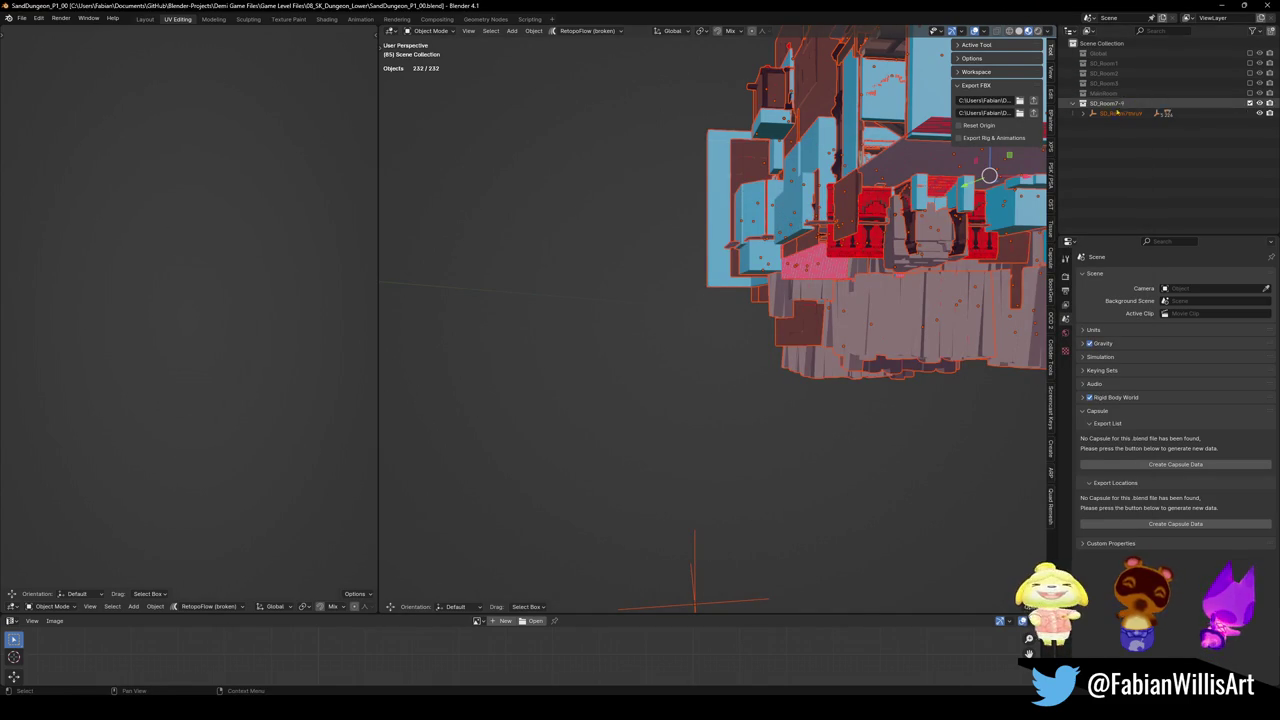
# Fly through the dungeon with walk navigation, then switch to the 08_SK_Dungeon_Lower folder
pyautogui.hotkey('shift', '`')
pyautogui.press('w')
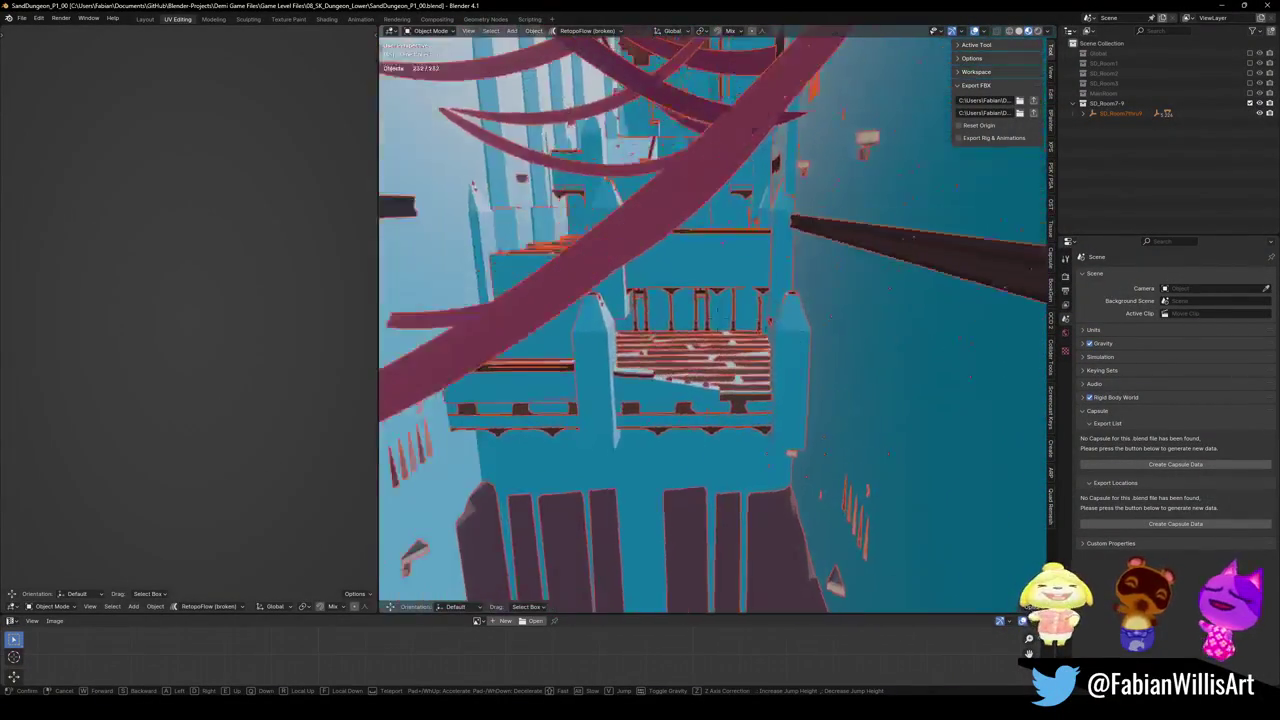
pyautogui.click(740, 248)
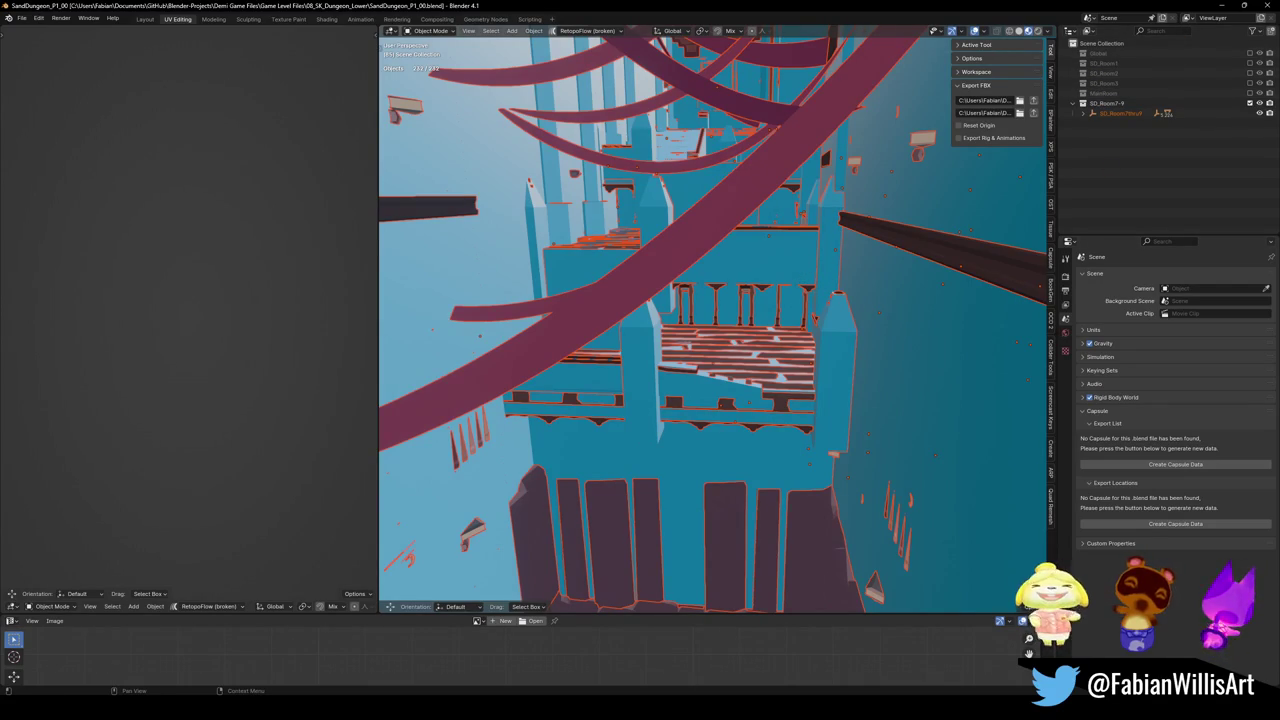
pyautogui.hotkey('alt', 'Tab')
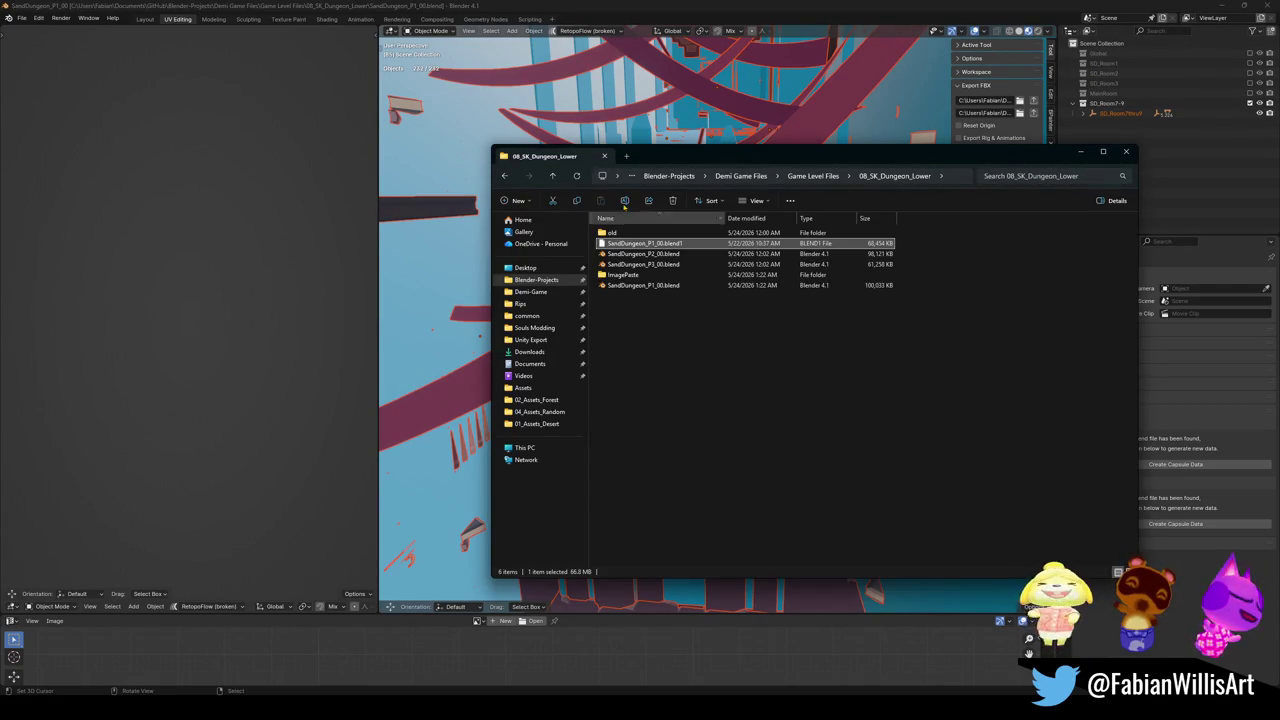
# In a new Explorer tab, go to Too big blend files > desert and open DEMO Final Dungeon Pass.blend
pyautogui.click(627, 157)
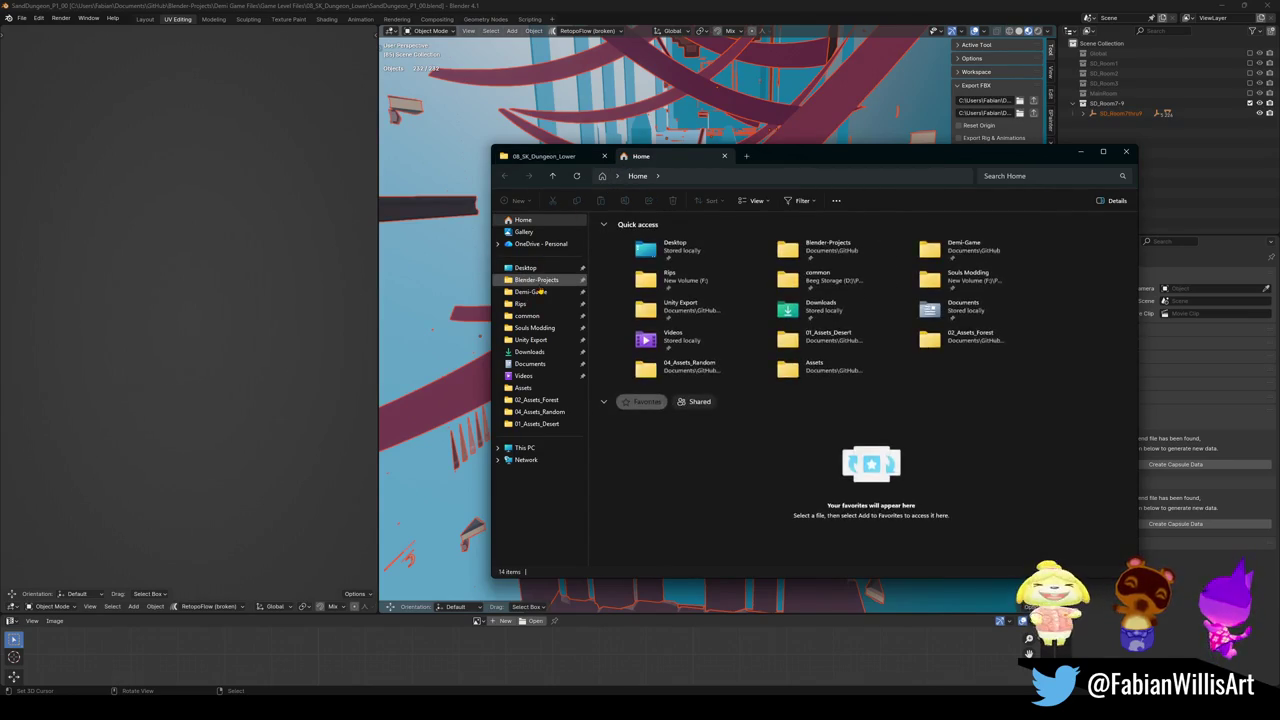
pyautogui.click(536, 279)
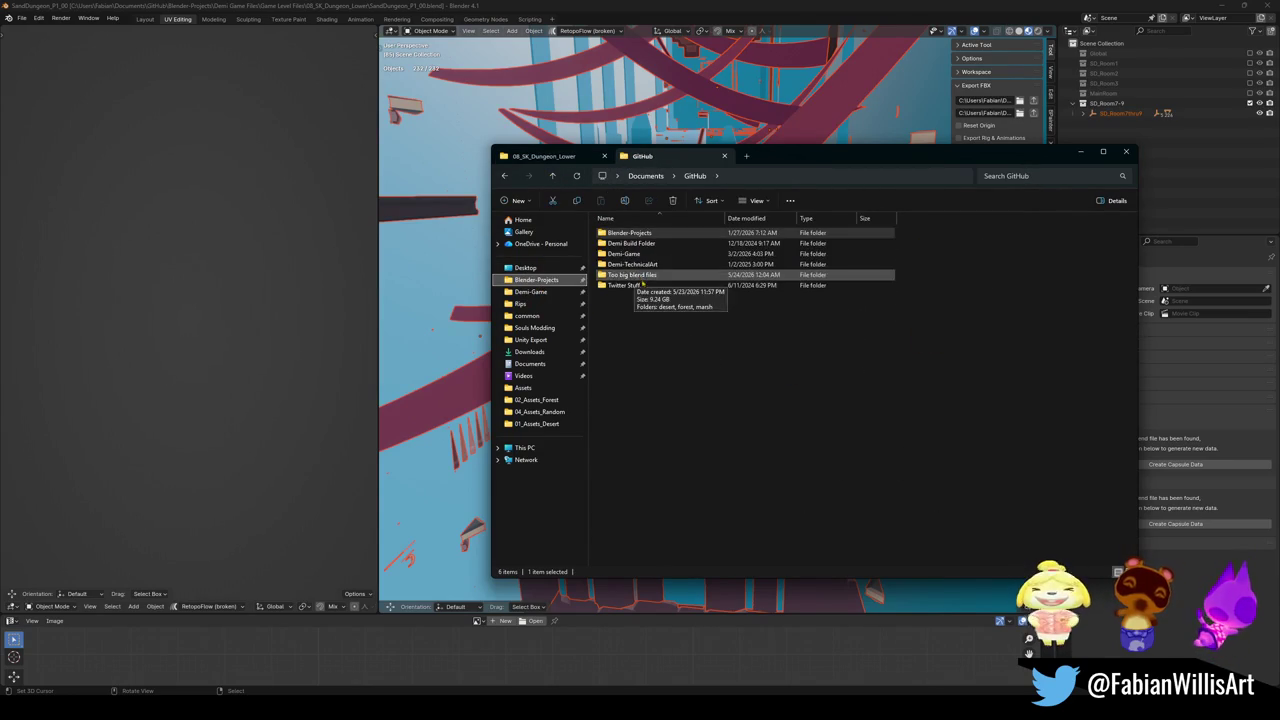
pyautogui.doubleClick(640, 274)
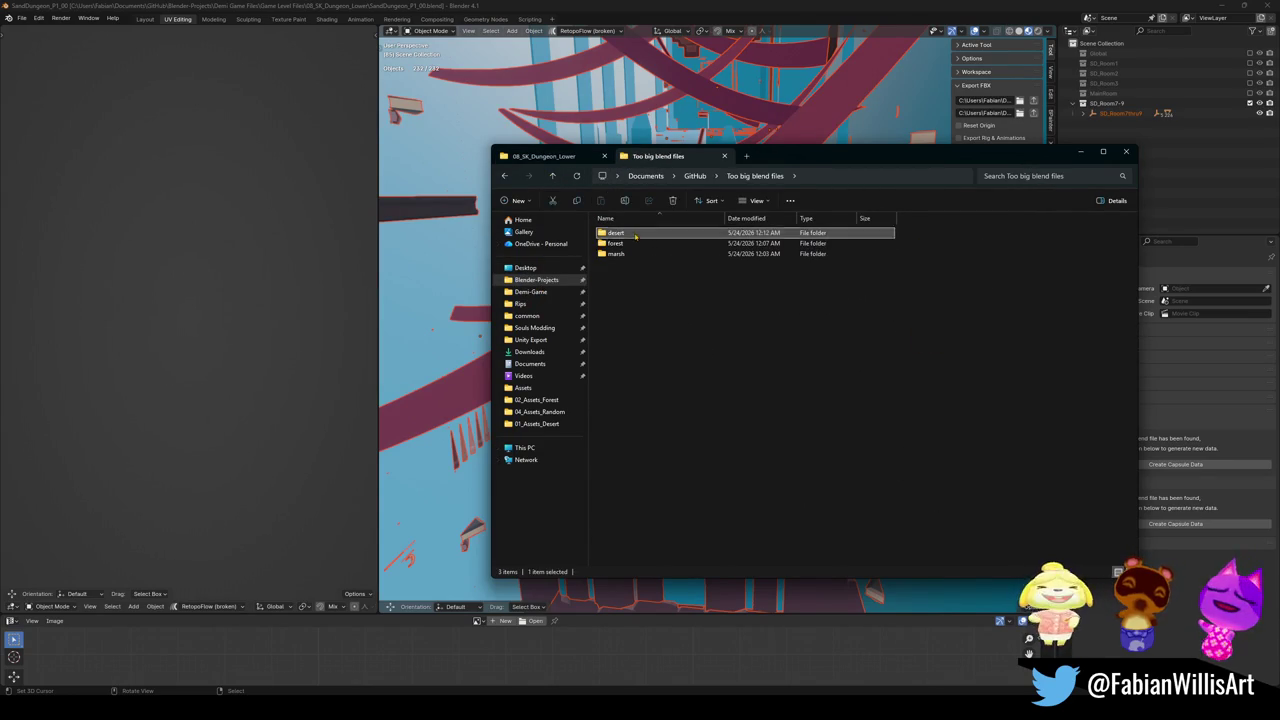
pyautogui.doubleClick(615, 232)
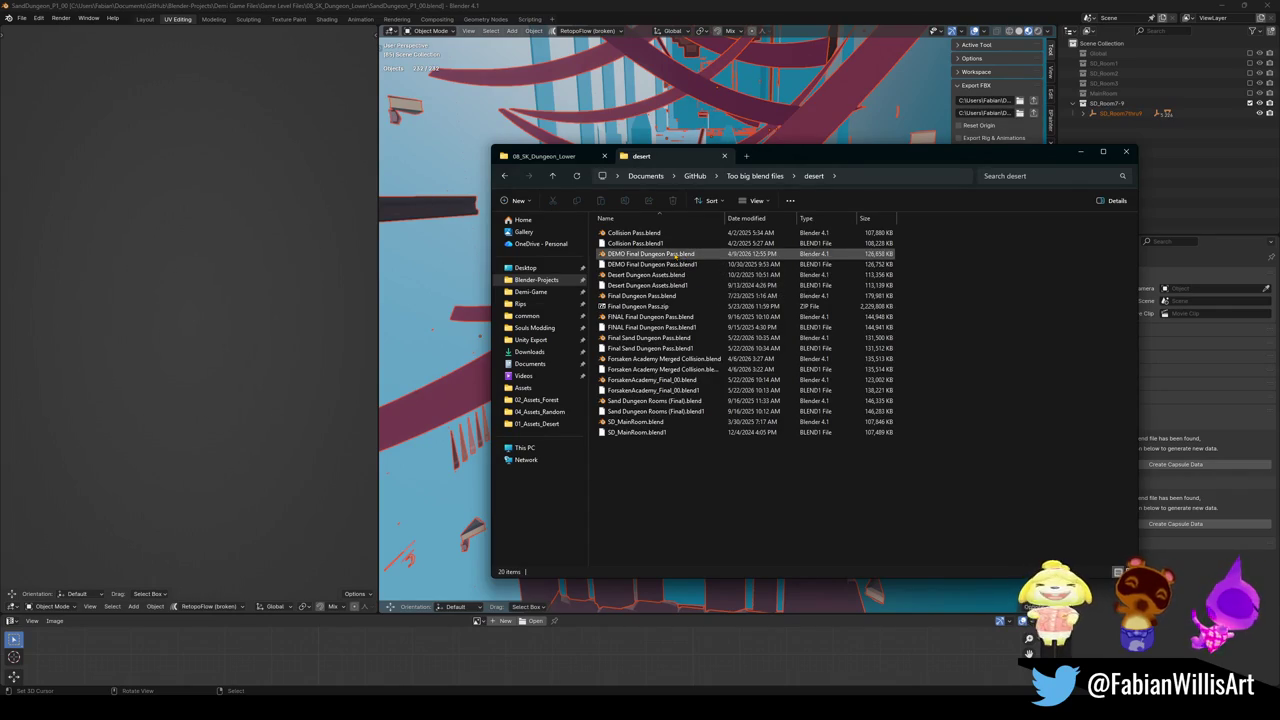
pyautogui.click(669, 256)
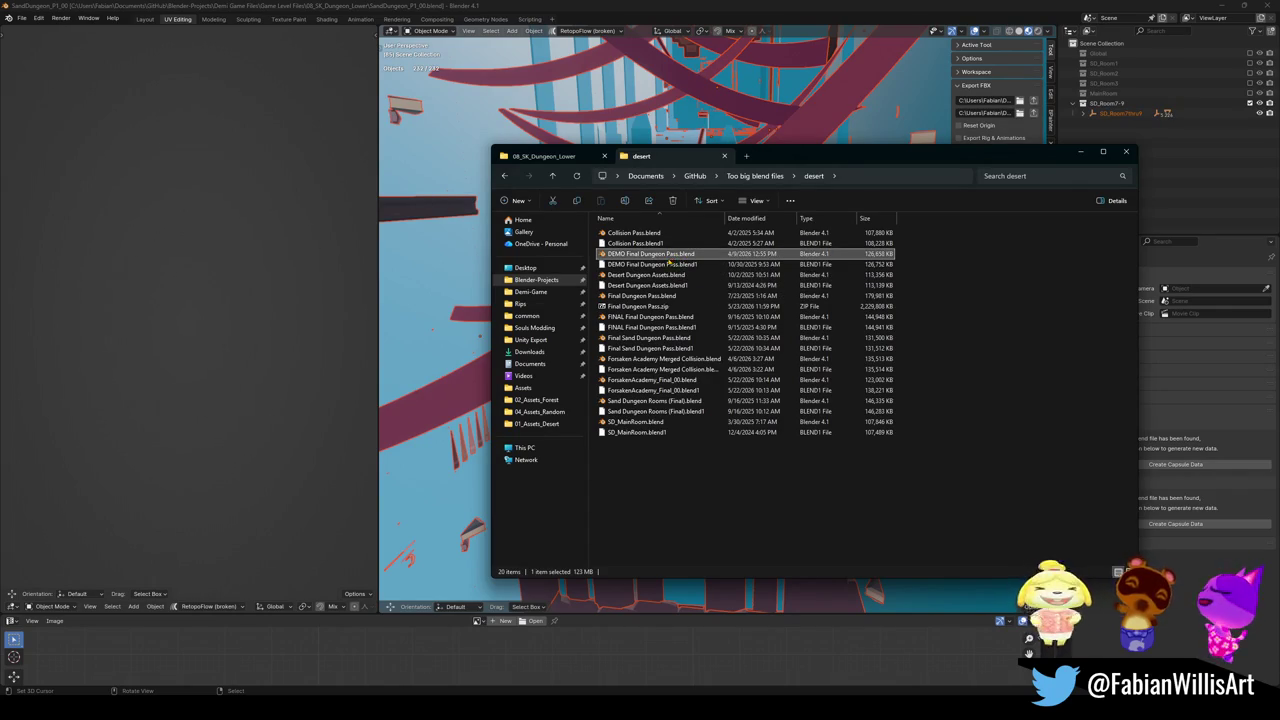
pyautogui.doubleClick(669, 263)
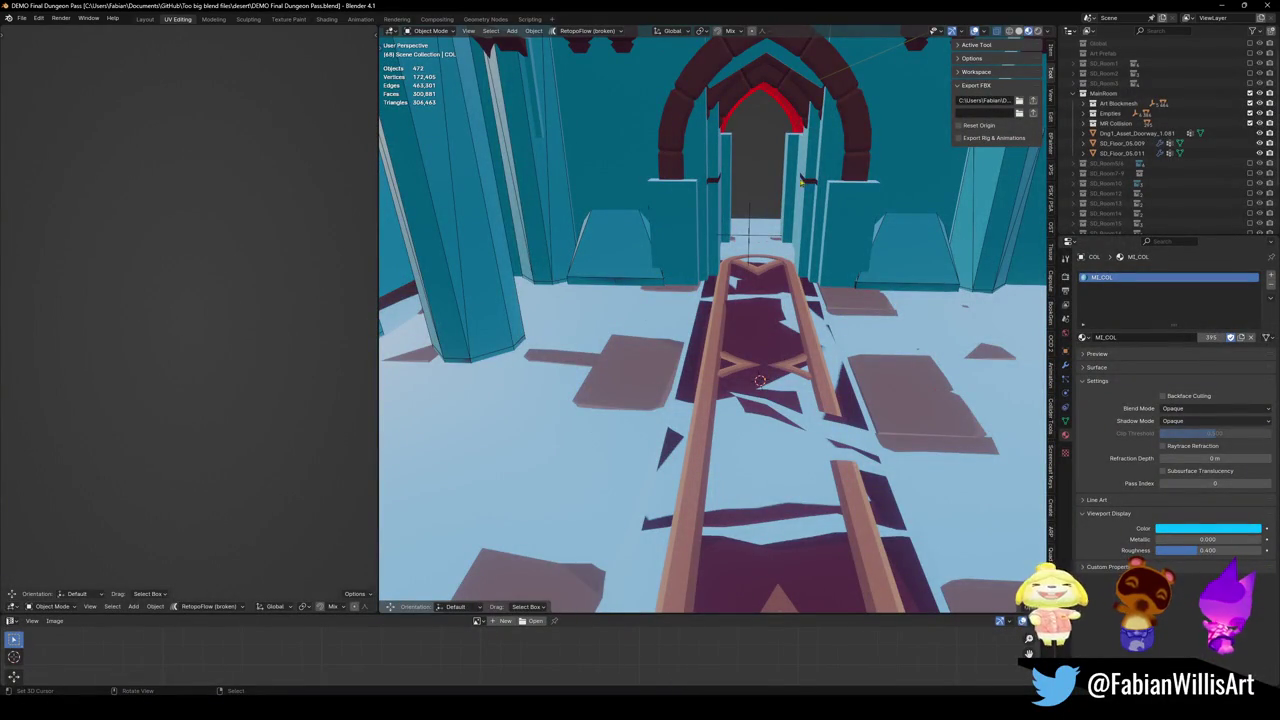
# Walk the view to the doorway, collapse MainRoom and include the SD_Room7-9 collection
pyautogui.hotkey('shift', '`')
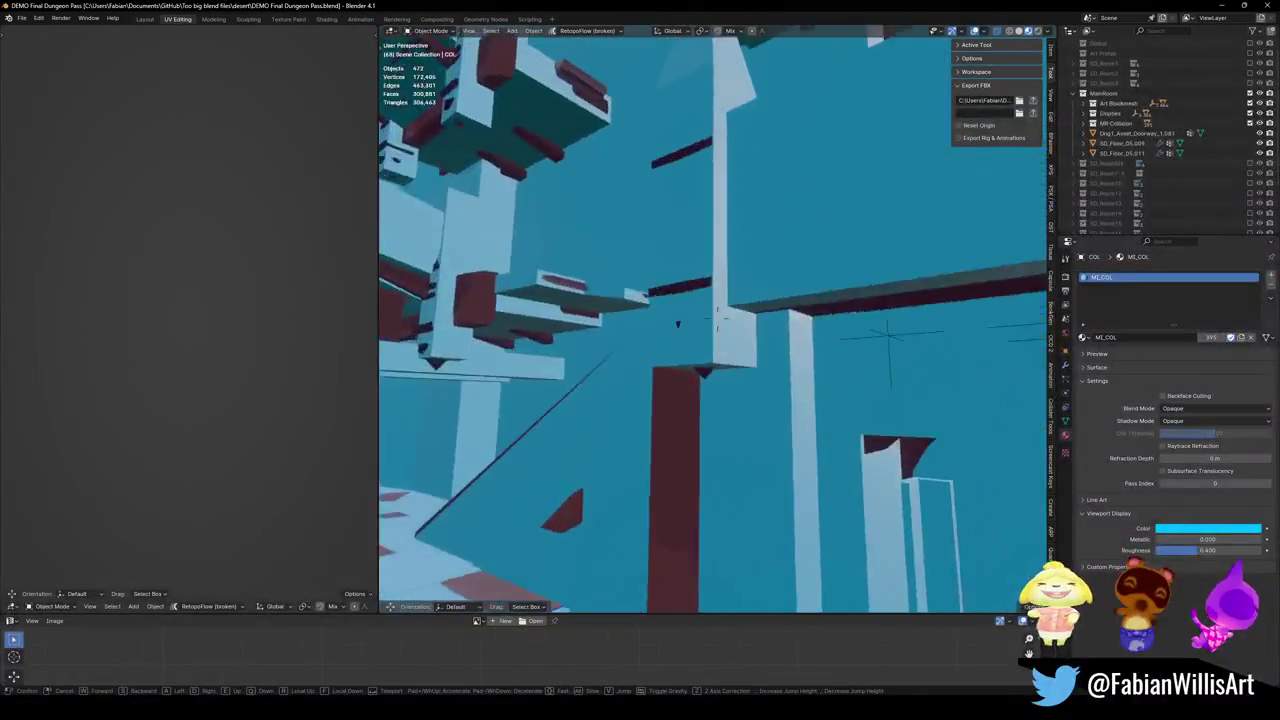
pyautogui.press('w')
pyautogui.press('Return')
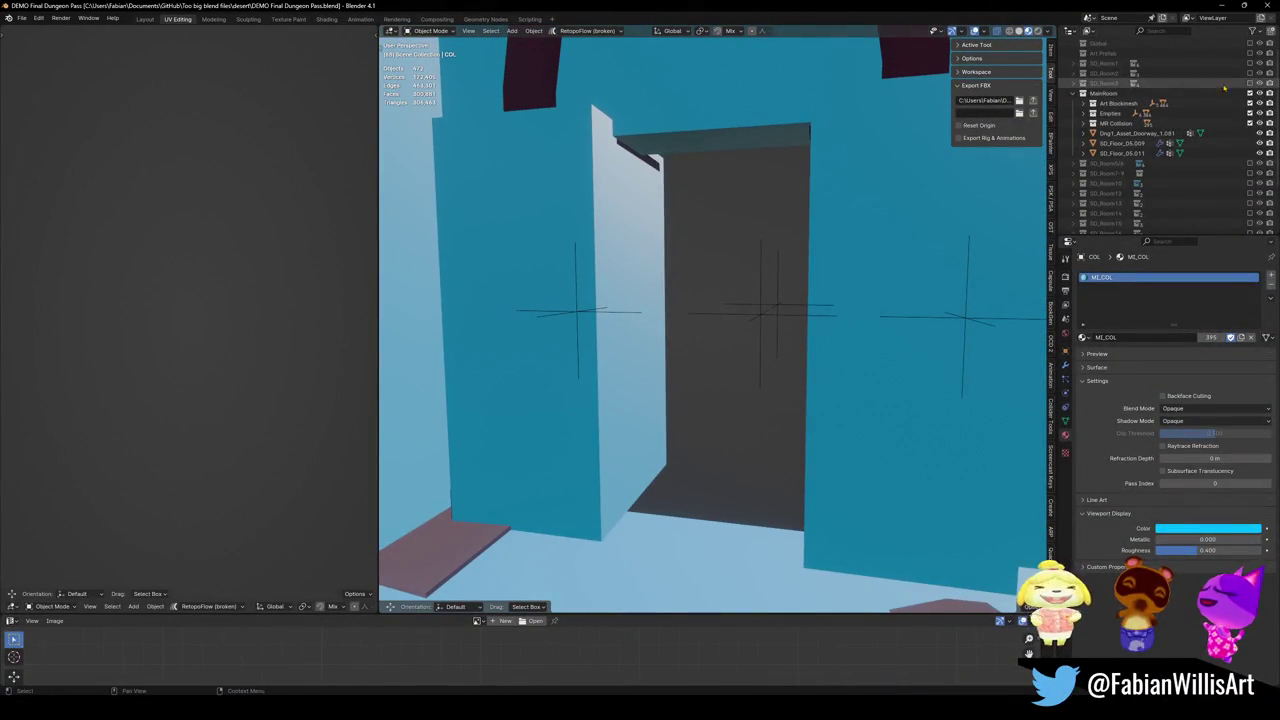
pyautogui.click(1083, 93)
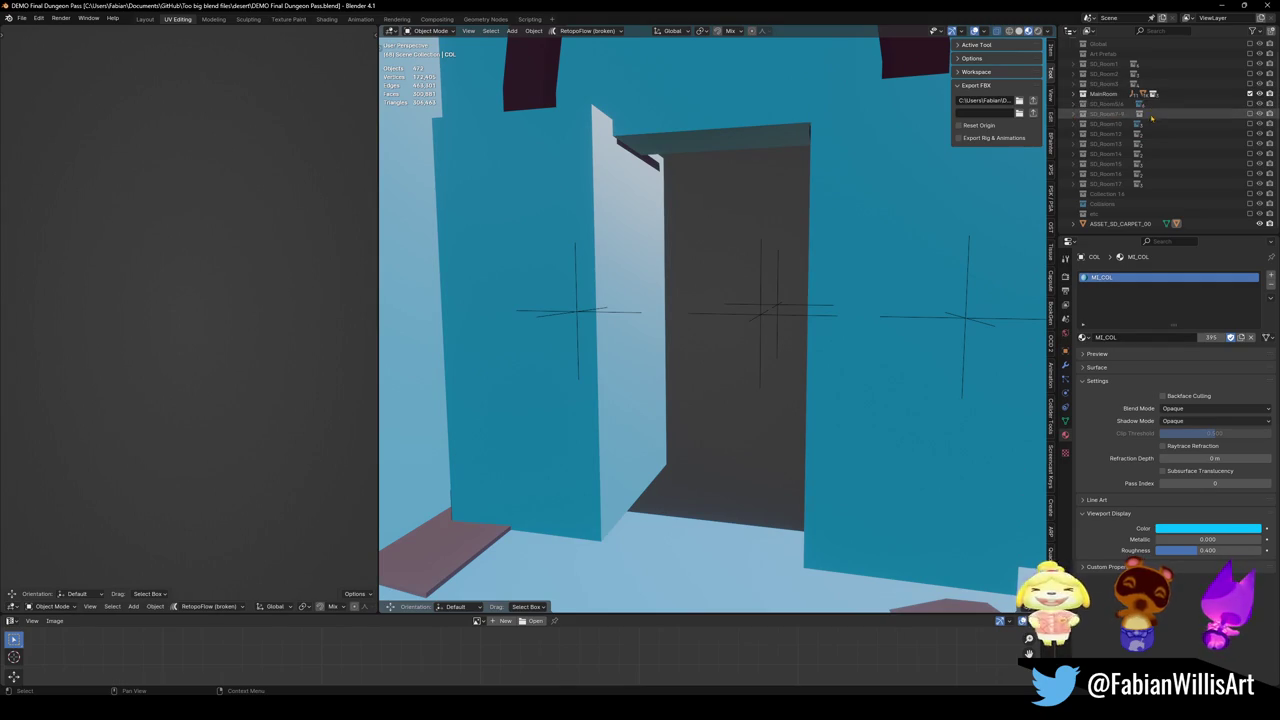
pyautogui.click(1250, 114)
# Fly through the SD_Room7-9 rooms, exclude MainRoom, and select the balcony piece
pyautogui.hotkey('shift', '`')
pyautogui.press('w')
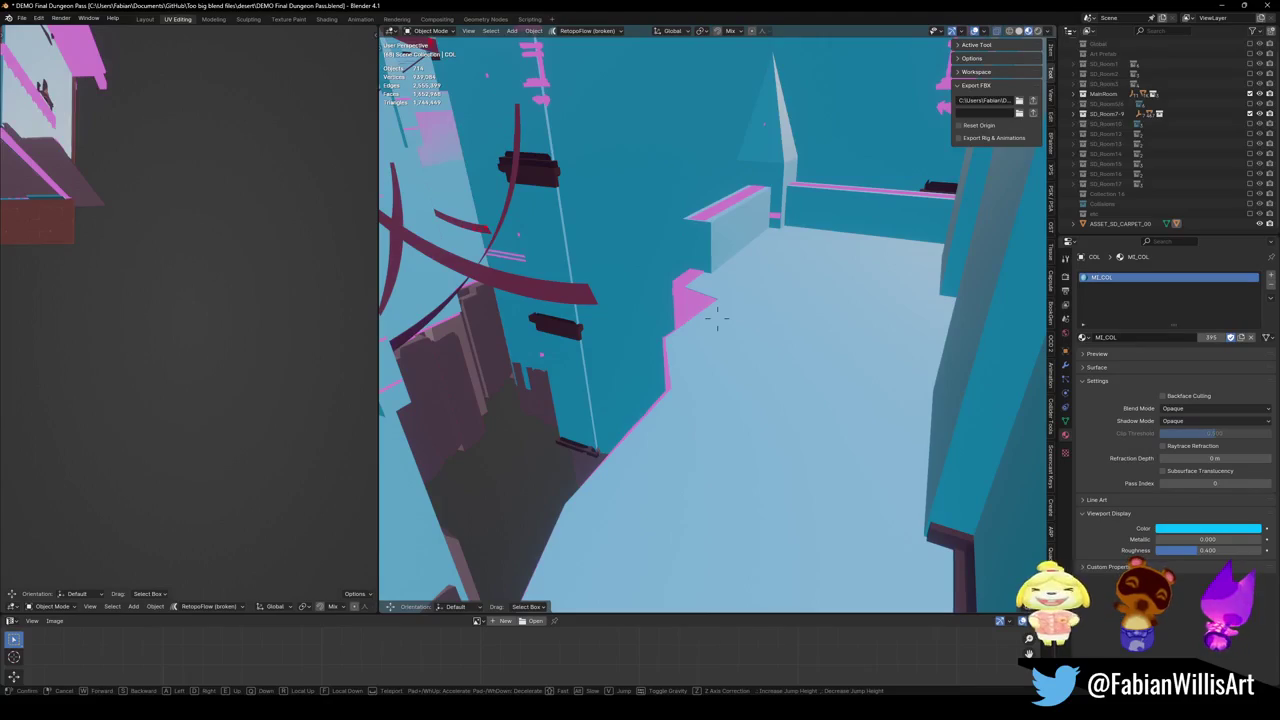
pyautogui.click(717, 317)
pyautogui.click(1249, 93)
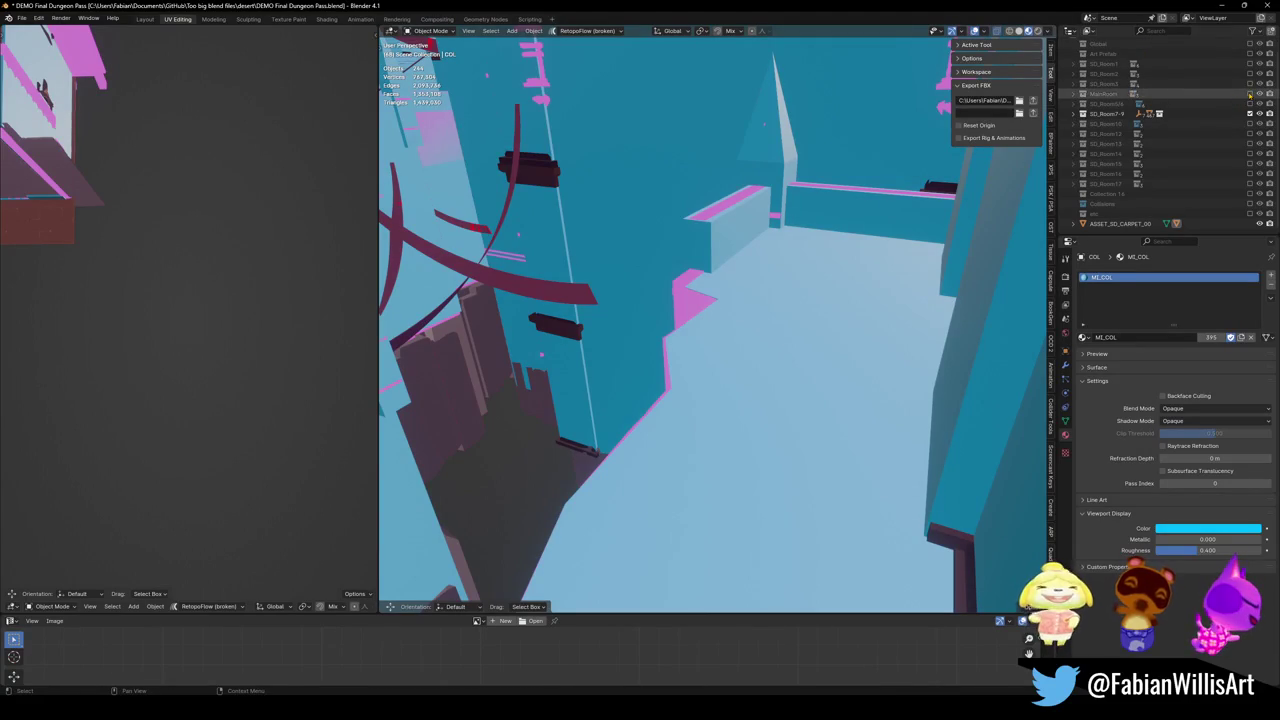
pyautogui.click(680, 305)
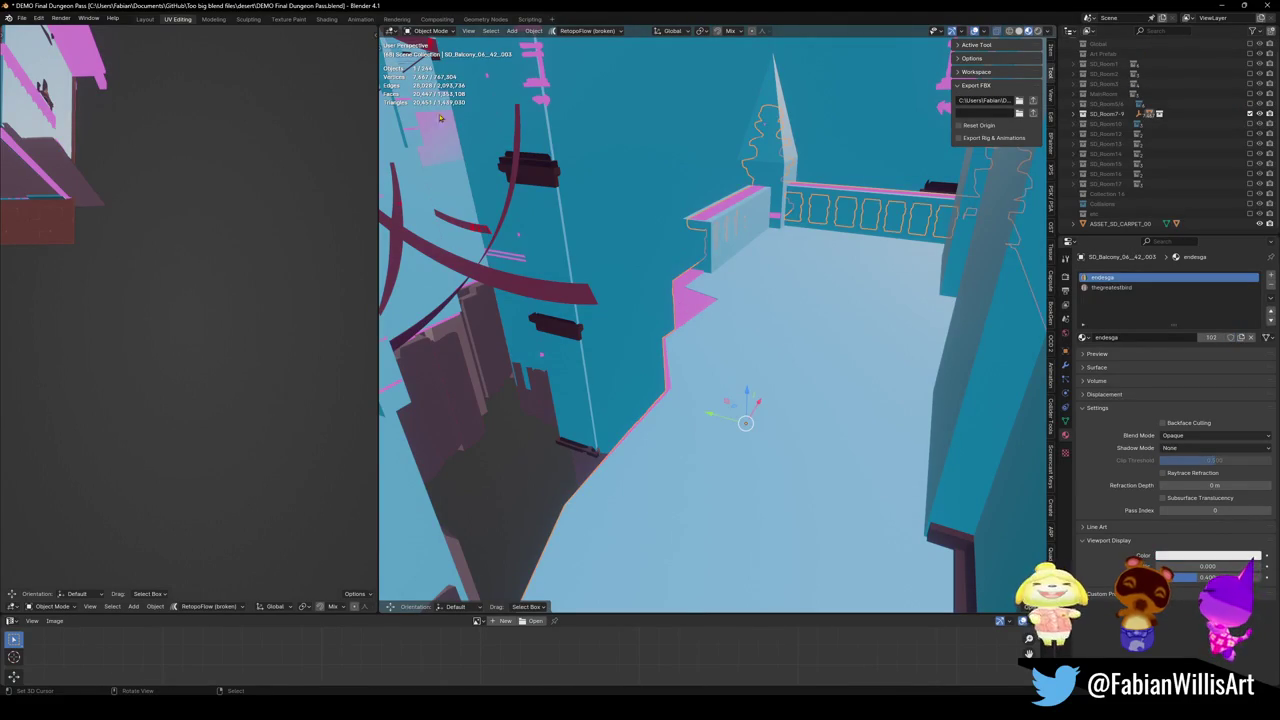
pyautogui.click(21, 18)
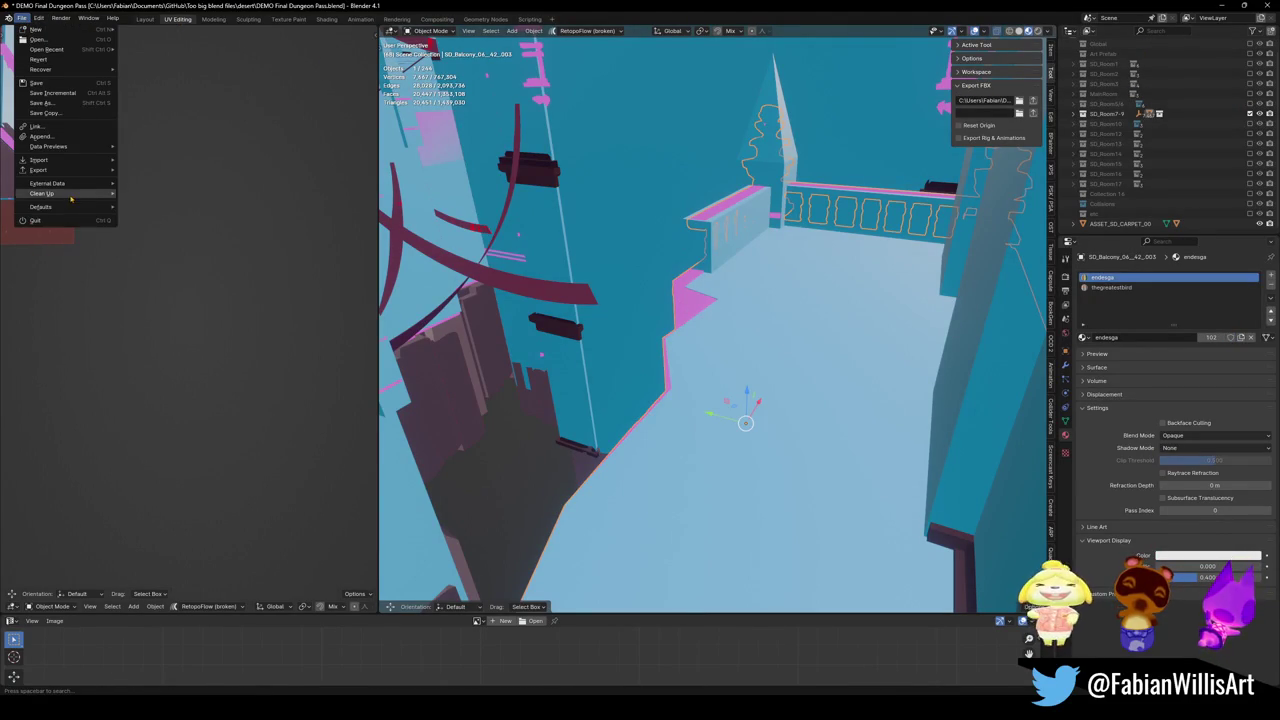
# Find missing external files in the Blender-Projects folder, then switch to GitHub Desktop
pyautogui.moveTo(47, 183)
pyautogui.click(177, 272)
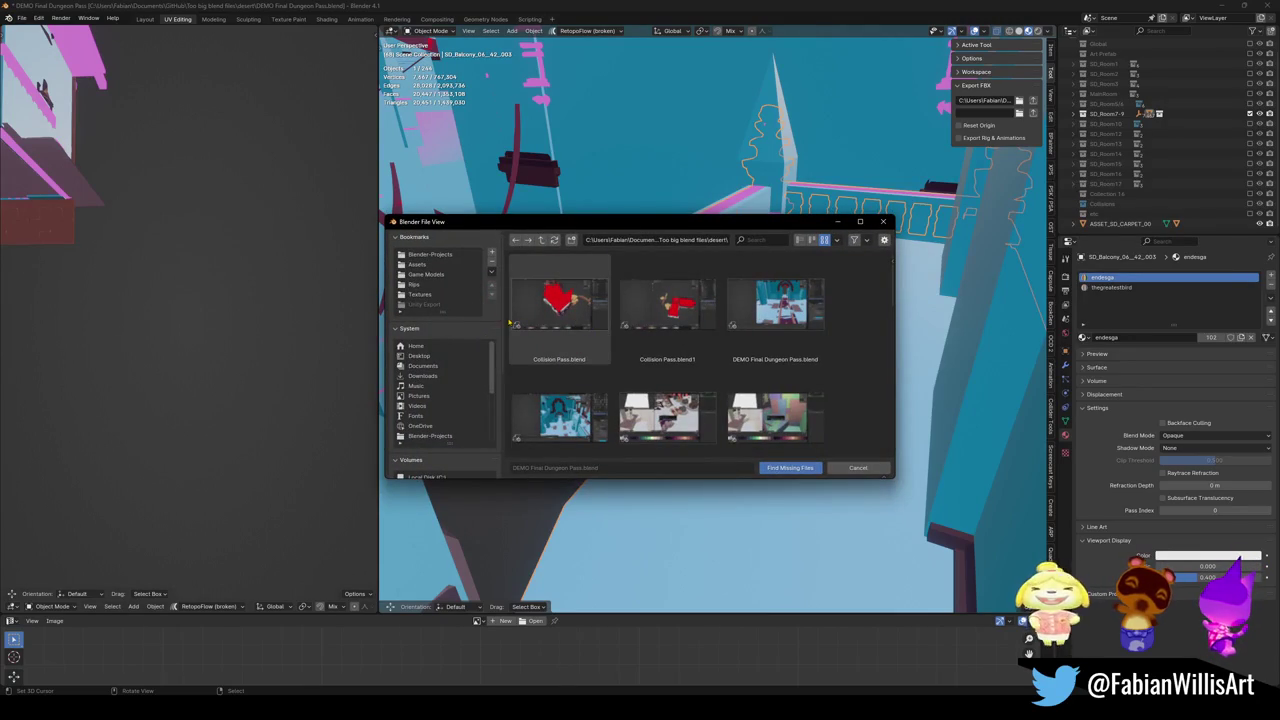
pyautogui.click(430, 254)
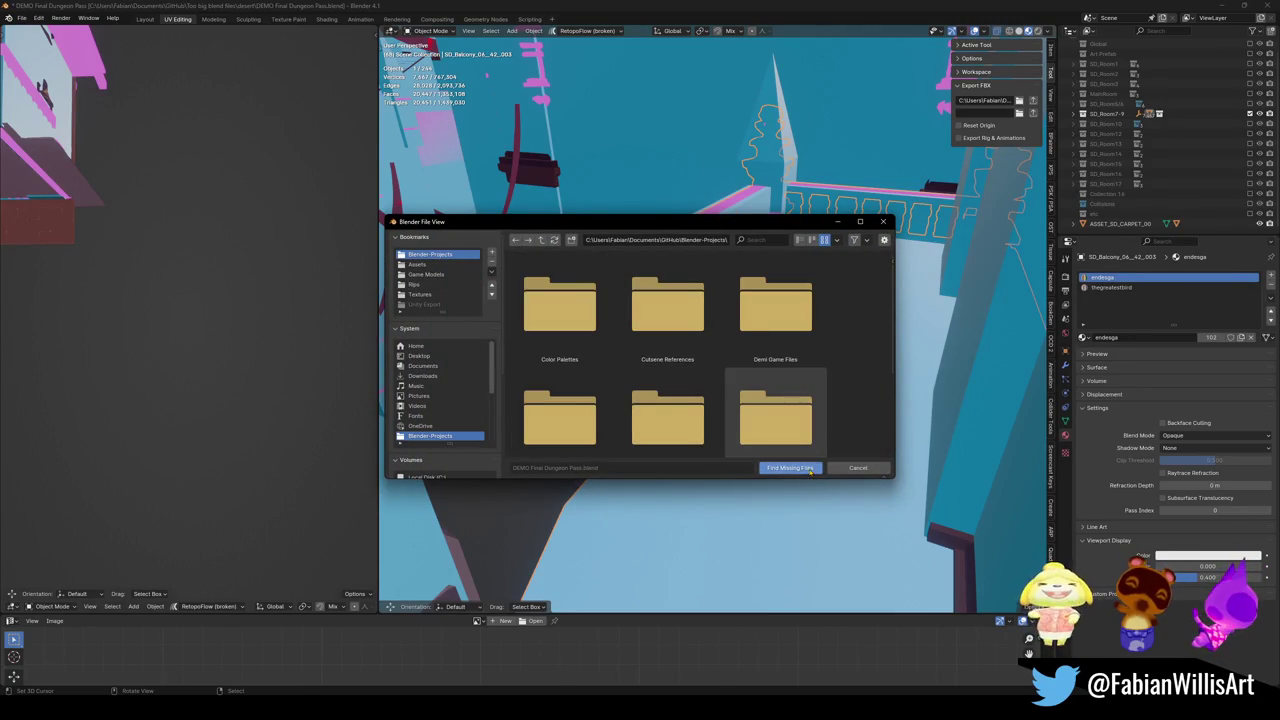
pyautogui.click(810, 468)
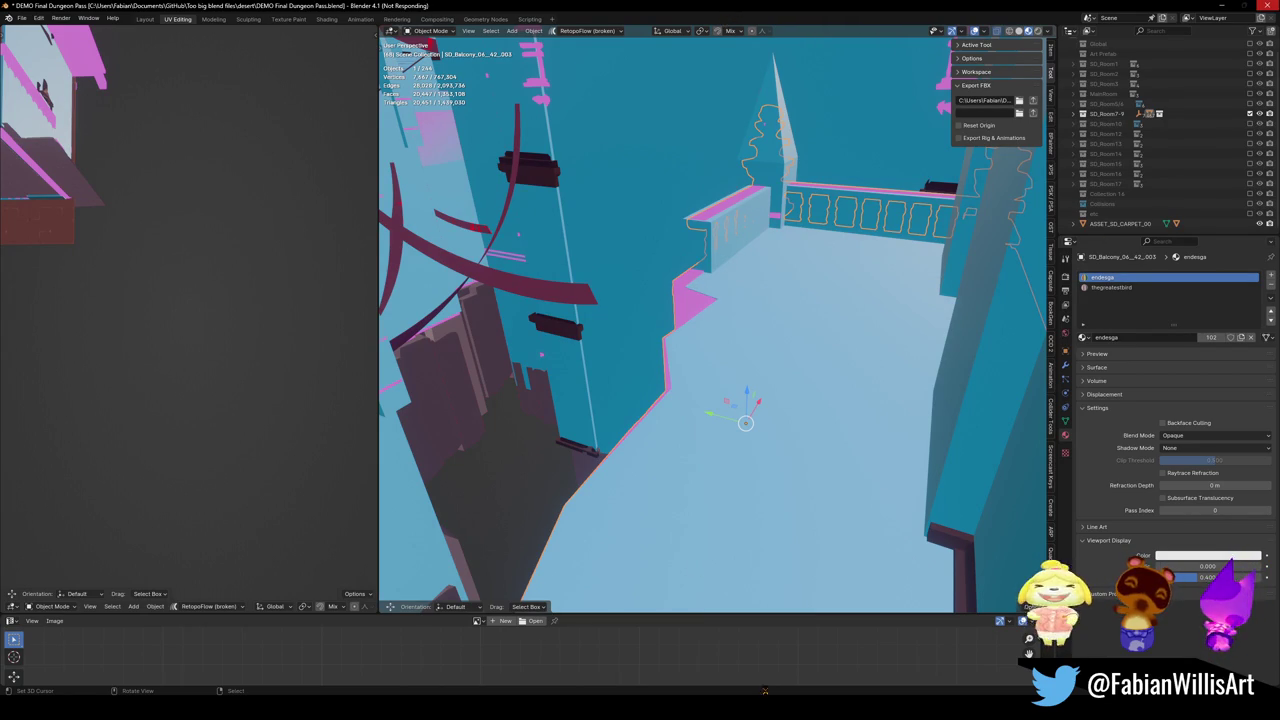
pyautogui.hotkey('alt', 'Tab')
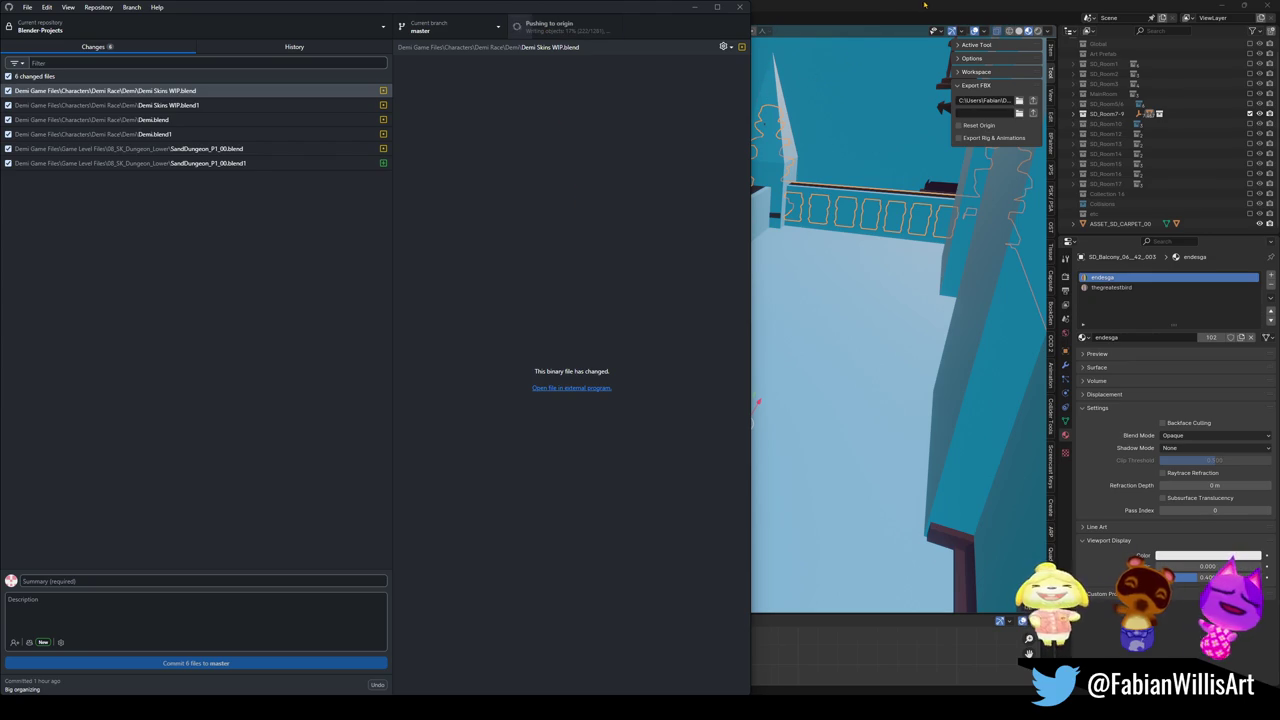
# Return to the Blender window and start first-person walk navigation
pyautogui.click(924, 5)
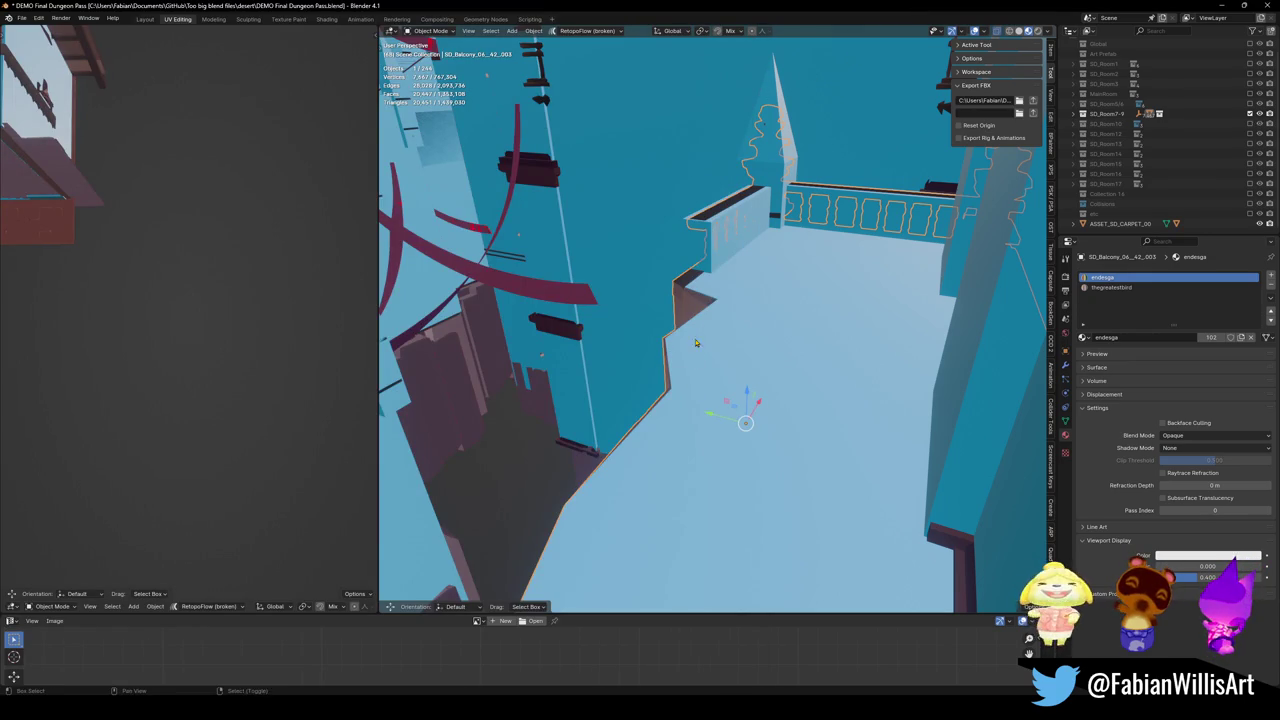
pyautogui.hotkey('shift', '`')
# Fly into the library, select Library Collision and enter Edit Mode with X-ray off
pyautogui.press('w')
pyautogui.press('w')
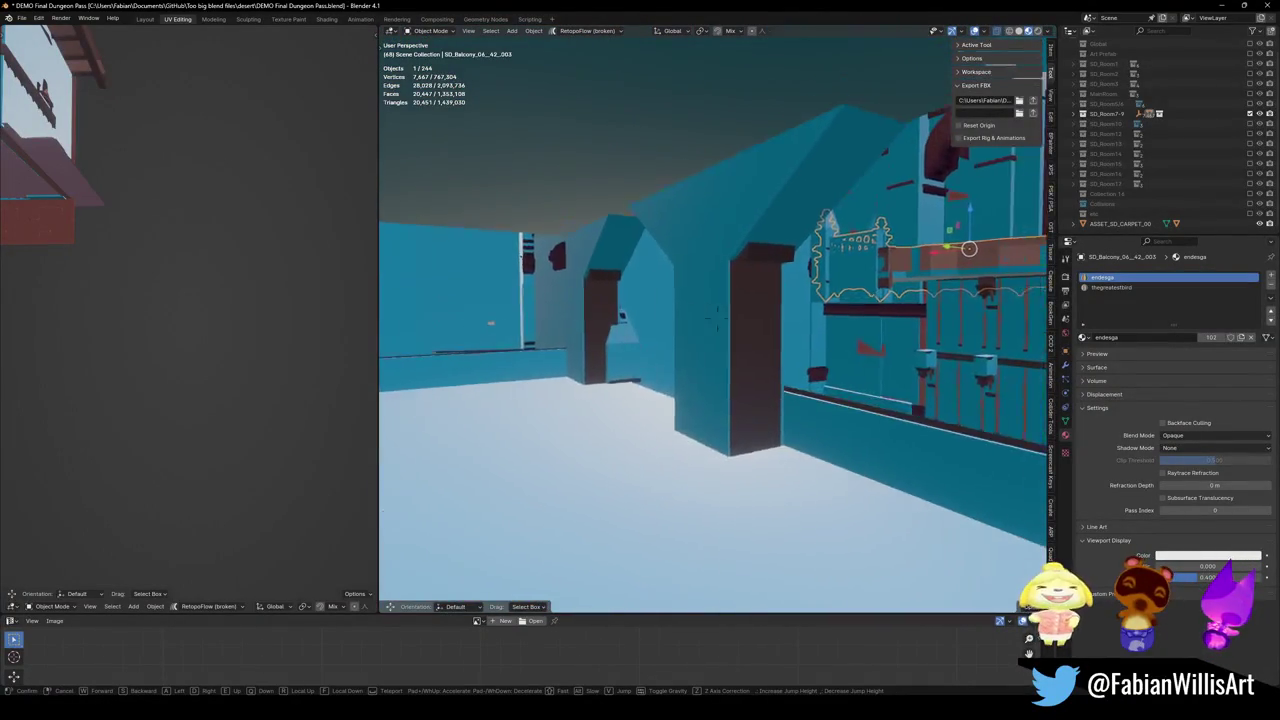
pyautogui.press('w')
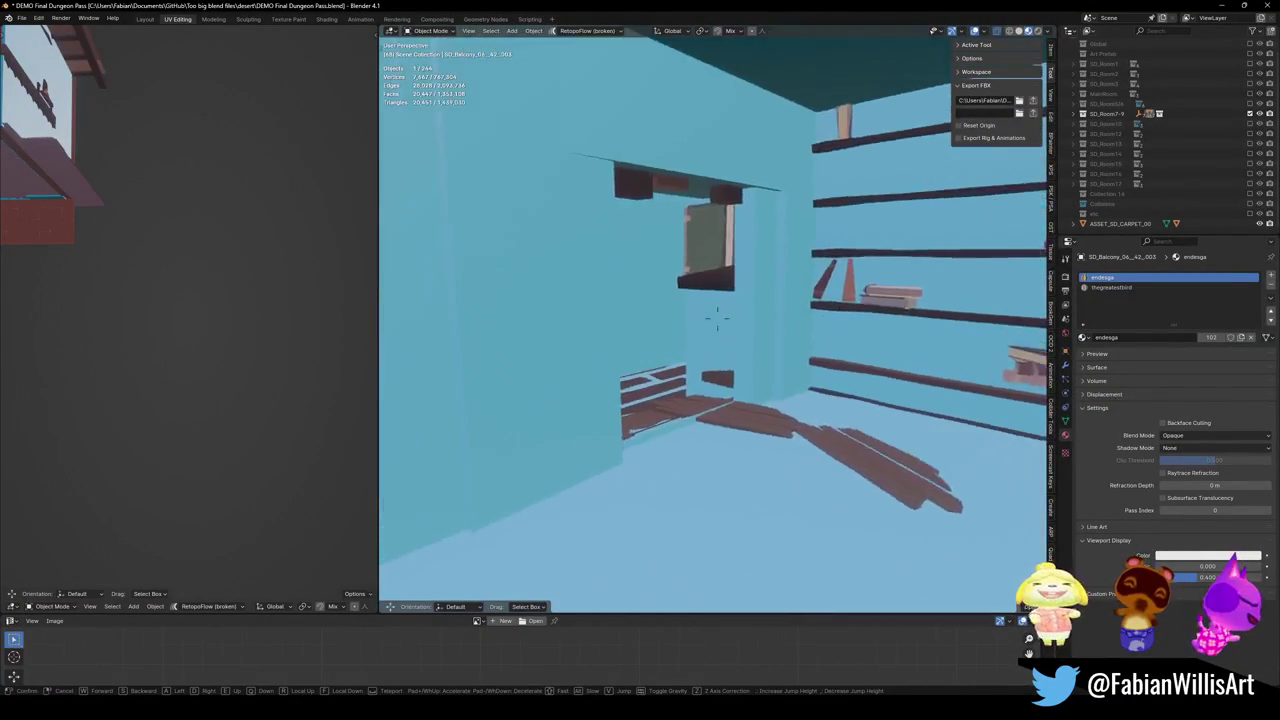
pyautogui.click(716, 318)
pyautogui.click(770, 325)
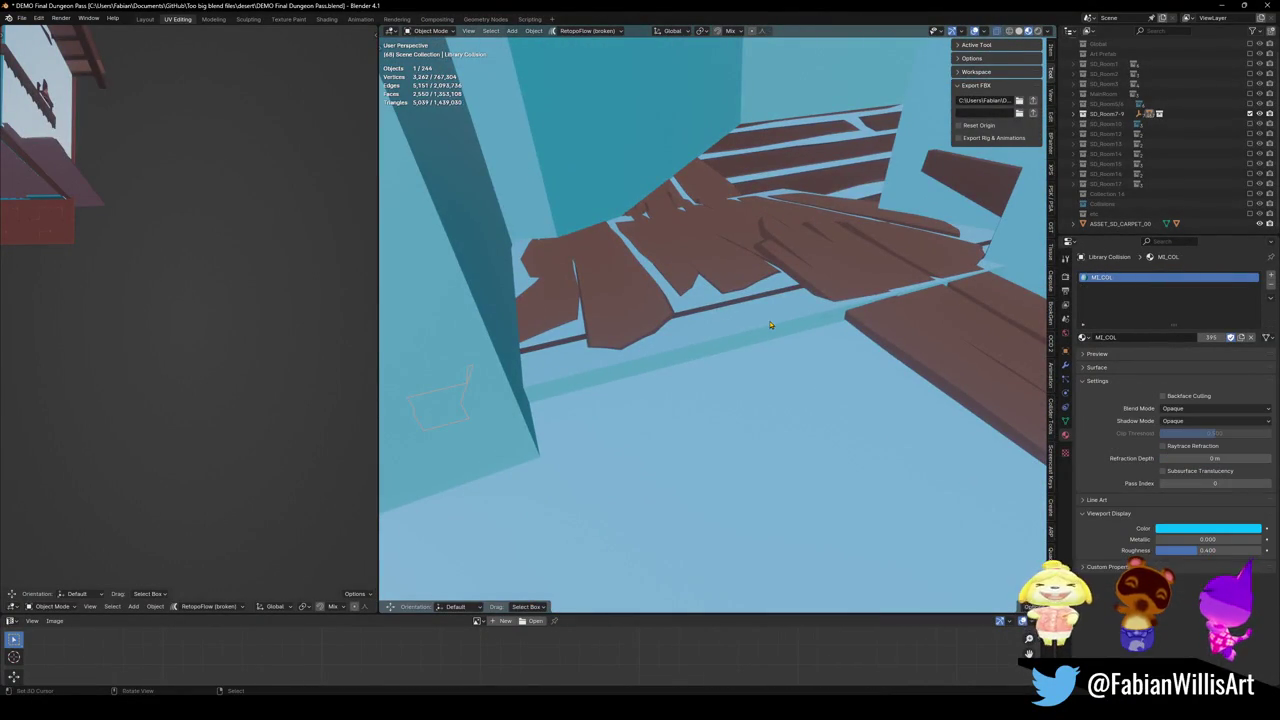
pyautogui.press('Tab')
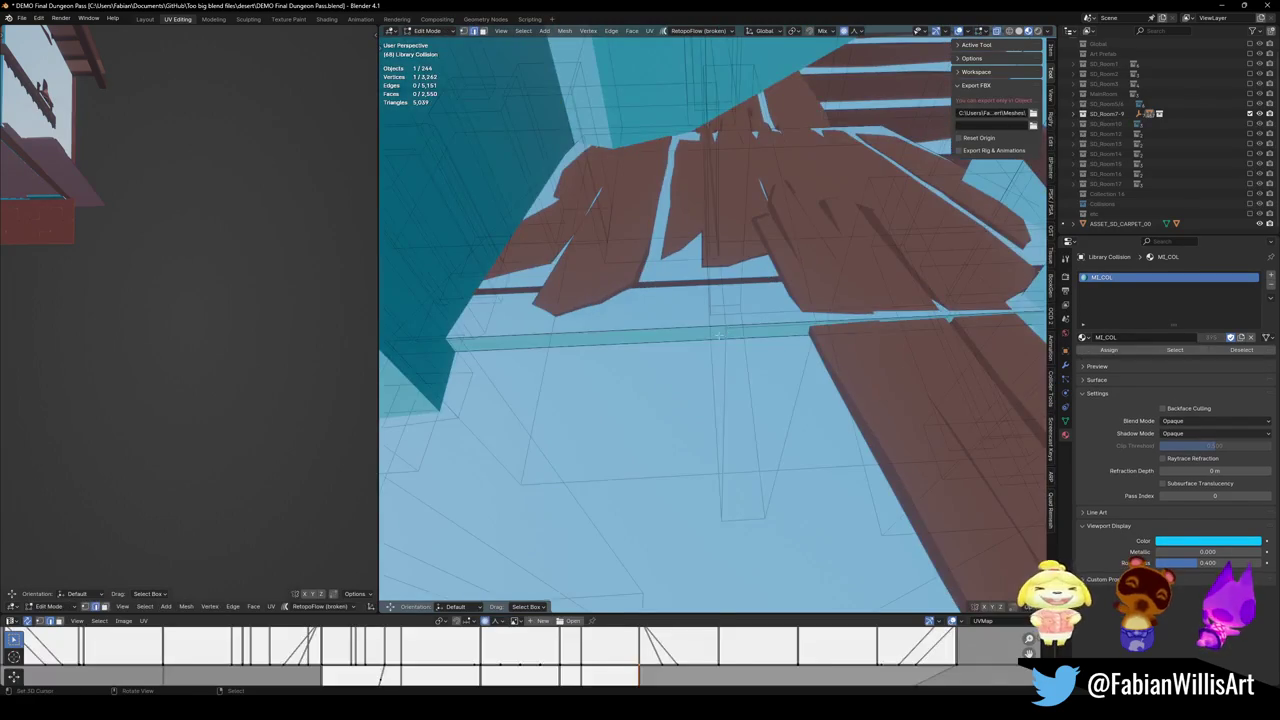
pyautogui.hotkey('shift', 'h')
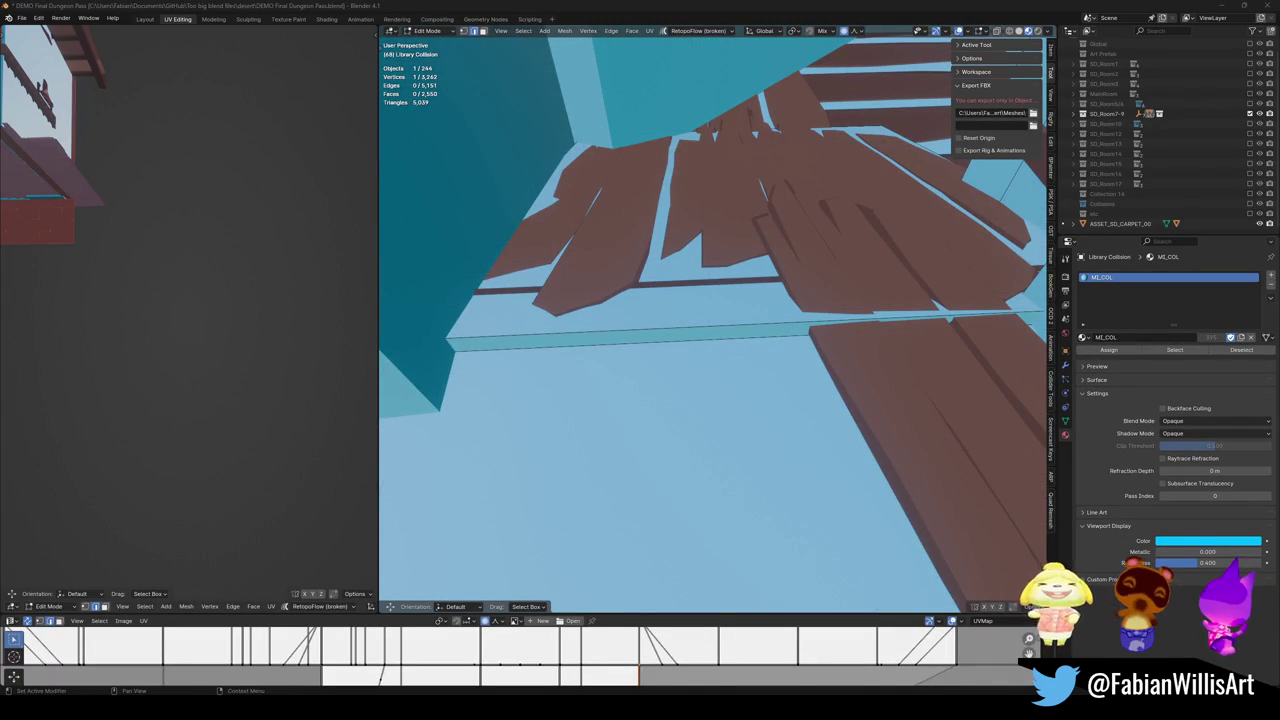
# Lower the long ledge edge by 0.19081 m on Z with proportional falloff
pyautogui.keyDown('alt'); pyautogui.click(806, 334); pyautogui.keyUp('alt')
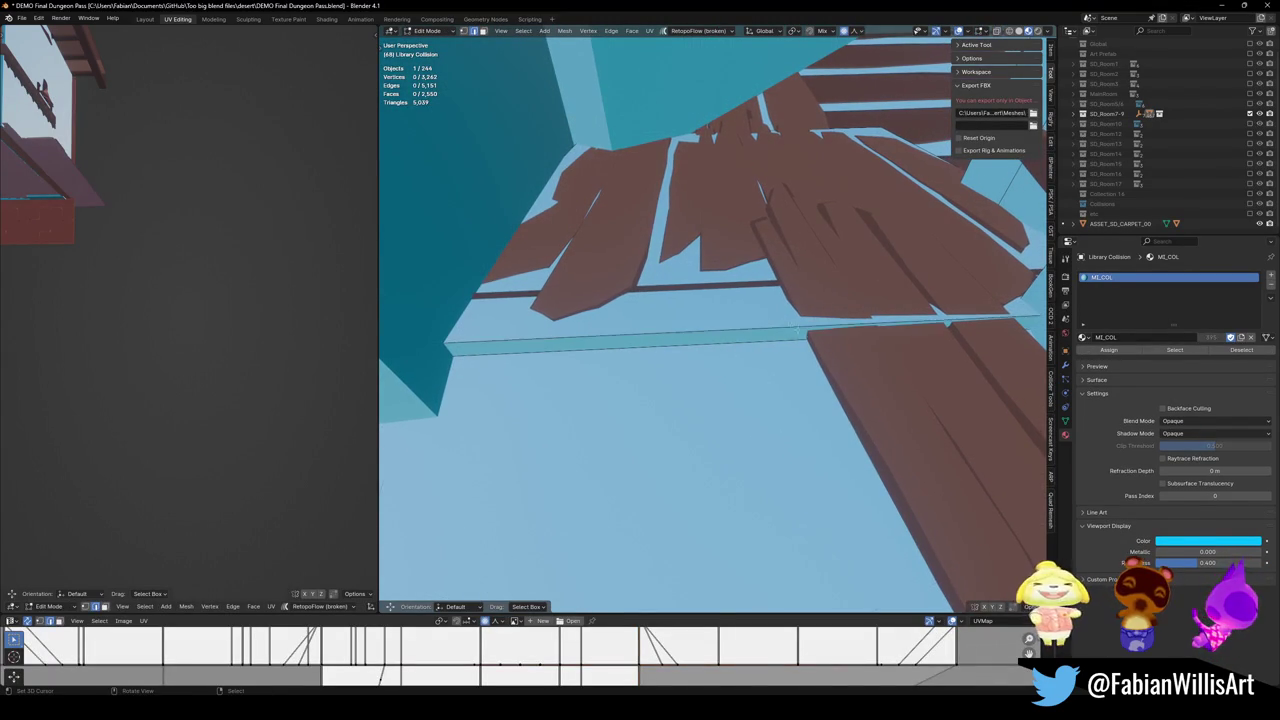
pyautogui.moveTo(806, 334)
pyautogui.mouseDown(button='middle')
pyautogui.moveTo(748, 335)
pyautogui.moveTo(749, 314)
pyautogui.moveTo(807, 381)
pyautogui.moveTo(792, 298)
pyautogui.moveTo(844, 305)
pyautogui.mouseUp(button='middle')
pyautogui.press('g')
pyautogui.press('z')
pyautogui.click(748, 334)
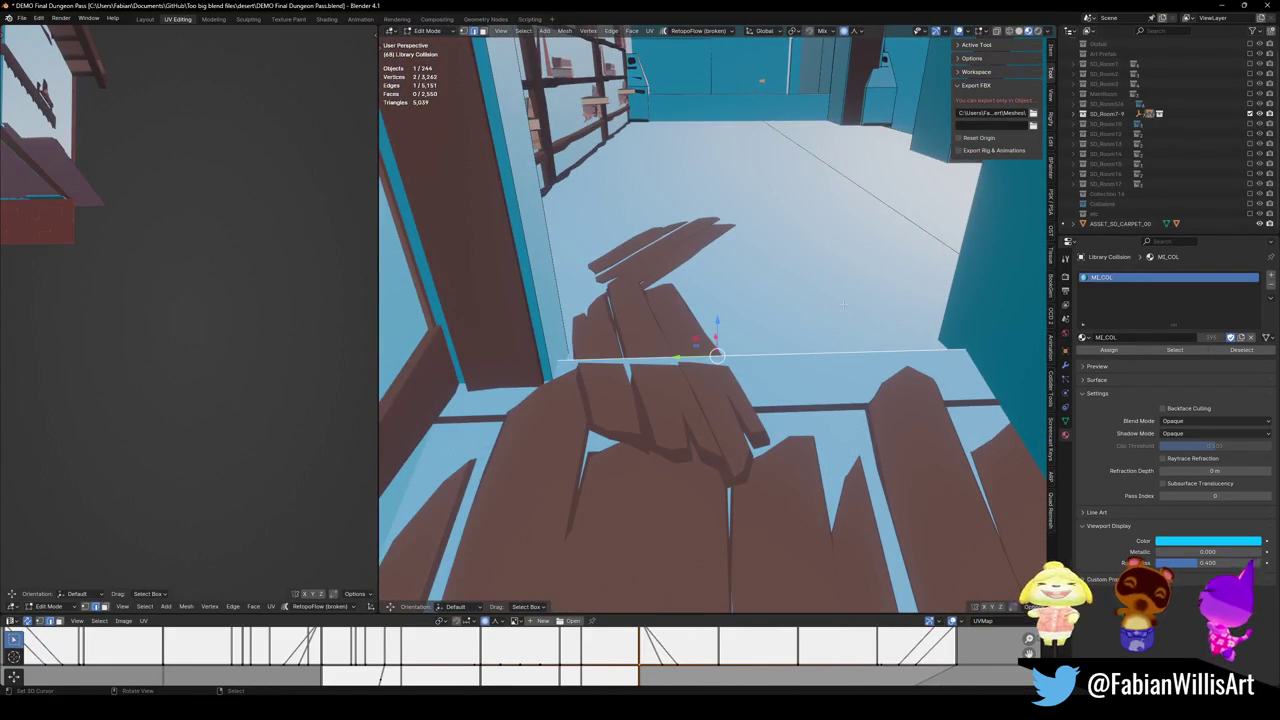
# Isolate the mesh and lower the plank-line edge by 0.19081 m on Z
pyautogui.press('a')
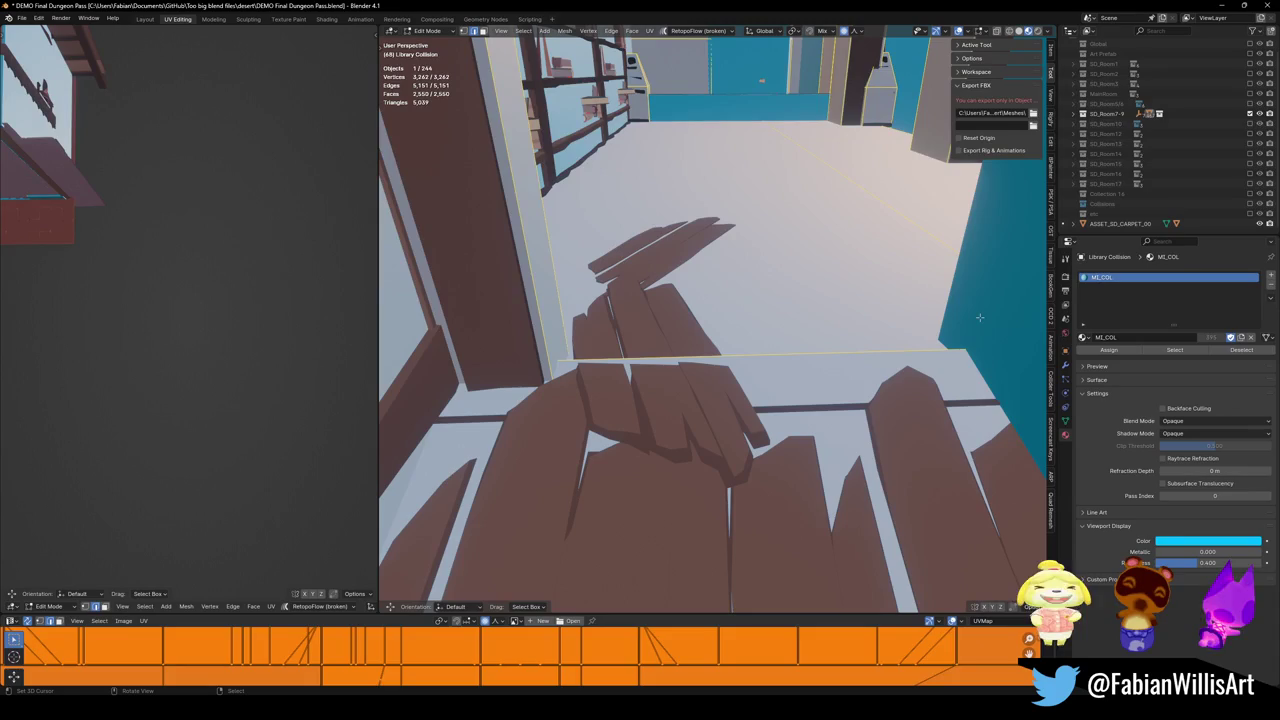
pyautogui.click(716, 355)
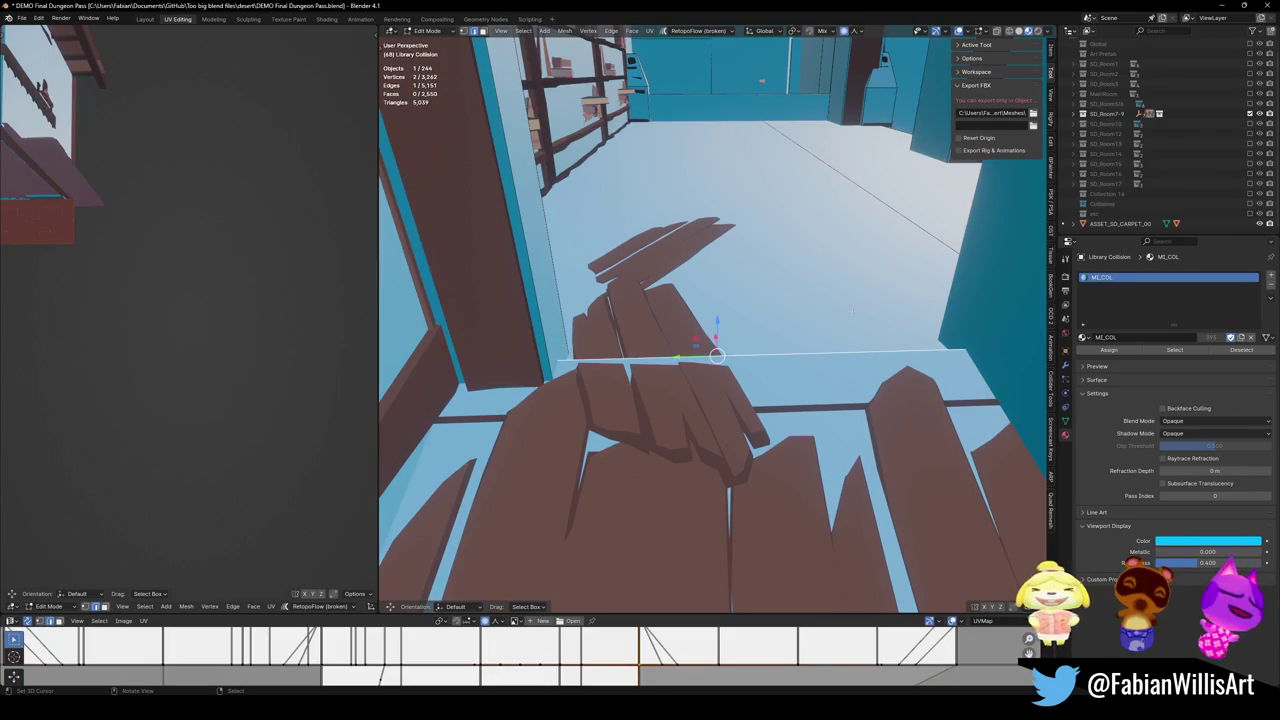
pyautogui.press('KP_Divide')
pyautogui.press('KP_Decimal')
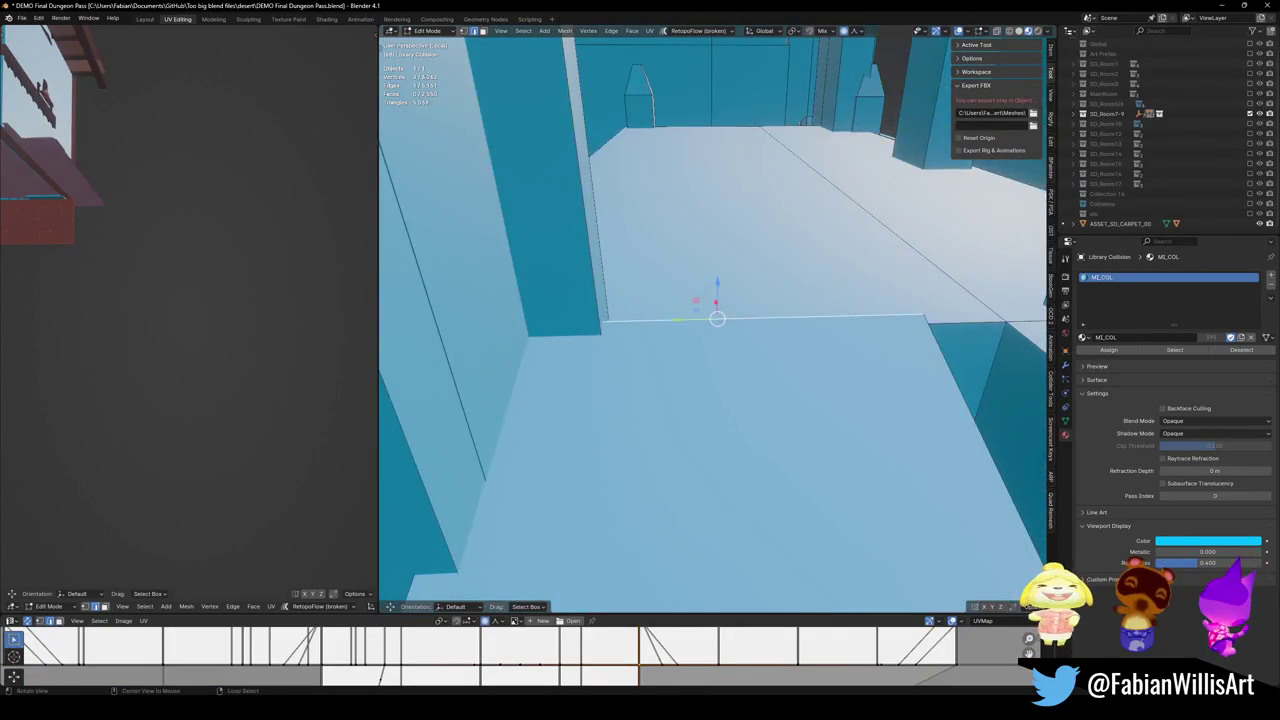
pyautogui.moveTo(716, 400); pyautogui.dragTo(760, 380, button='middle')
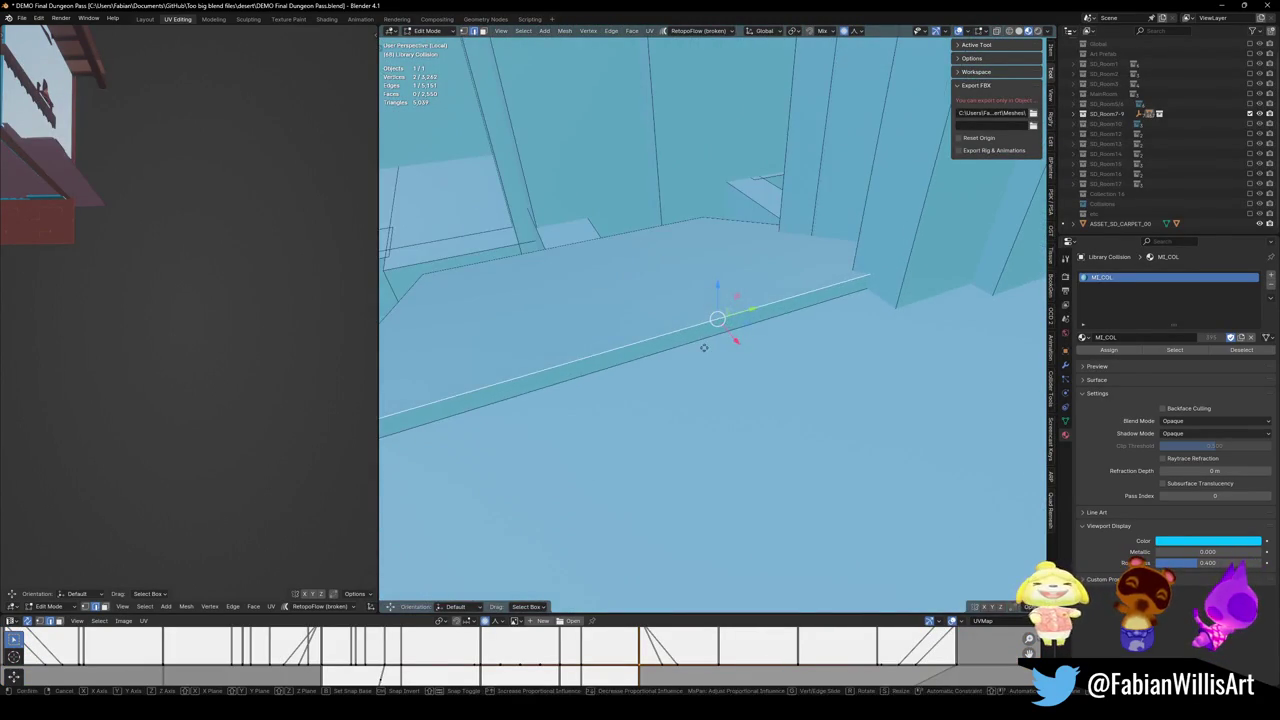
pyautogui.press('g')
pyautogui.press('z')
pyautogui.click(700, 360)
pyautogui.moveTo(700, 360)
pyautogui.mouseDown(button='middle')
pyautogui.moveTo(782, 323)
pyautogui.moveTo(741, 310)
pyautogui.moveTo(730, 337)
pyautogui.mouseUp(button='middle')
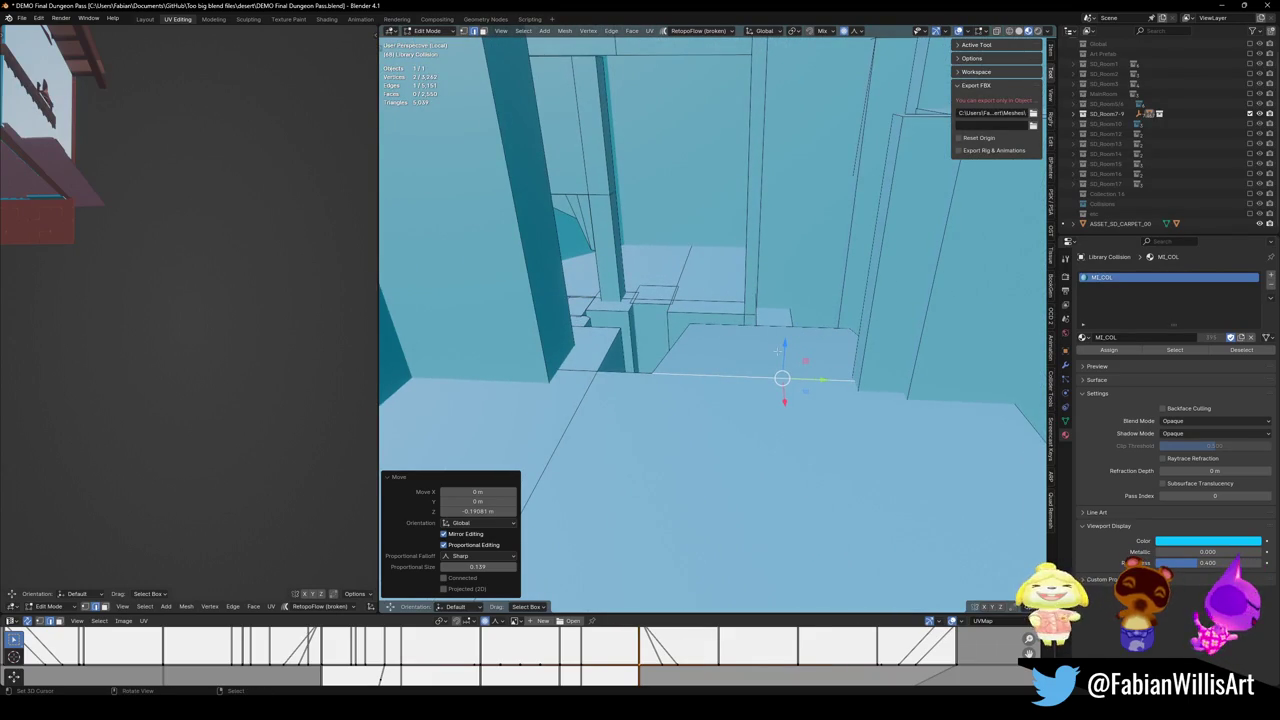
# Restore the full scene, return to Object Mode, and save DEMO Final Dungeon Pass.blend
pyautogui.press('KP_Divide')
pyautogui.moveTo(777, 350)
pyautogui.mouseDown(button='middle')
pyautogui.moveTo(783, 334)
pyautogui.moveTo(750, 302)
pyautogui.moveTo(730, 340)
pyautogui.mouseUp(button='middle')
pyautogui.press('Tab')
pyautogui.moveTo(863, 323)
pyautogui.mouseDown(button='middle')
pyautogui.moveTo(771, 320)
pyautogui.moveTo(779, 291)
pyautogui.moveTo(788, 315)
pyautogui.mouseUp(button='middle')
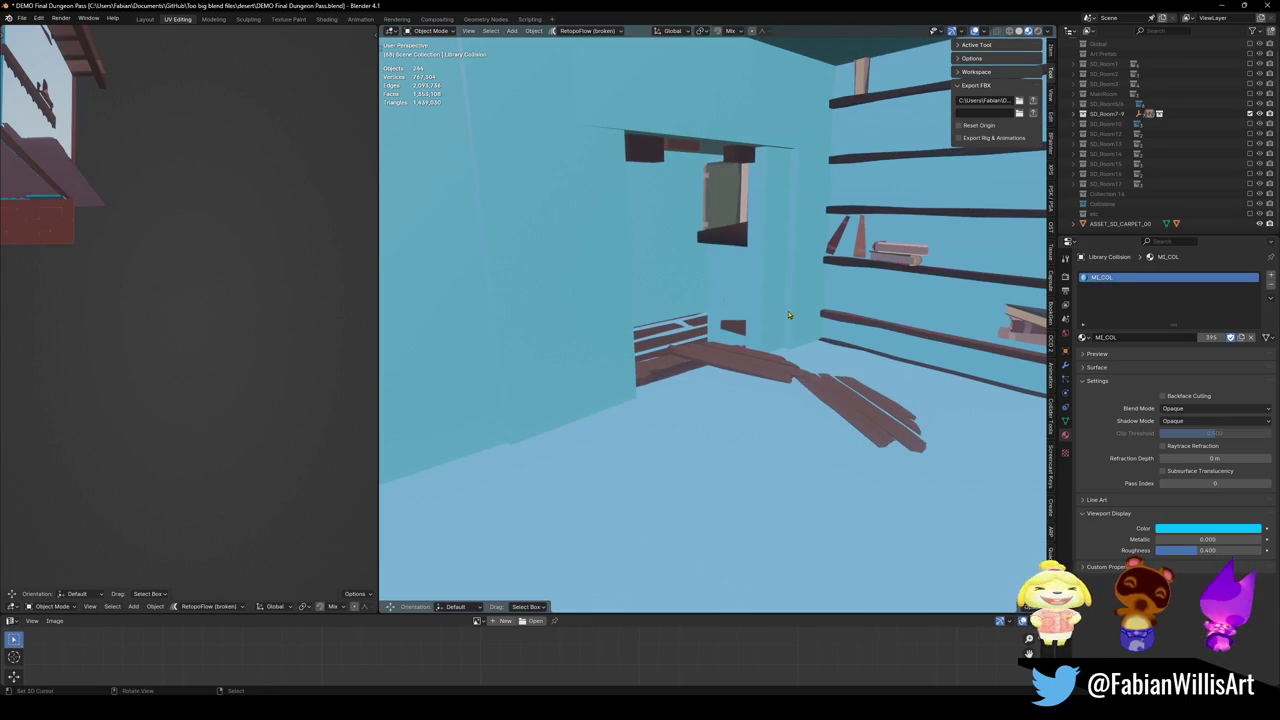
pyautogui.hotkey('ctrl', 's')
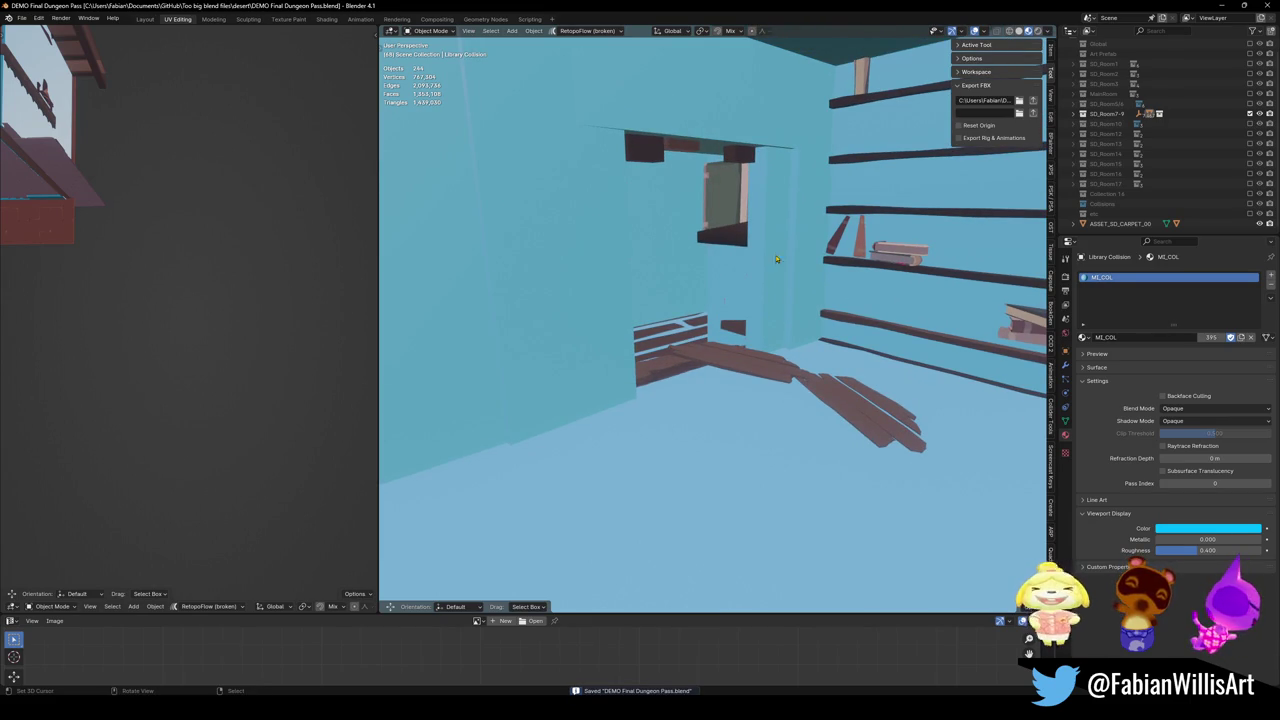
# Delete the R7-9 ART collection from under SD_Room7-9 in the Outliner
pyautogui.click(1077, 113)
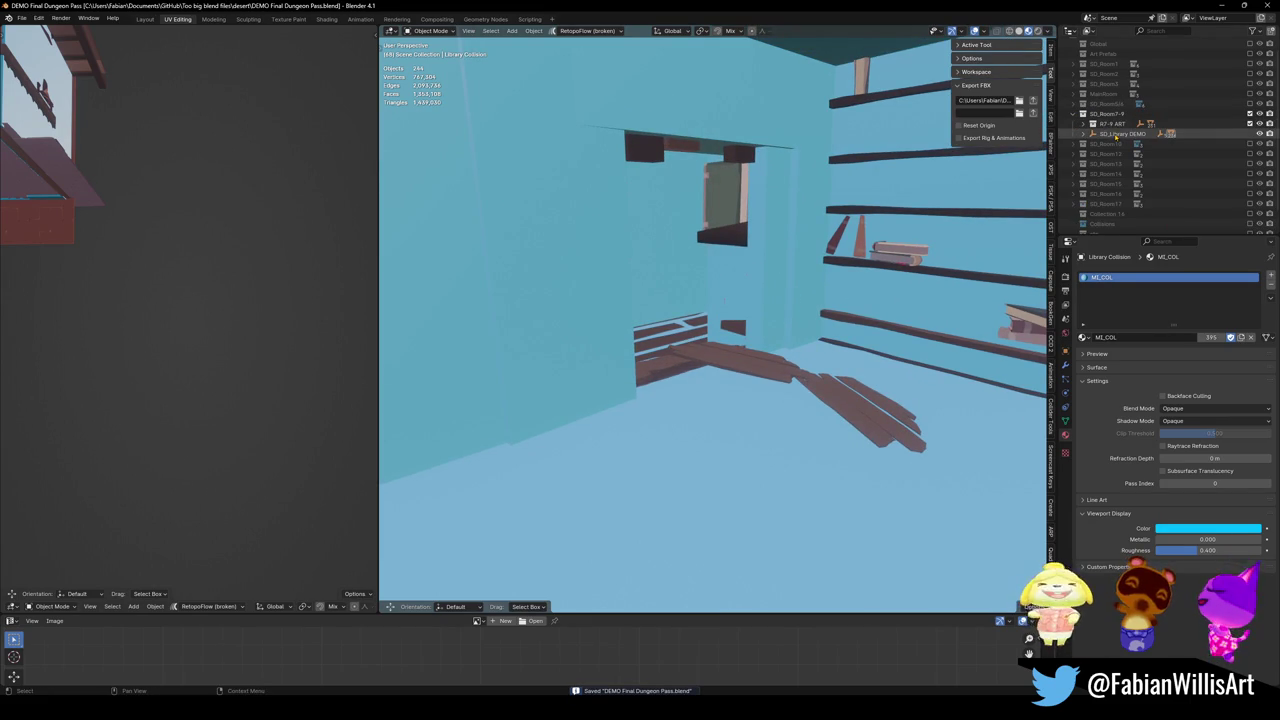
pyautogui.rightClick(1105, 123)
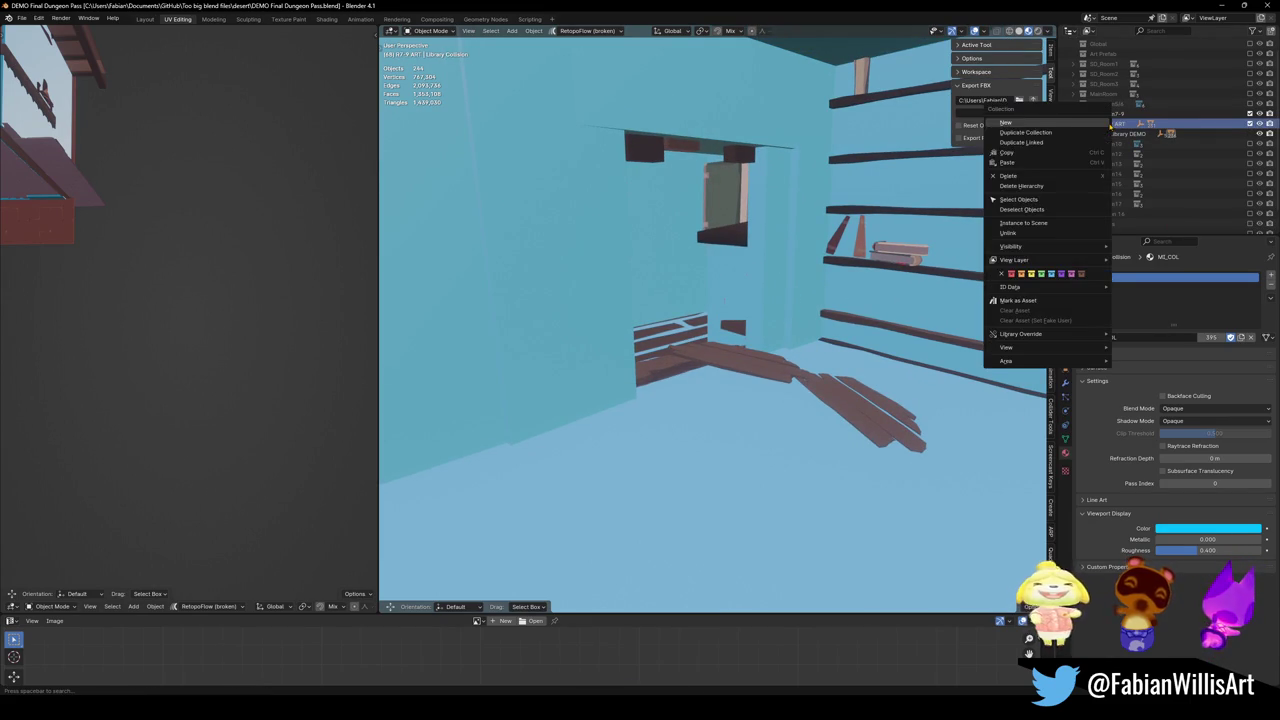
pyautogui.click(1040, 176)
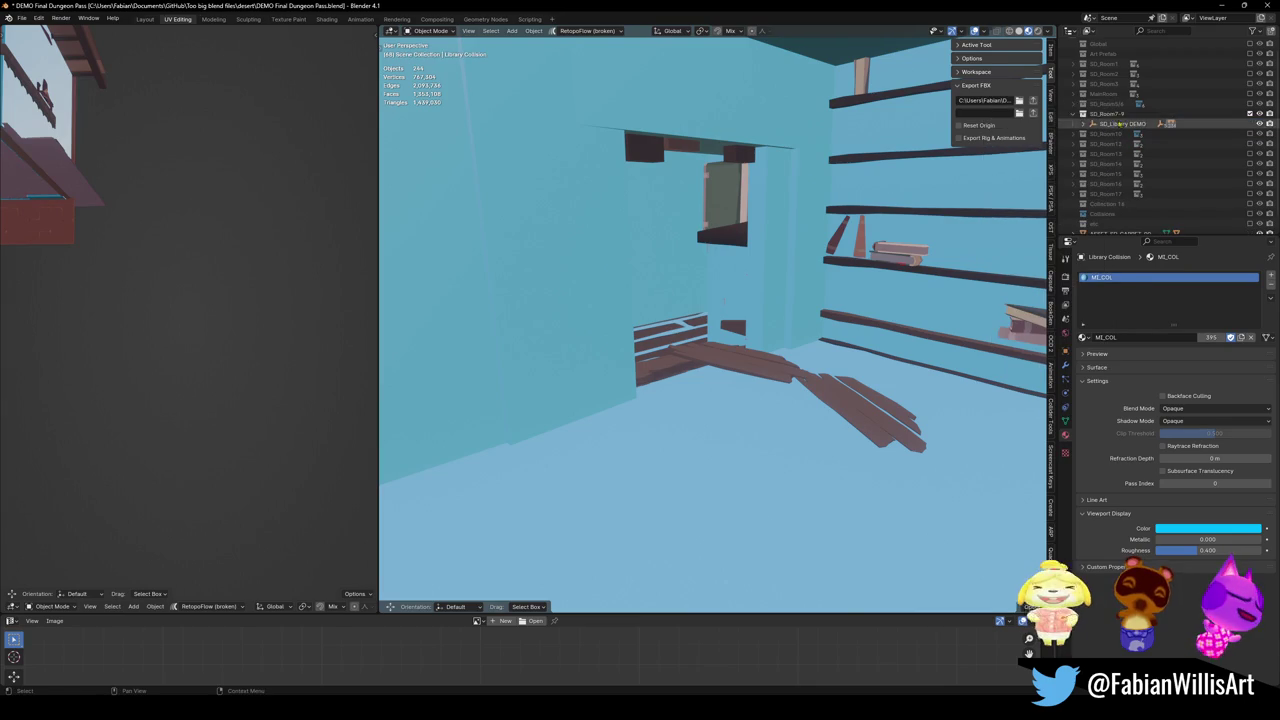
# Frame SD_Library DEMO and zoom in on the library shelves, then bring Unity forward
pyautogui.click(1115, 124)
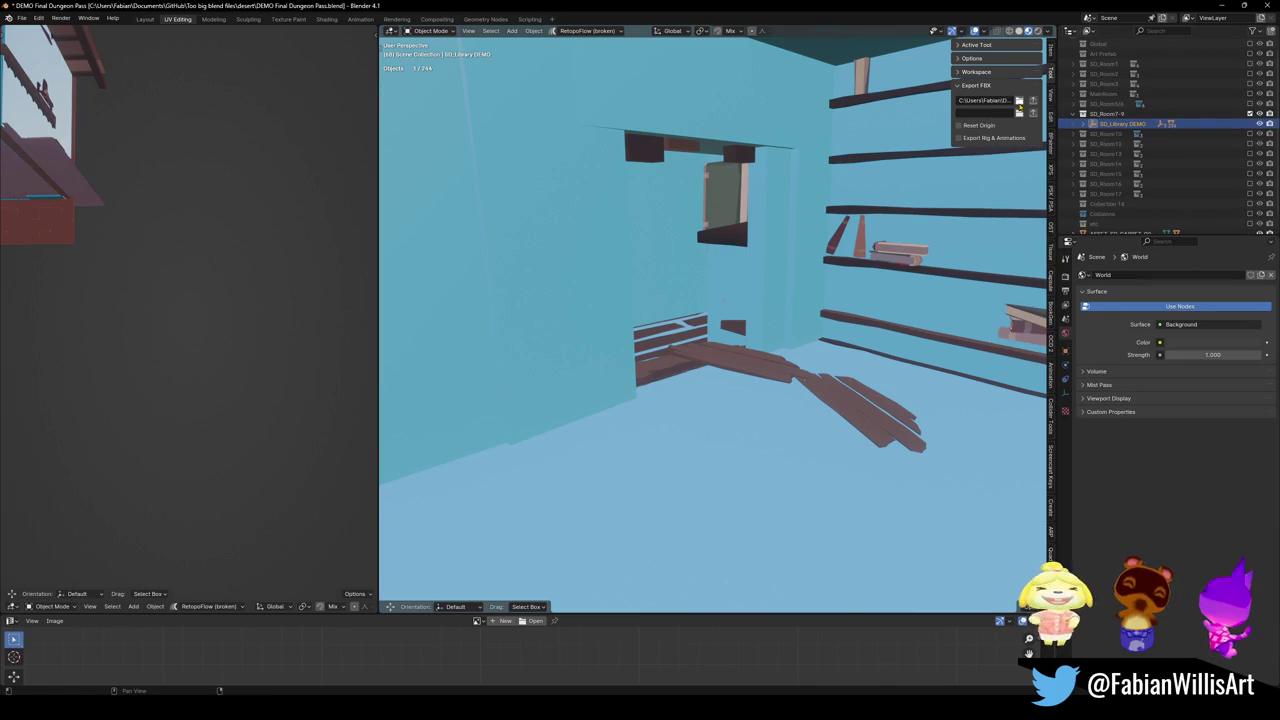
pyautogui.press('KP_Decimal')
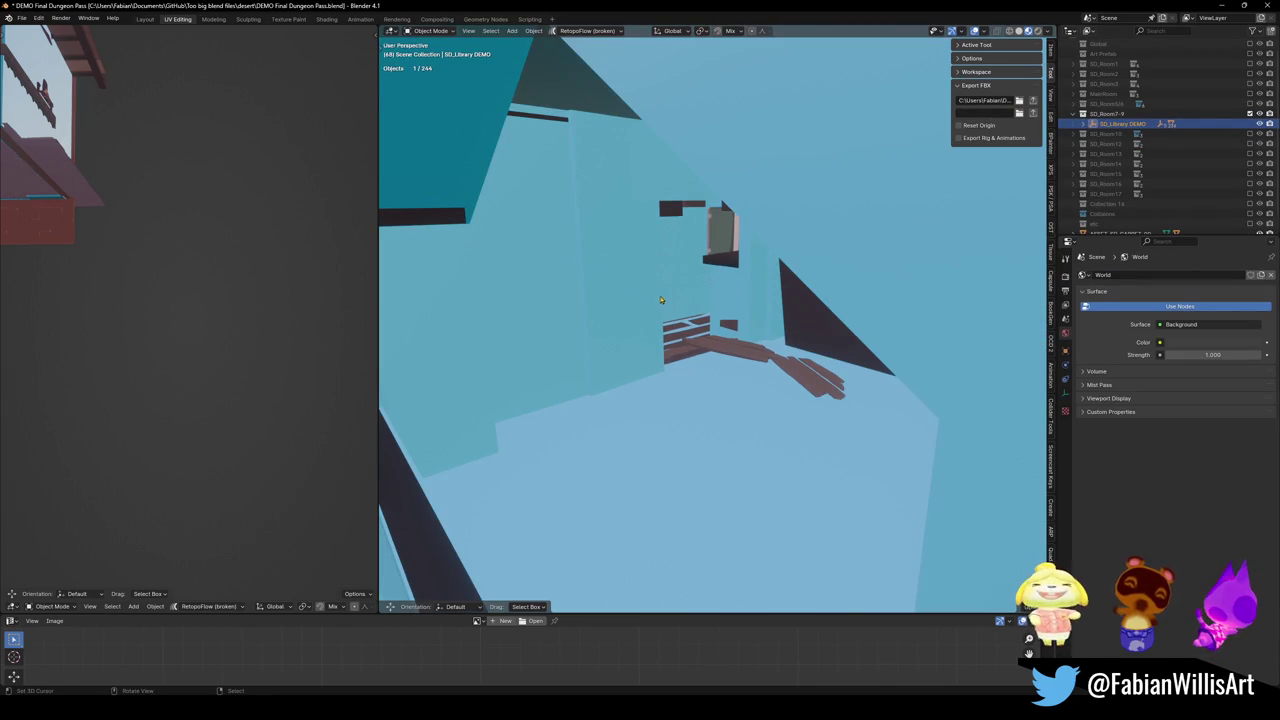
pyautogui.moveTo(666, 296); pyautogui.dragTo(668, 184, button='middle')
pyautogui.scroll(3, 668, 184)
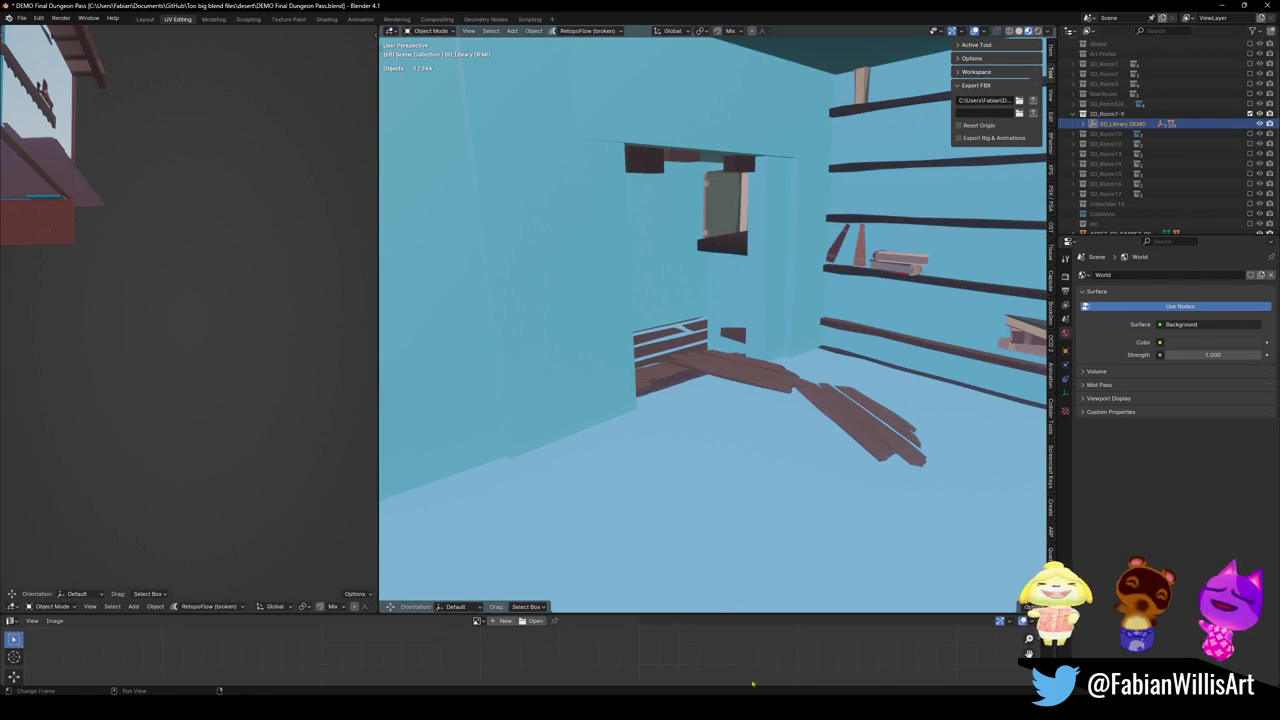
pyautogui.click(770, 650)
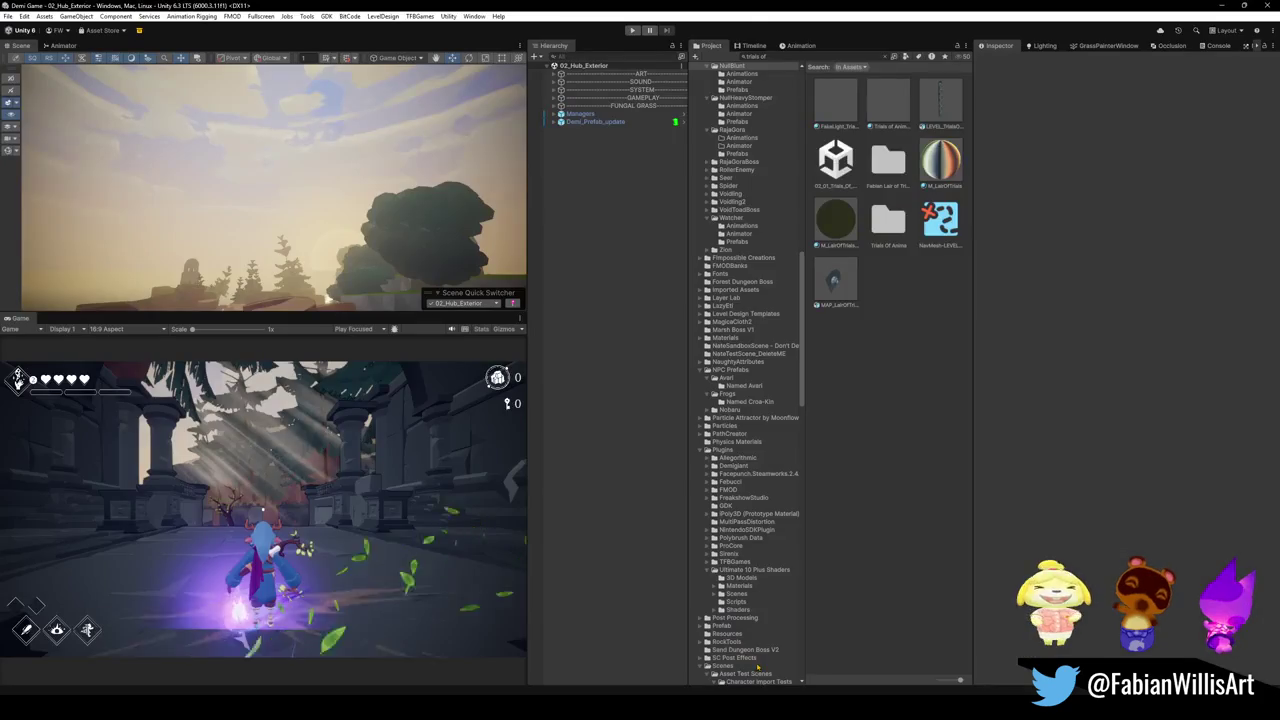
# Make Demi-Game the current repository in GitHub Desktop, fetch origin, and return to Unity
pyautogui.hotkey('alt', 'Tab')
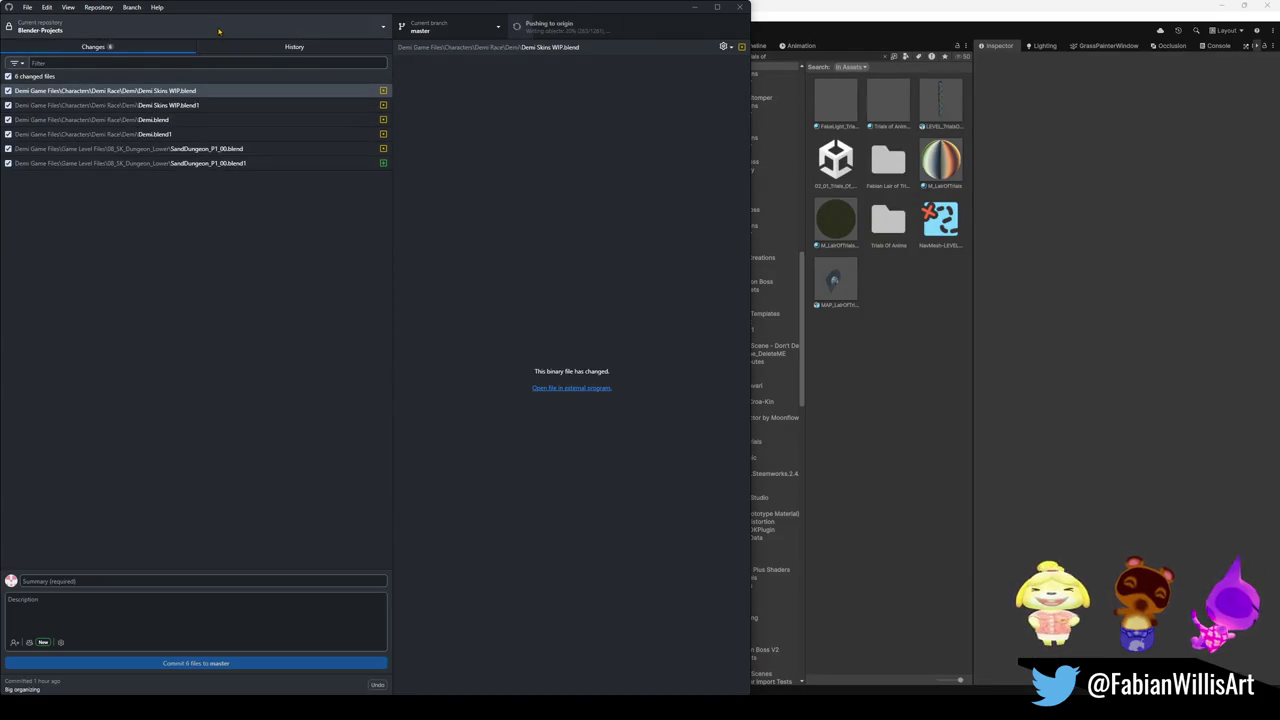
pyautogui.click(231, 35)
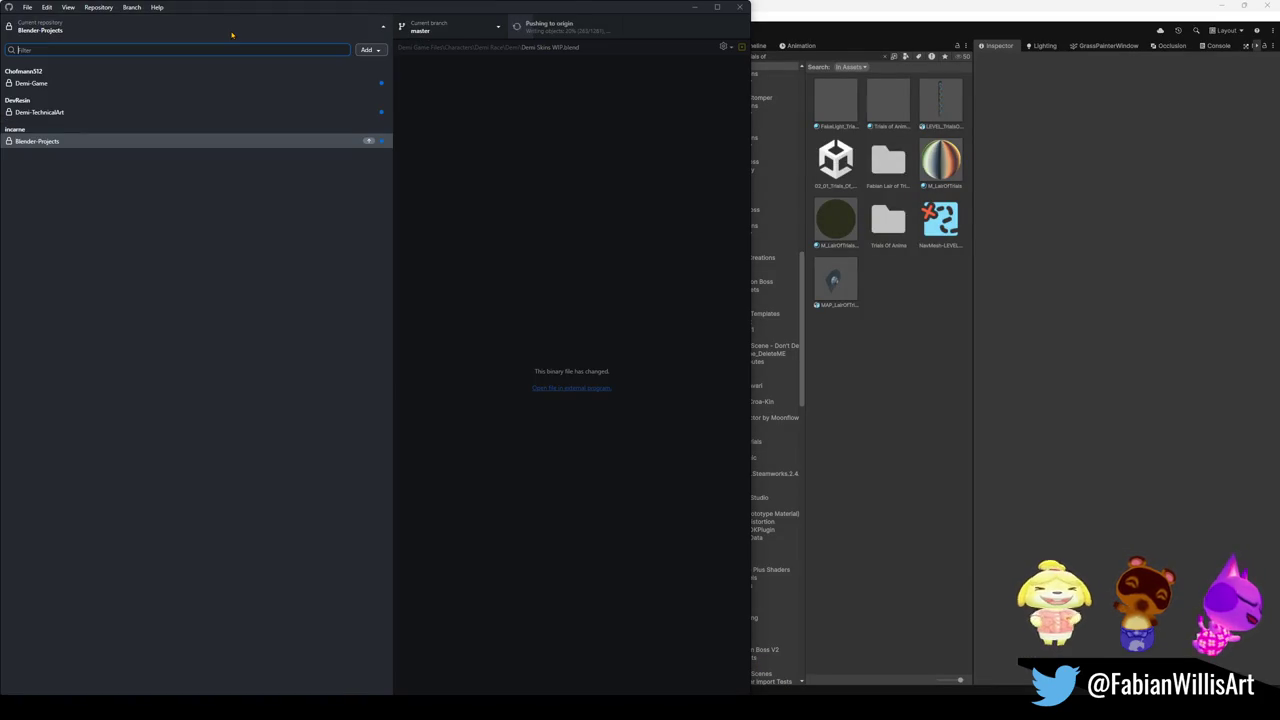
pyautogui.click(105, 82)
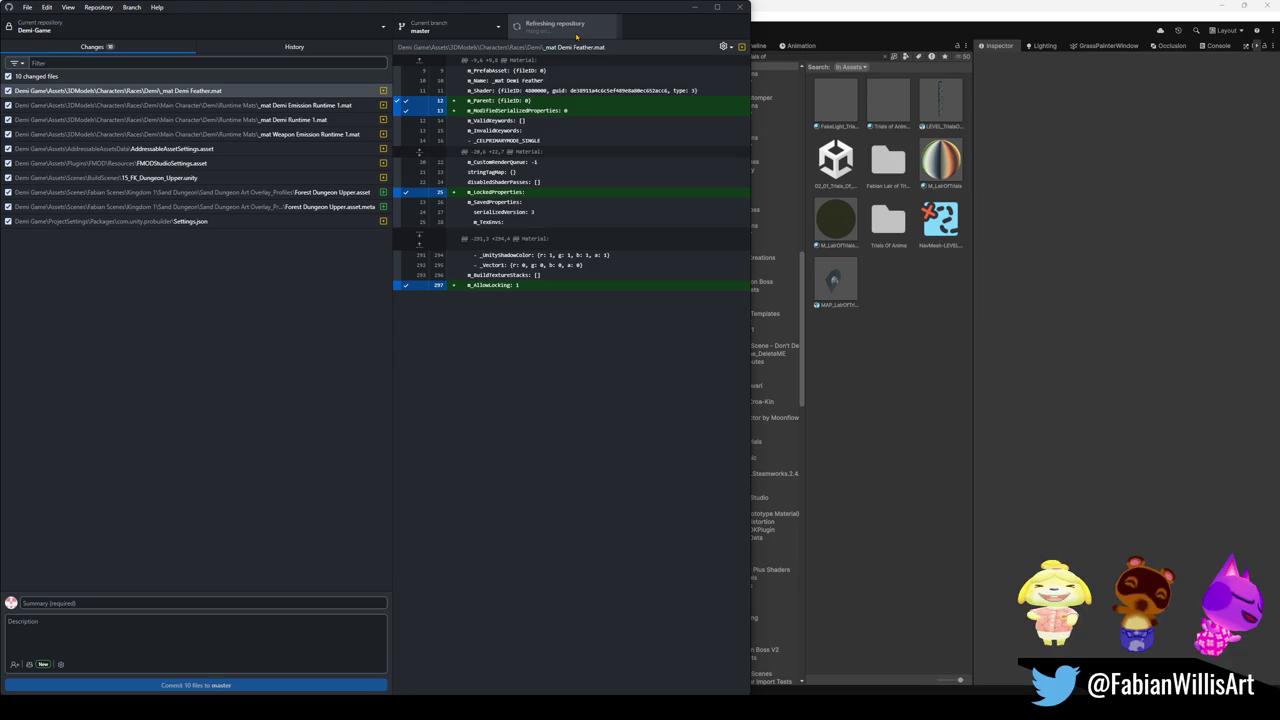
pyautogui.click(576, 36)
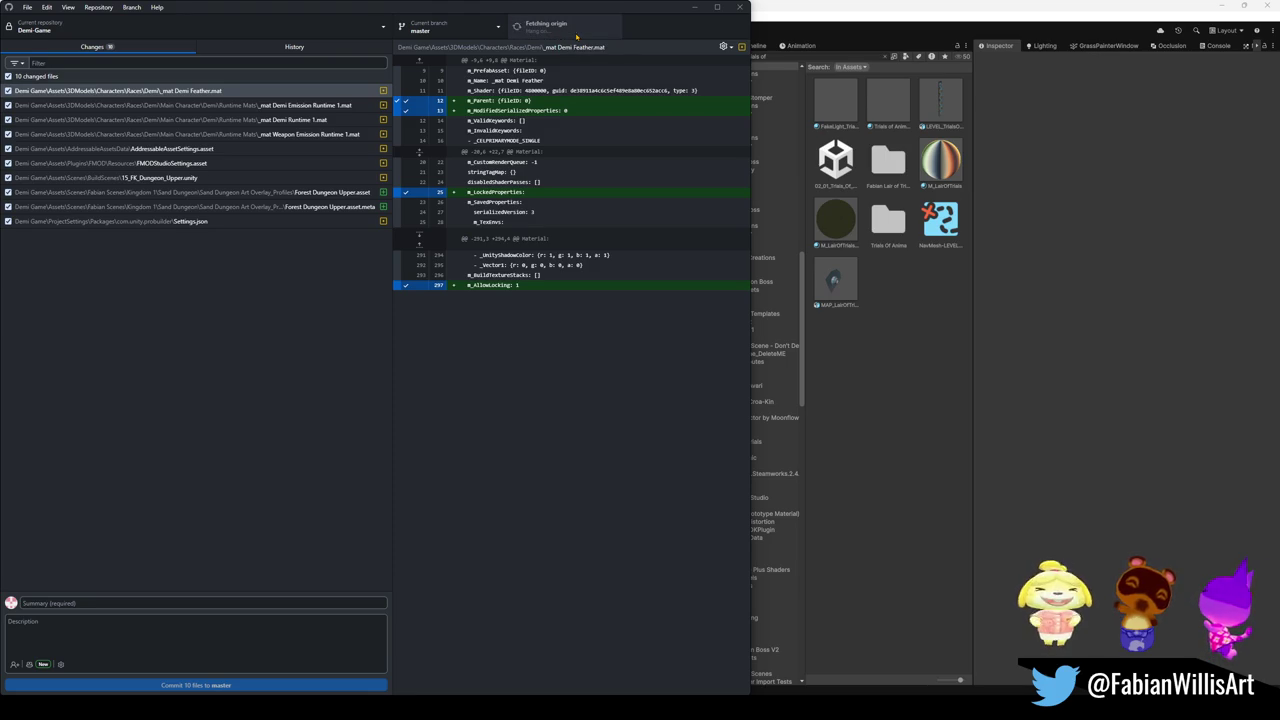
pyautogui.click(1070, 312)
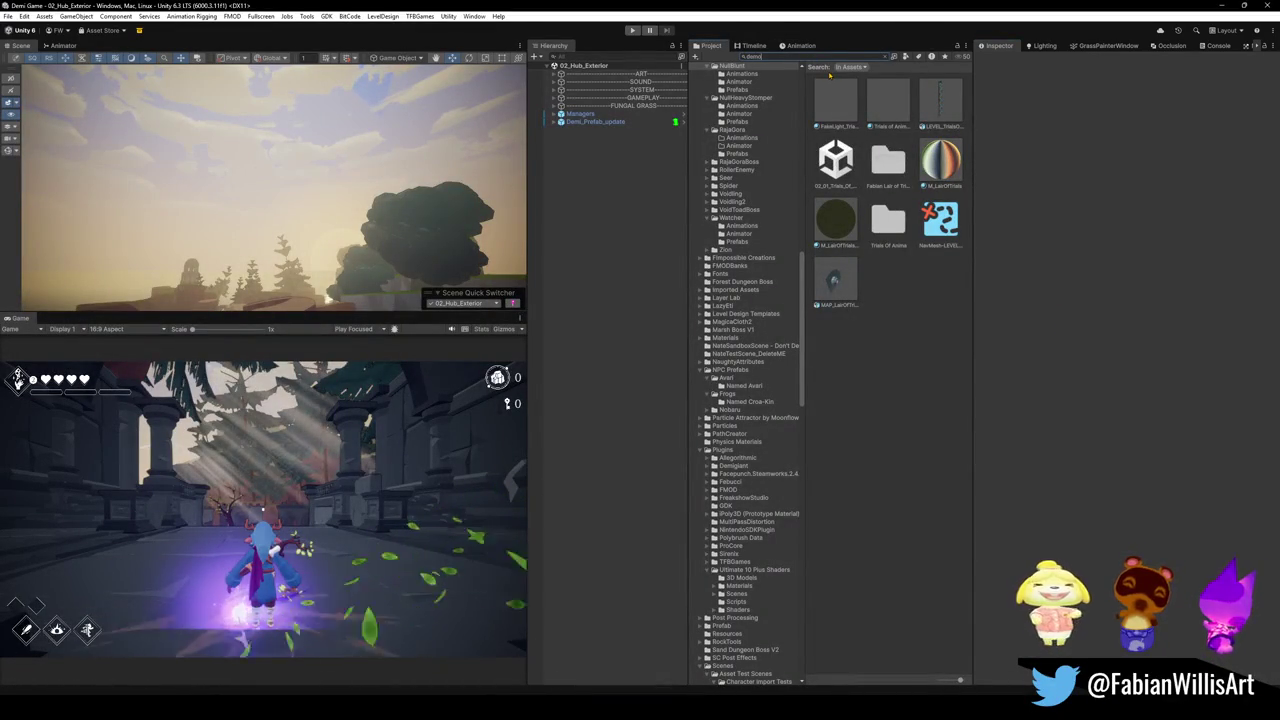
# Search the Project for 'demo' filtered to Scene assets and widen the panel
pyautogui.write('demo')
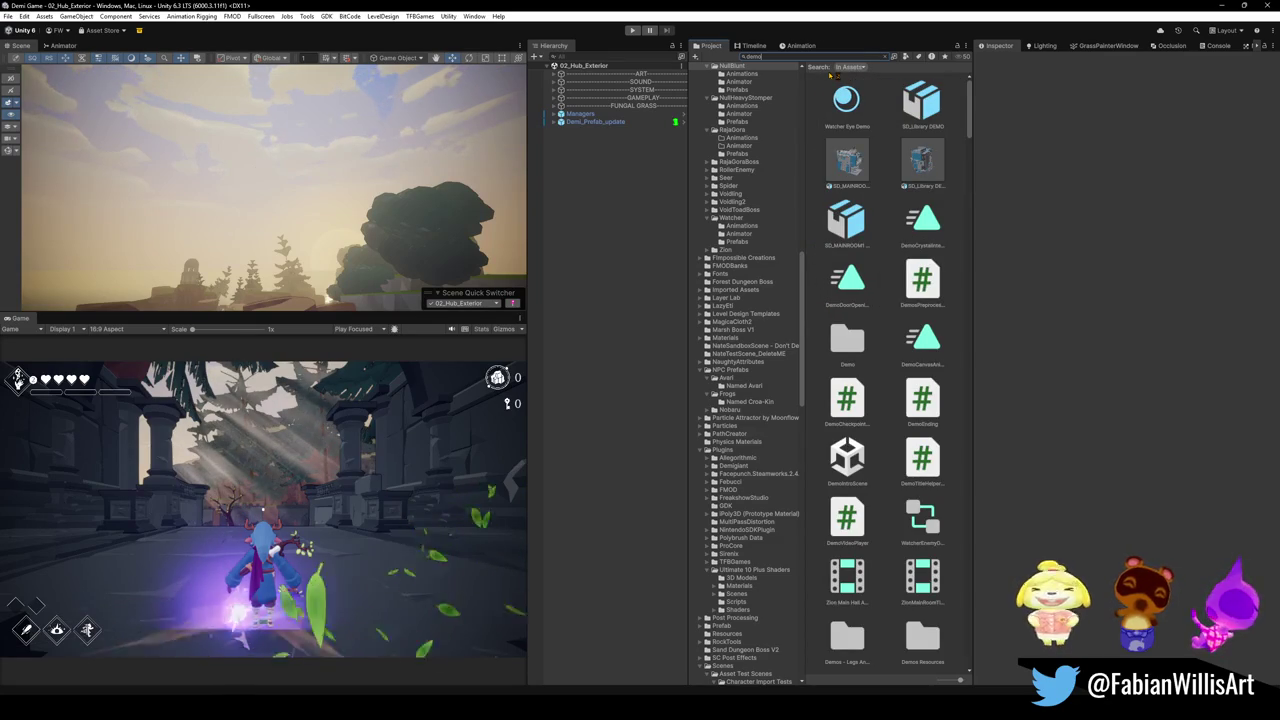
pyautogui.click(906, 56)
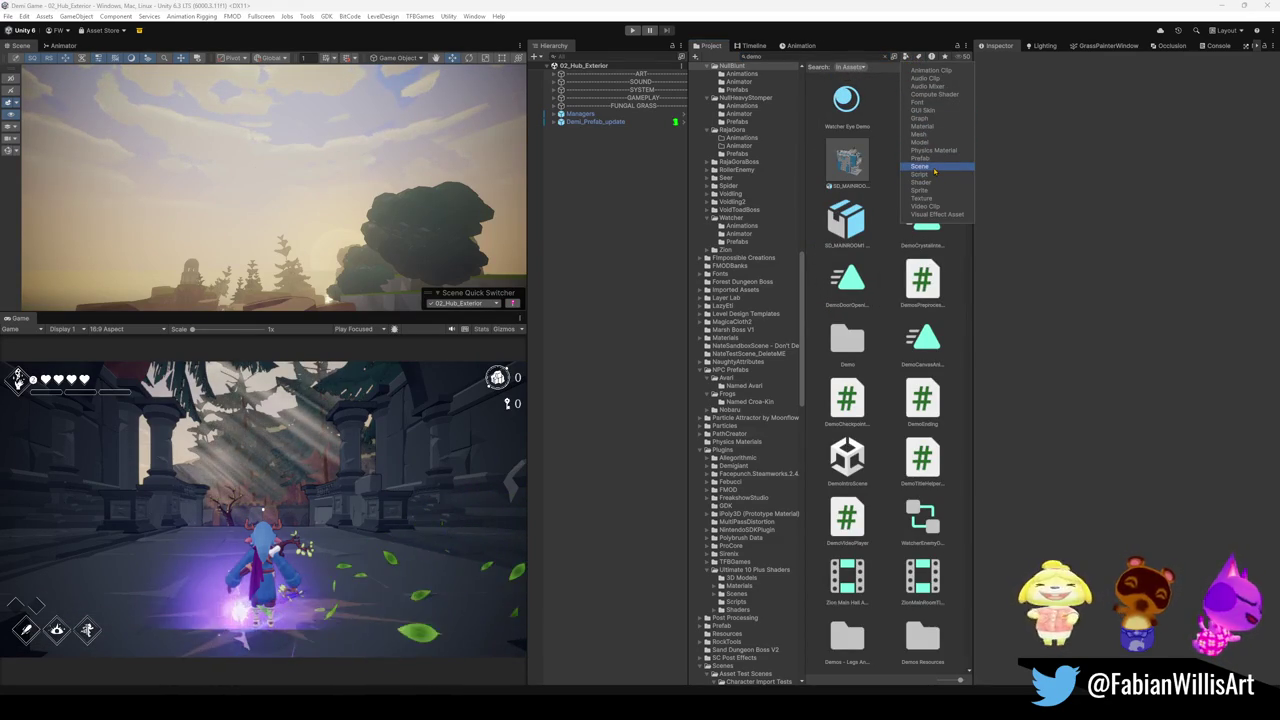
pyautogui.click(920, 166)
pyautogui.click(977, 271)
pyautogui.moveTo(977, 271)
pyautogui.mouseDown()
pyautogui.moveTo(1084, 269)
pyautogui.moveTo(1068, 269)
pyautogui.mouseUp()
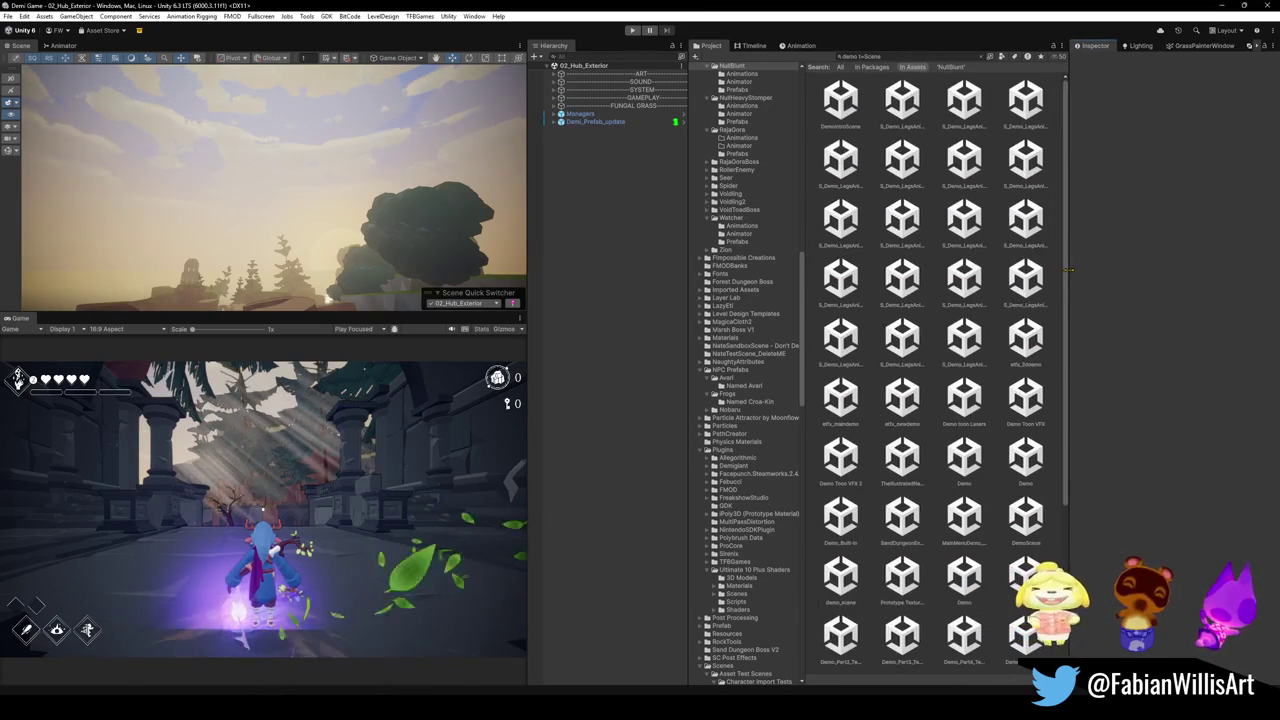
pyautogui.rightClick(1057, 316)
pyautogui.keyDown('ctrl'); pyautogui.scroll(-3, 965, 524); pyautogui.keyUp('ctrl')
pyautogui.keyDown('ctrl'); pyautogui.scroll(-3, 965, 524); pyautogui.keyUp('ctrl')
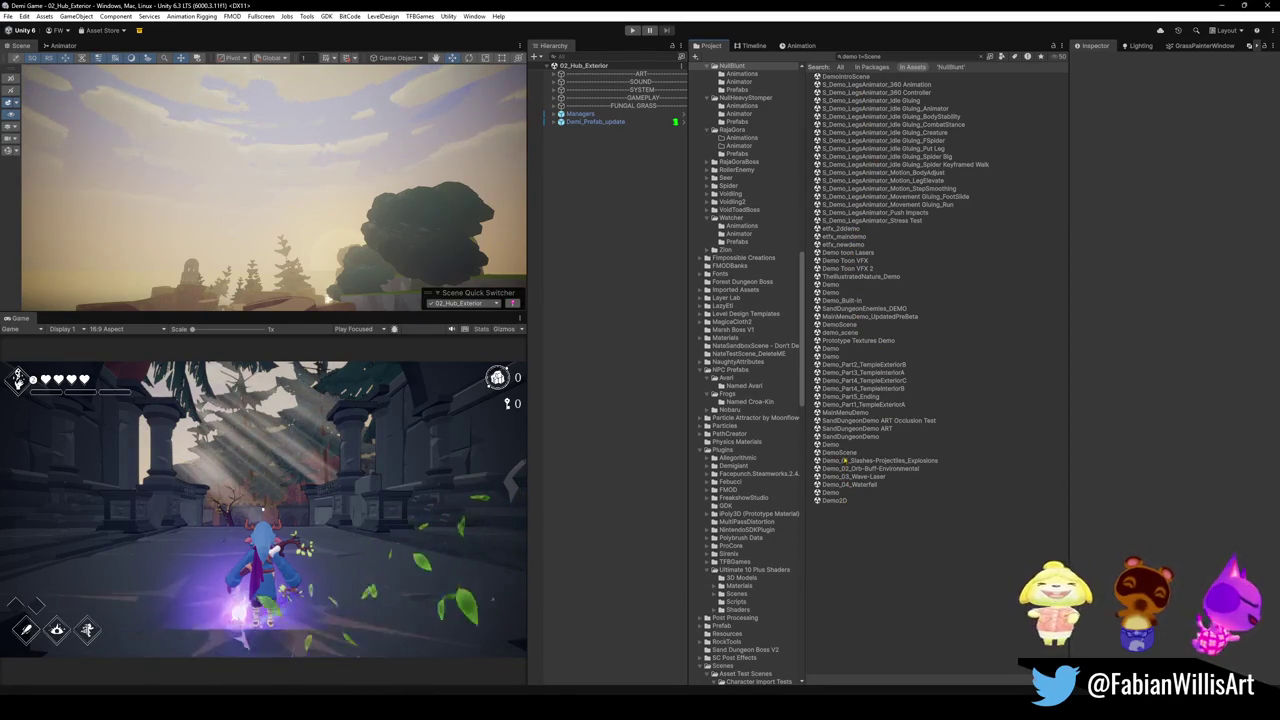
# Open the SandDungeonDemo ART scene and select the Demi_Prefab_update object
pyautogui.click(888, 428)
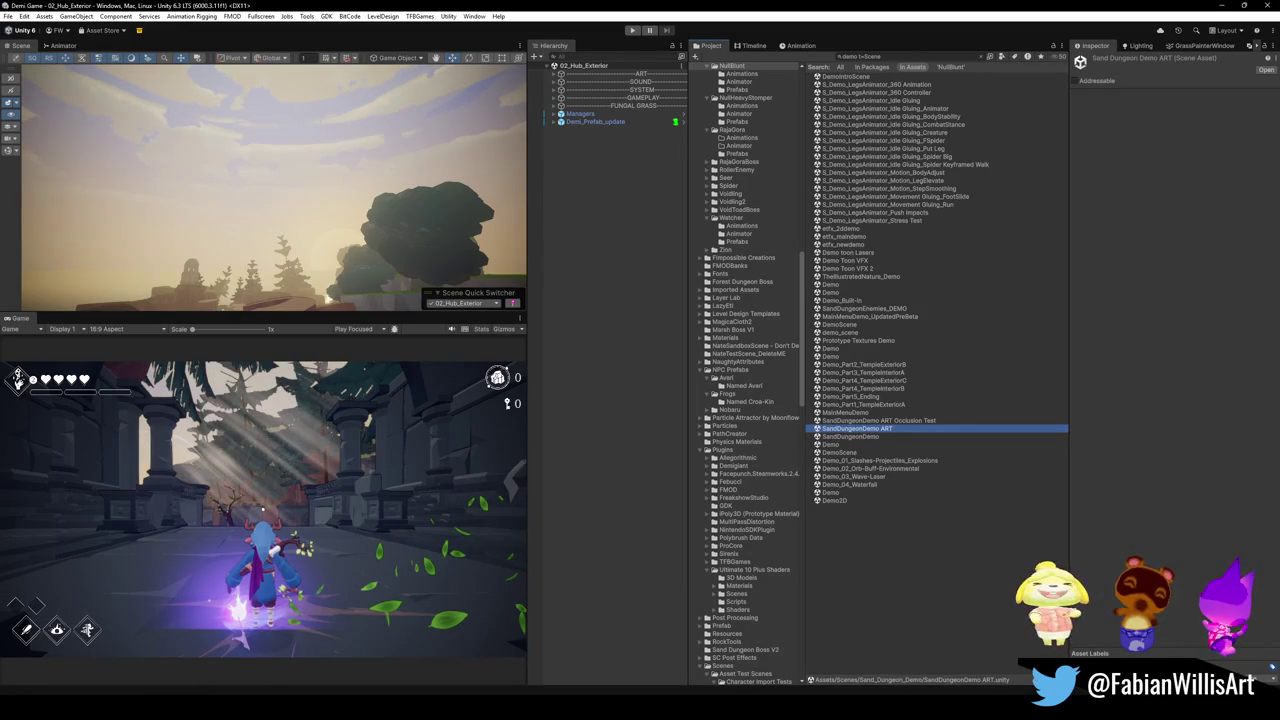
pyautogui.press('Return')
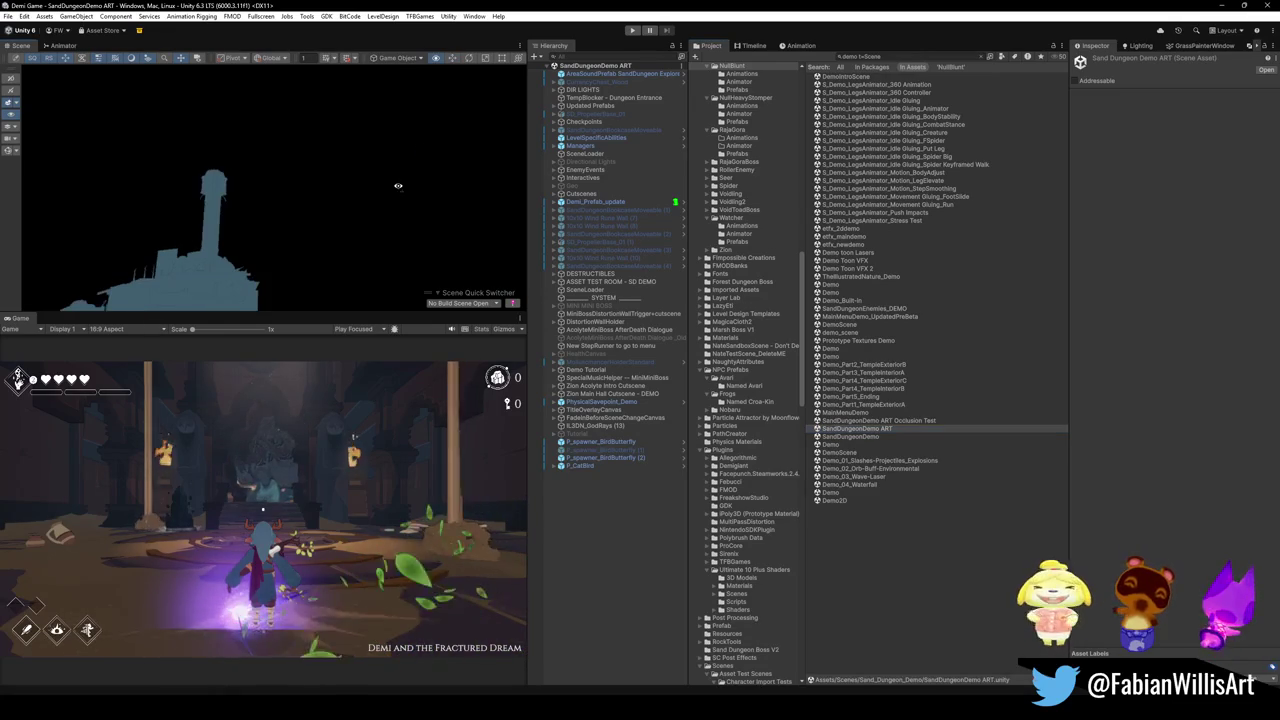
pyautogui.click(600, 202)
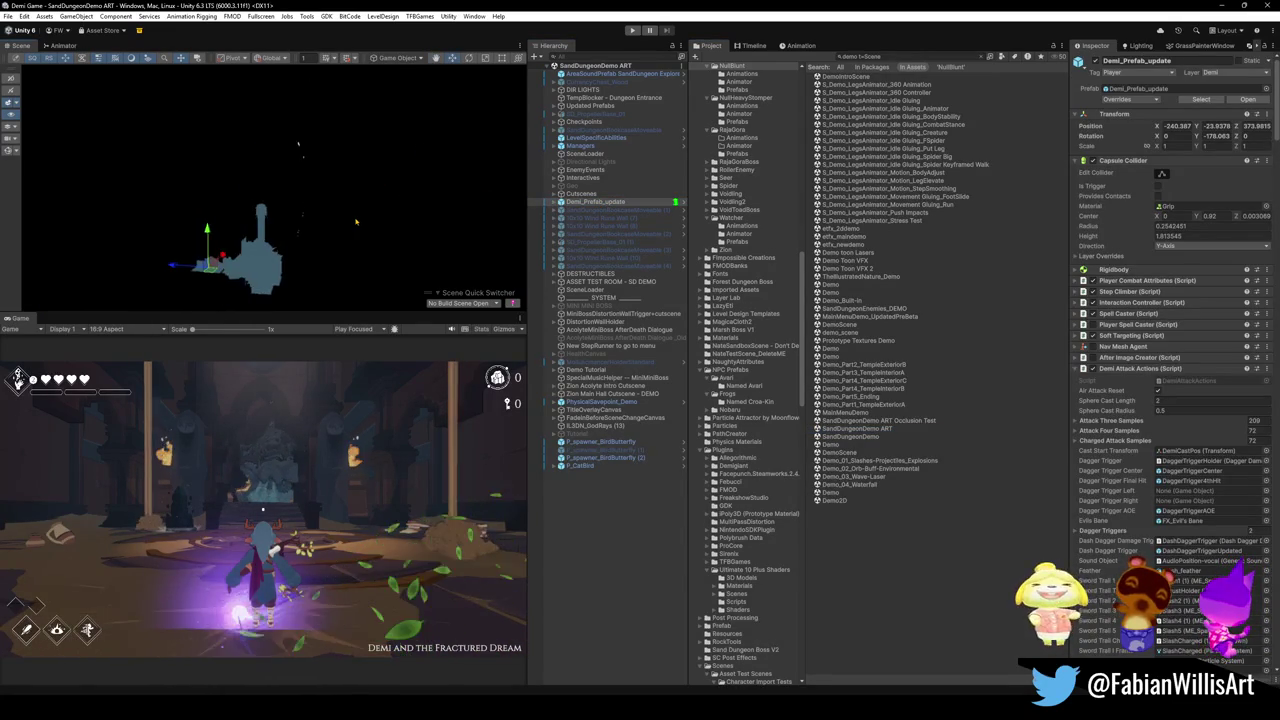
# Frame Demi, then fly the Scene view through the corridor into the bookshelf room
pyautogui.press('f')
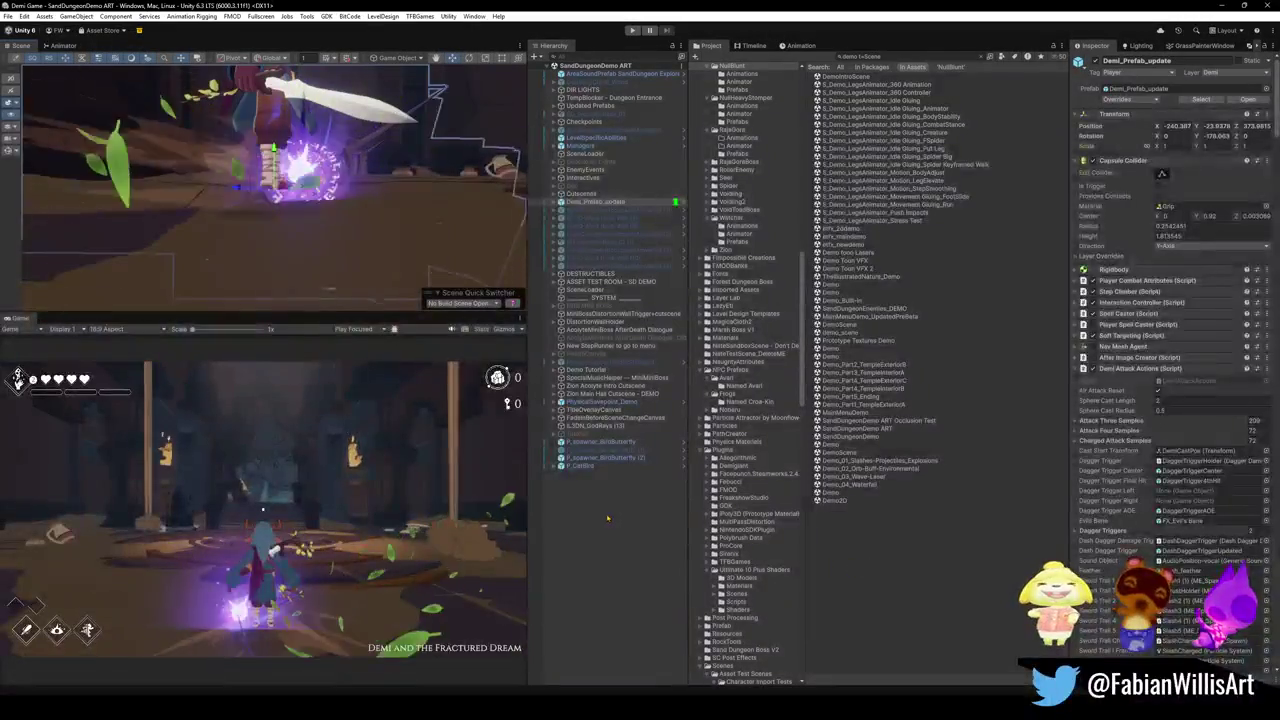
pyautogui.click(467, 236)
pyautogui.moveTo(467, 236)
pyautogui.mouseDown(button='right')
pyautogui.moveTo(449, 213)
pyautogui.moveTo(334, 173)
pyautogui.moveTo(292, 188)
pyautogui.moveTo(429, 178)
pyautogui.mouseUp(button='right')
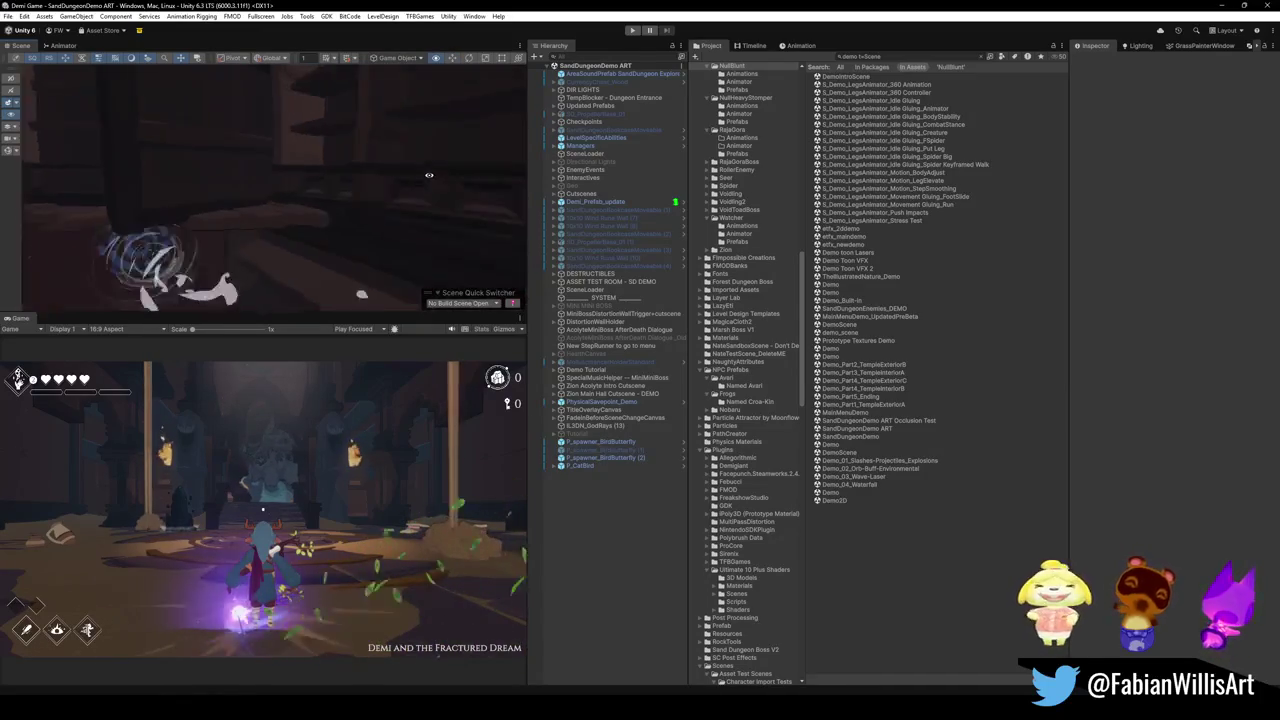
pyautogui.moveTo(429, 178); pyautogui.dragTo(255, 254, button='right')
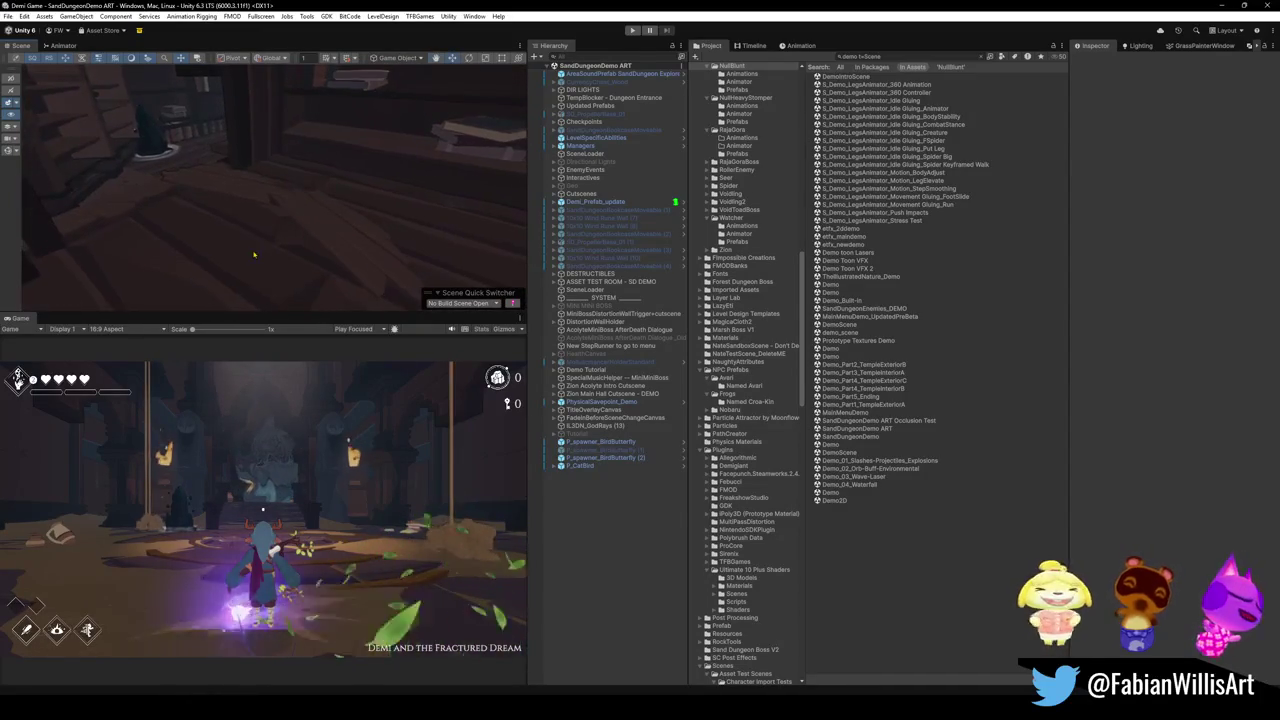
# Select the Combined_107 floor mesh and collapse the ROOMS group in the Hierarchy
pyautogui.click(298, 279)
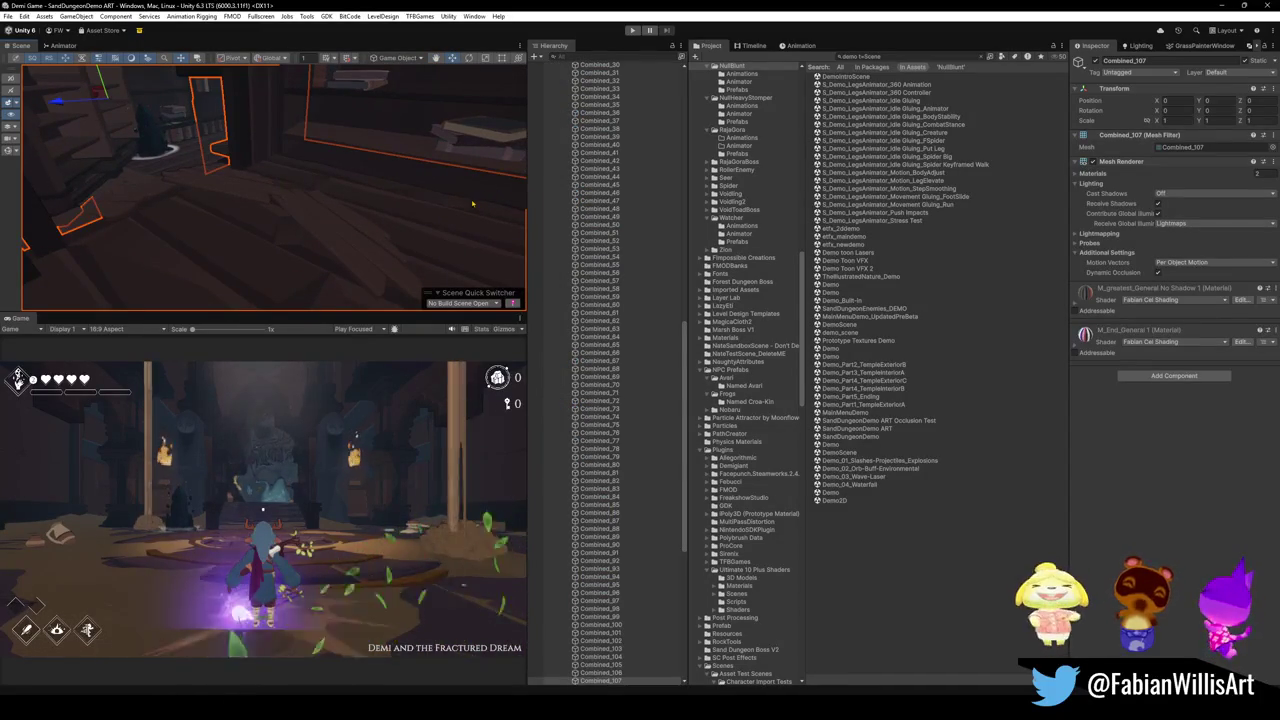
pyautogui.press('Left')
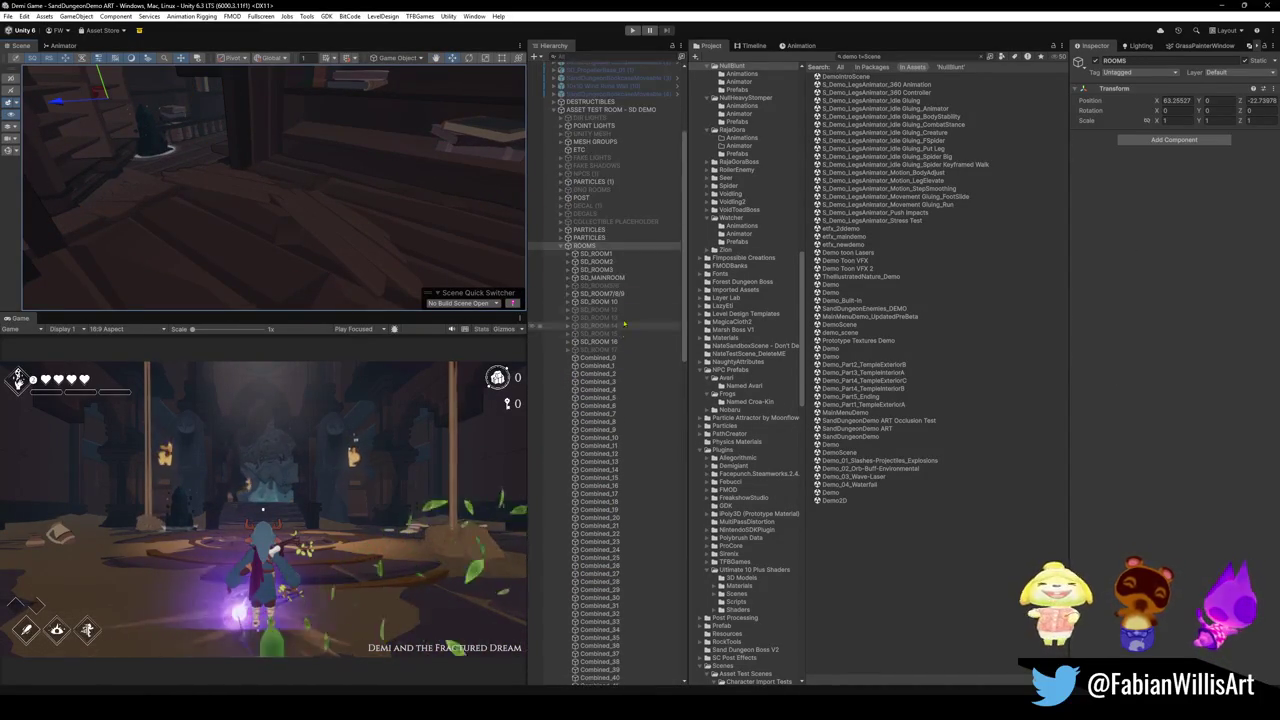
pyautogui.click(561, 245)
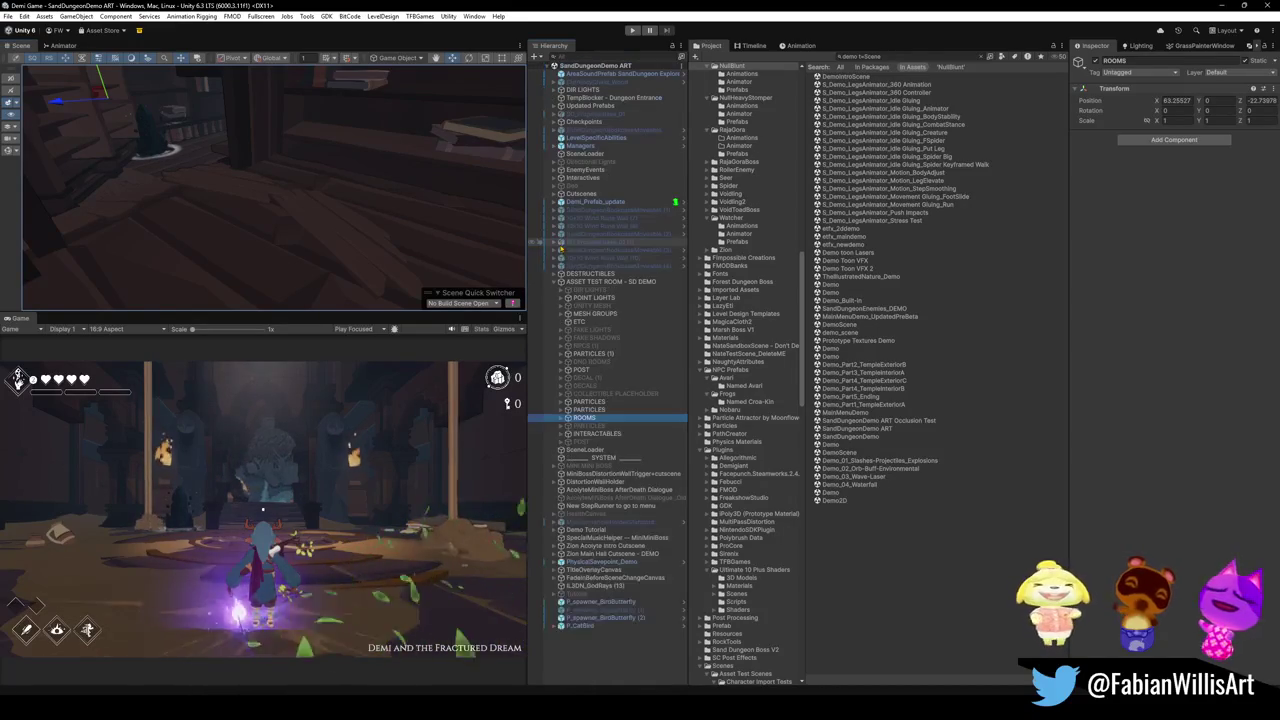
pyautogui.hotkey('ctrl', 'z')
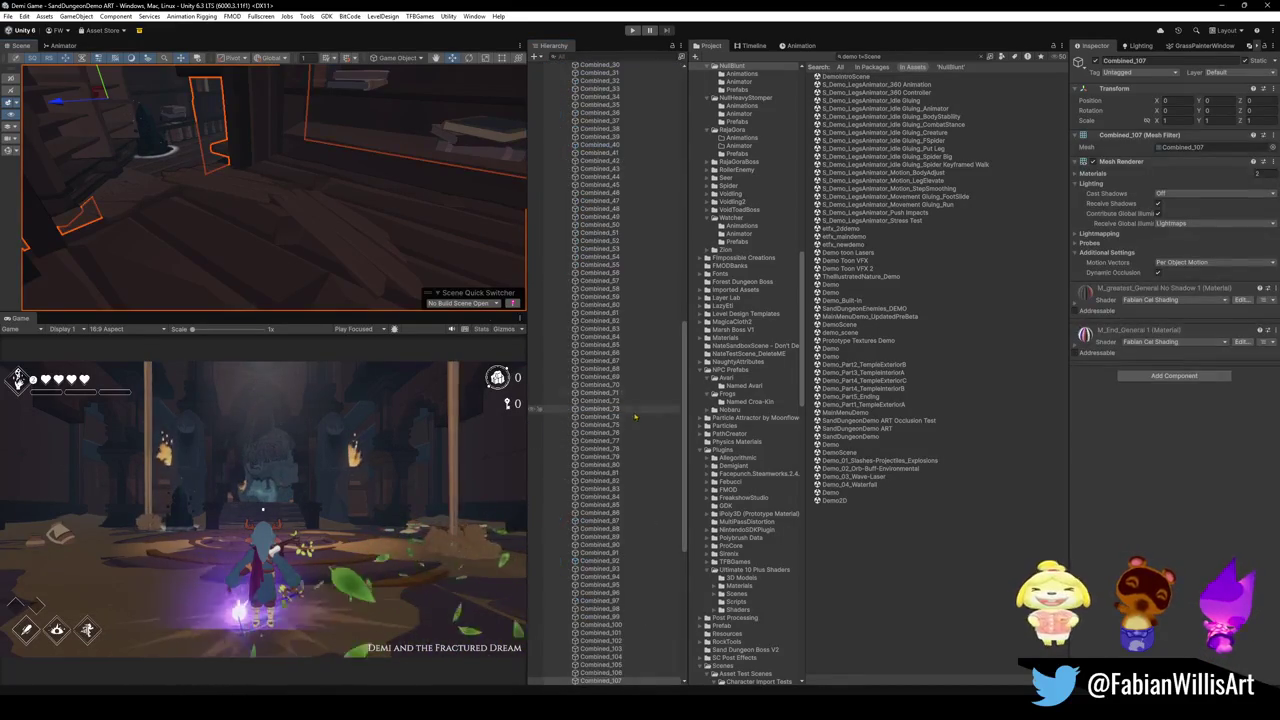
pyautogui.scroll(5, 628, 475)
pyautogui.scroll(5, 628, 470)
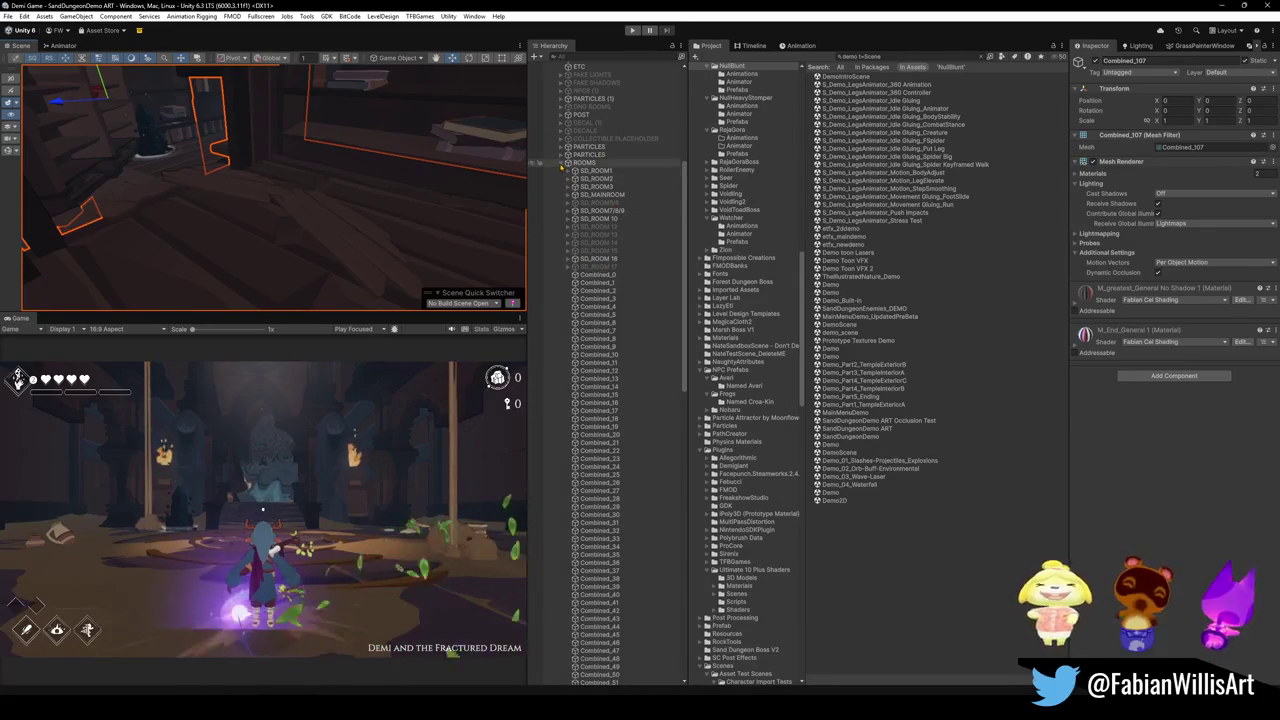
pyautogui.click(580, 162)
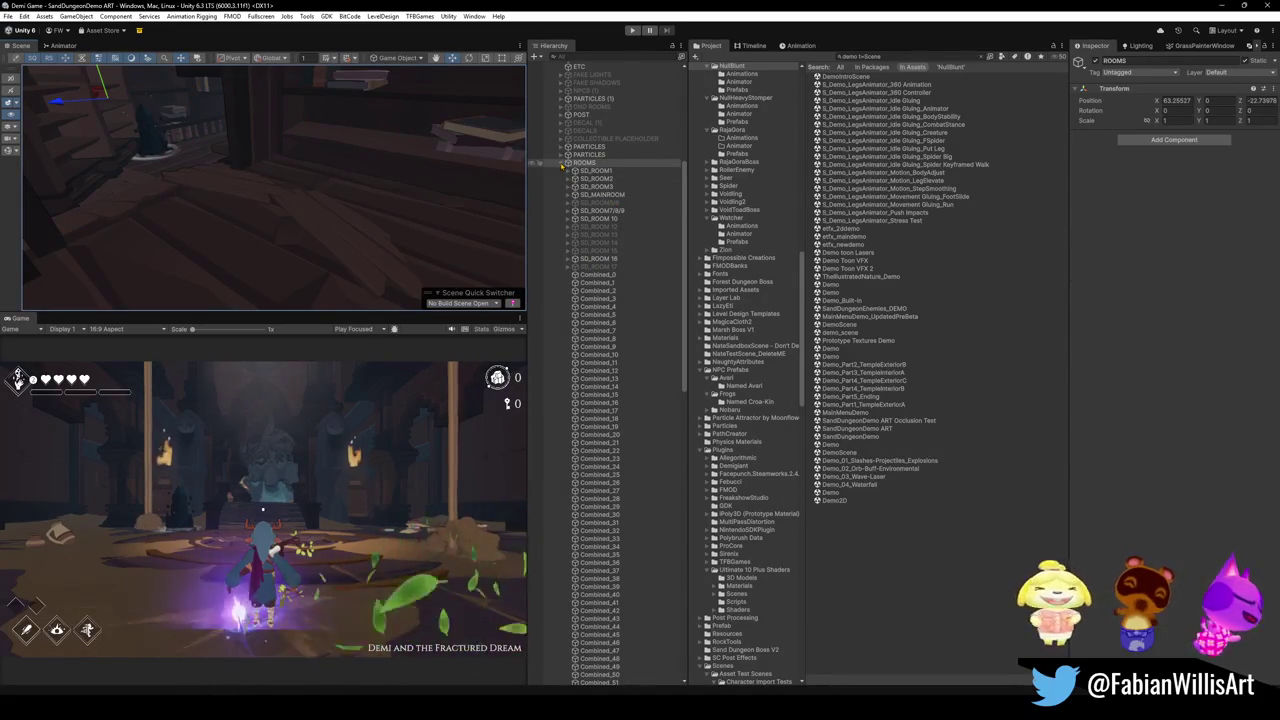
pyautogui.click(562, 163)
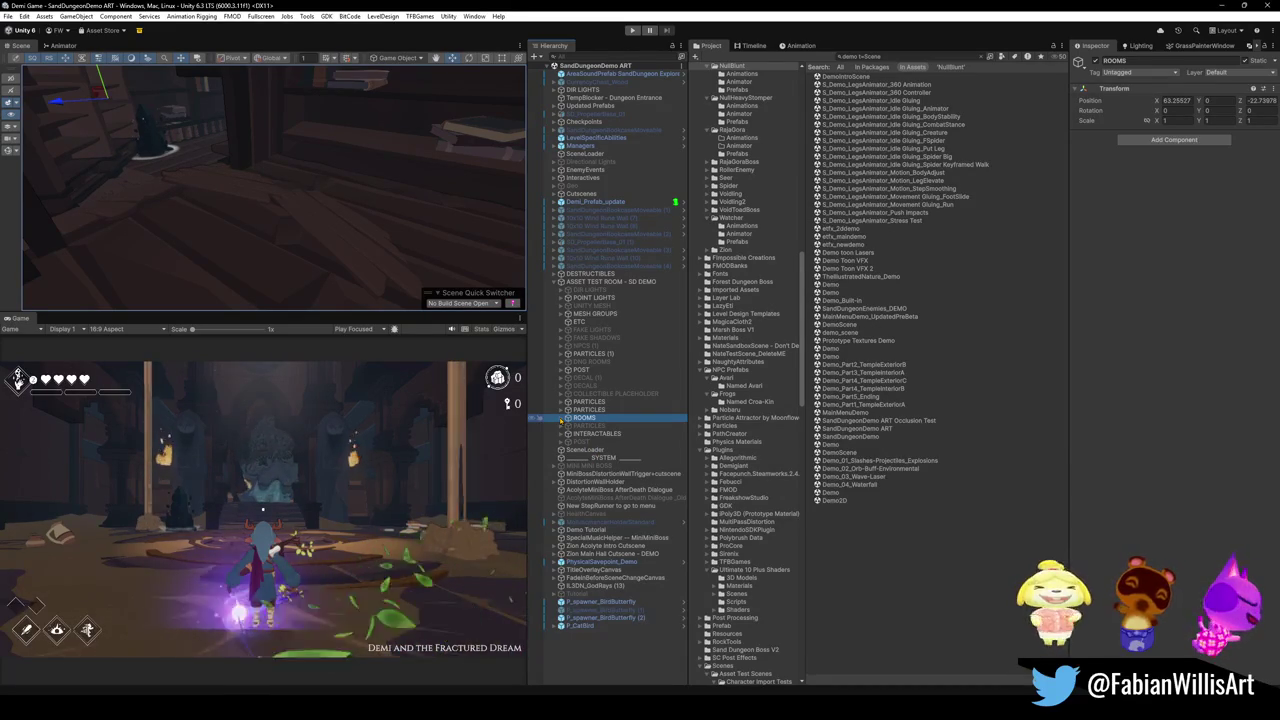
# Expand ROOMS > SD_ROOM7/8/9 > SD_Library DEMO, frame Cube.191, then expand the collision group
pyautogui.click(561, 418)
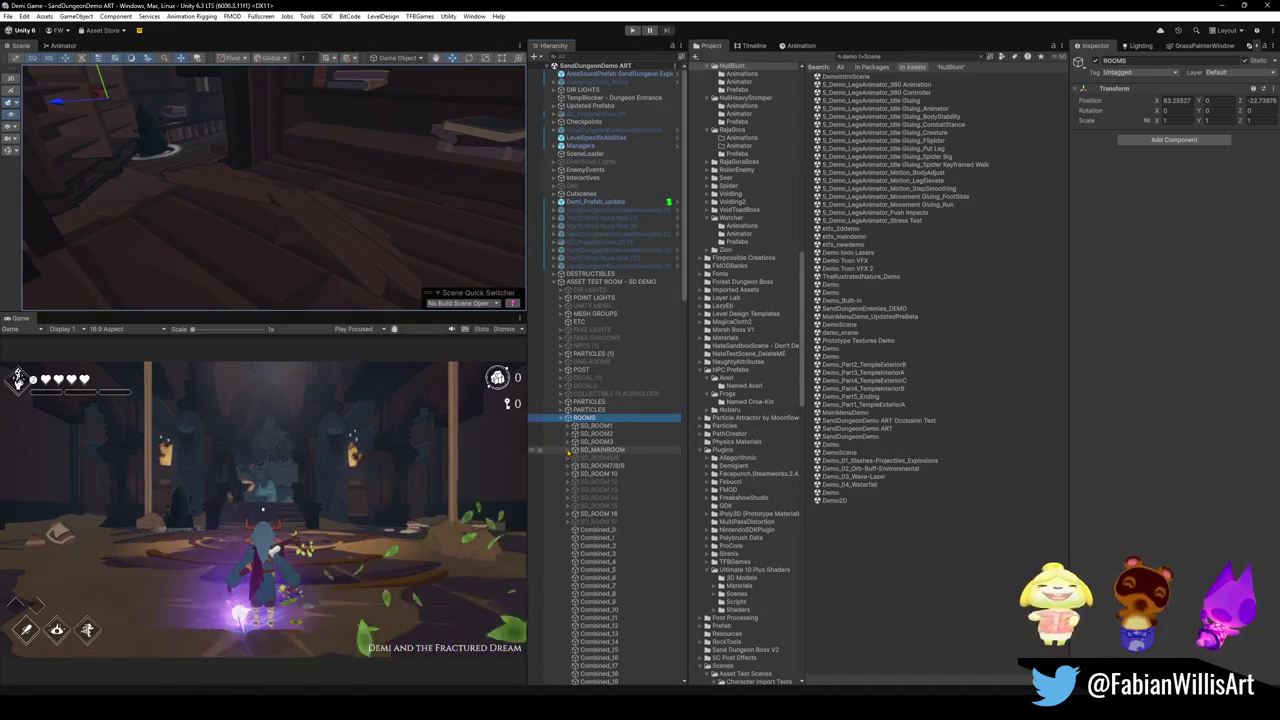
pyautogui.click(568, 466)
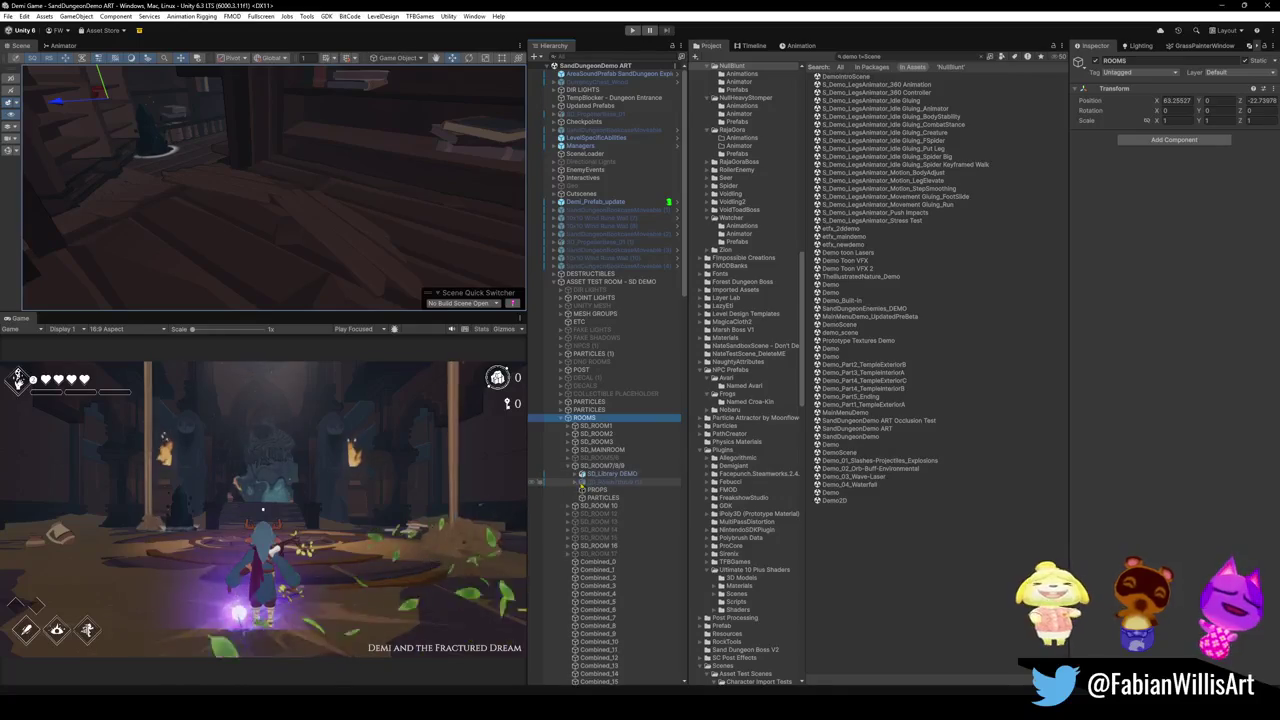
pyautogui.click(545, 473)
pyautogui.press('Right')
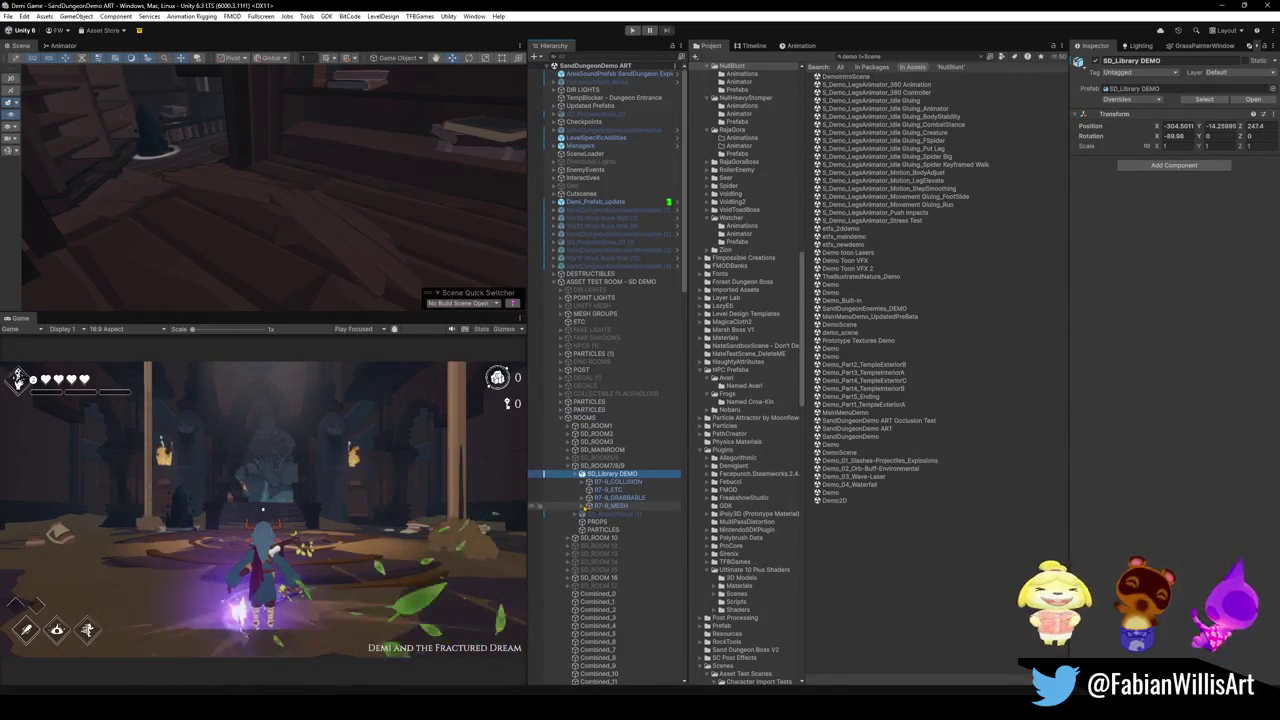
pyautogui.click(583, 506)
pyautogui.click(613, 514)
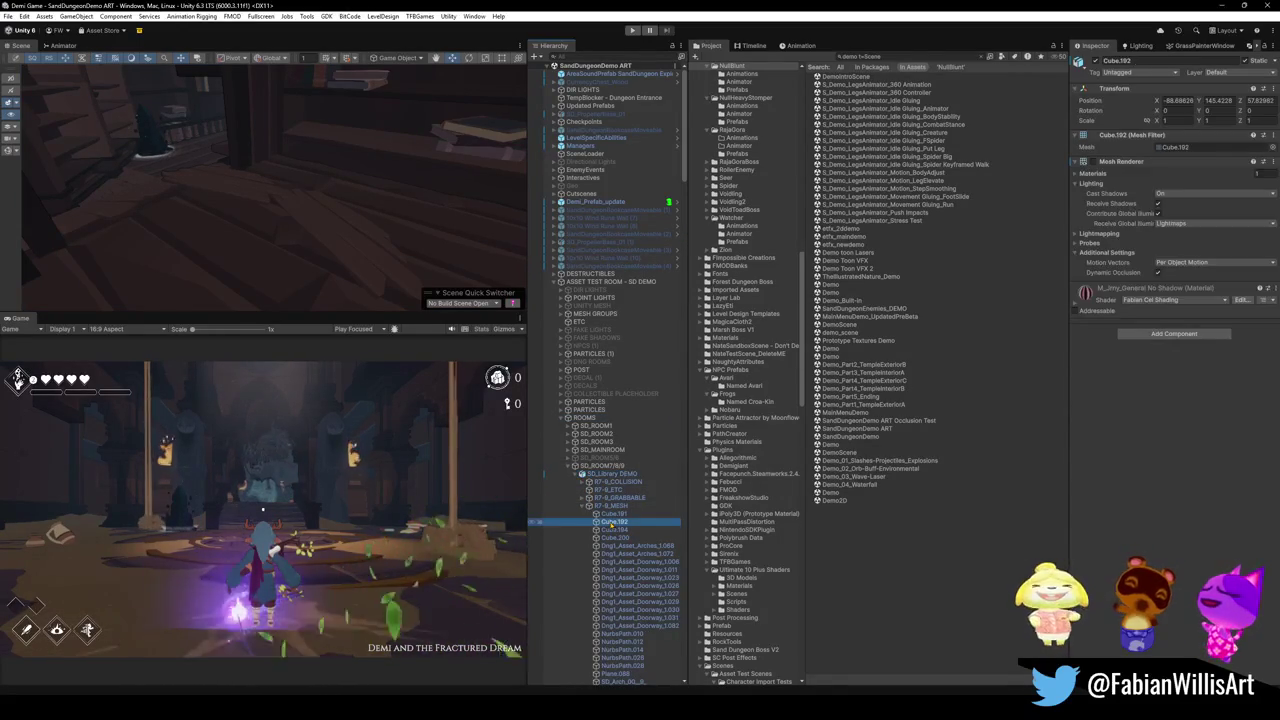
pyautogui.press('f')
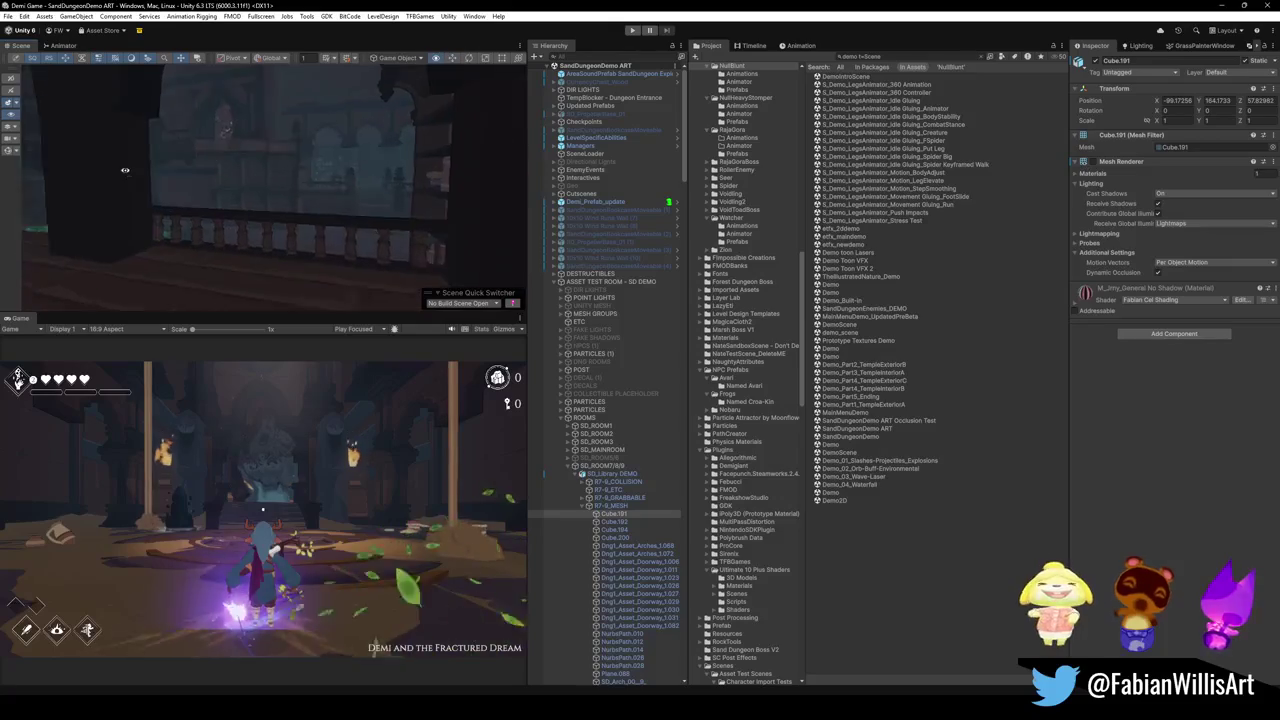
pyautogui.moveTo(400, 234)
pyautogui.keyDown('alt'); pyautogui.mouseDown()
pyautogui.moveTo(282, 248)
pyautogui.moveTo(300, 247)
pyautogui.mouseUp(); pyautogui.keyUp('alt')
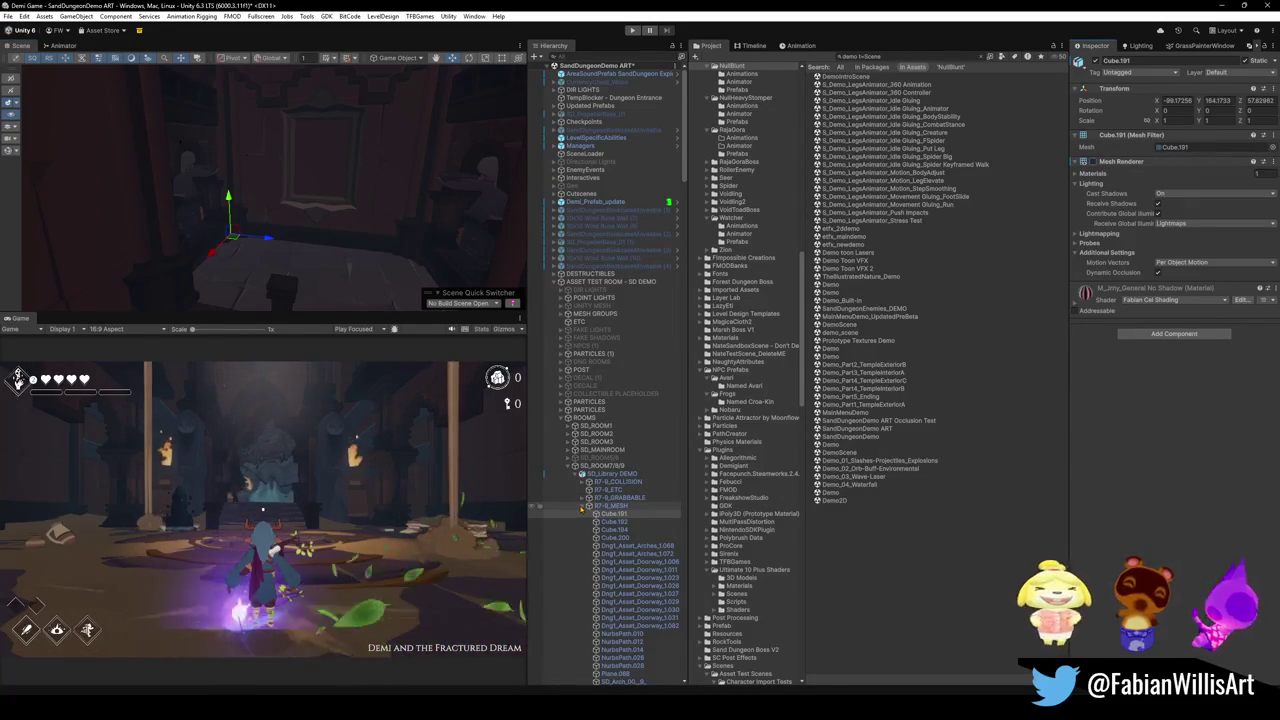
pyautogui.click(582, 506)
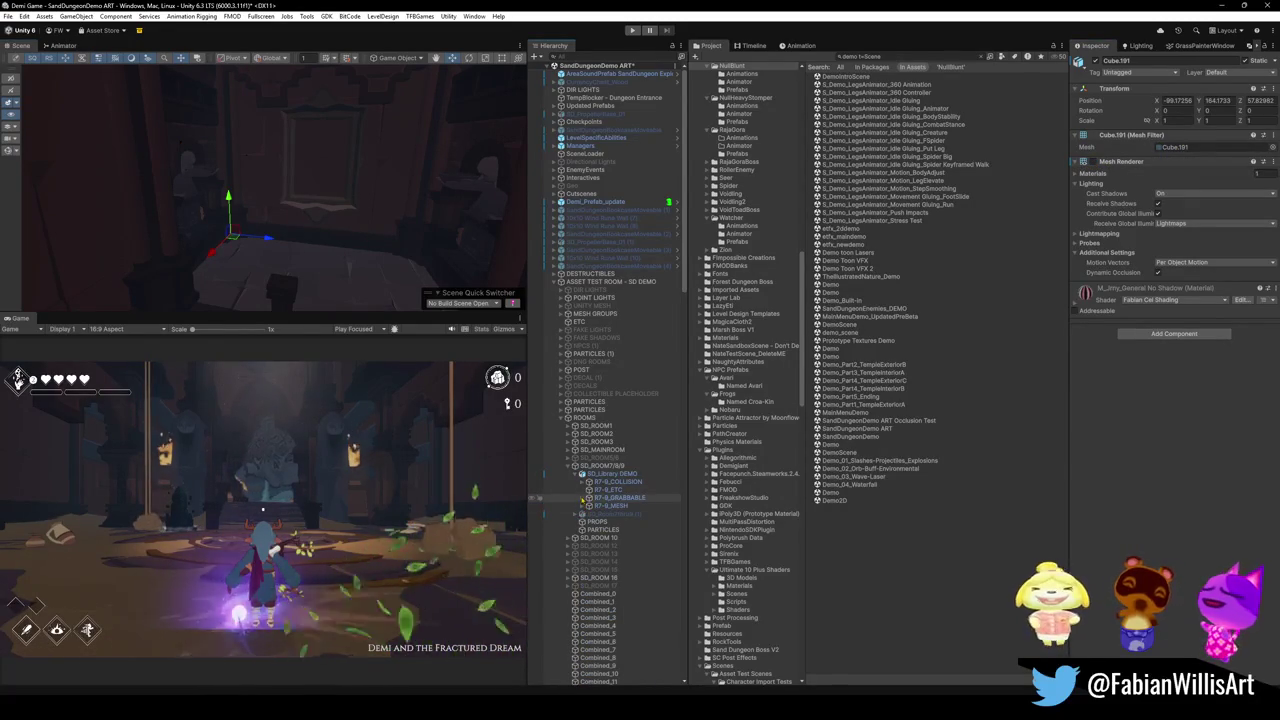
pyautogui.click(587, 482)
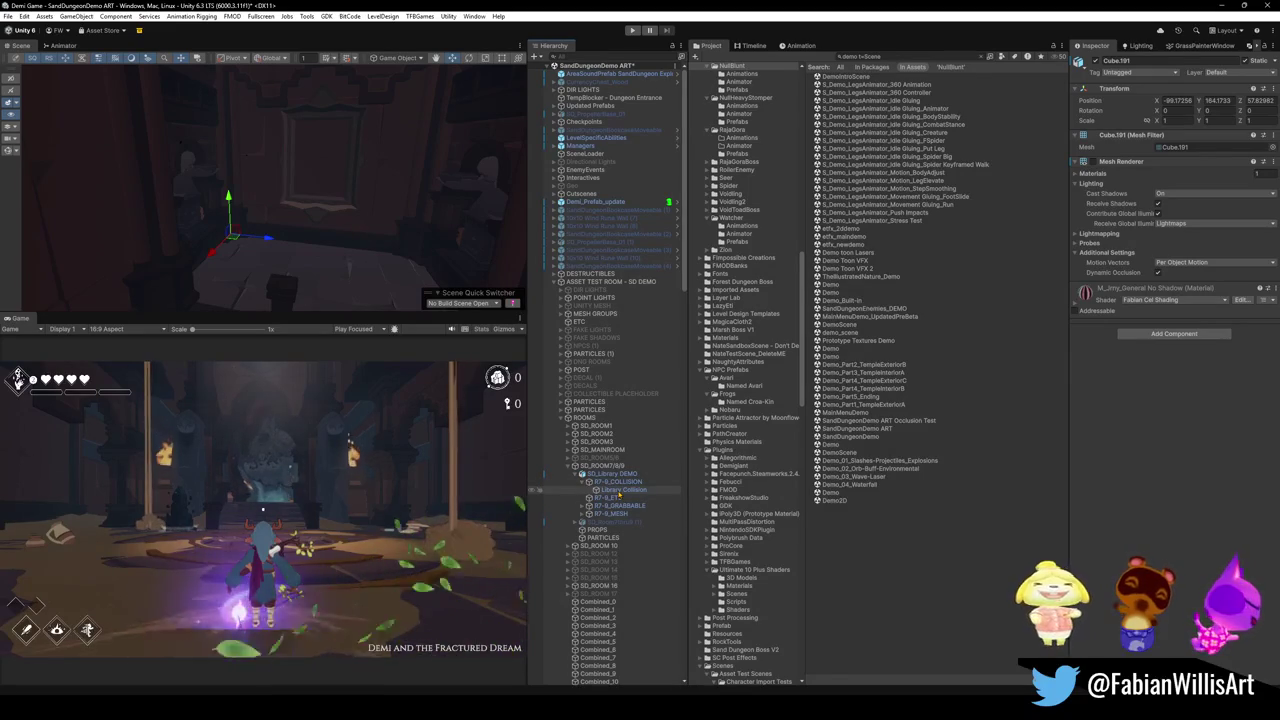
# Frame Library Collision, fly around its wooden ledges, and turn on the wireframe overlay
pyautogui.doubleClick(620, 490)
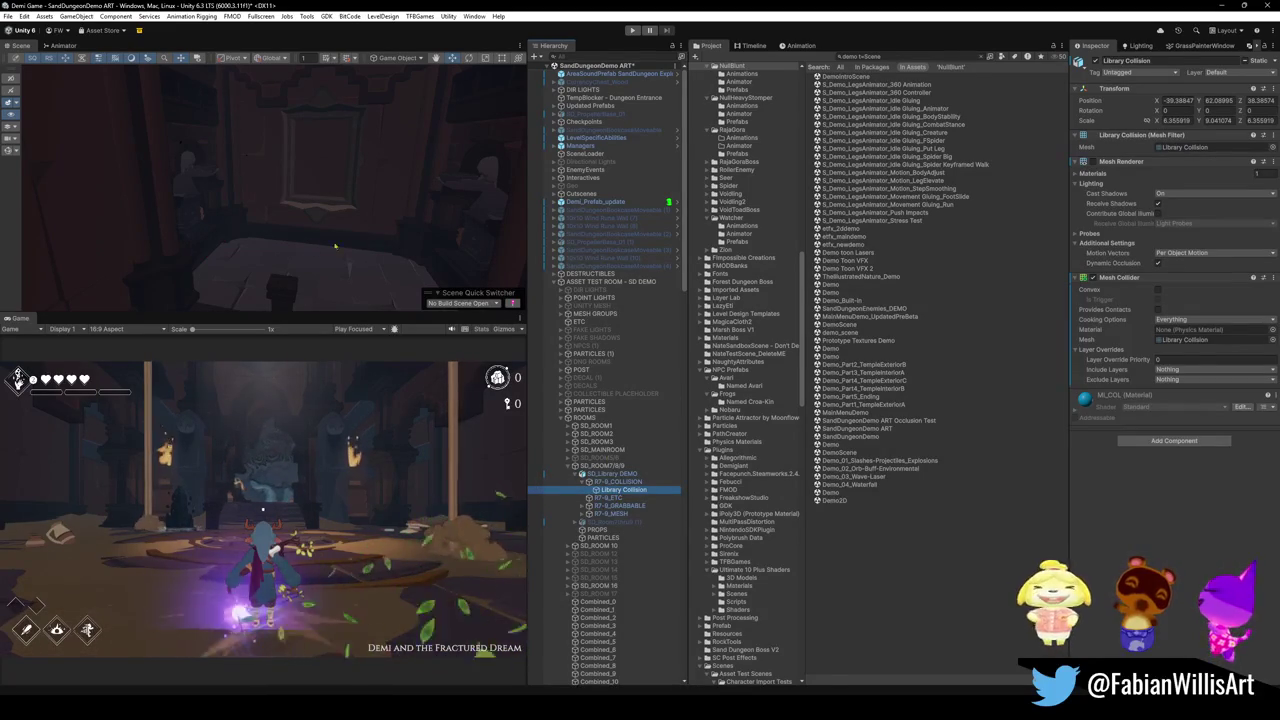
pyautogui.moveTo(244, 257)
pyautogui.mouseDown(button='right')
pyautogui.moveTo(763, 246)
pyautogui.moveTo(331, 240)
pyautogui.moveTo(420, 244)
pyautogui.mouseUp(button='right')
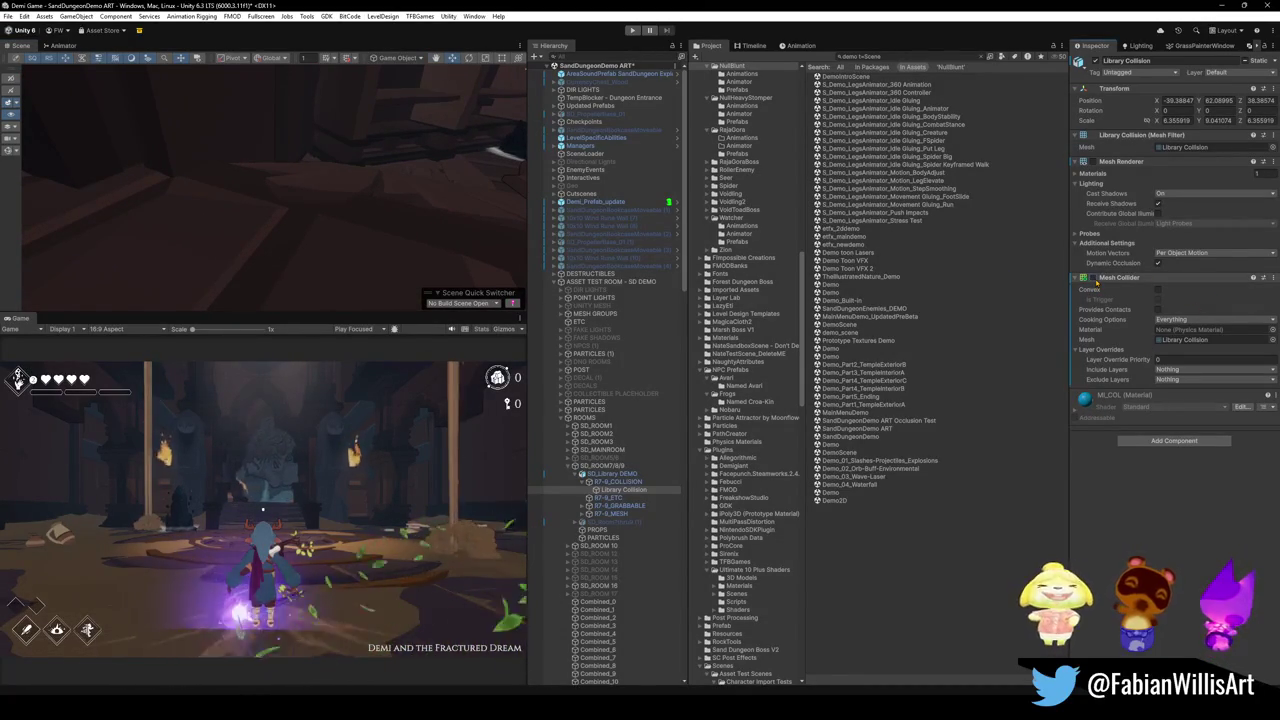
pyautogui.moveTo(400, 160); pyautogui.dragTo(469, 157, button='right')
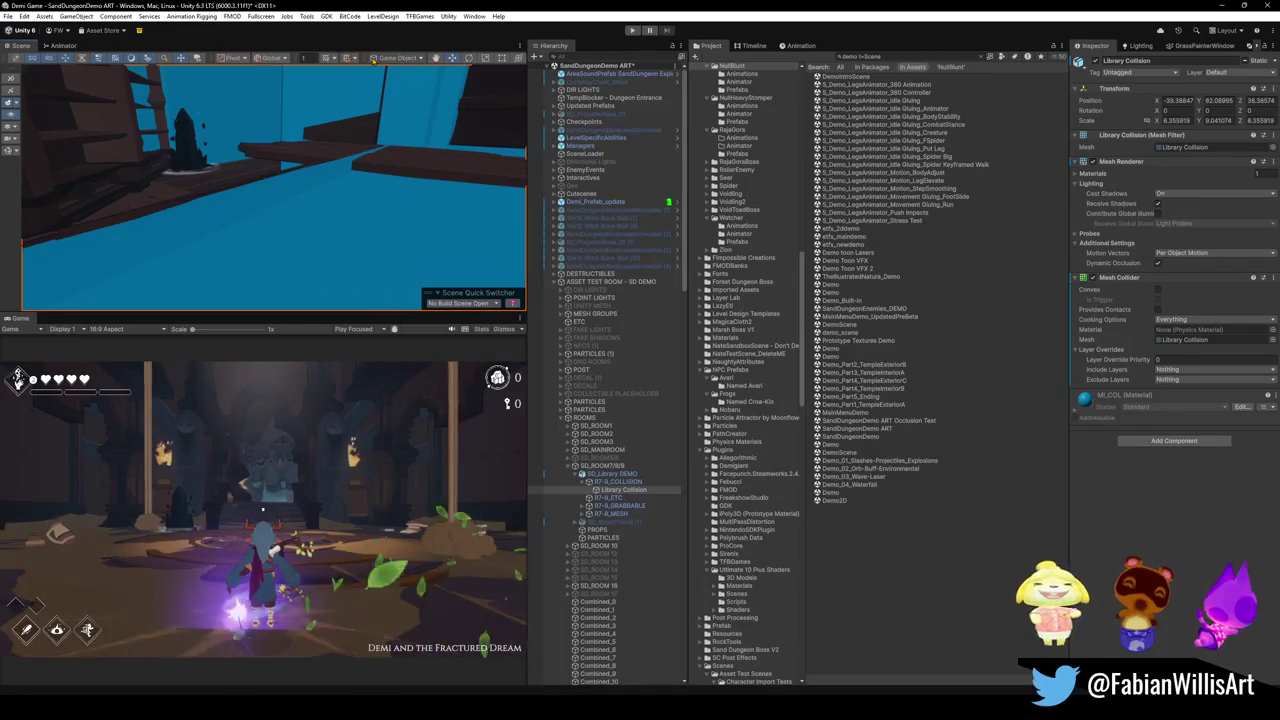
pyautogui.scroll(-3, 372, 60)
pyautogui.scroll(-2, 372, 60)
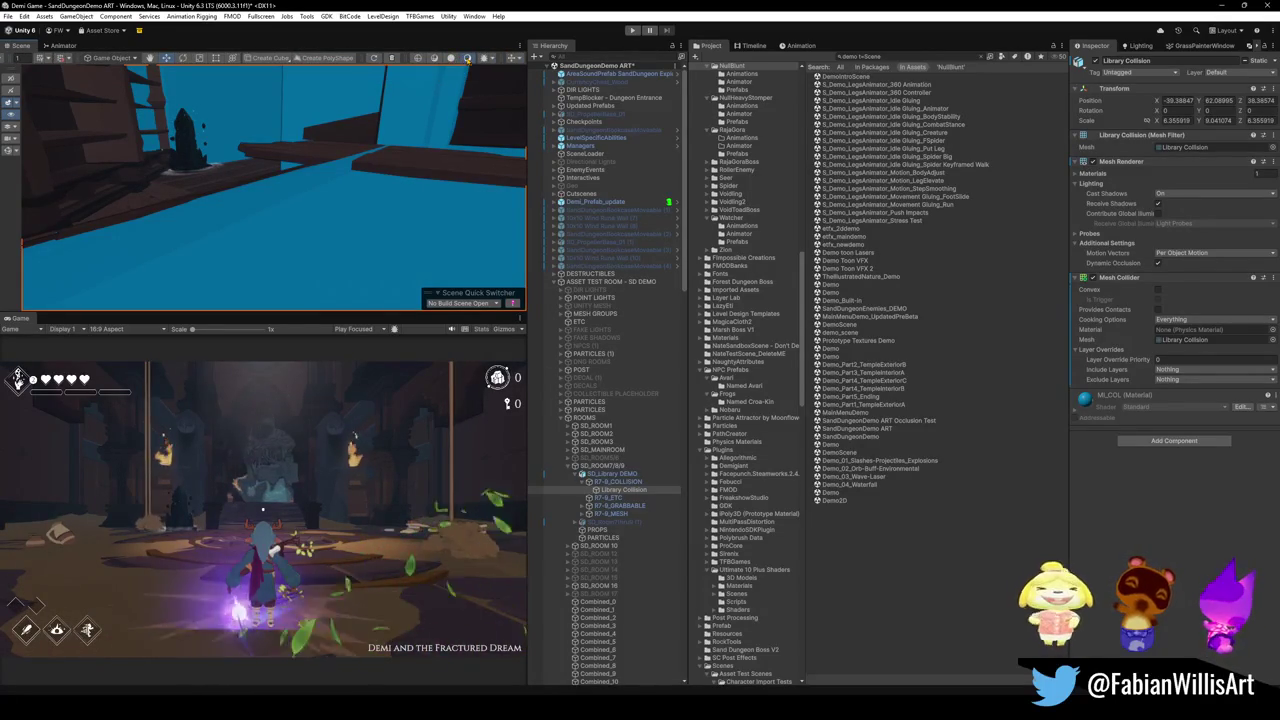
pyautogui.click(451, 58)
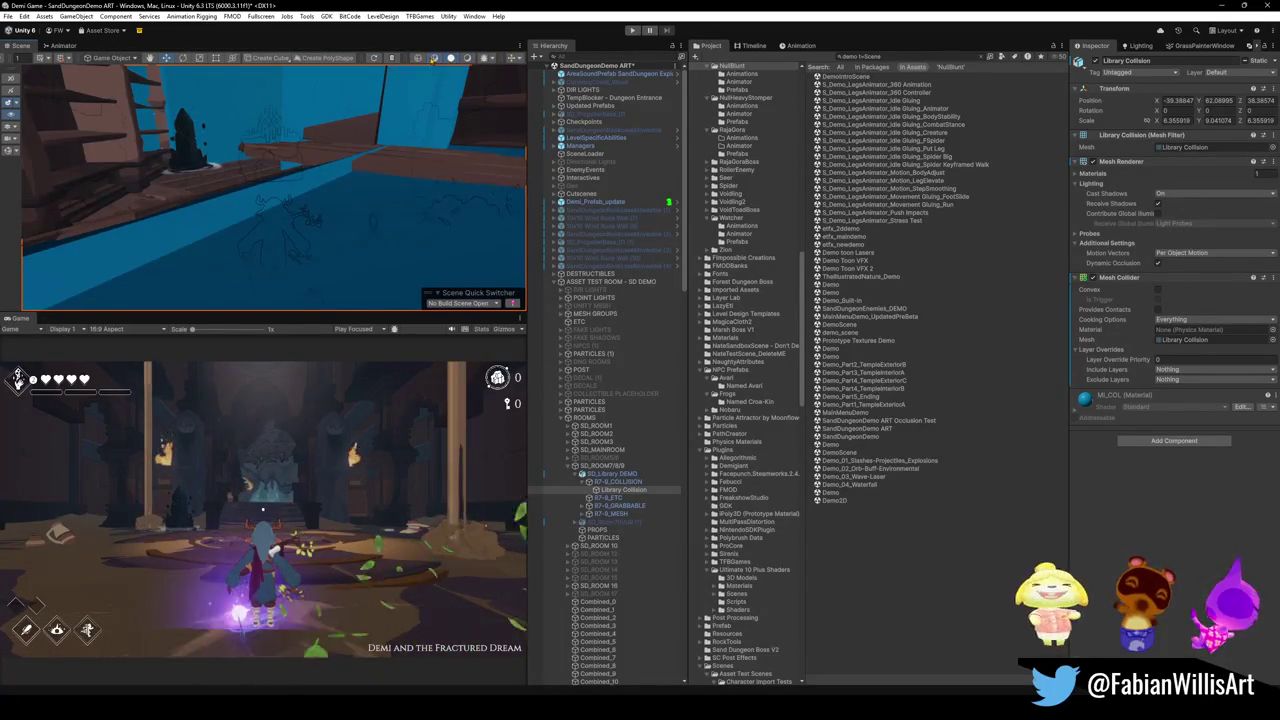
# Compare the library collision in Shaded Wireframe and Shaded draw modes, then bring Blender forward
pyautogui.click(434, 58)
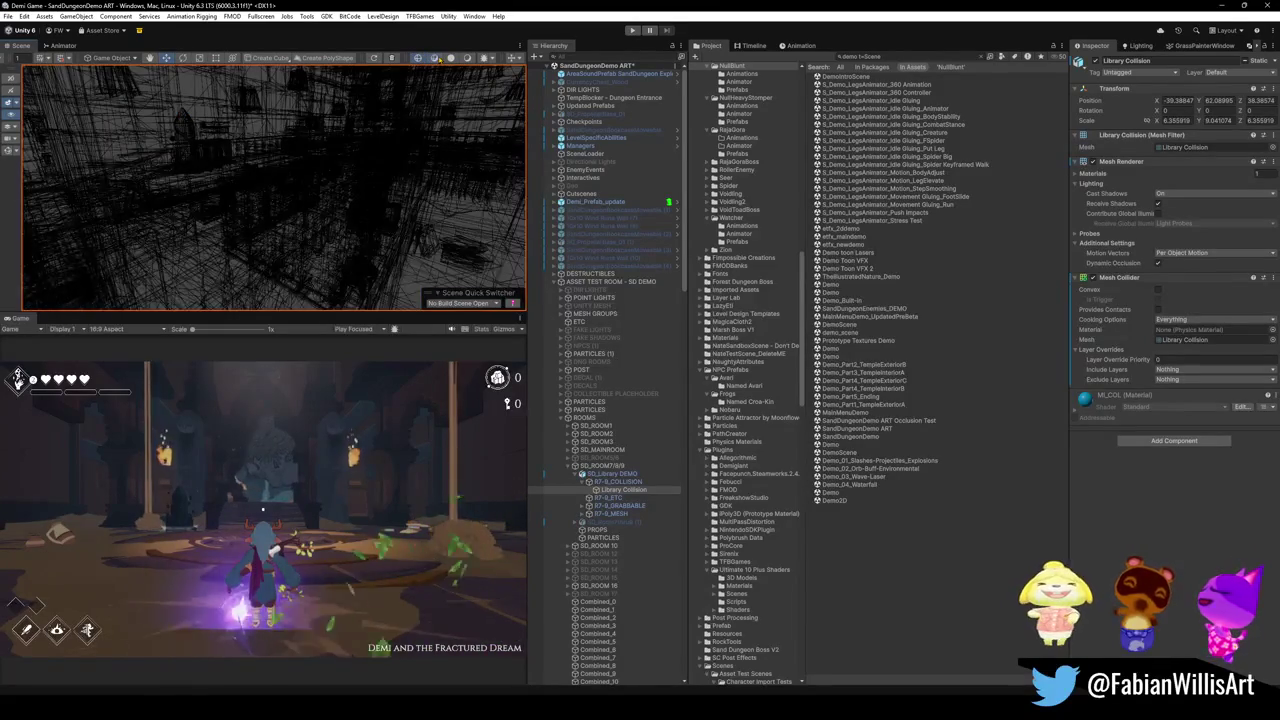
pyautogui.click(466, 57)
pyautogui.click(450, 57)
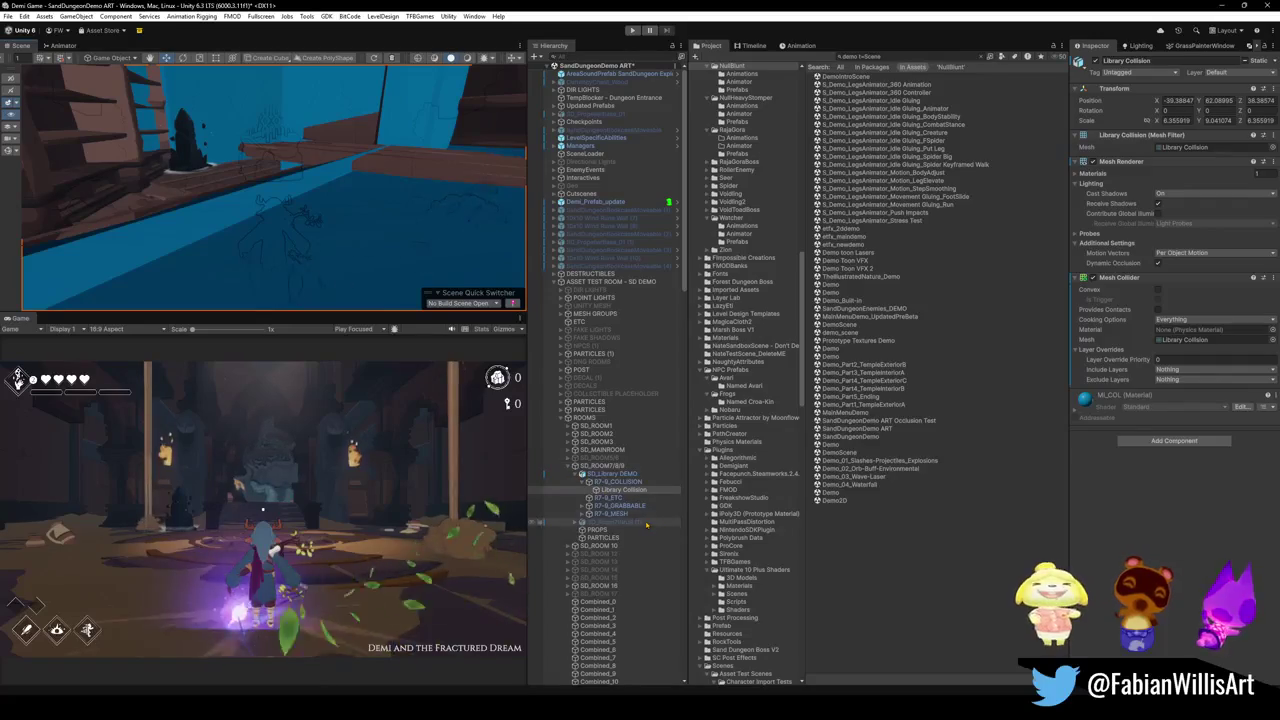
pyautogui.click(775, 655)
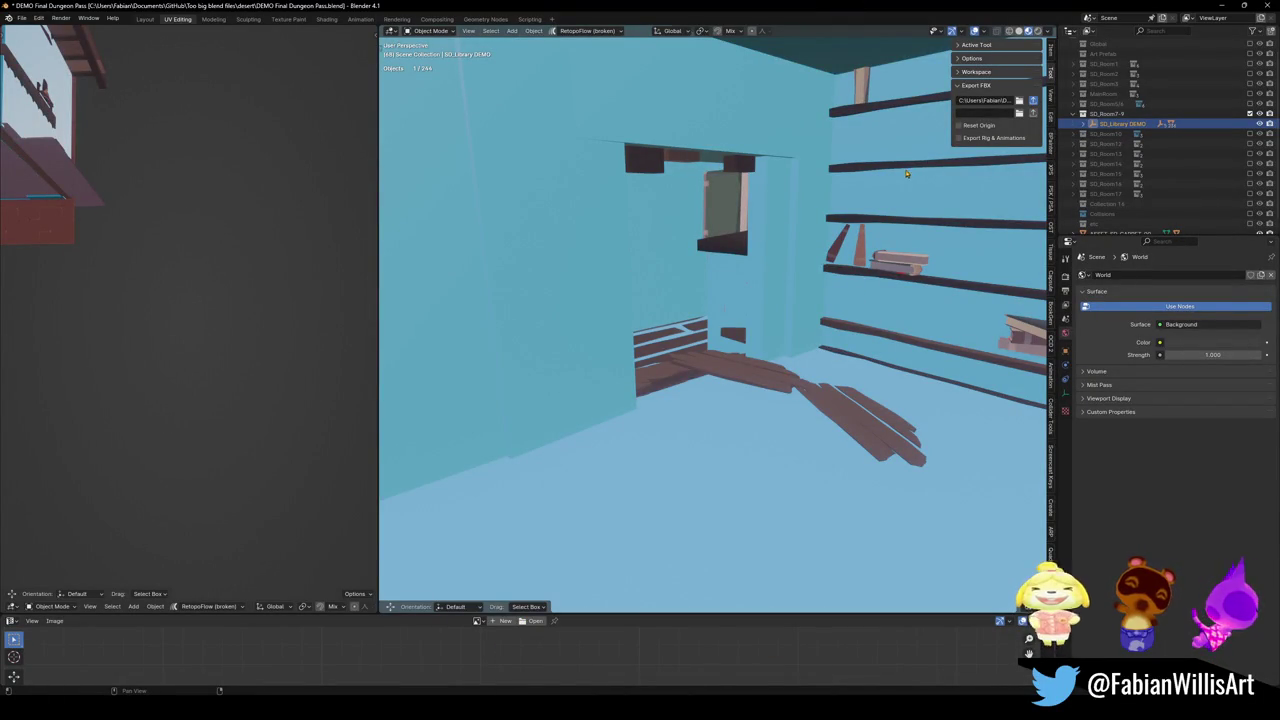
# Select all library scene objects in Blender, then return to Unity for the reimport
pyautogui.press('a')
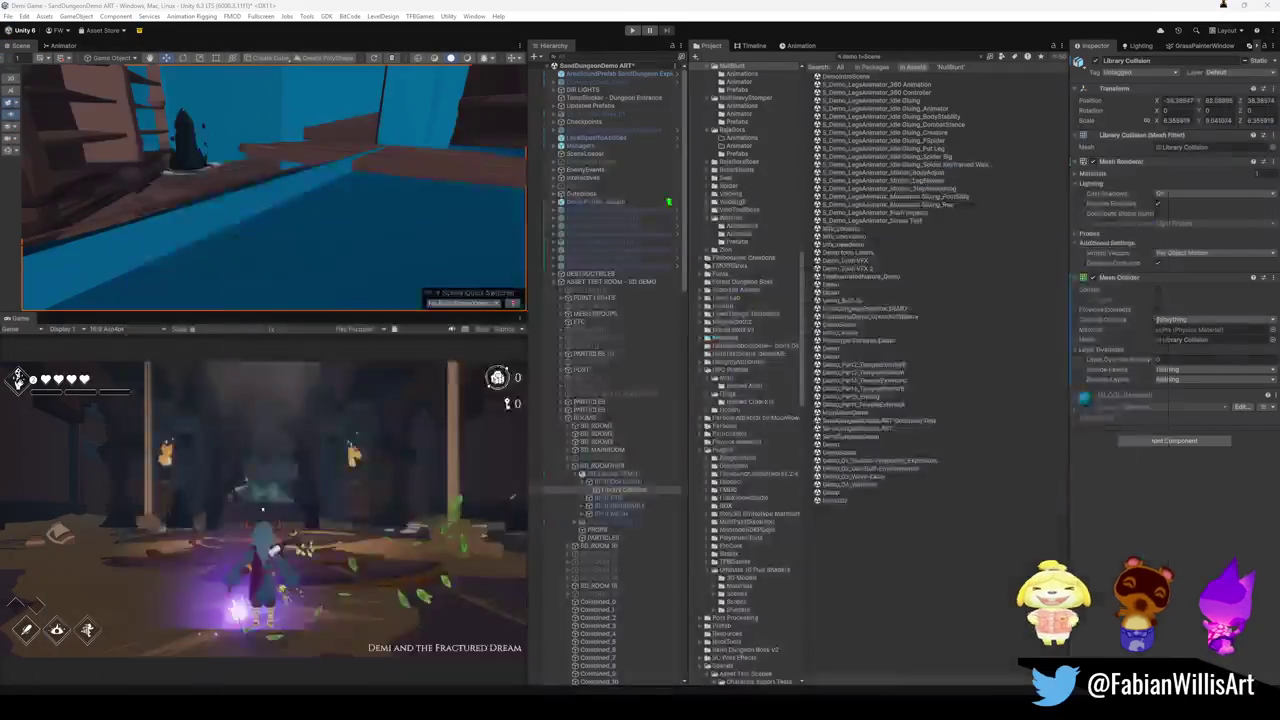
pyautogui.click(1221, 5)
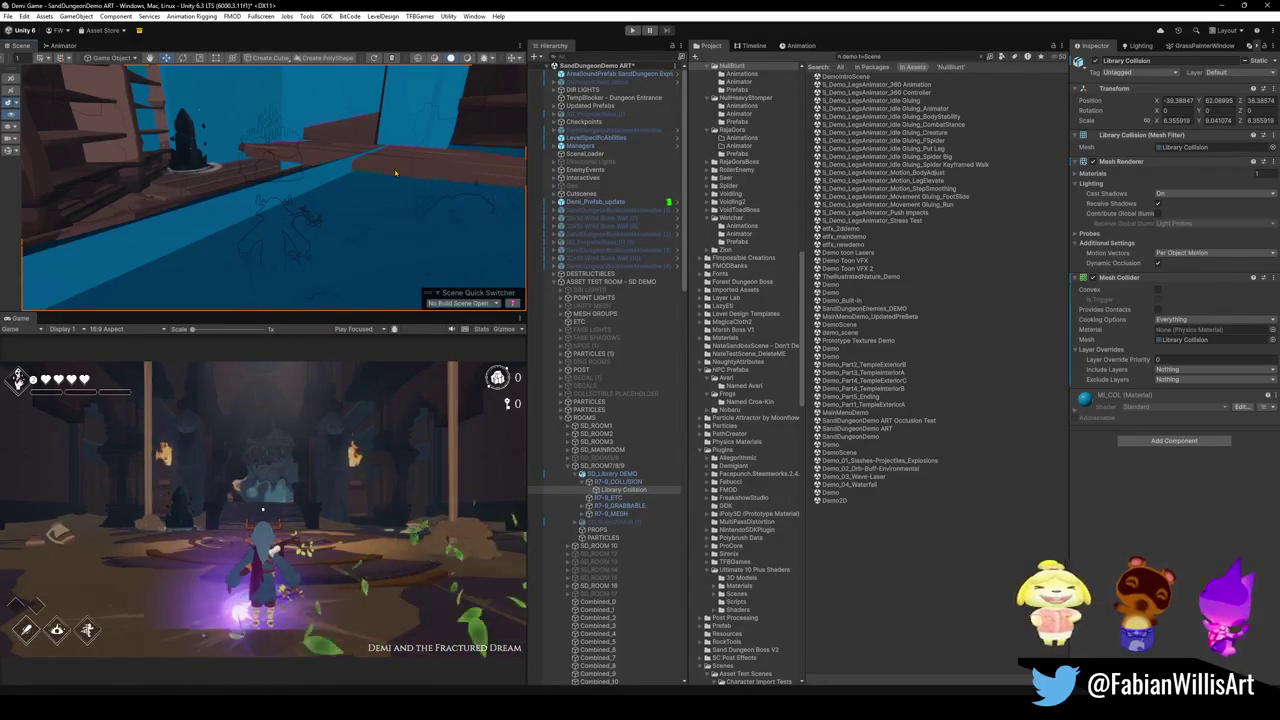
# Select the R7-9_COLLISION parent group in the Hierarchy
pyautogui.click(618, 481)
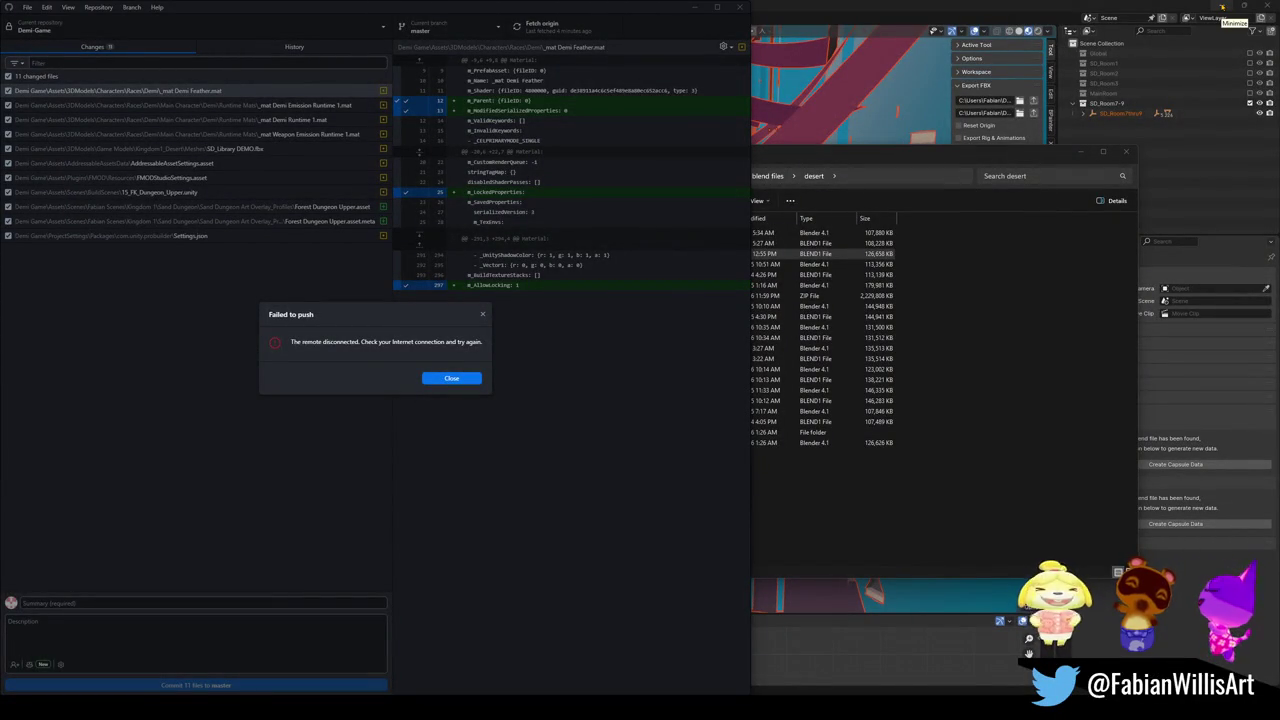
# Dismiss the push error and push origin for the Blender-Projects repository
pyautogui.click(449, 378)
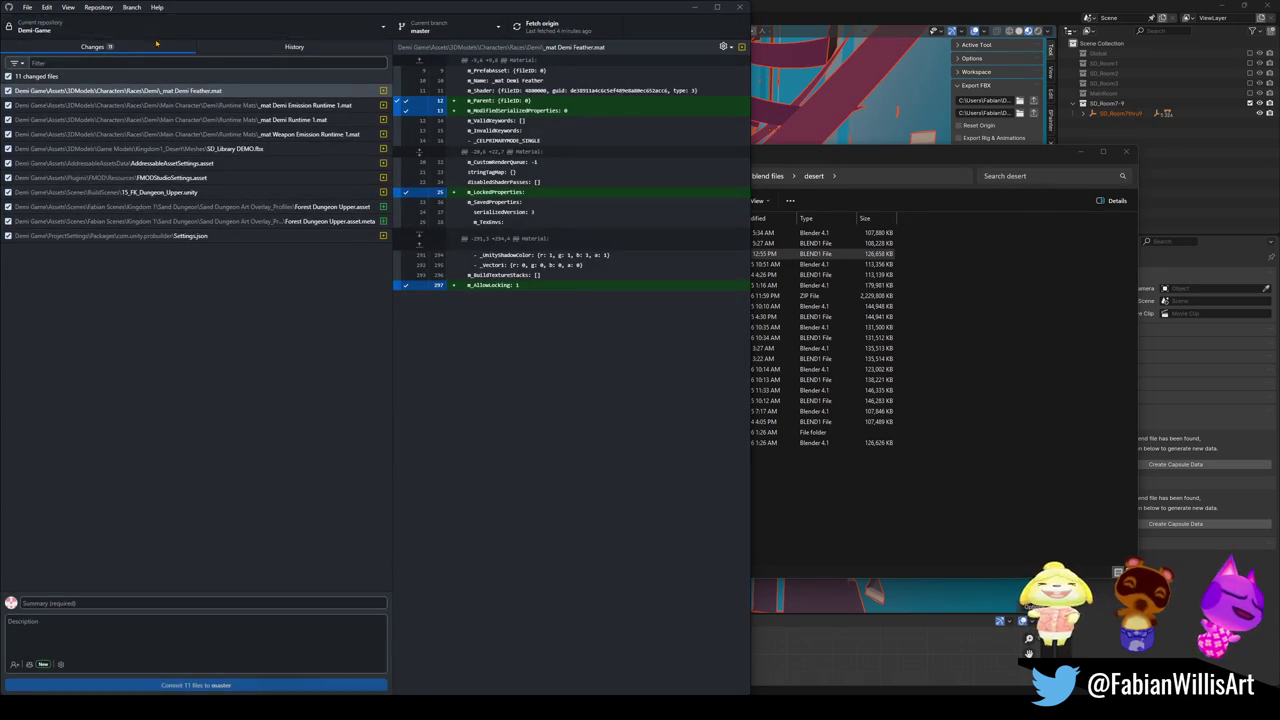
pyautogui.click(95, 28)
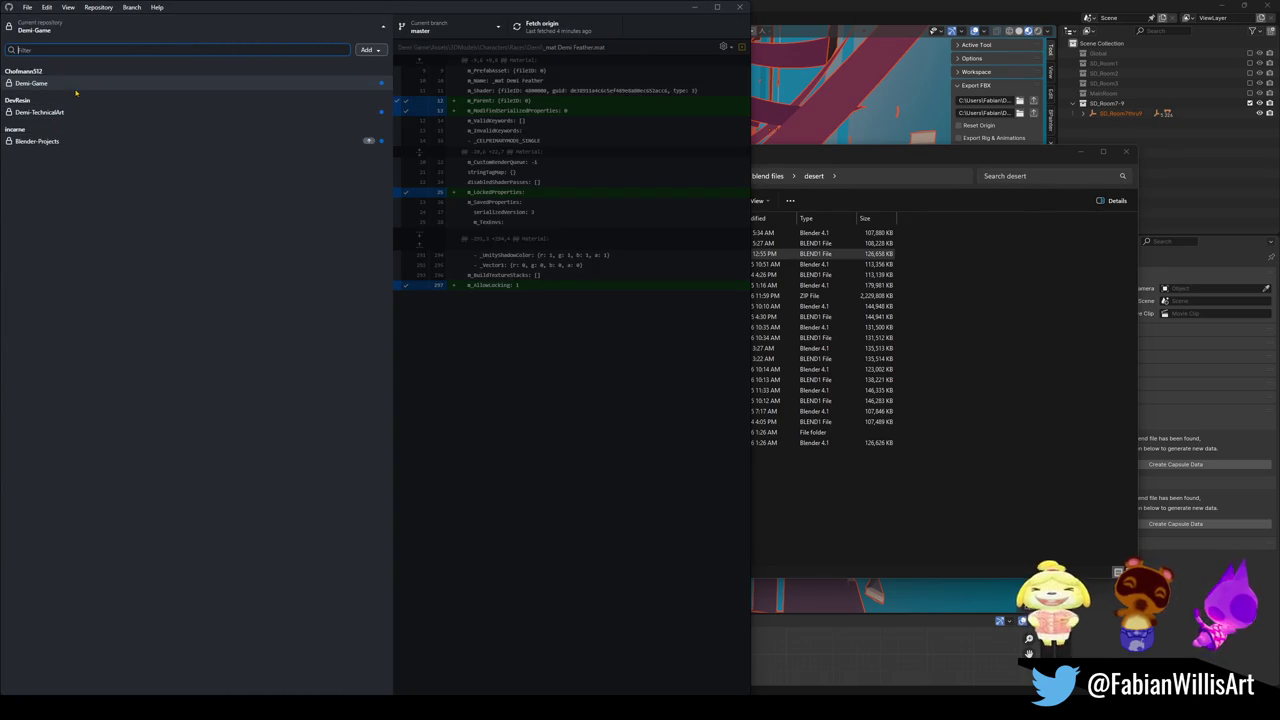
pyautogui.click(60, 141)
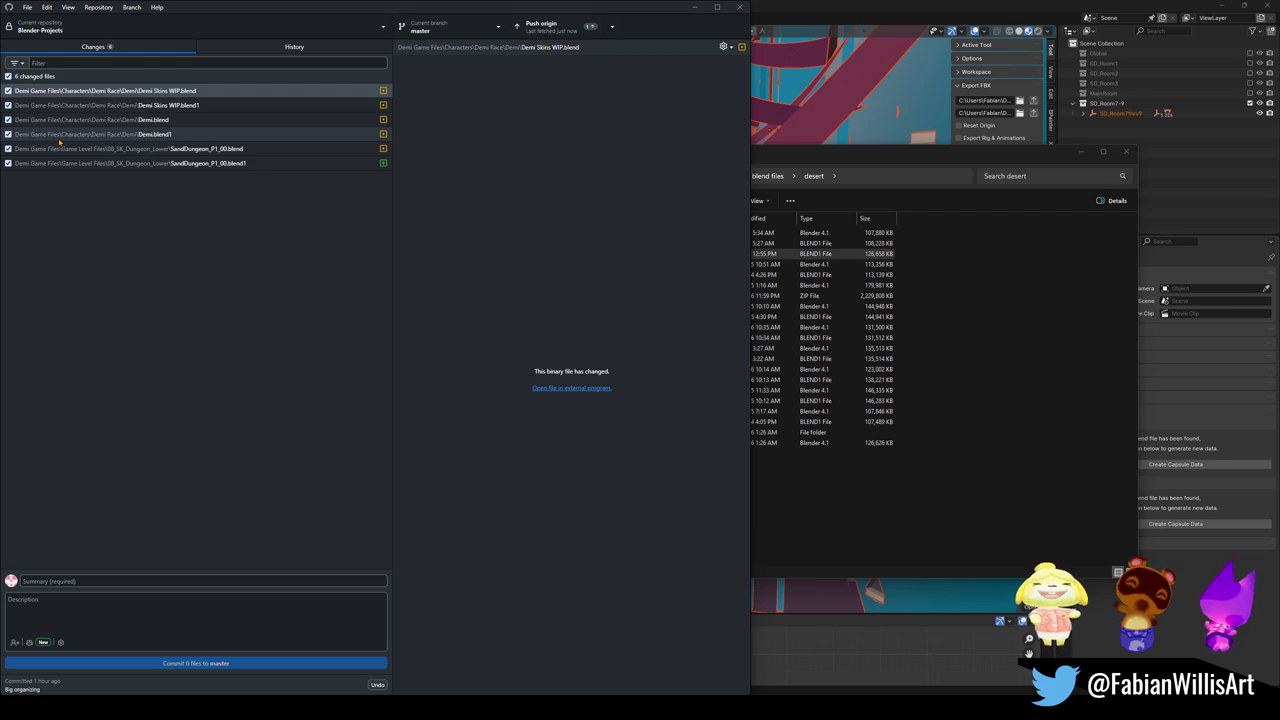
pyautogui.click(545, 28)
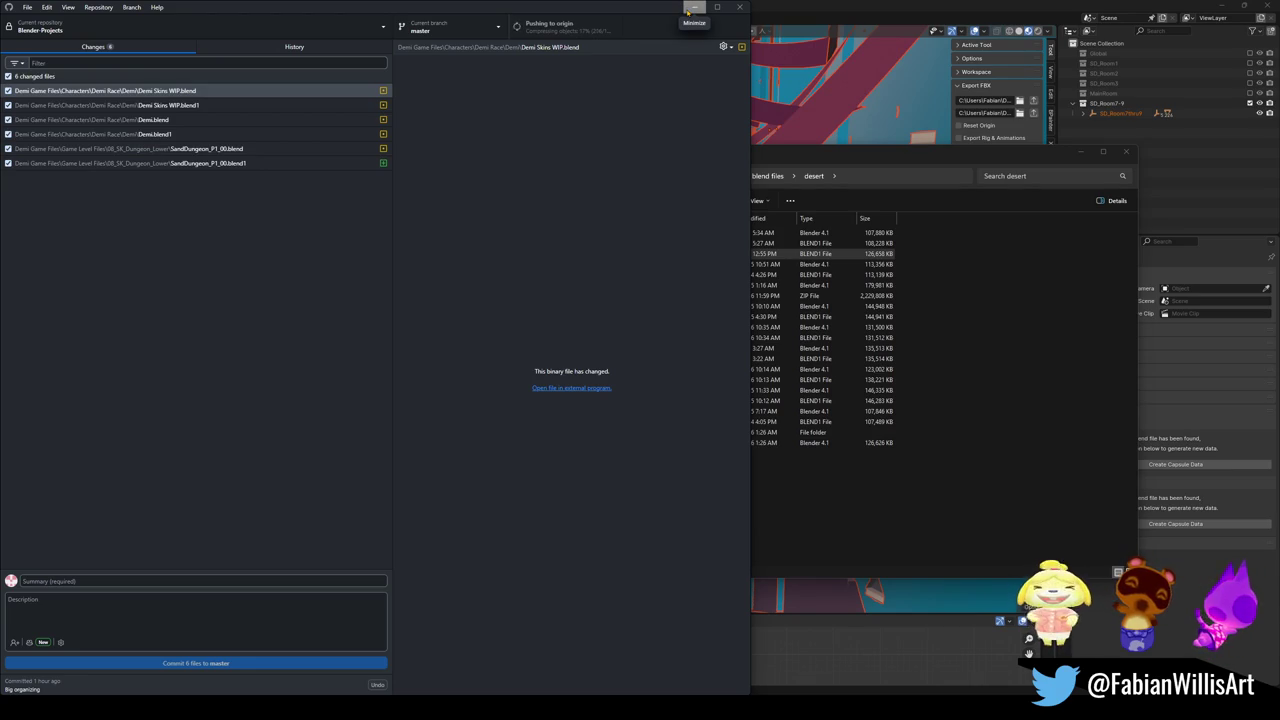
# Switch GitHub Desktop back to the Demi-Game repository, then bring Blender to the front
pyautogui.click(694, 8)
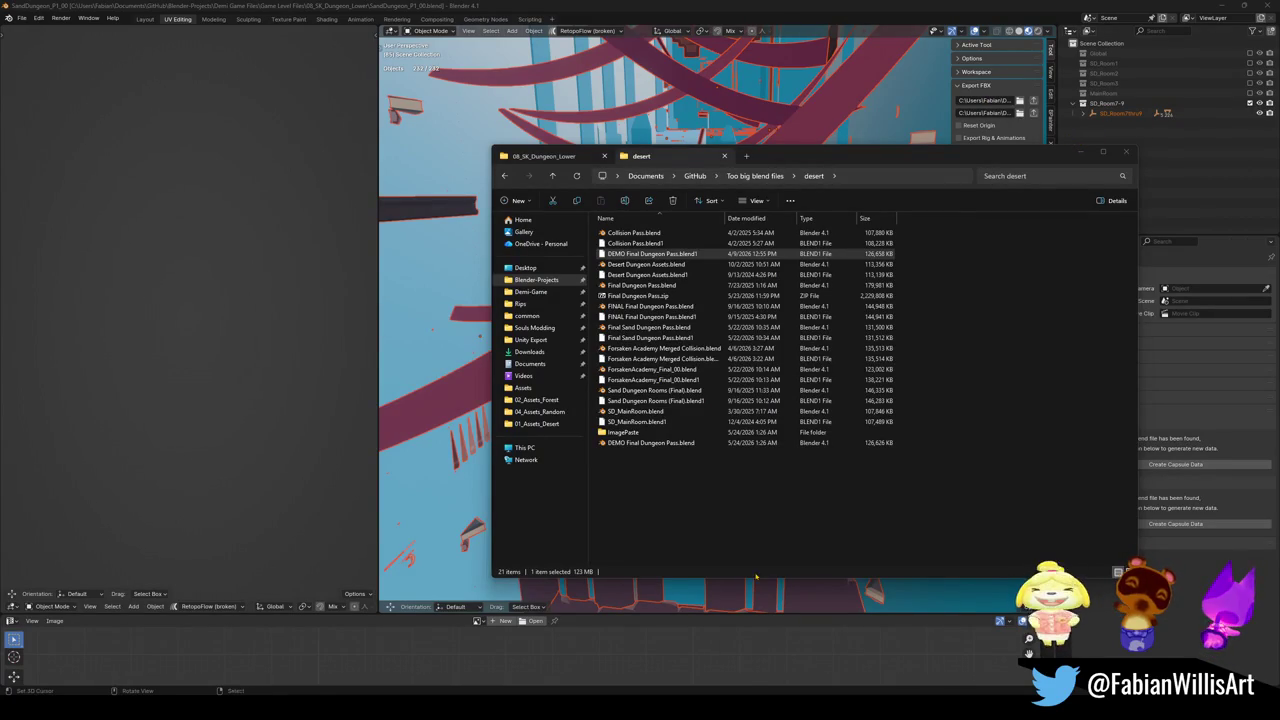
pyautogui.hotkey('alt', 'Tab')
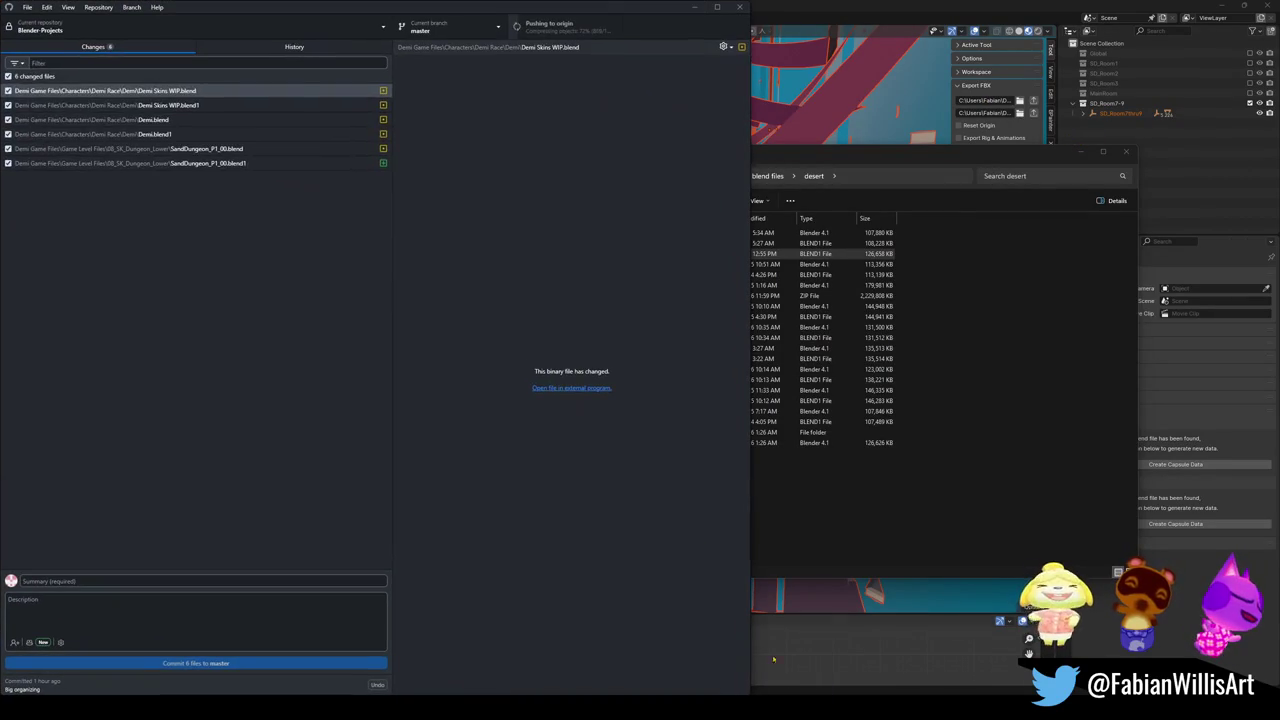
pyautogui.click(122, 36)
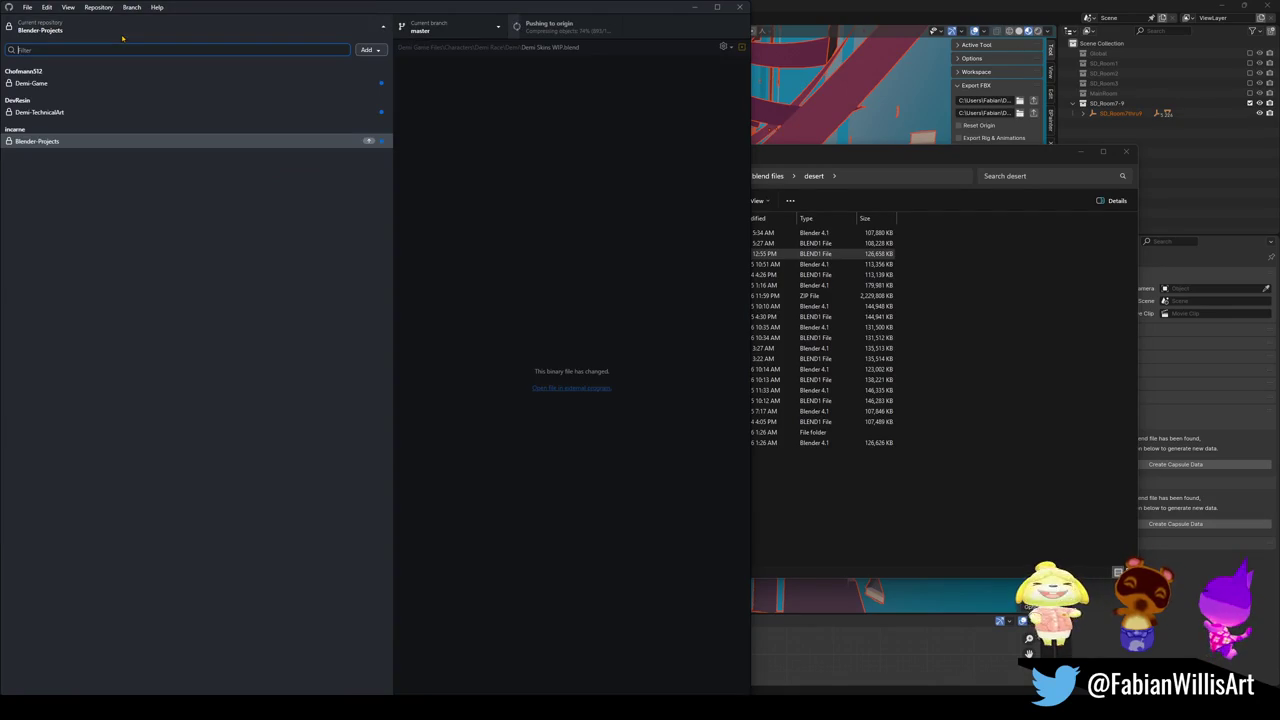
pyautogui.click(60, 83)
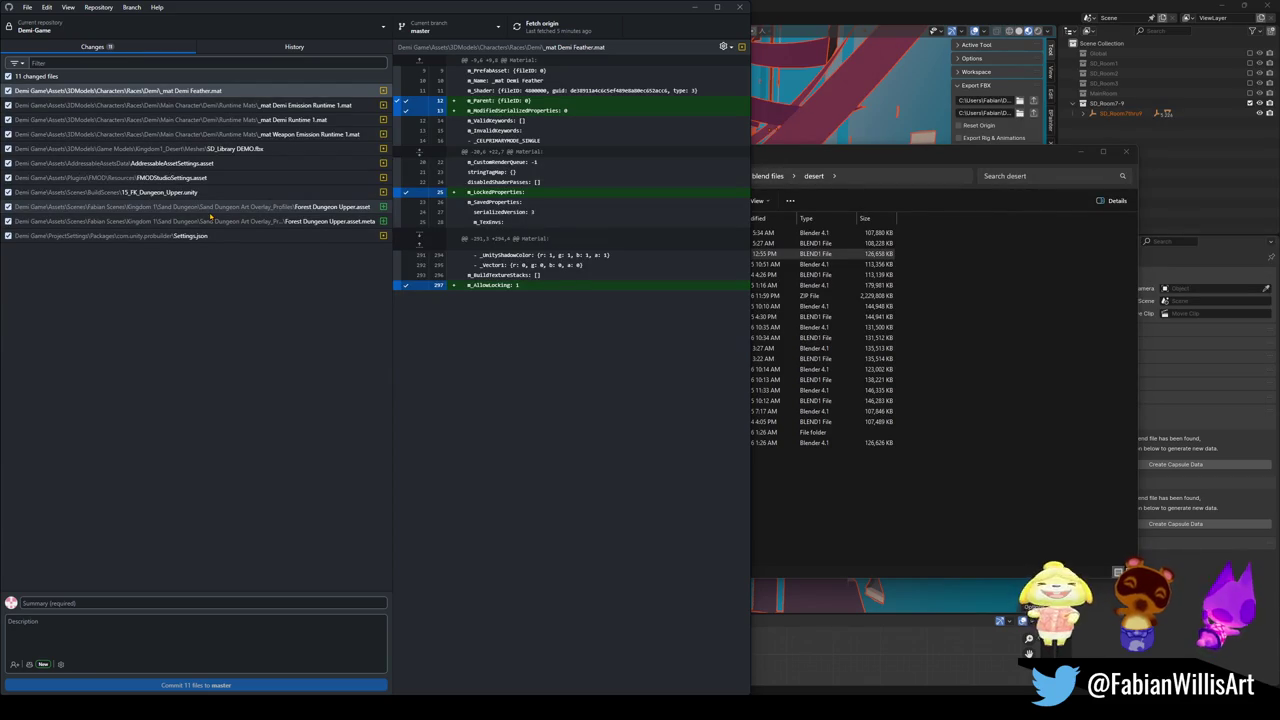
pyautogui.click(948, 4)
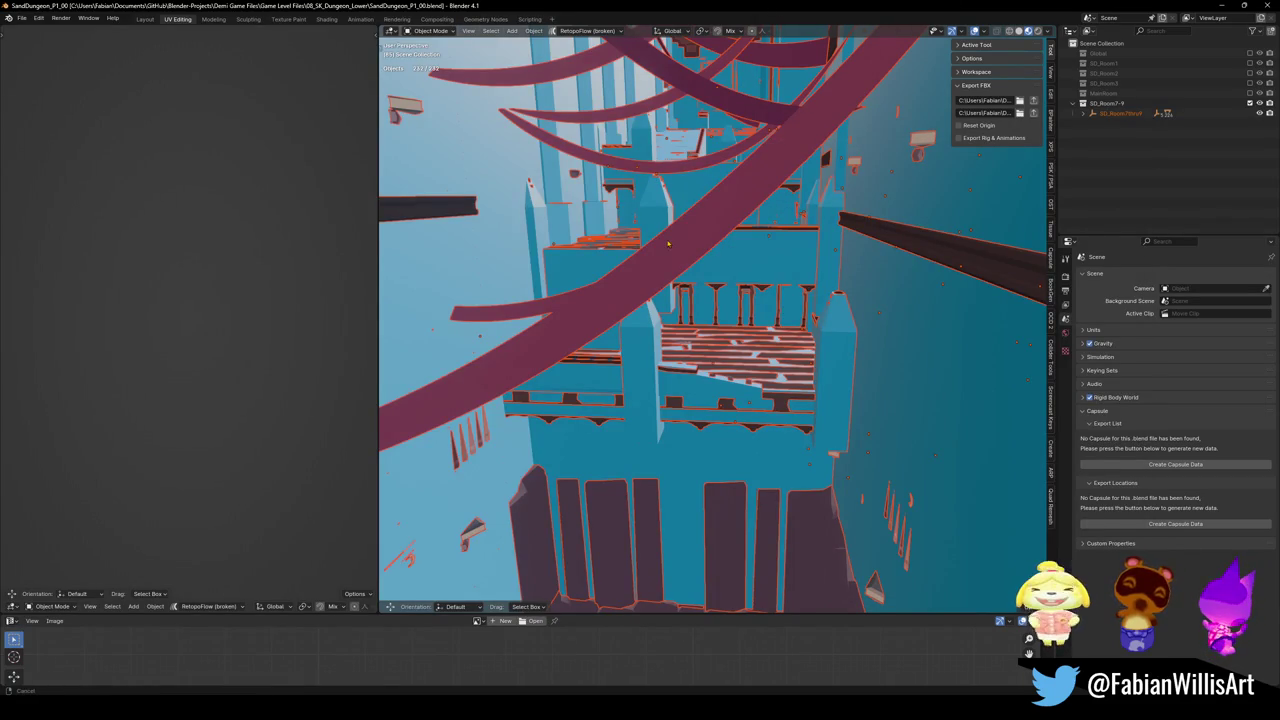
# Export the SD_Room7thru9 collection to FBX and check it in GitHub Desktop
pyautogui.click(1115, 114)
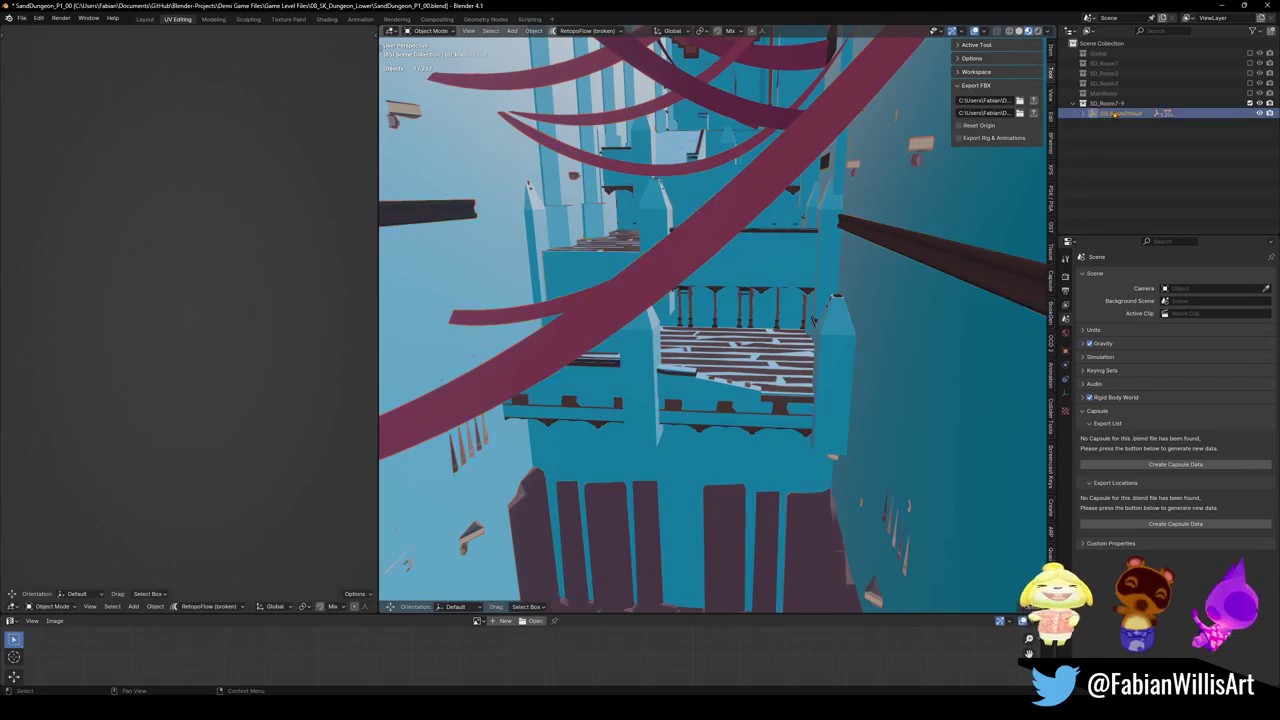
pyautogui.click(1033, 101)
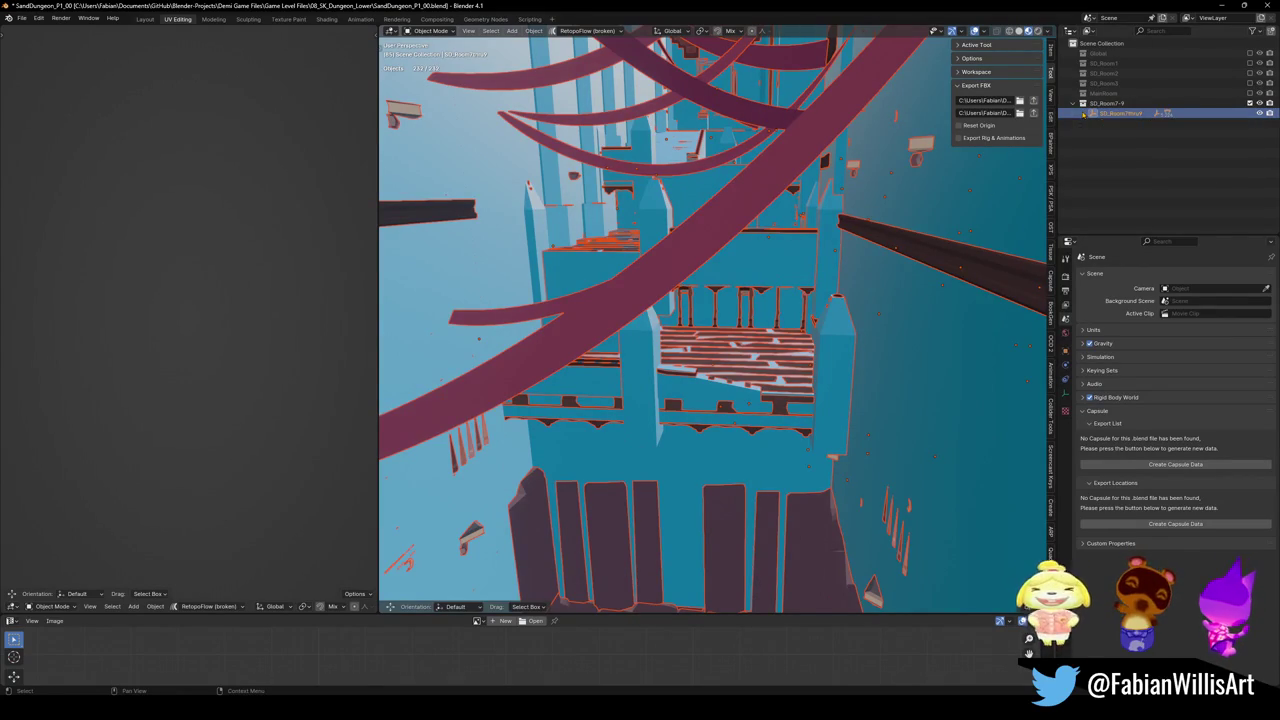
pyautogui.hotkey('alt', 'Tab')
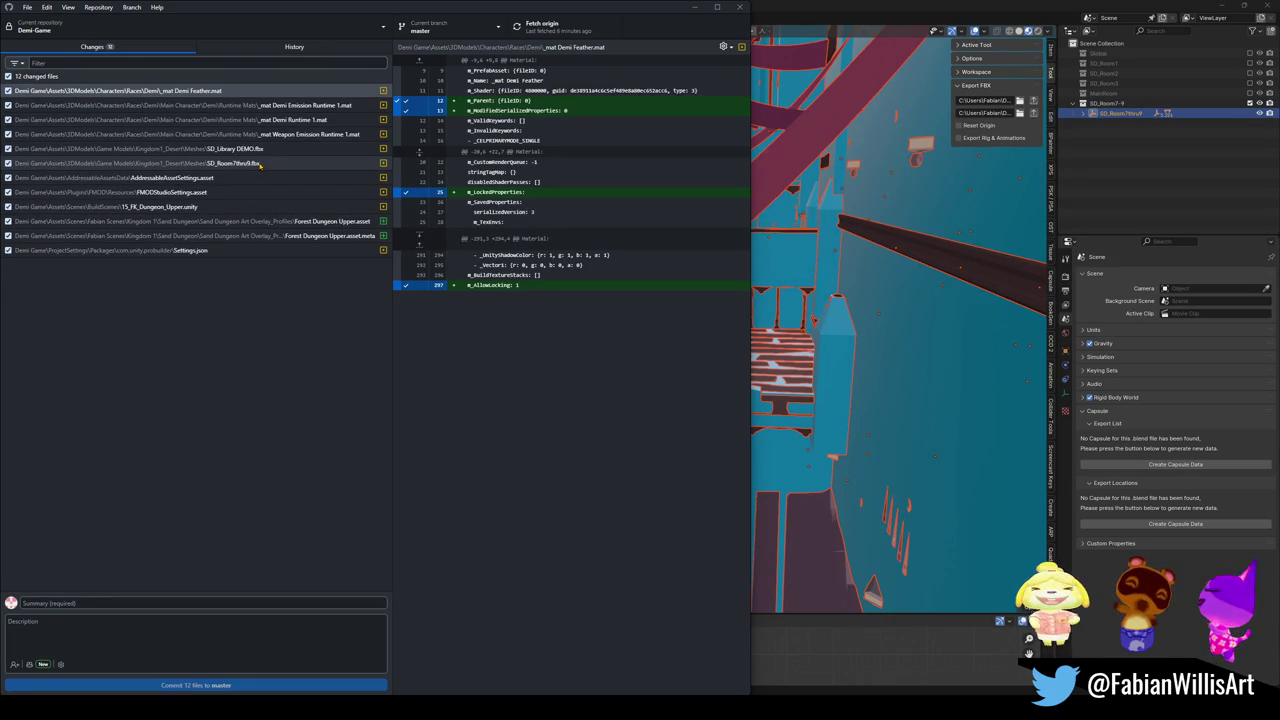
# Discard the SD_Room7thru9.fbx changes, then bring up actions for SD_Library DEMO.fbx
pyautogui.click(252, 177)
pyautogui.click(246, 163)
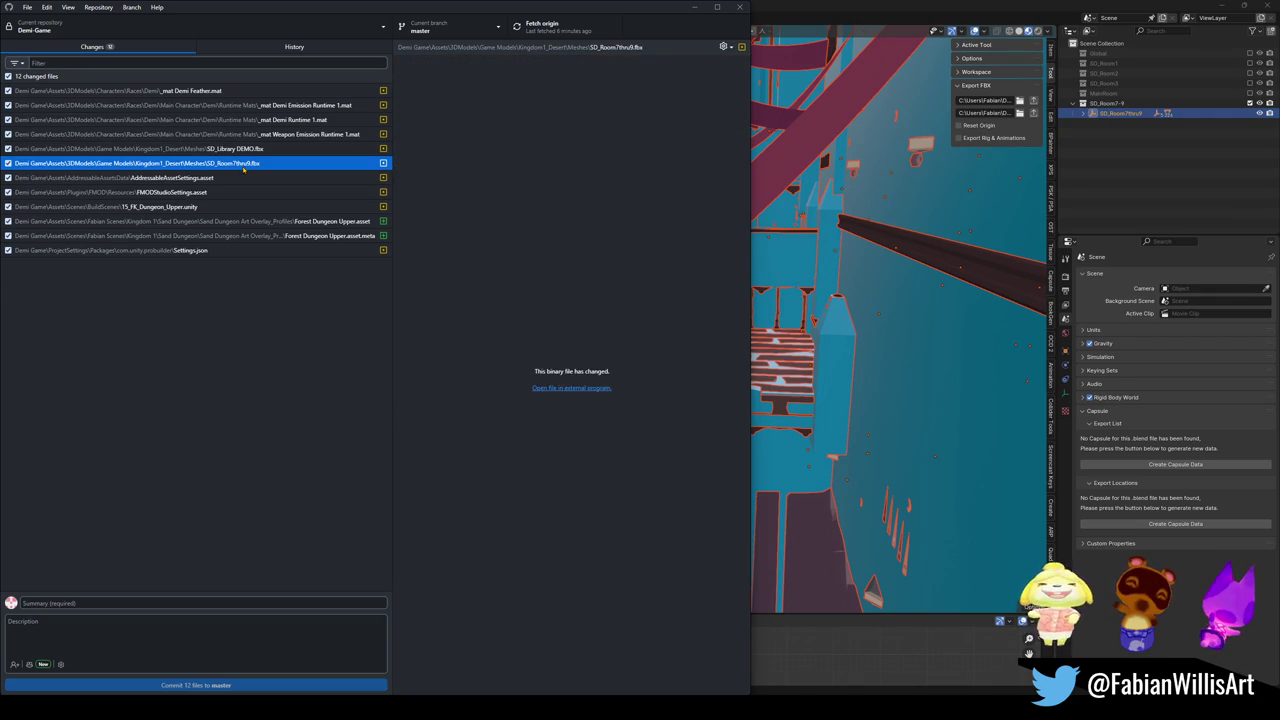
pyautogui.rightClick(243, 168)
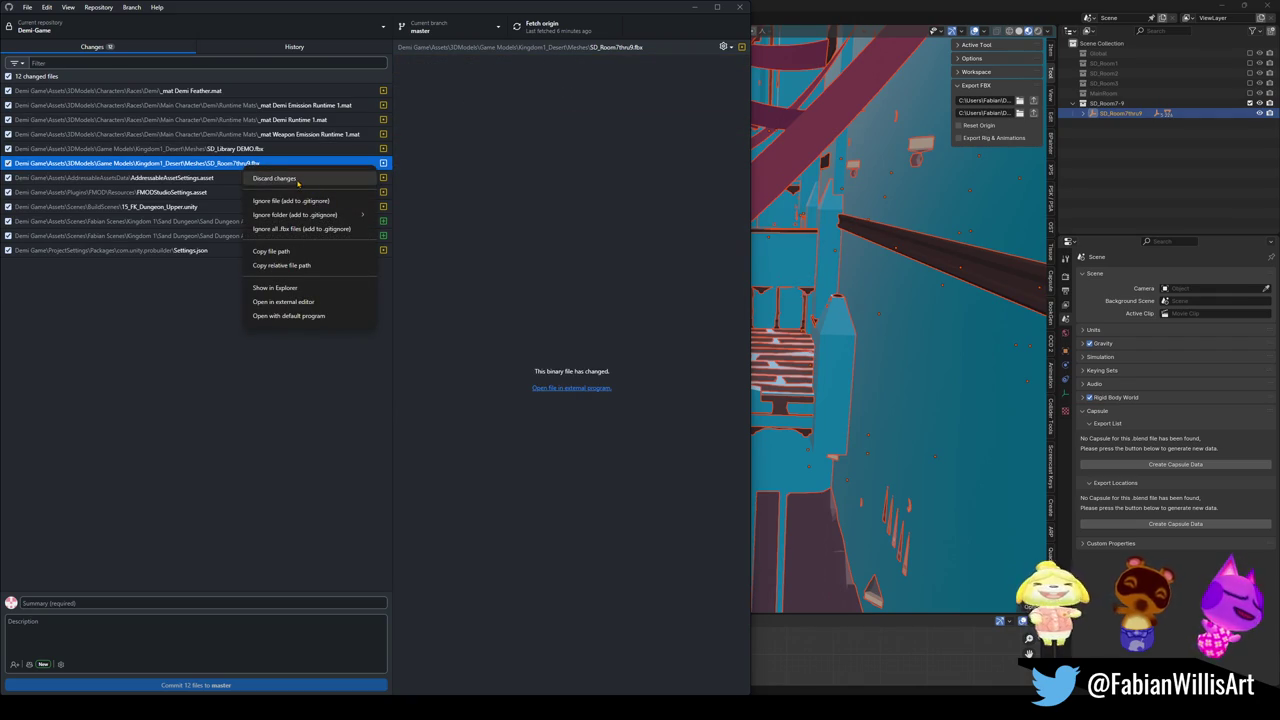
pyautogui.press('Escape')
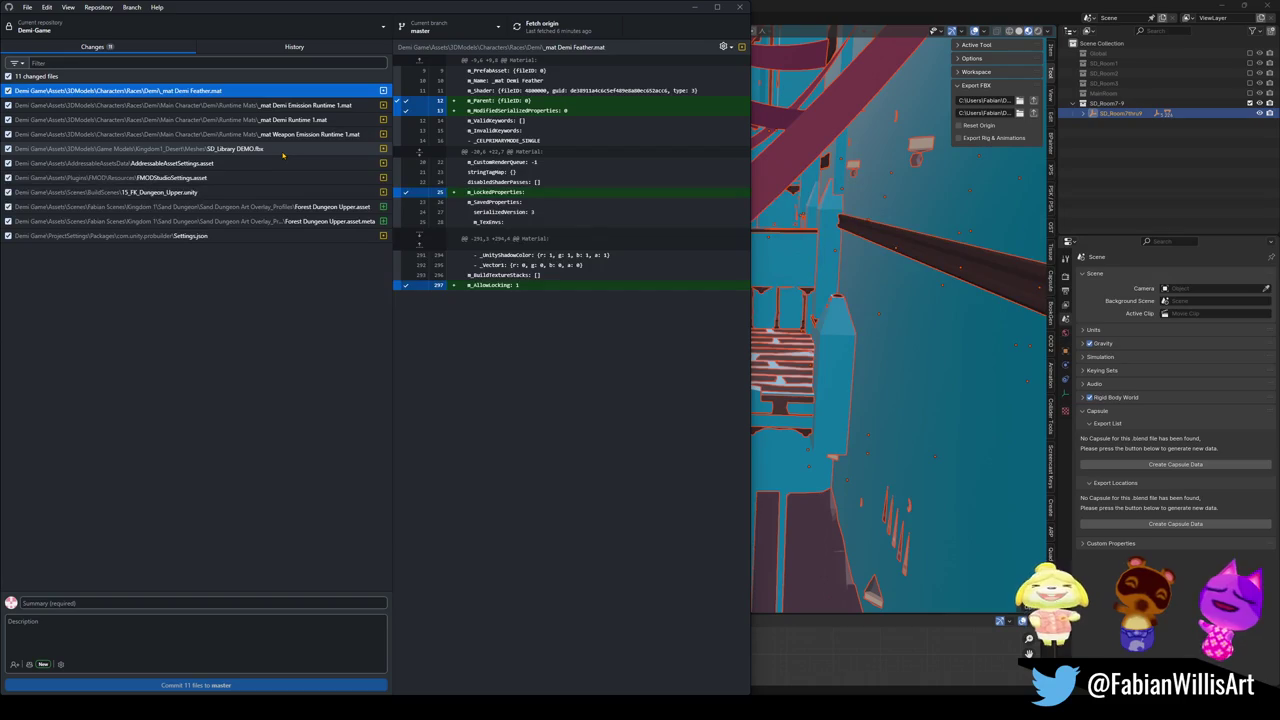
pyautogui.rightClick(283, 154)
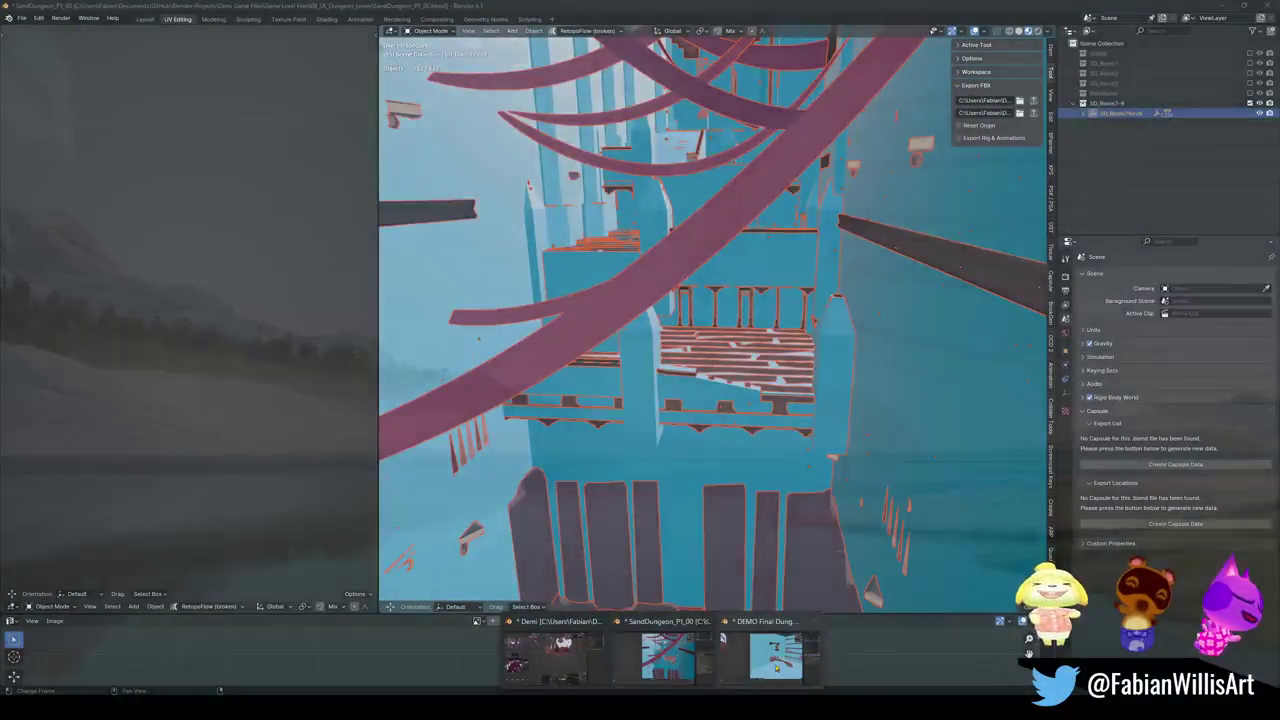
# Back in Unity, select SD_Library DEMO and search the project for it
pyautogui.click(776, 656)
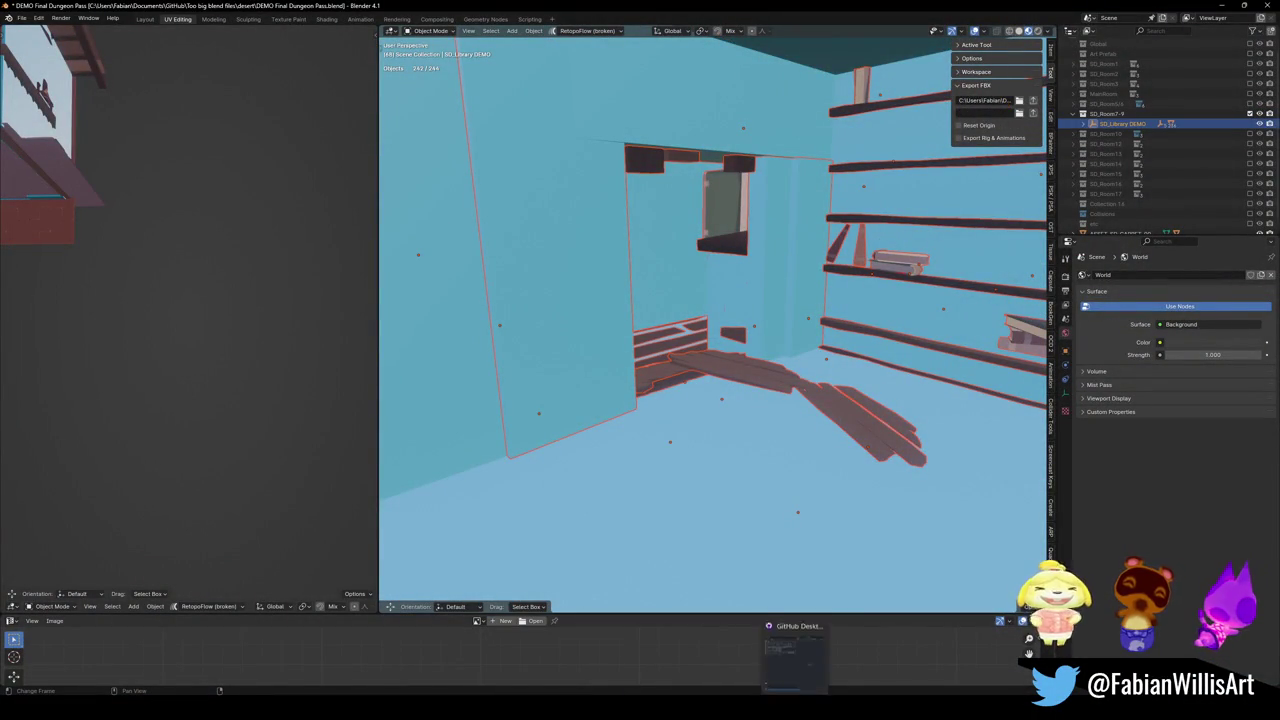
pyautogui.click(760, 655)
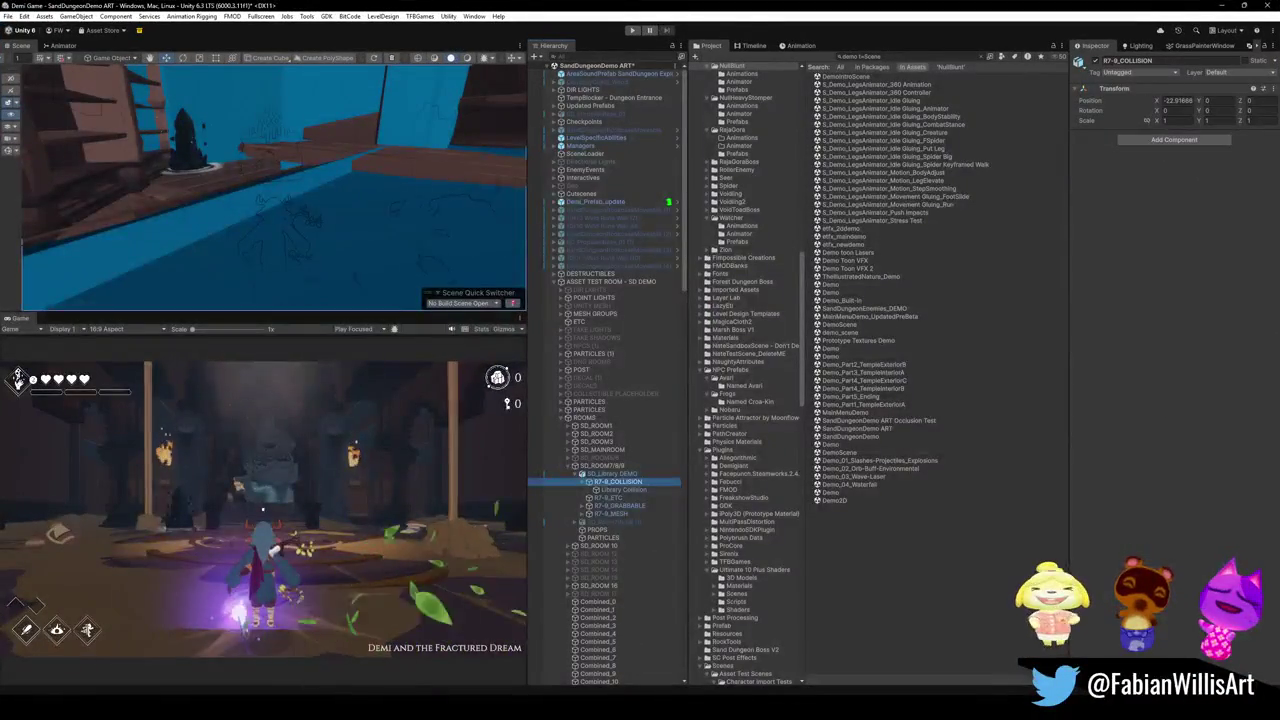
pyautogui.hotkey('alt', 'Tab')
pyautogui.press('super+Down')
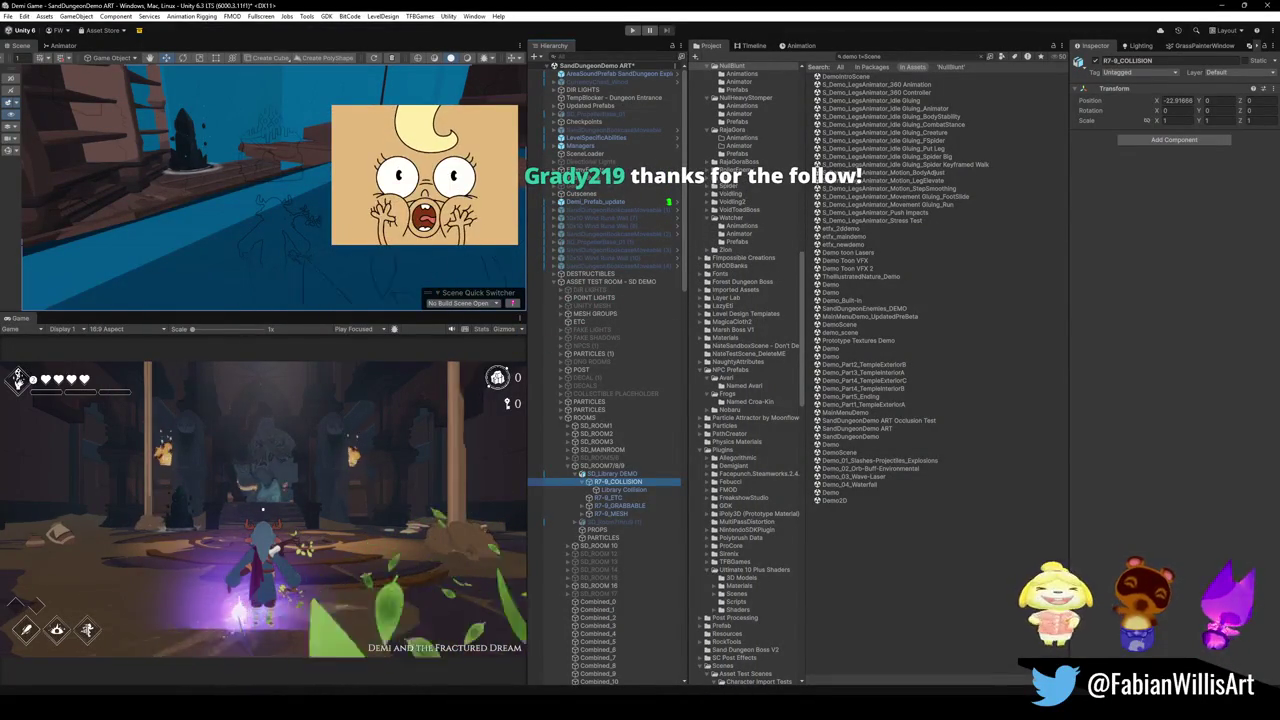
pyautogui.click(612, 473)
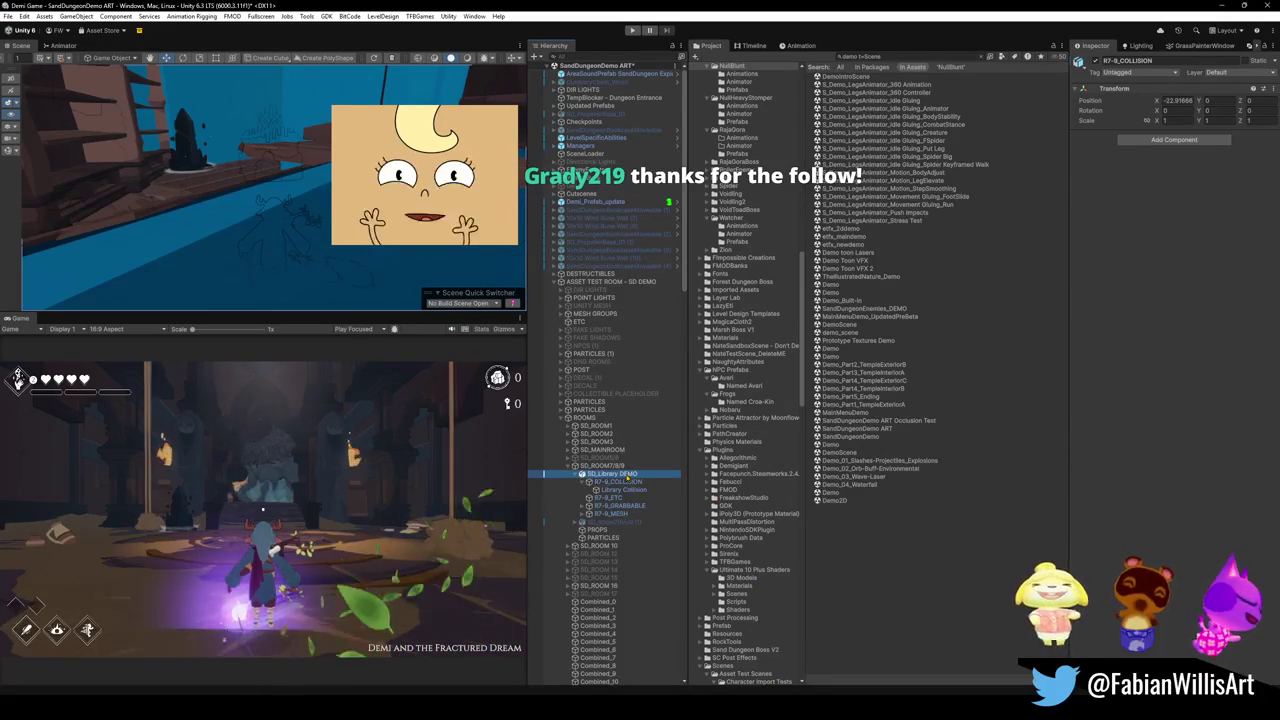
pyautogui.click(862, 57)
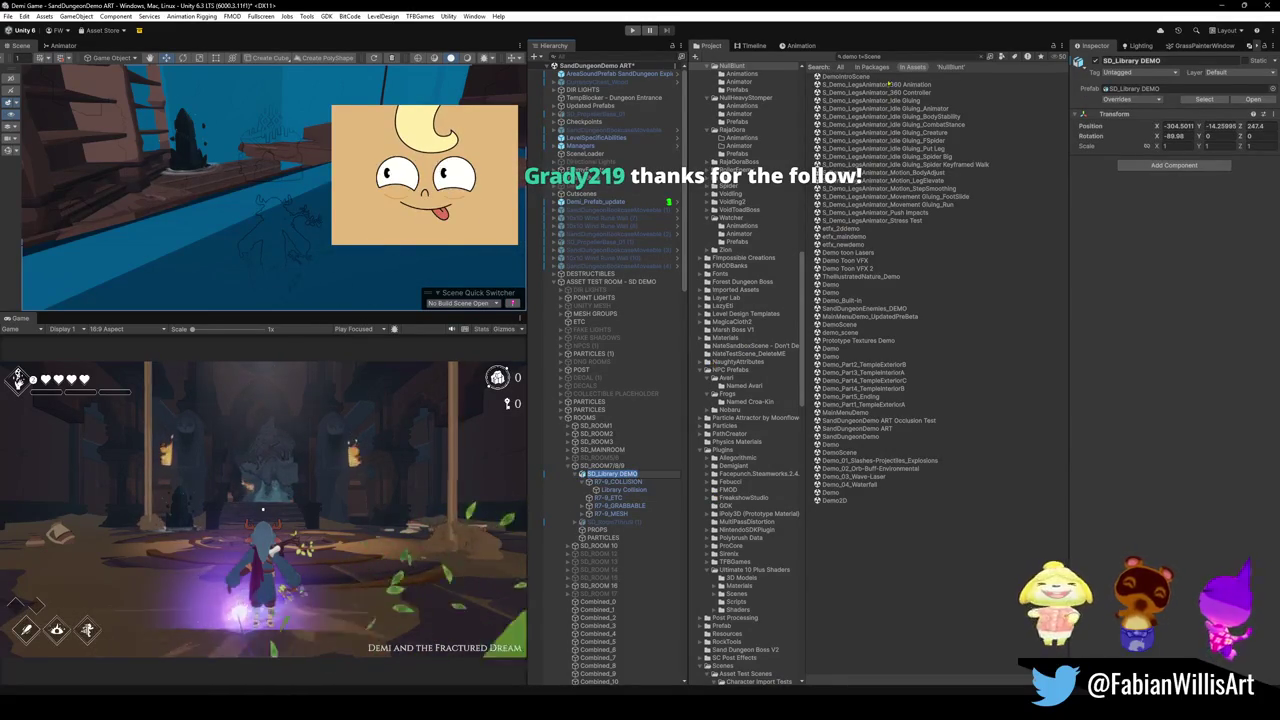
pyautogui.write('SD_Library DEMO')
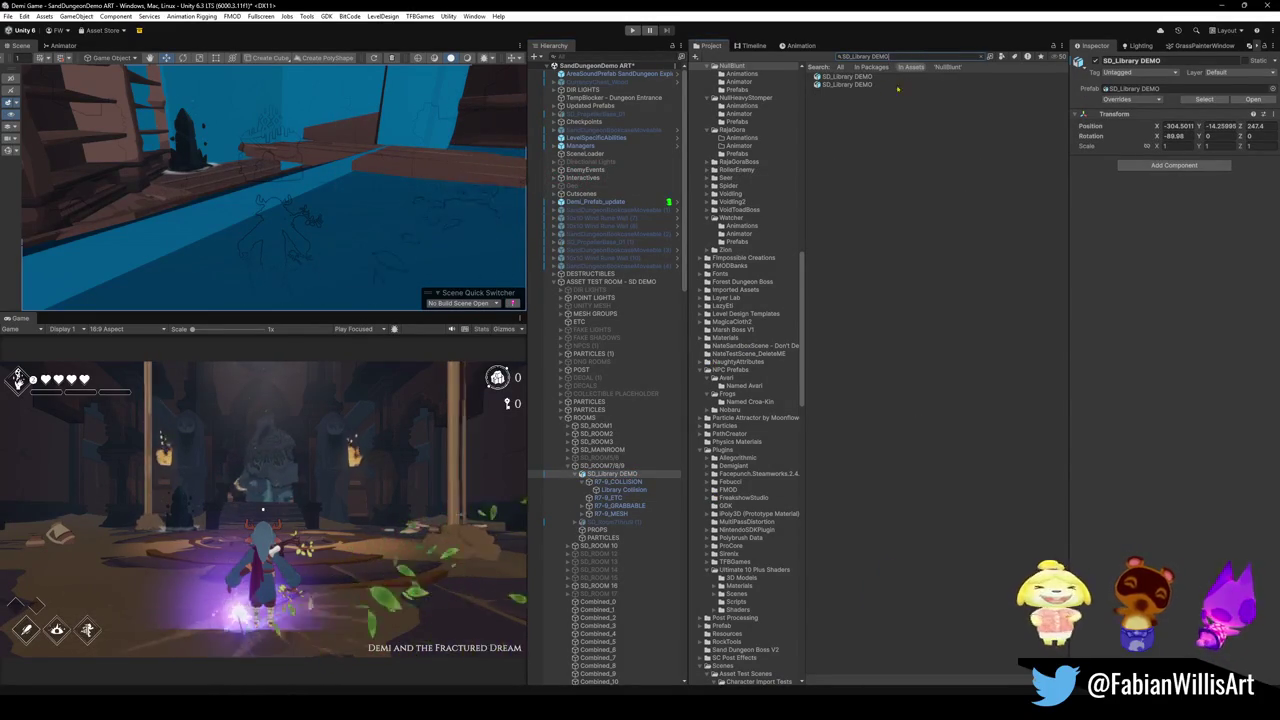
# Compare the two SD_Library DEMO assets and choose Delete on the duplicate
pyautogui.click(858, 85)
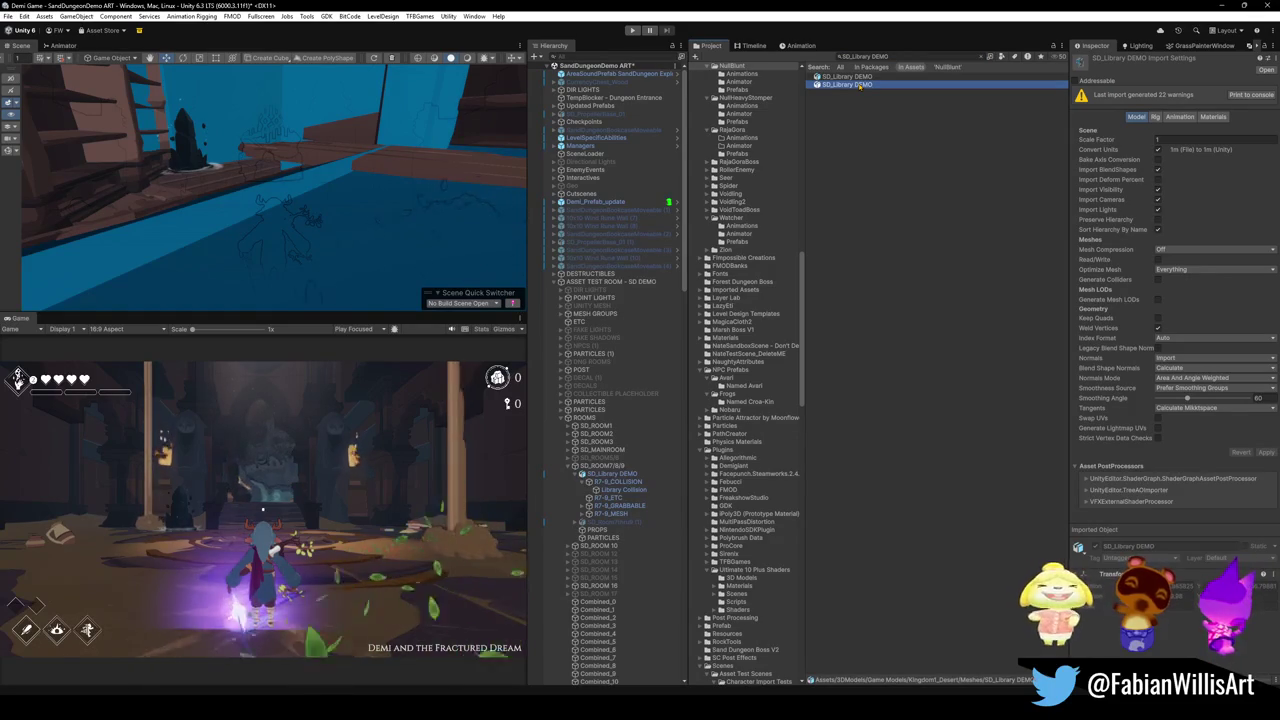
pyautogui.click(864, 77)
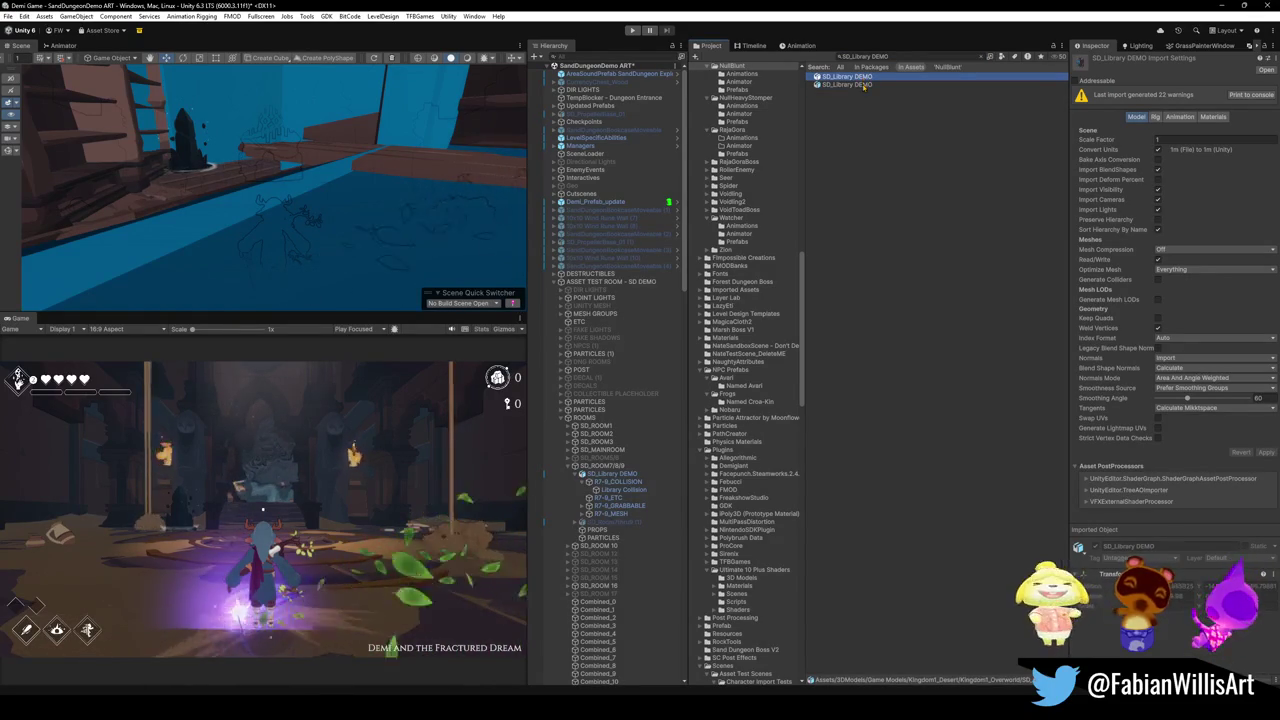
pyautogui.click(864, 86)
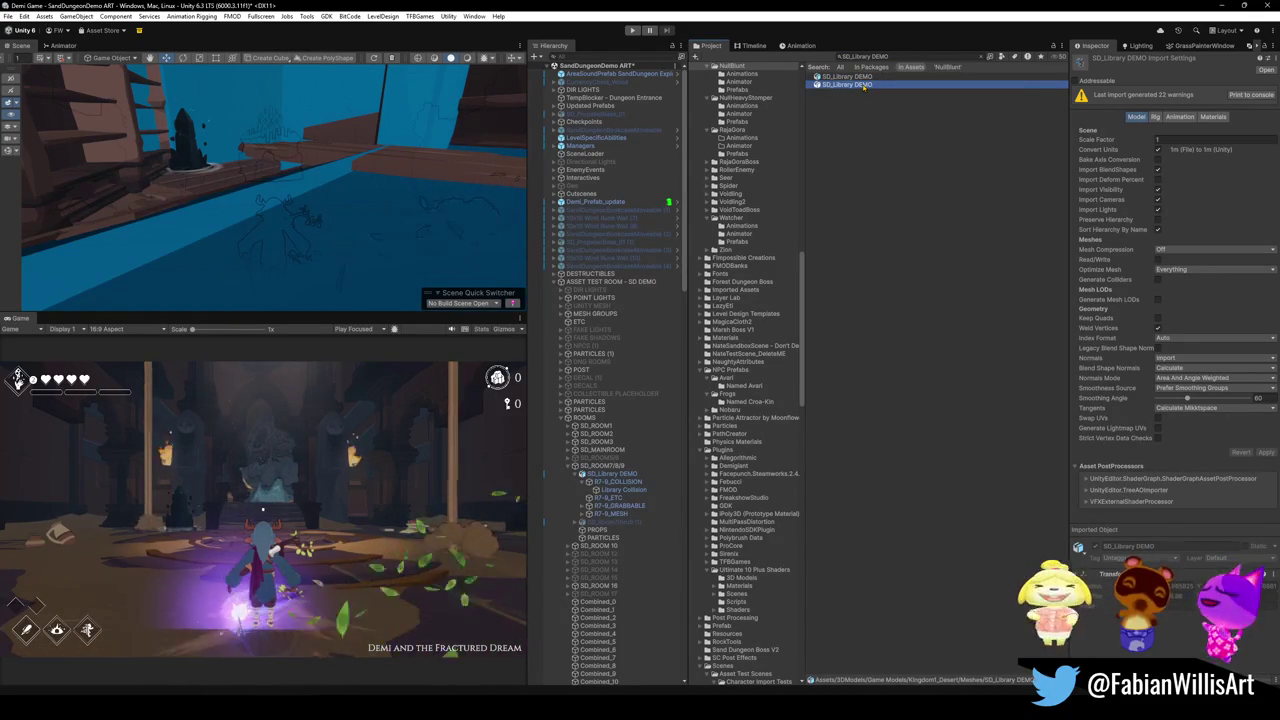
pyautogui.rightClick(864, 86)
pyautogui.click(907, 147)
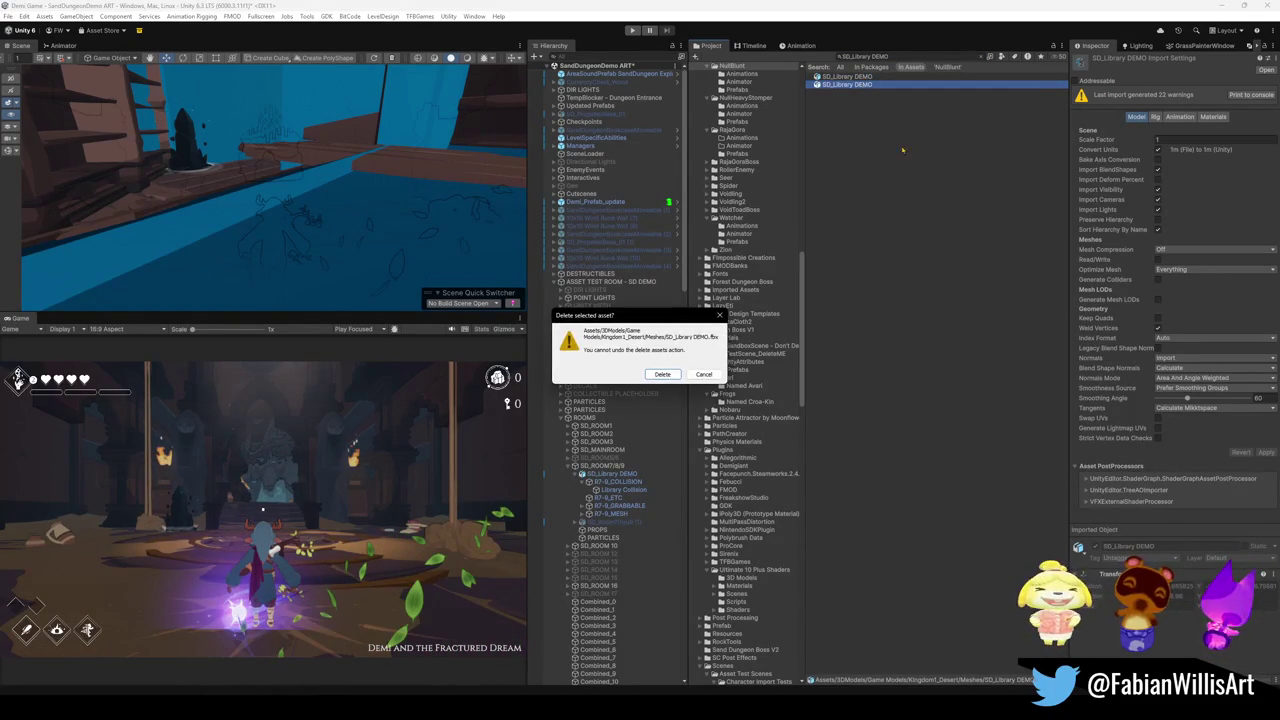
# Confirm deleting the duplicate SD_Library DEMO asset and clear the project search
pyautogui.click(674, 378)
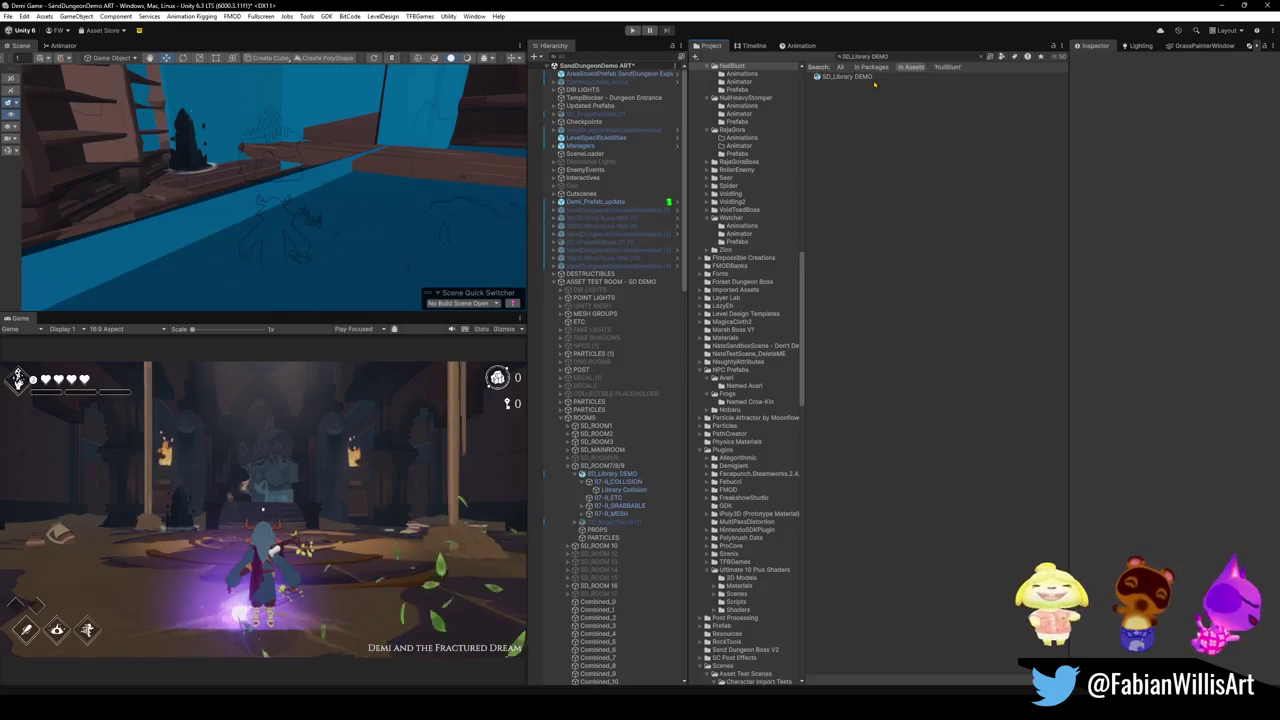
pyautogui.click(838, 56)
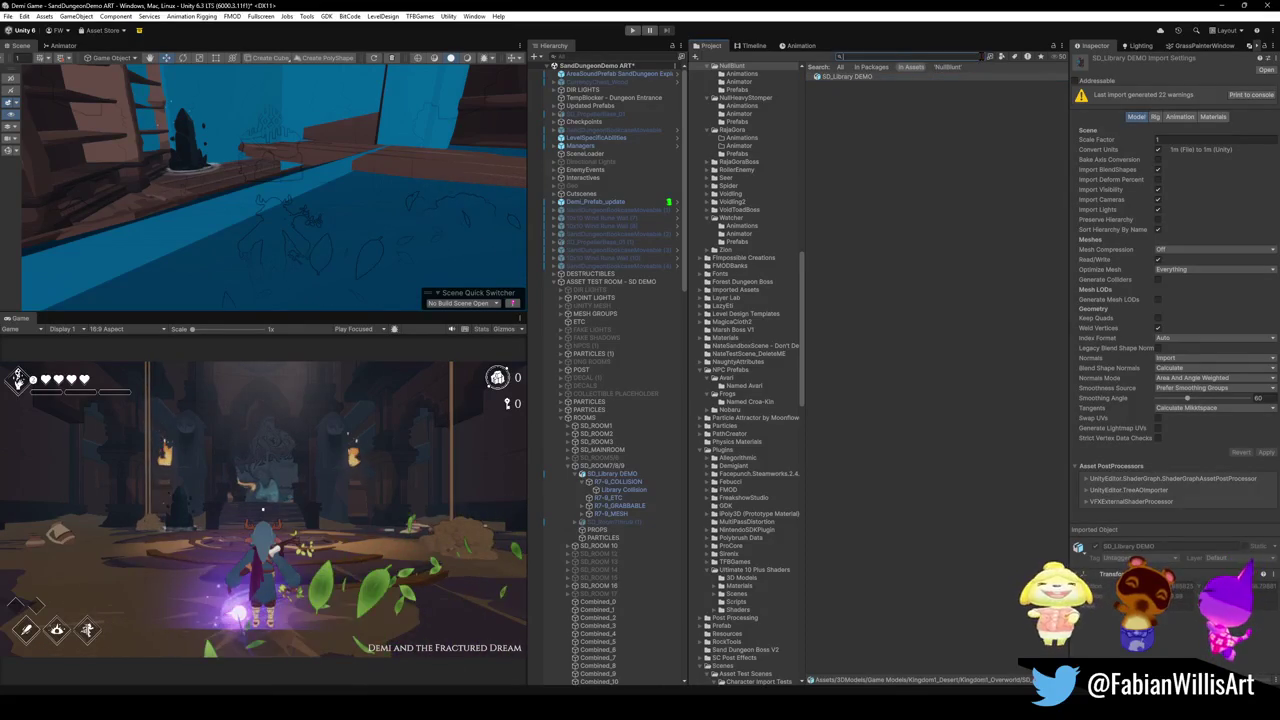
pyautogui.hotkey('ctrl', 'a')
pyautogui.press('BackSpace')
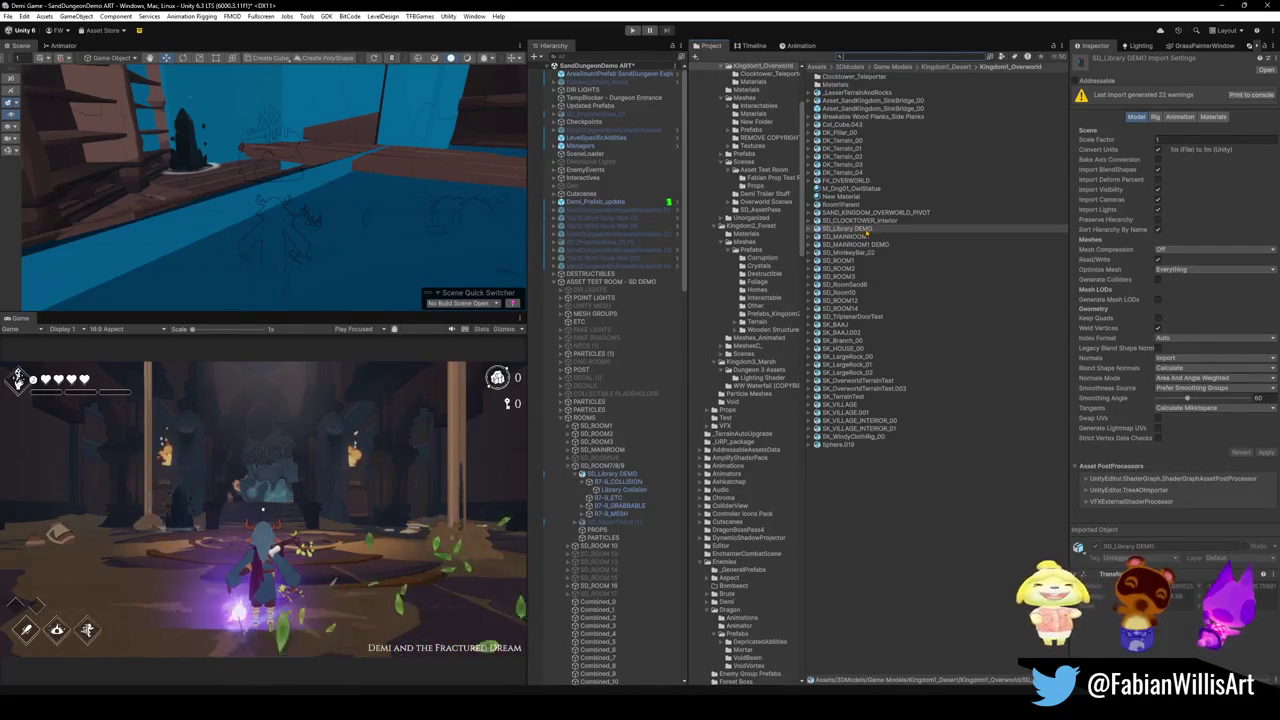
# Reveal the SD_Library DEMO model in File Explorer and copy its folder path for Blender
pyautogui.rightClick(866, 230)
pyautogui.click(905, 257)
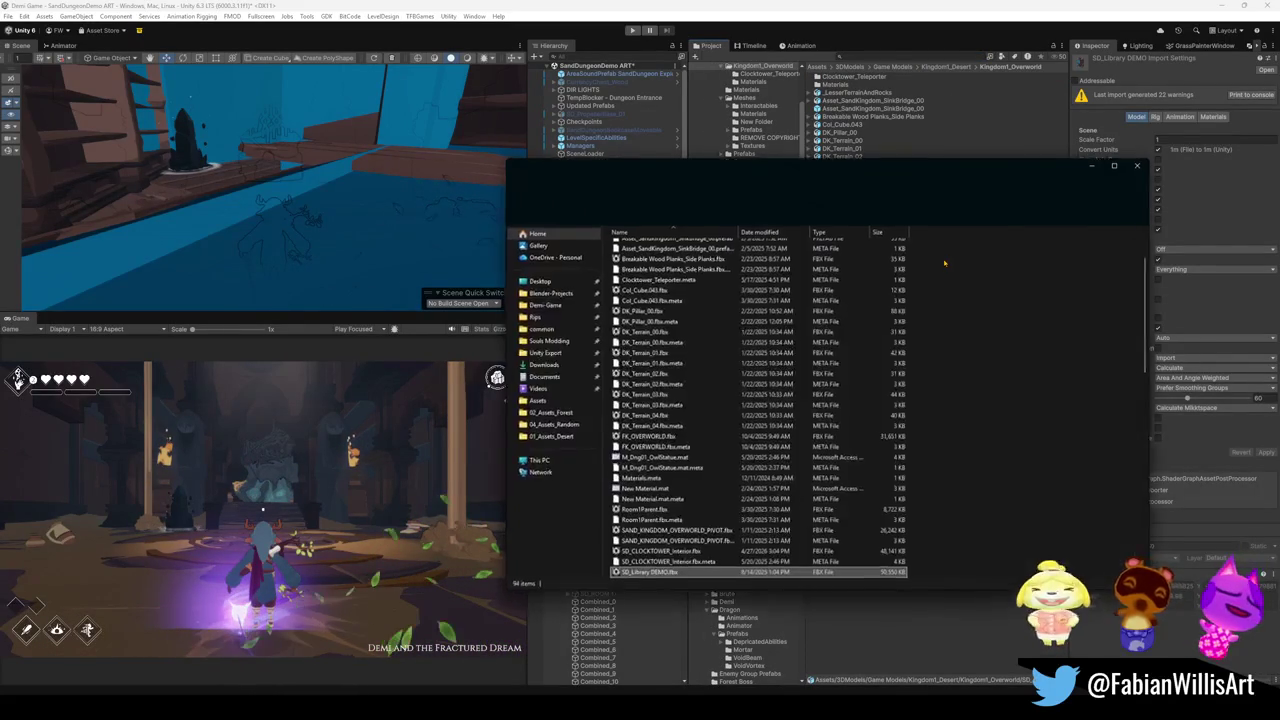
pyautogui.click(971, 188)
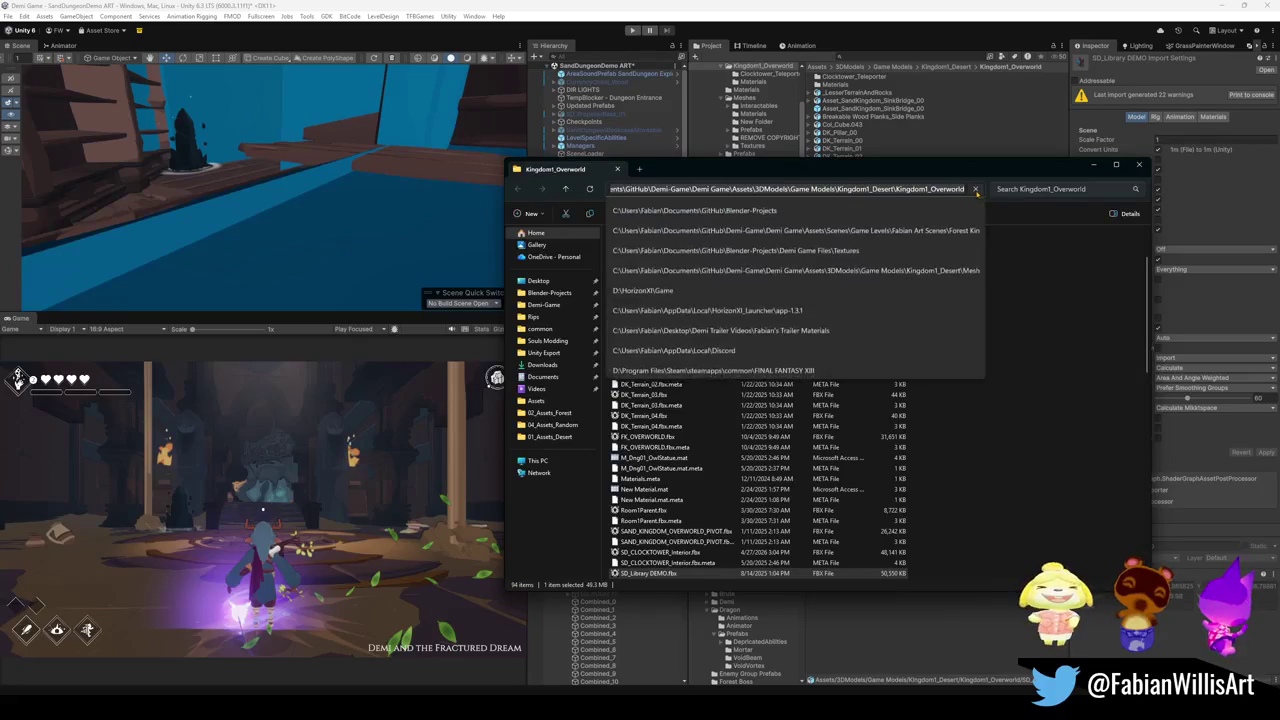
pyautogui.click(1218, 10)
pyautogui.click(983, 117)
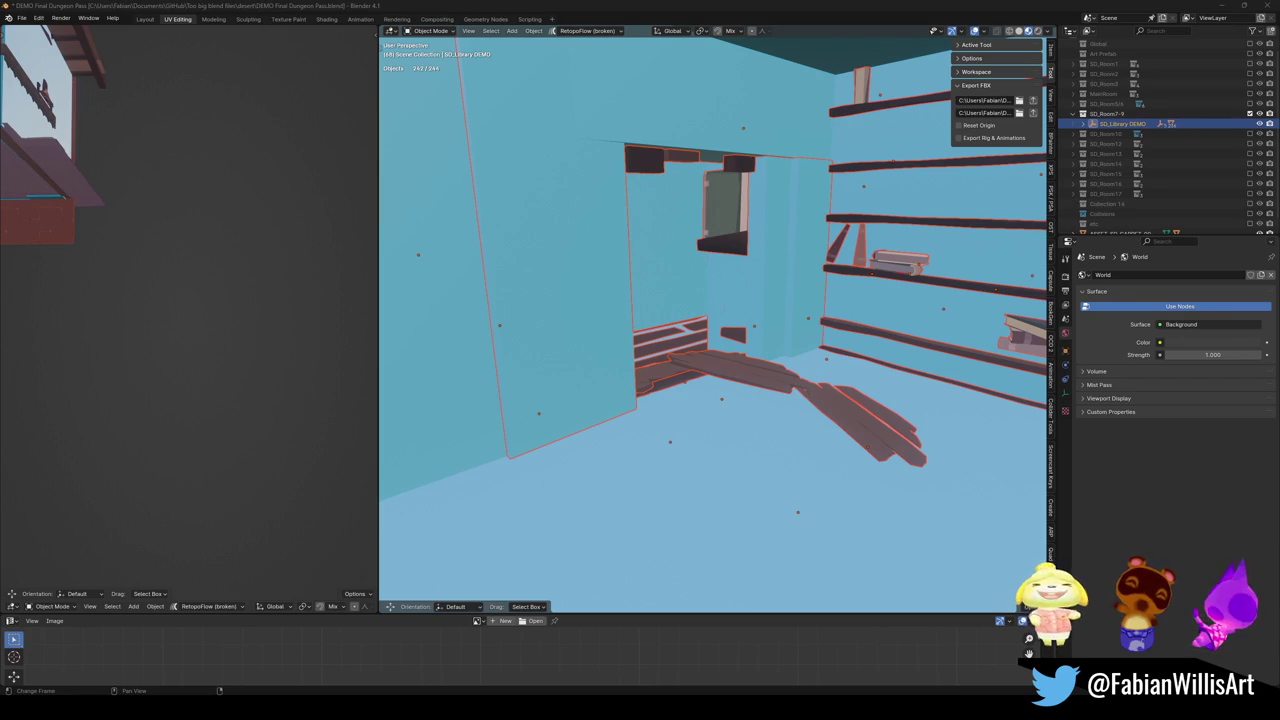
# Return to Unity once the library FBX export points at the Unity model folder
pyautogui.click(772, 655)
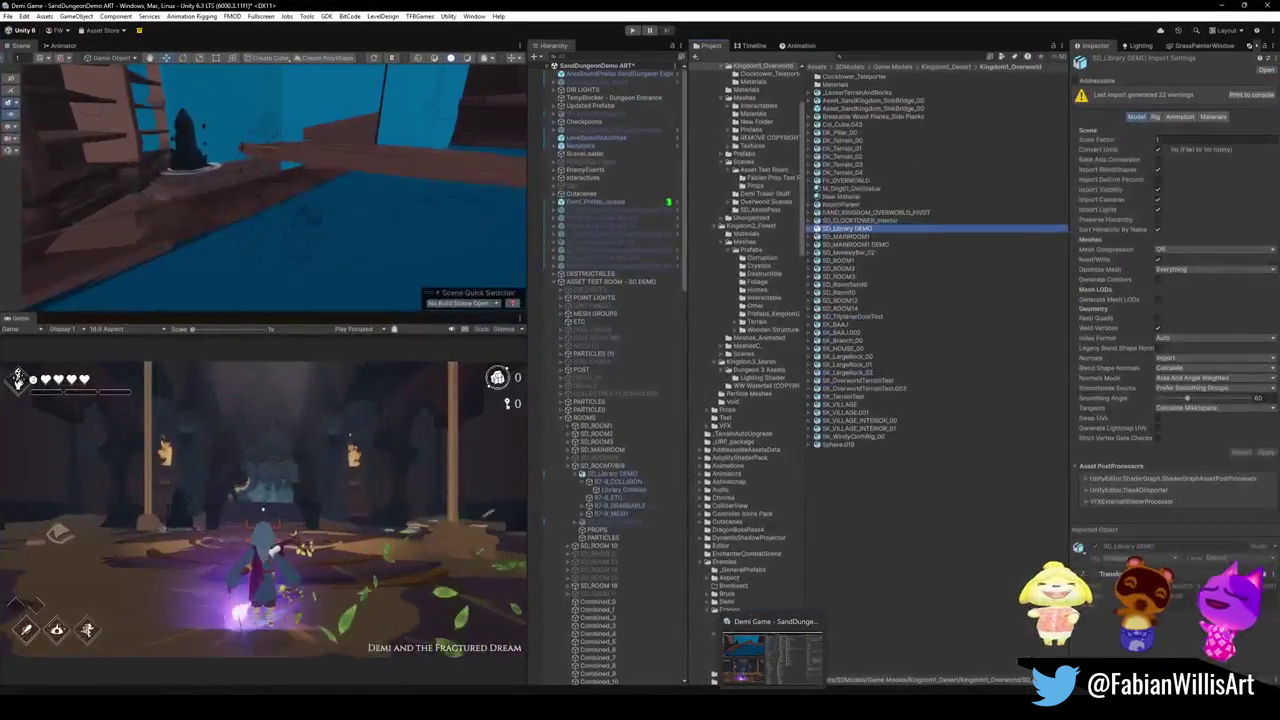
# Expand Demi_Prefab_update and SK_demi, then inspect SK_demi_skins' Skin Manager groups
pyautogui.click(370, 198)
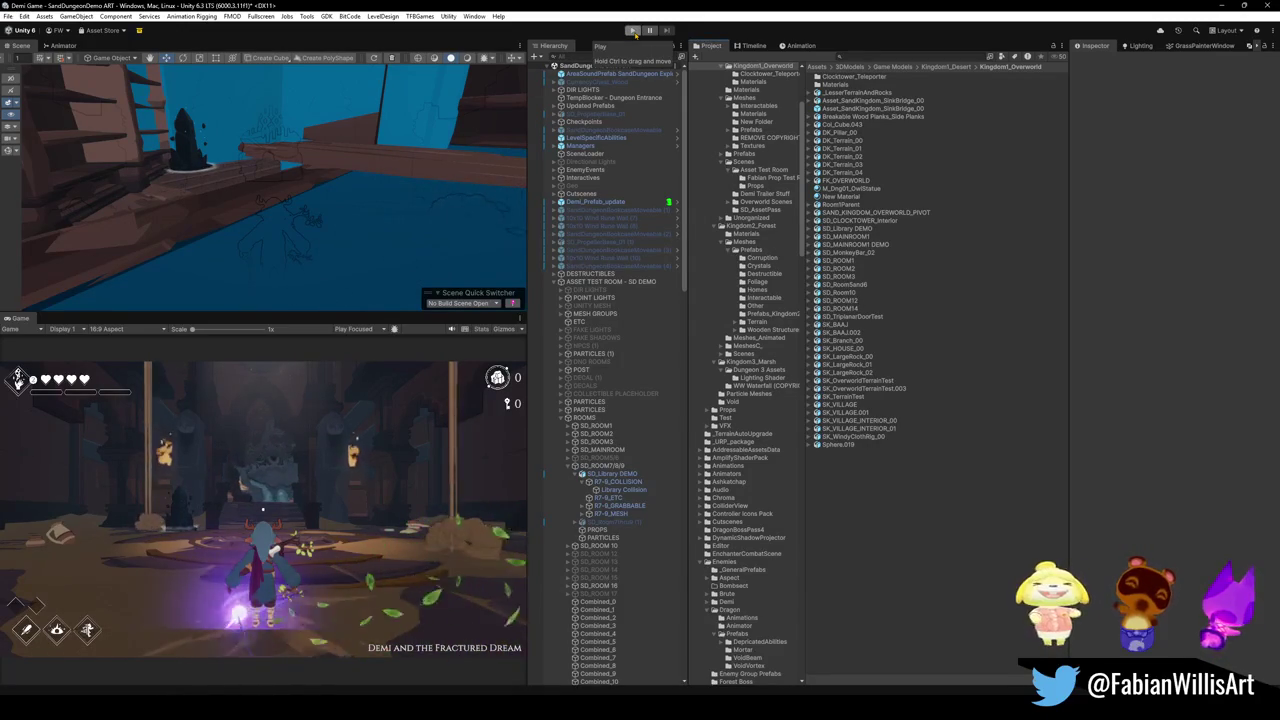
pyautogui.click(553, 202)
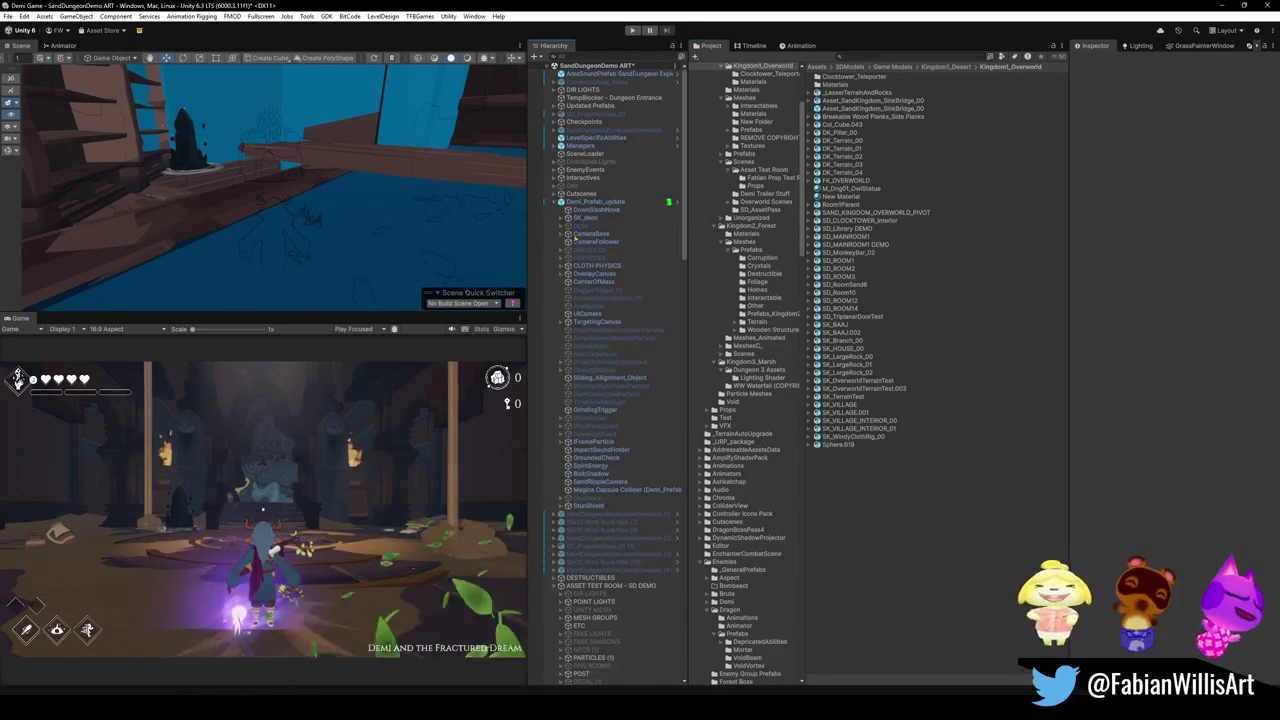
pyautogui.click(584, 217)
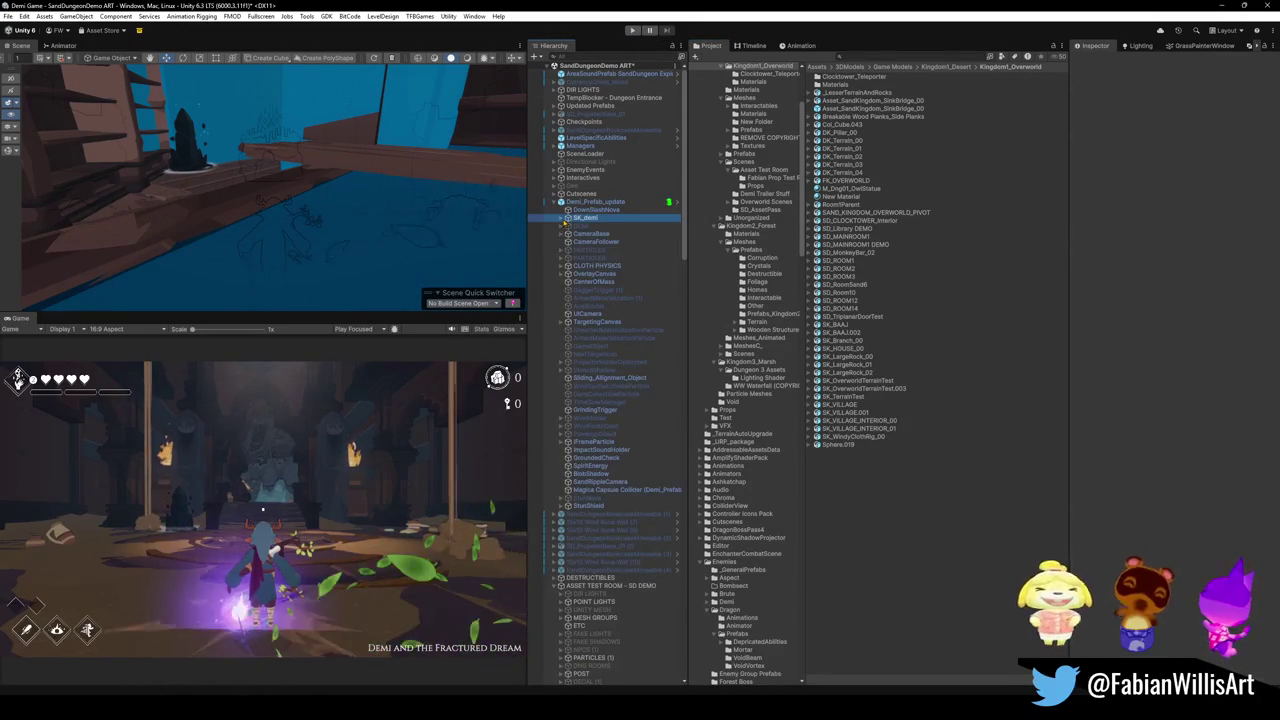
pyautogui.click(561, 218)
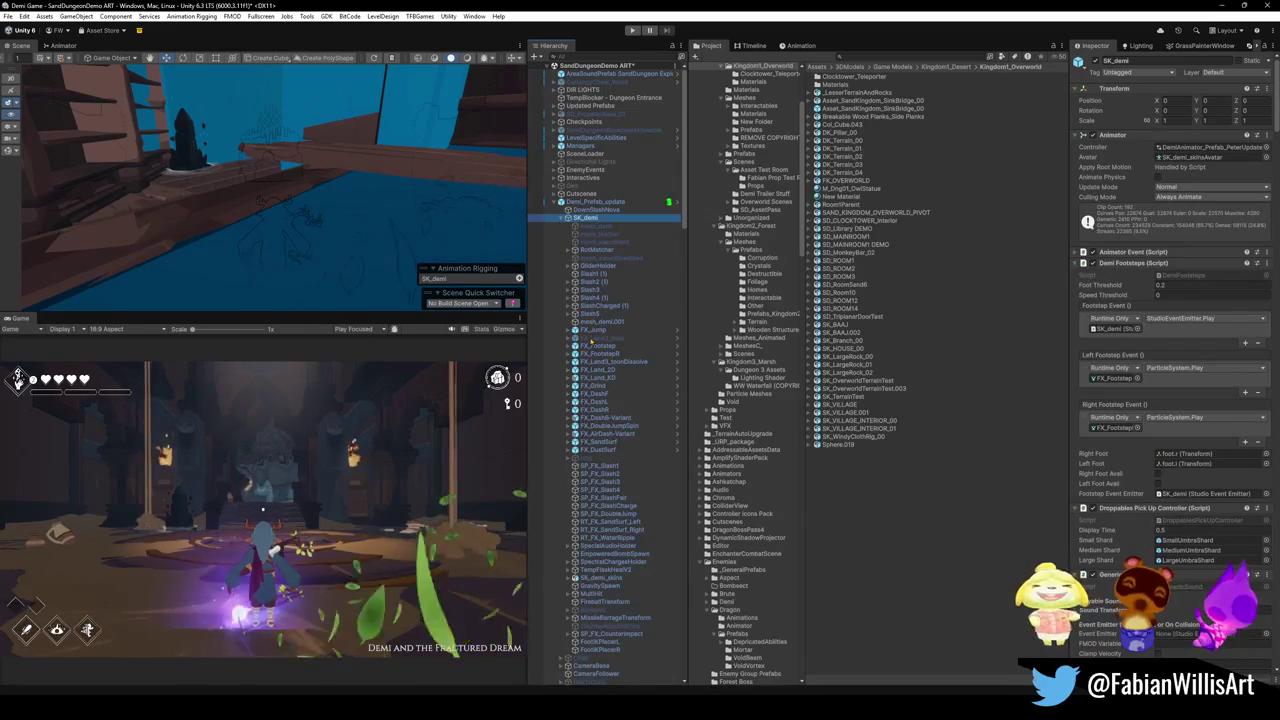
pyautogui.scroll(-3, 620, 540)
pyautogui.click(601, 457)
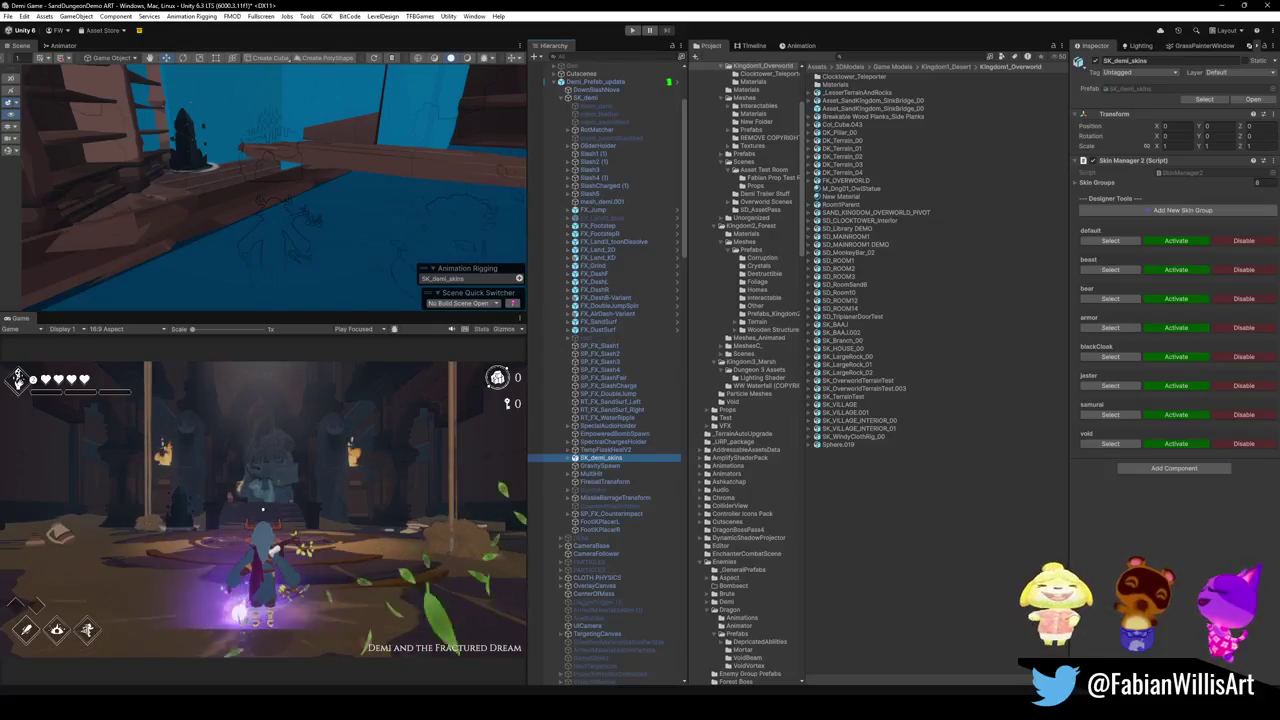
pyautogui.click(169, 338)
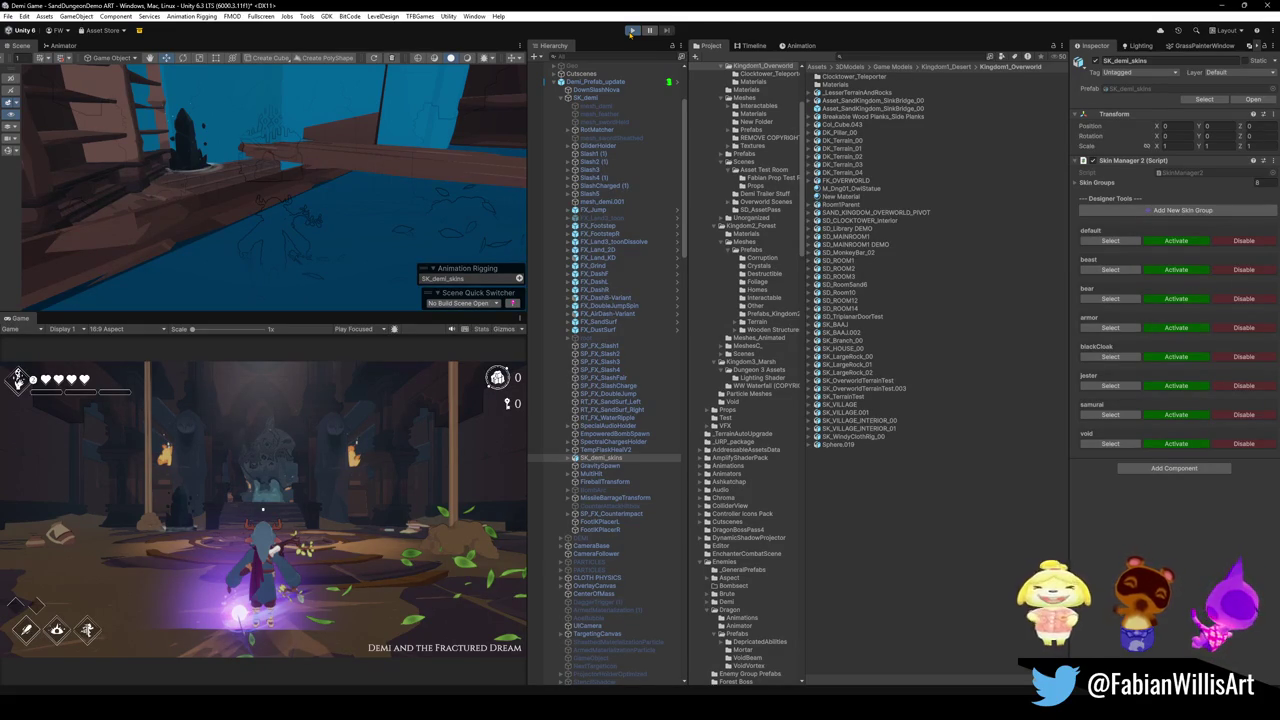
# Exit Play mode to stop the running game session
pyautogui.click(631, 30)
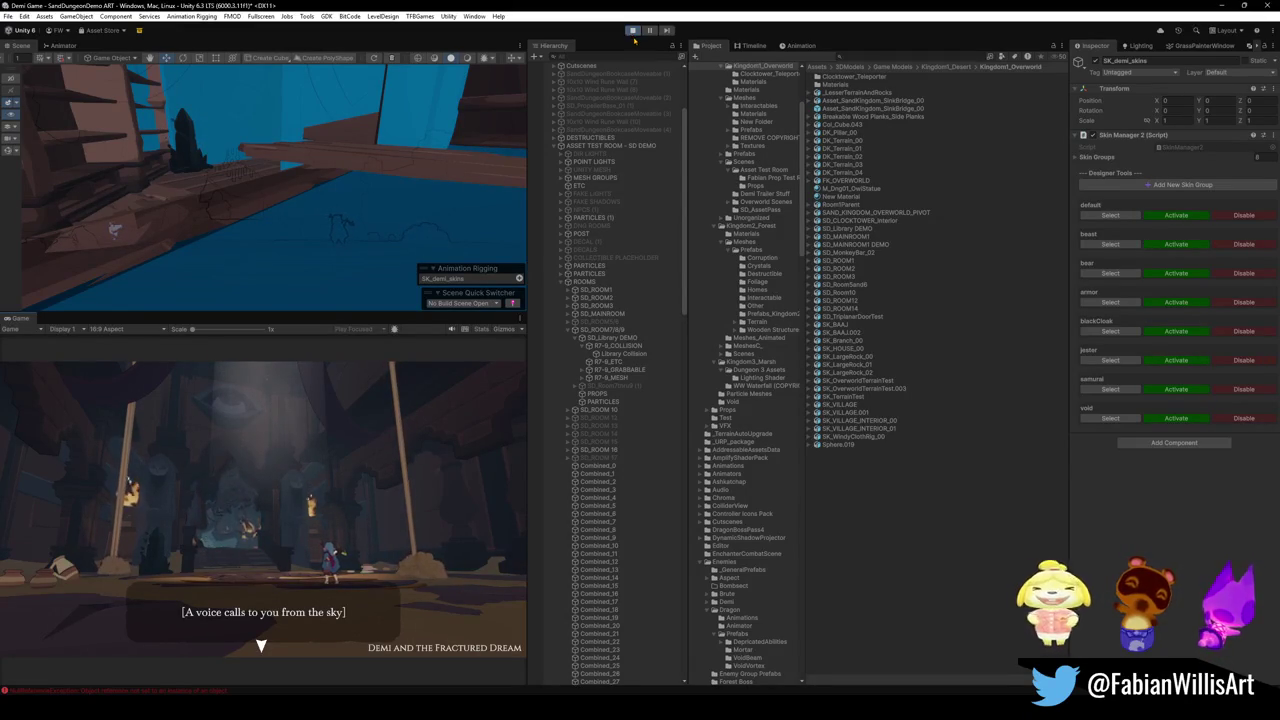
# Go fullscreen and walk Demi across the floor, up the stairs and through the green portal
pyautogui.press('F10')
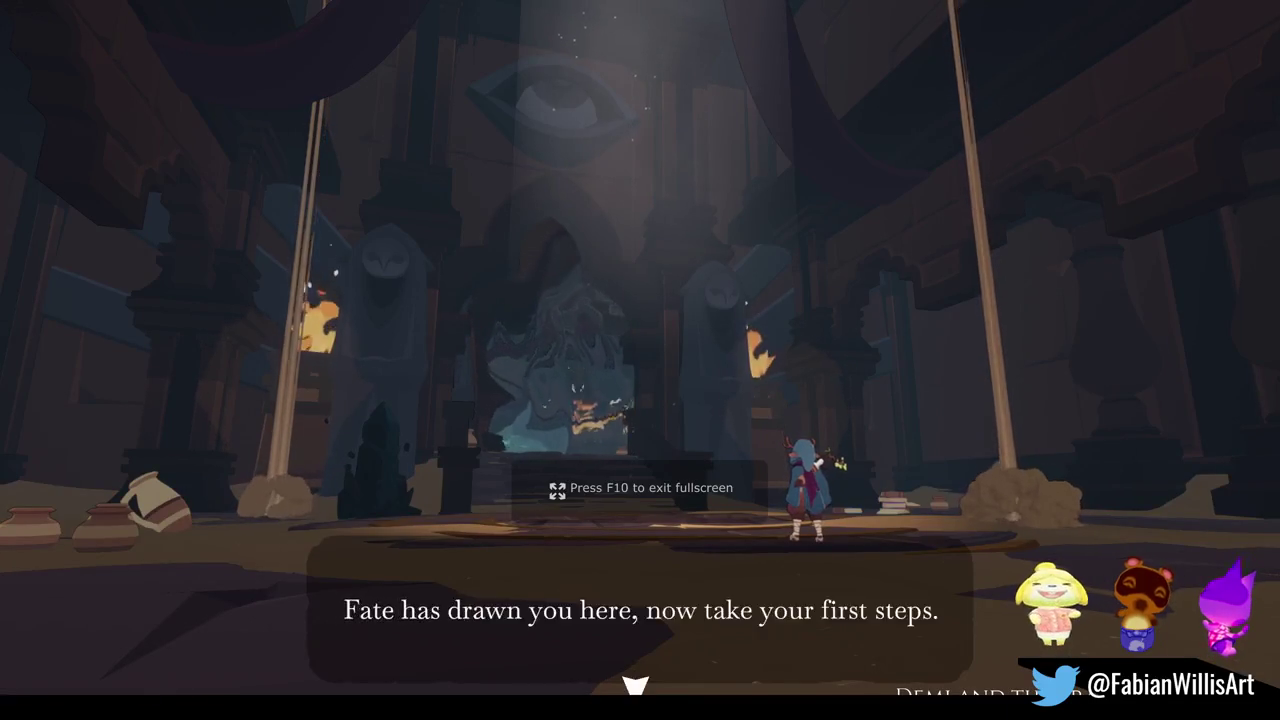
pyautogui.press('w')
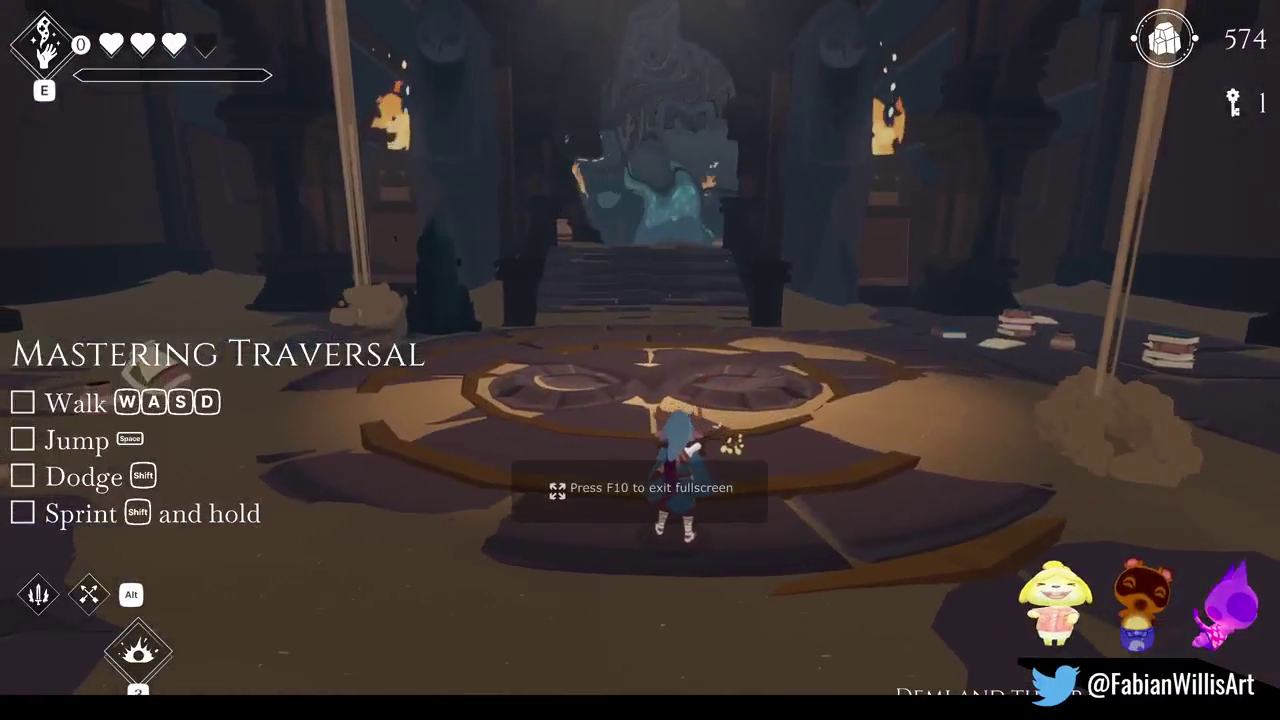
pyautogui.press('w')
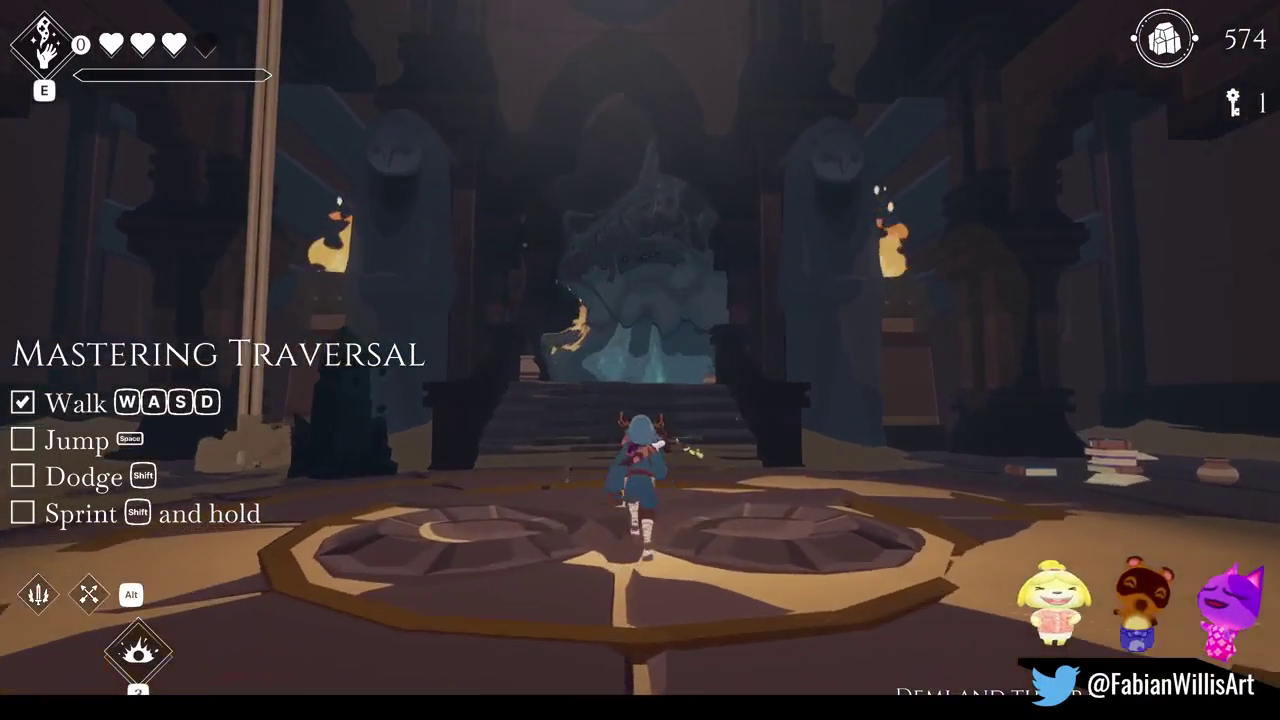
pyautogui.press('w')
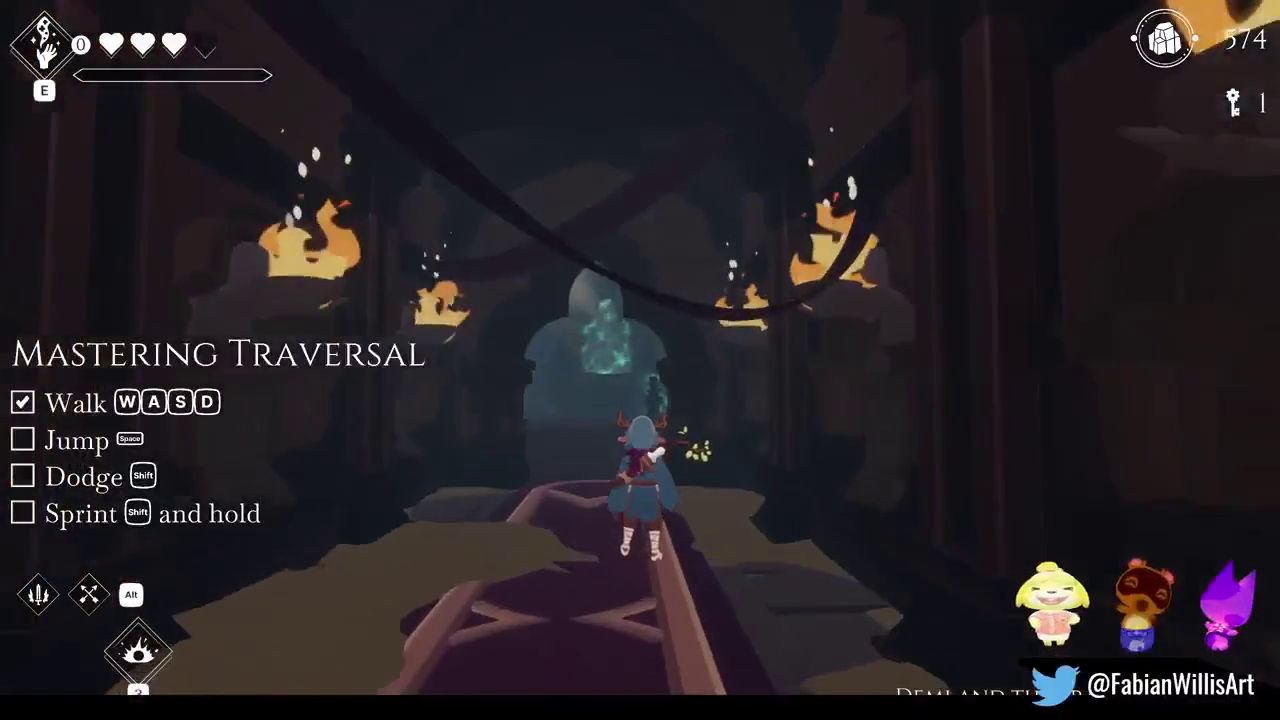
pyautogui.press('w')
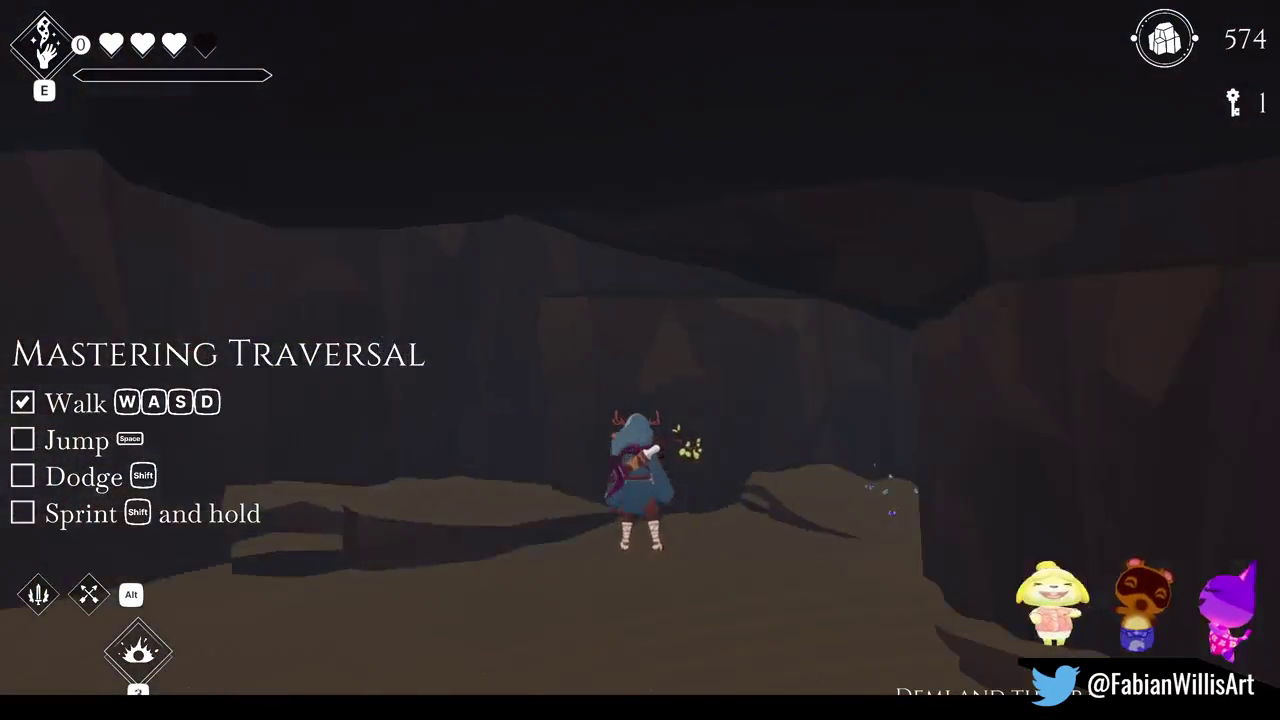
pyautogui.press('w')
pyautogui.press('w')
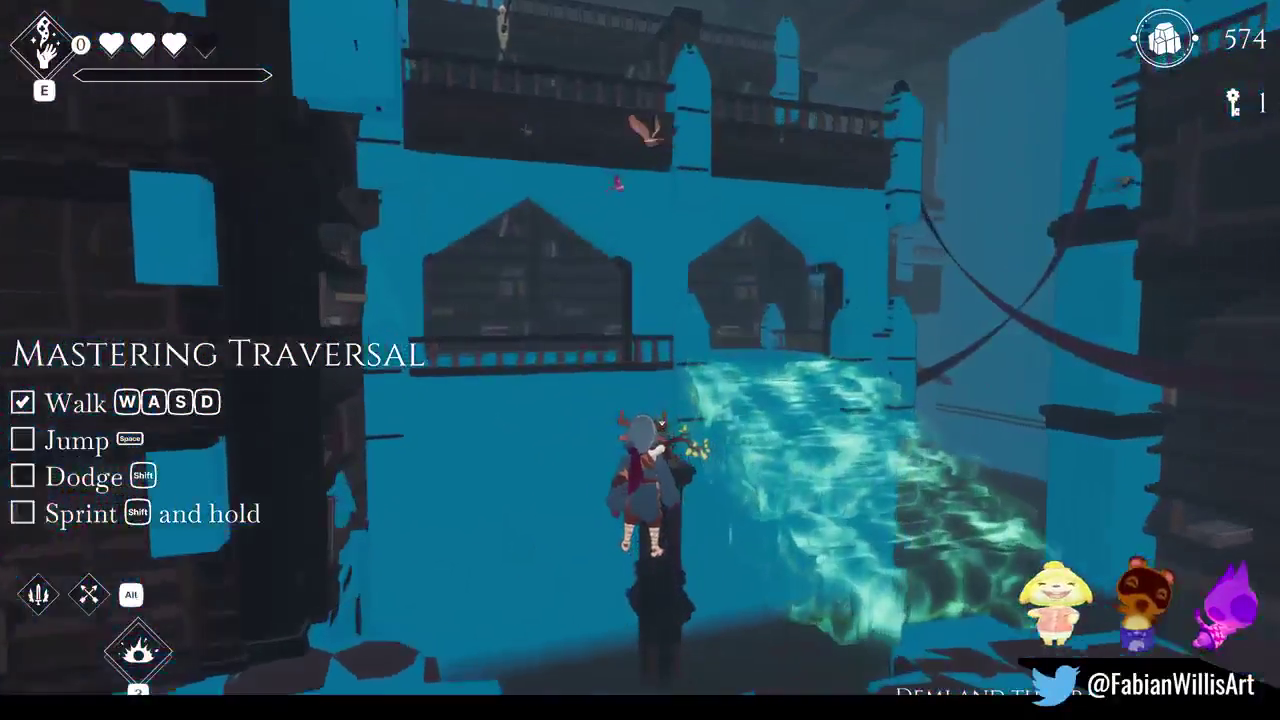
# Walk through the library over the wooden ramps into the courtyard and pet the creature twice
pyautogui.press('w')
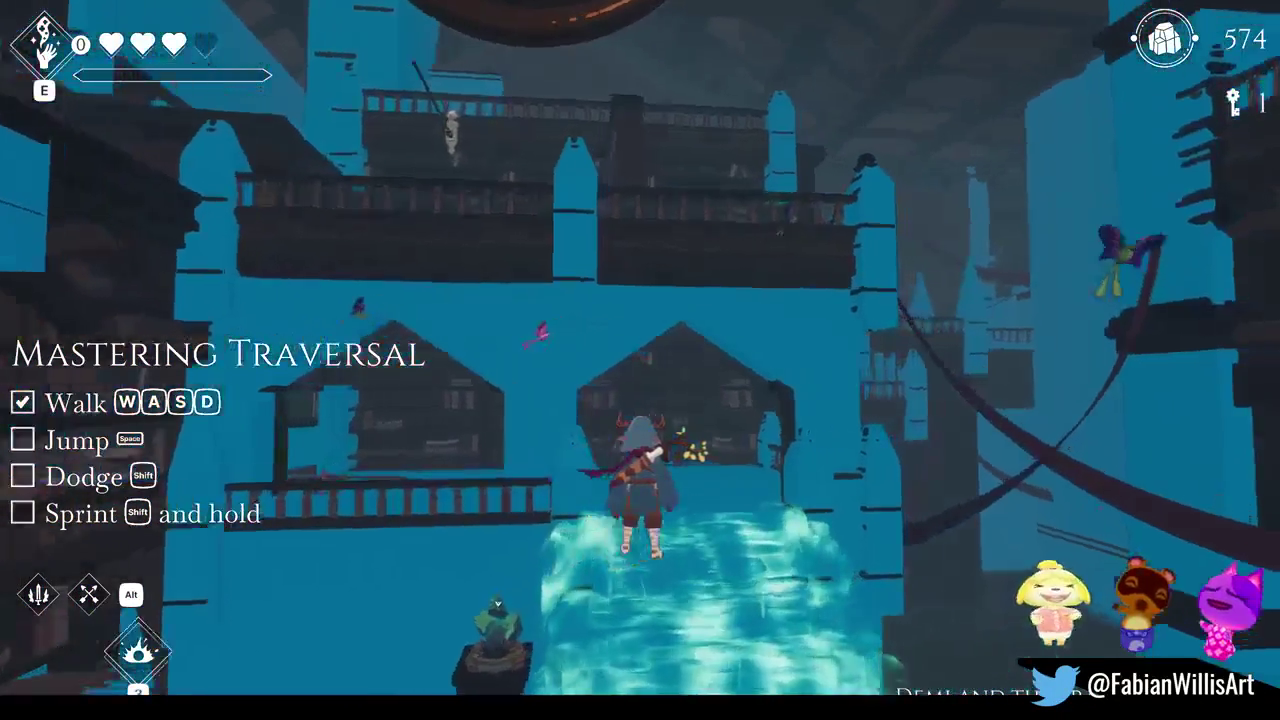
pyautogui.press('w')
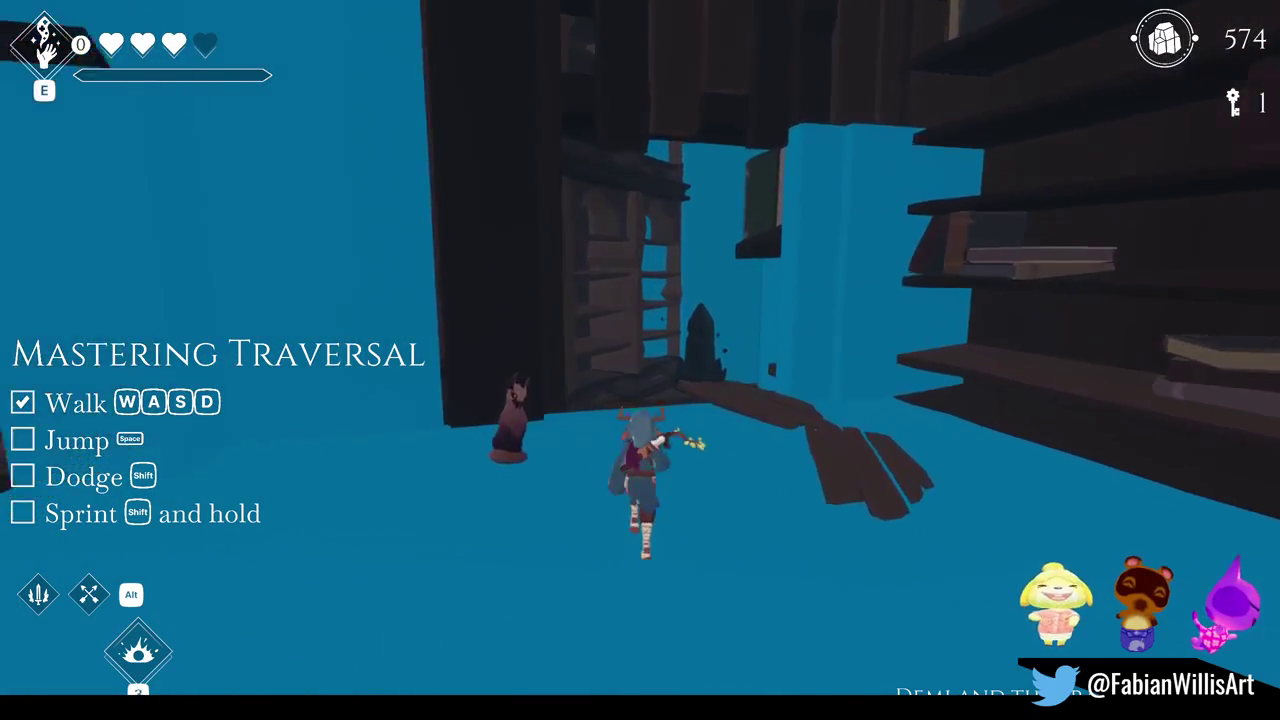
pyautogui.press('w')
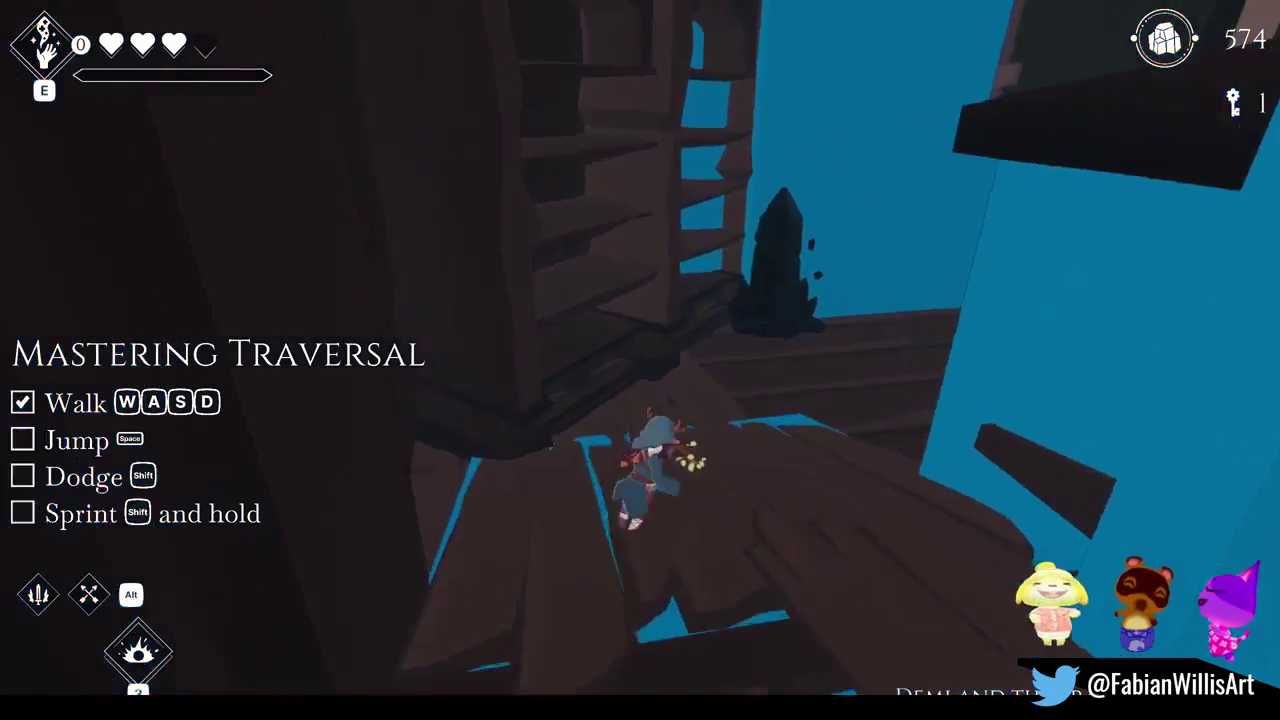
pyautogui.press('w')
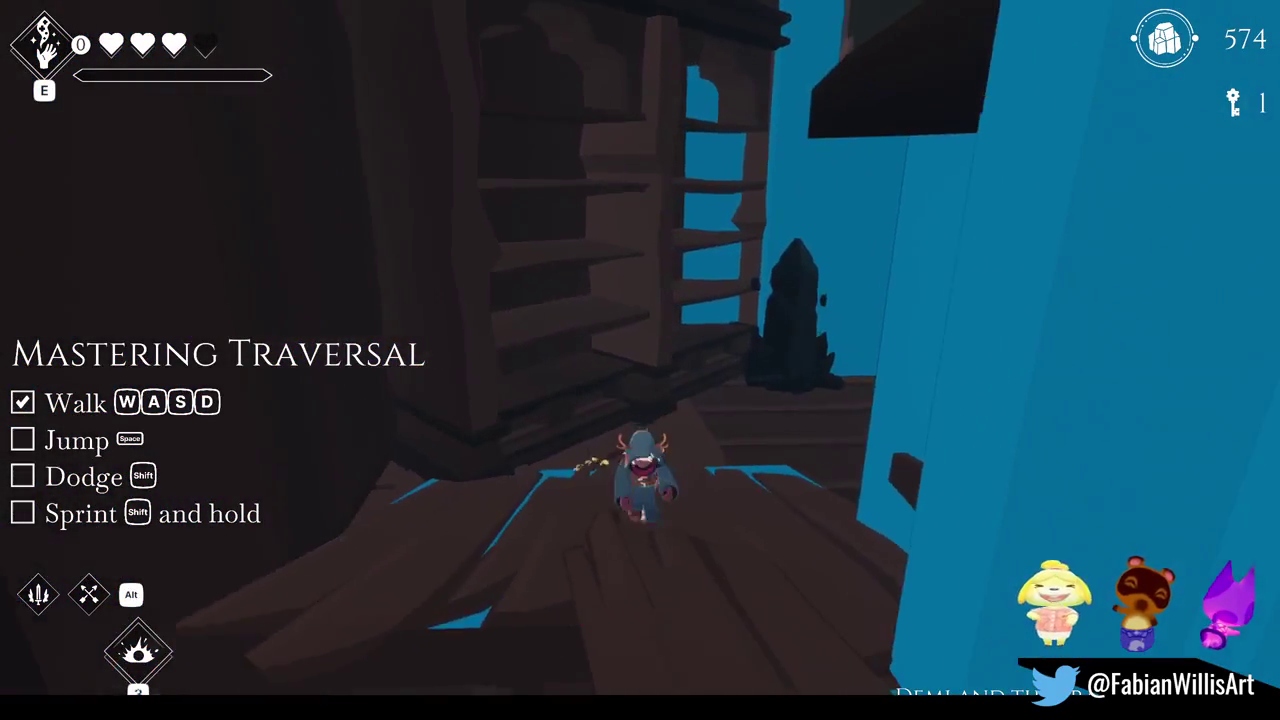
pyautogui.press('w')
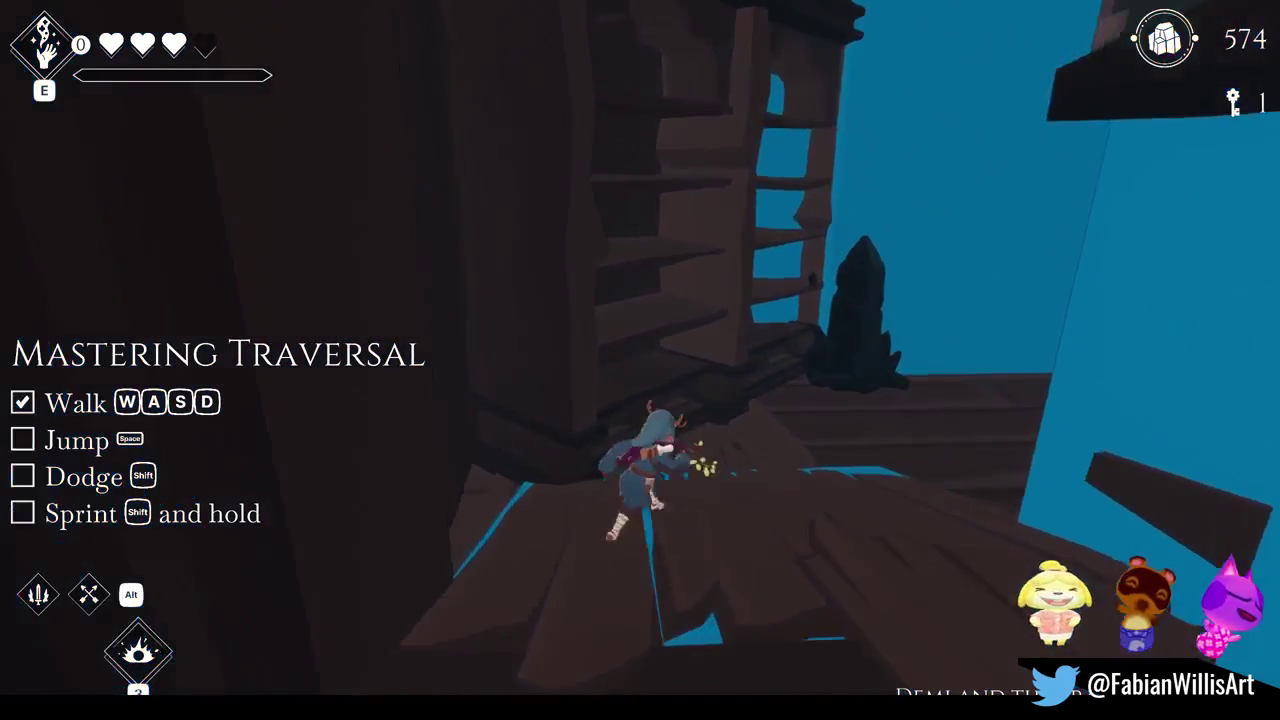
pyautogui.press('w')
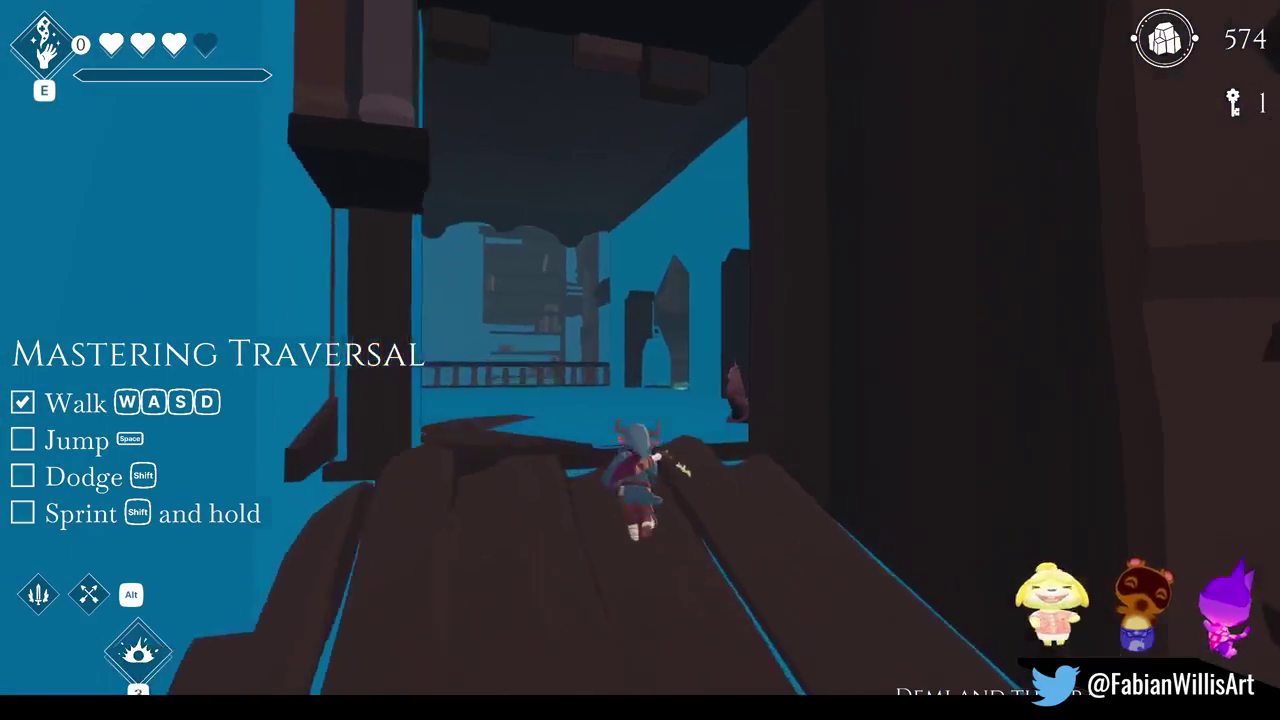
pyautogui.press('w')
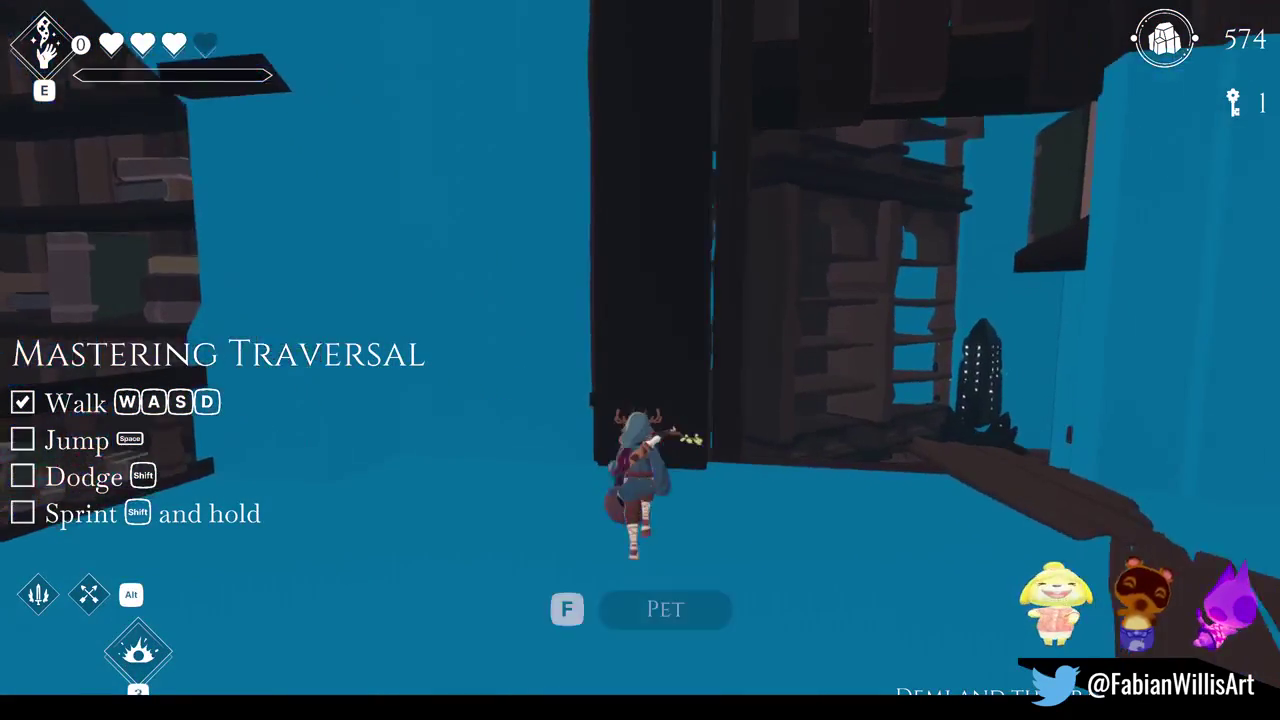
pyautogui.press('f')
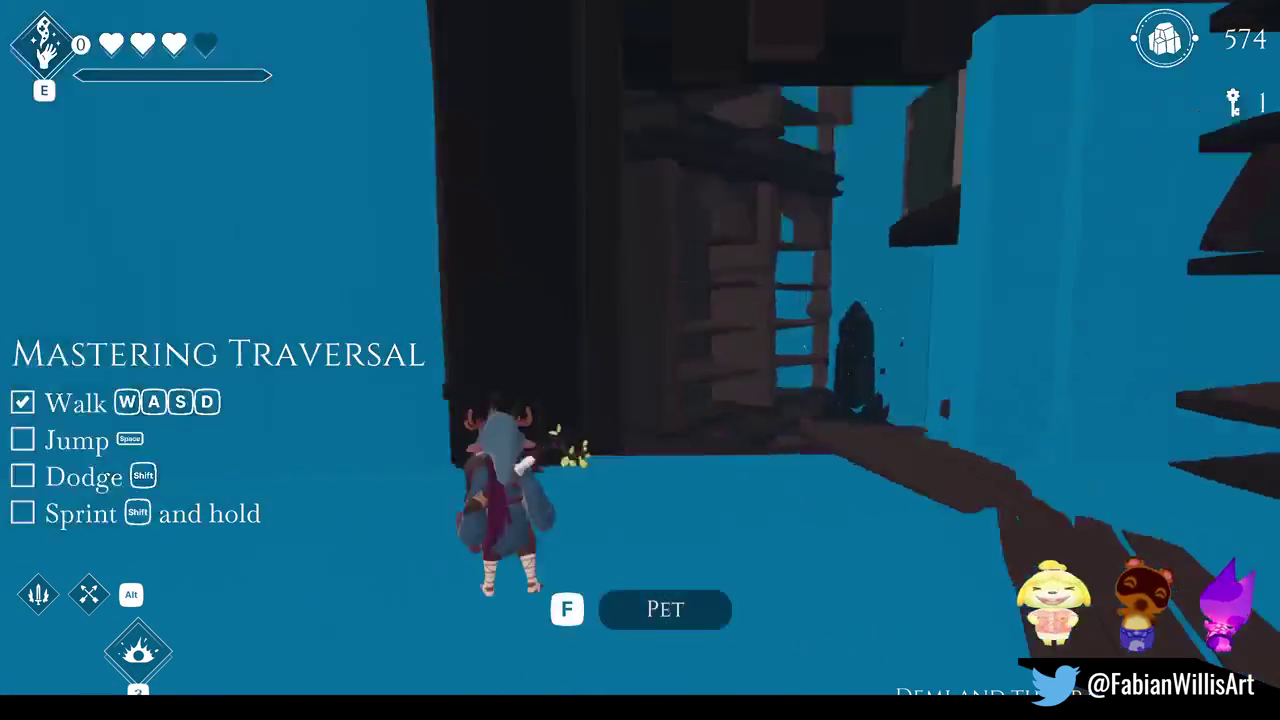
pyautogui.press('f')
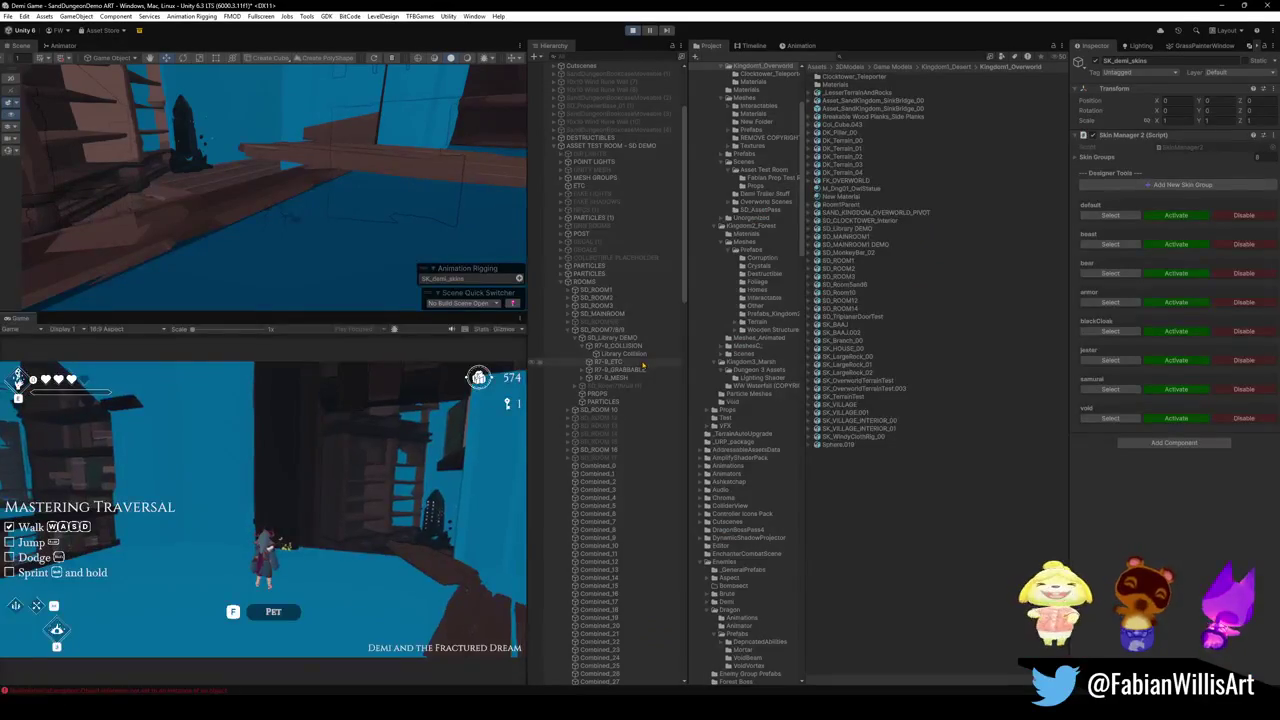
# Set the creature's mesh_cat layer to 9: Player Light, then restore the fullscreen game view
pyautogui.press('super')
pyautogui.click(597, 354)
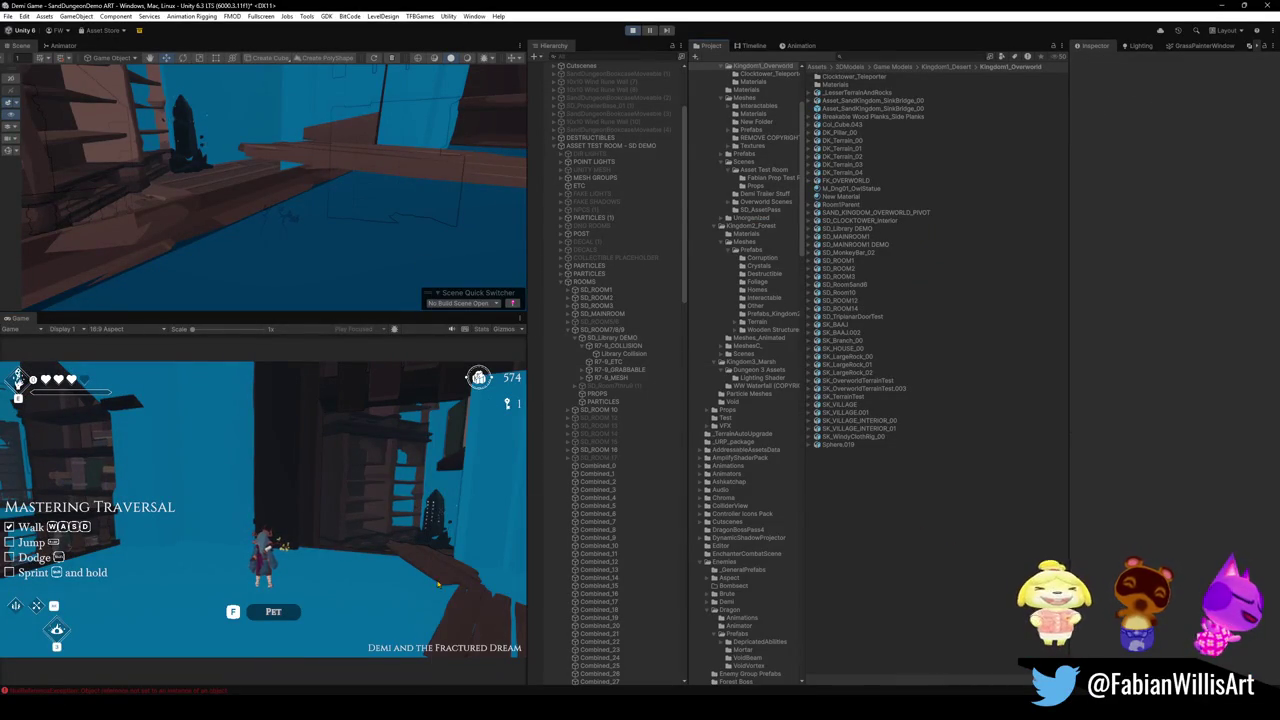
pyautogui.press('f')
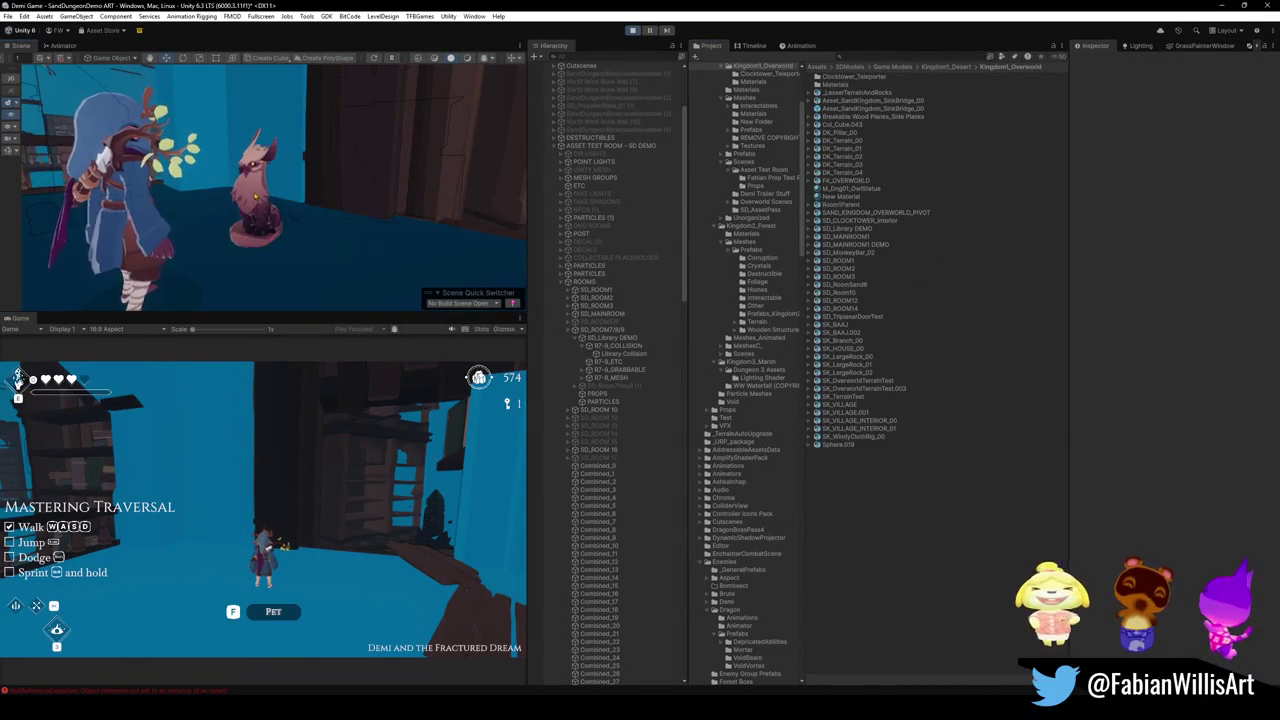
pyautogui.click(255, 201)
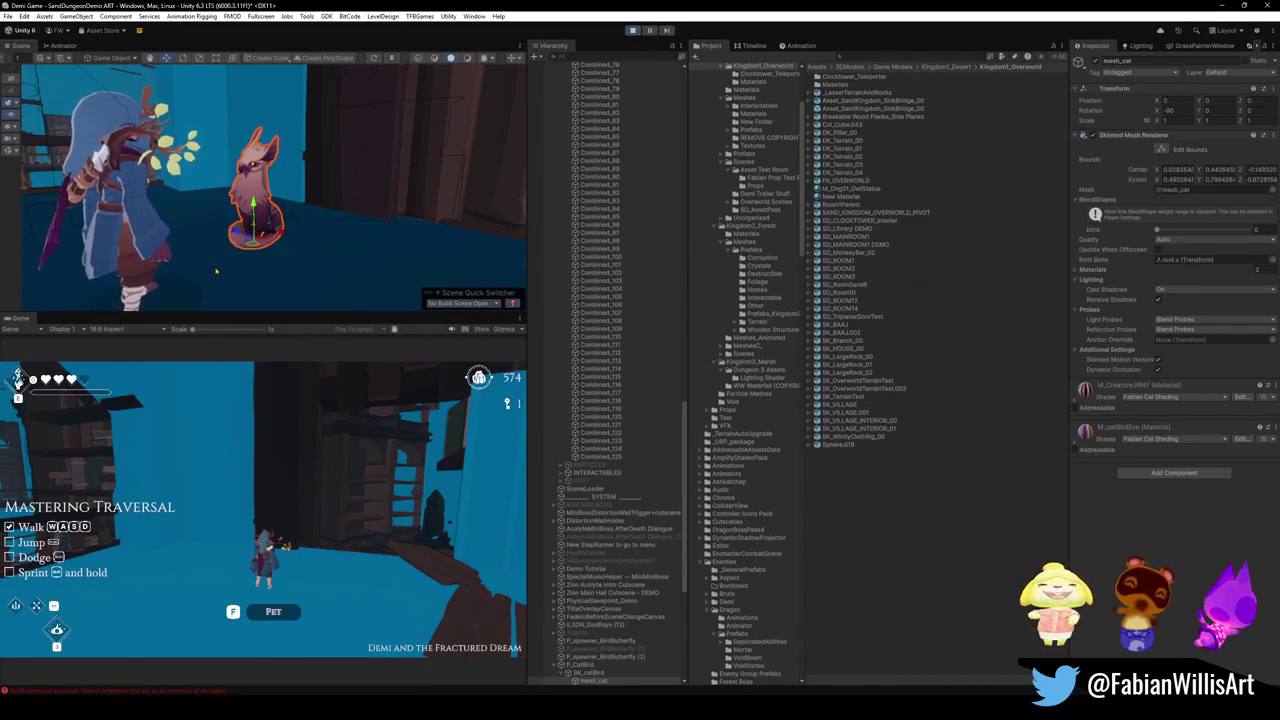
pyautogui.click(1216, 72)
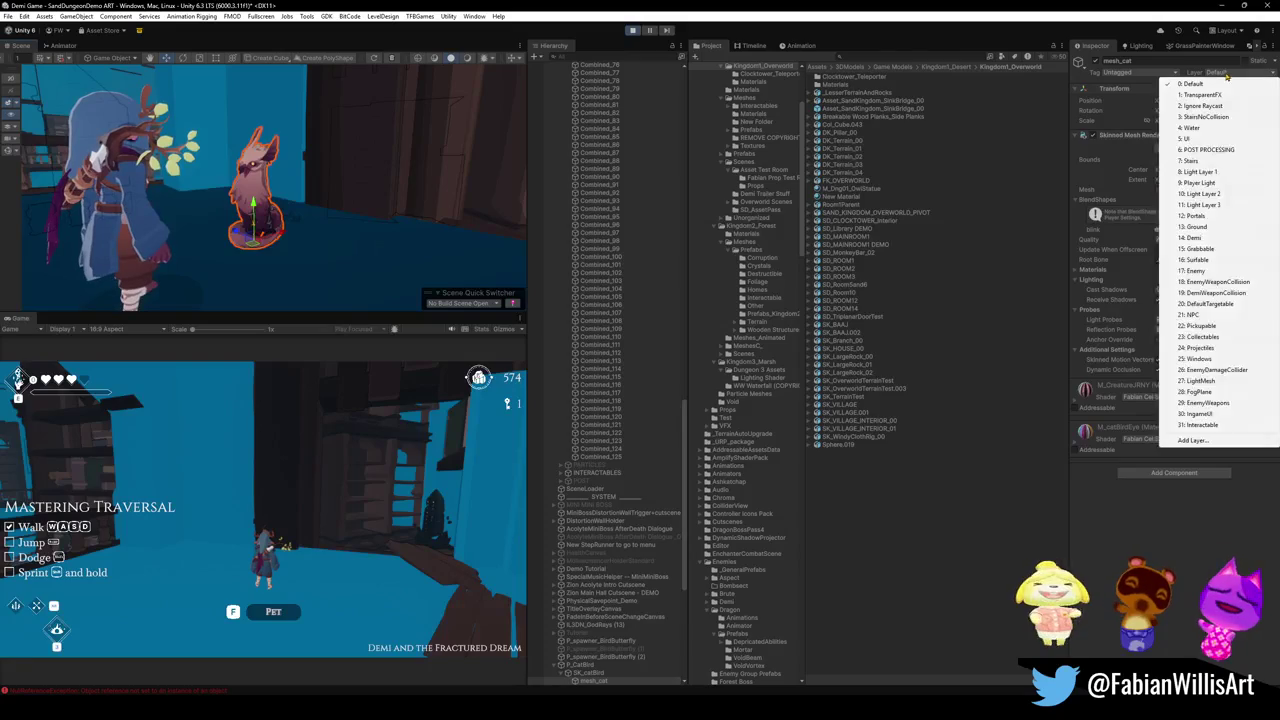
pyautogui.click(1204, 184)
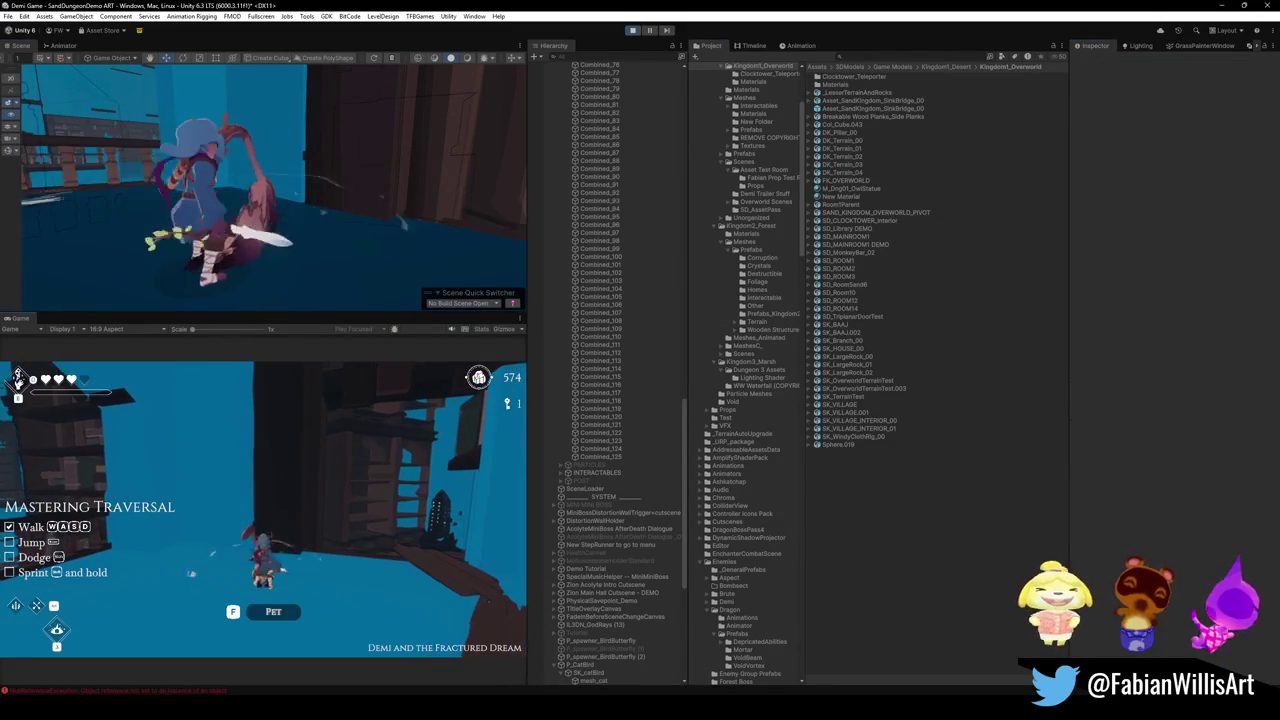
pyautogui.press('F10')
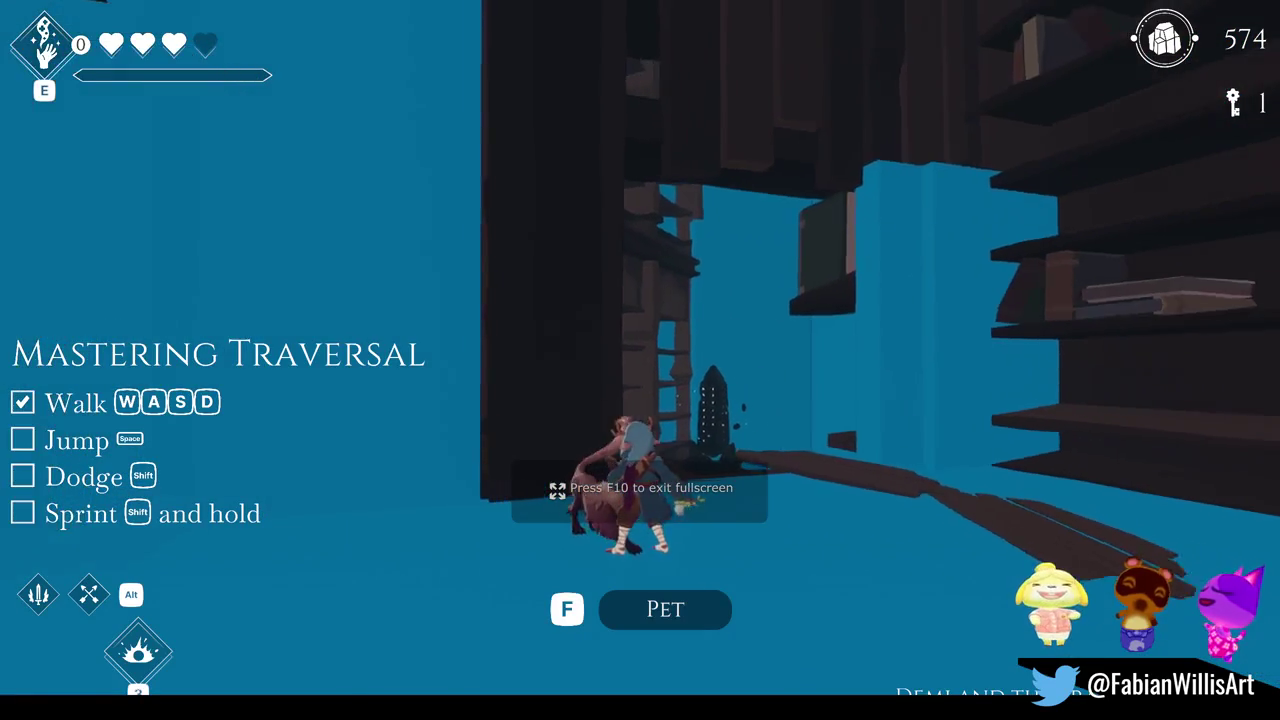
# Pet the fox twice, then start a Snipping Tool recording of the game area
pyautogui.press('f')
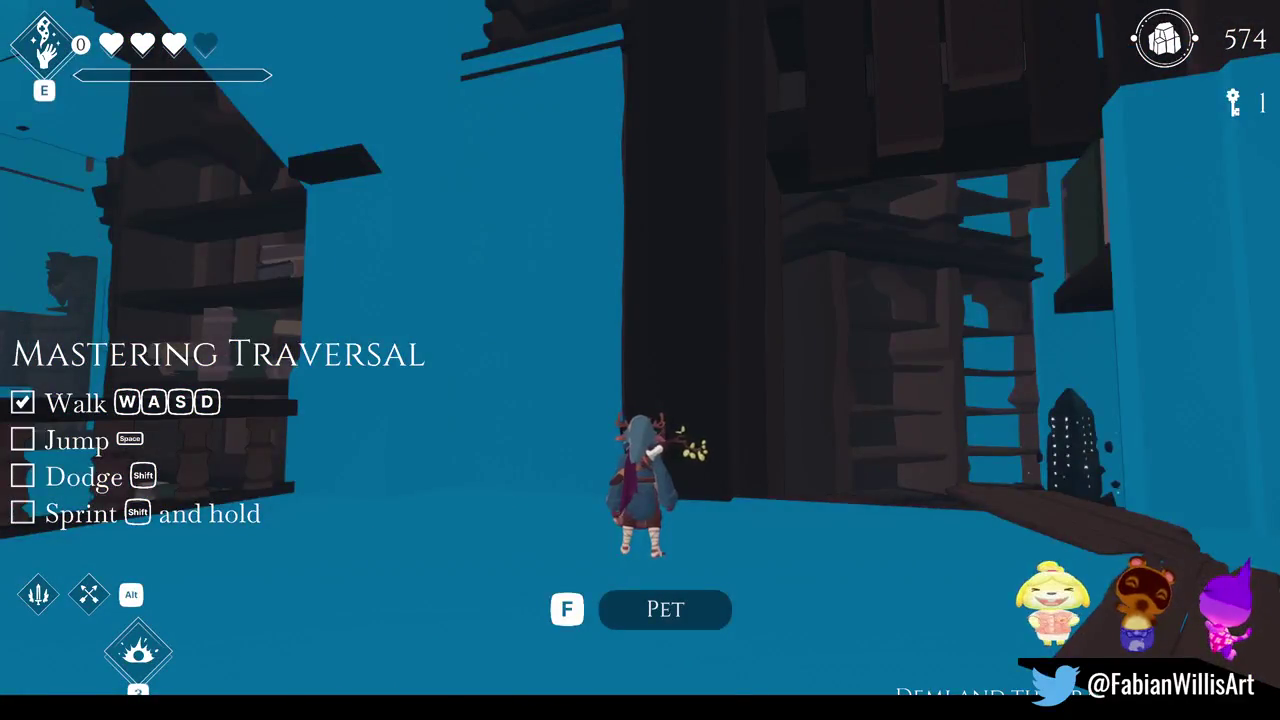
pyautogui.press('f')
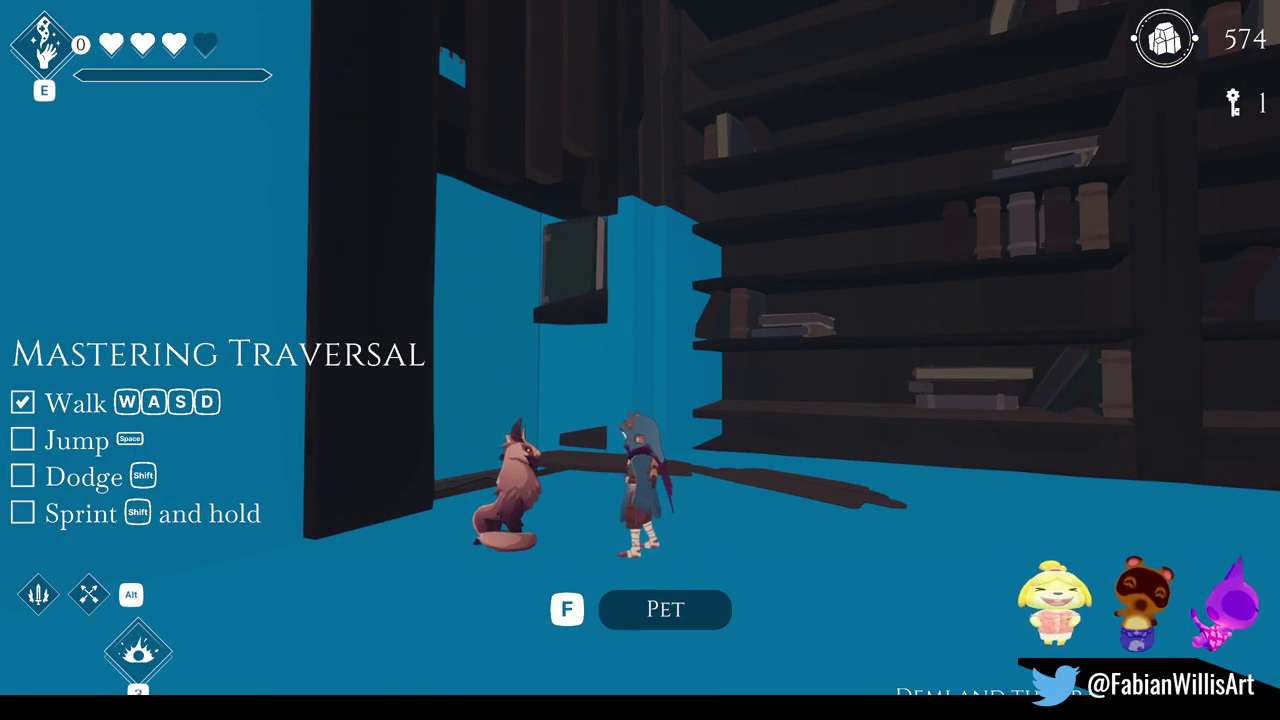
pyautogui.press('super')
pyautogui.press('super')
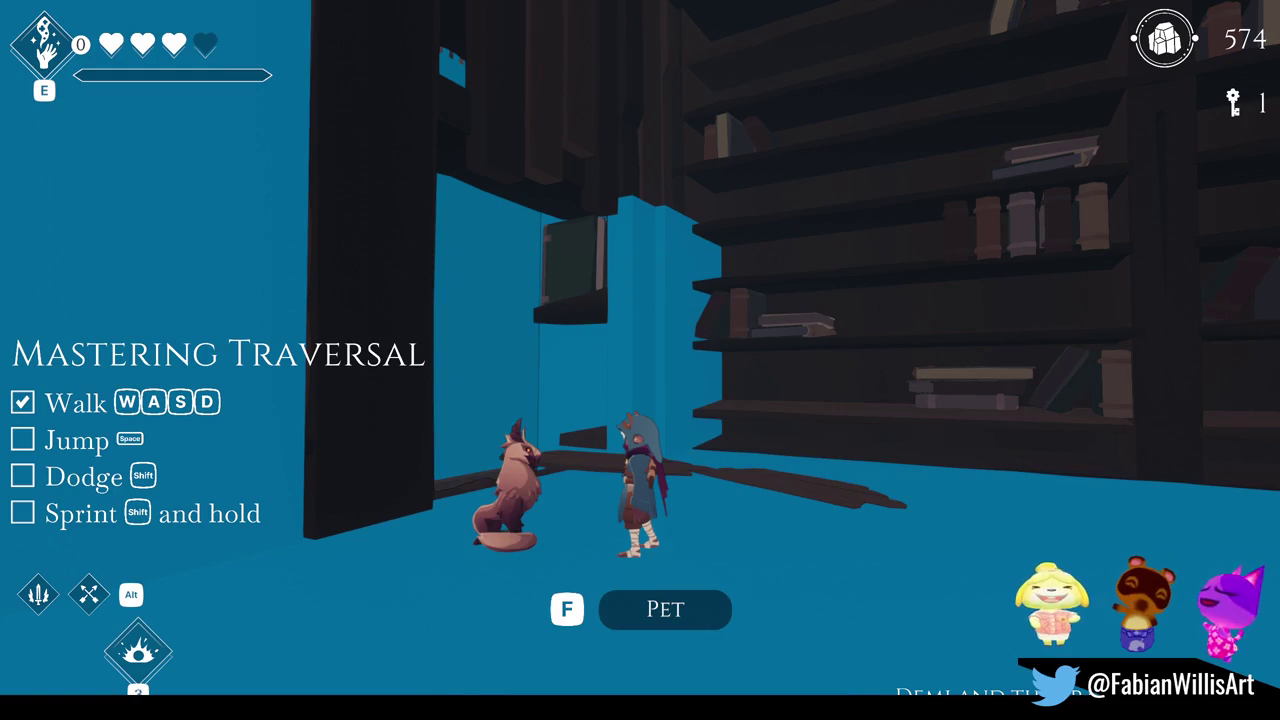
pyautogui.press('super+shift+s')
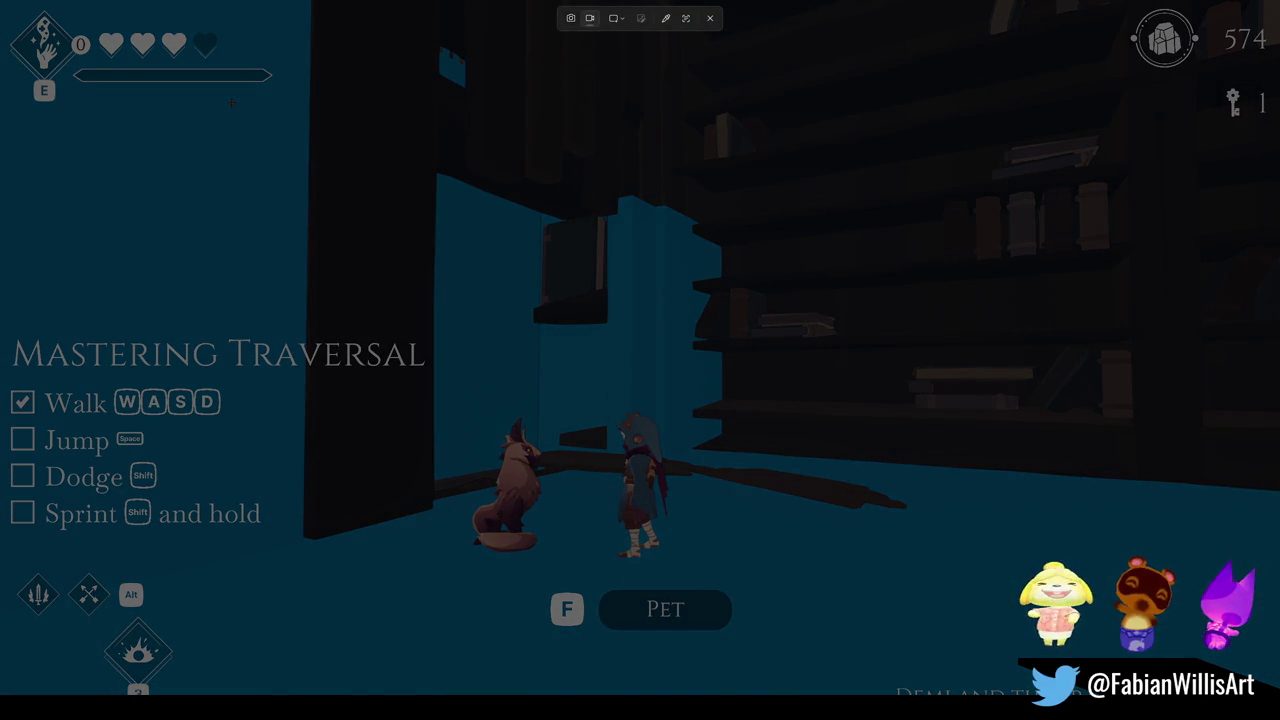
pyautogui.moveTo(233, 102); pyautogui.dragTo(966, 668)
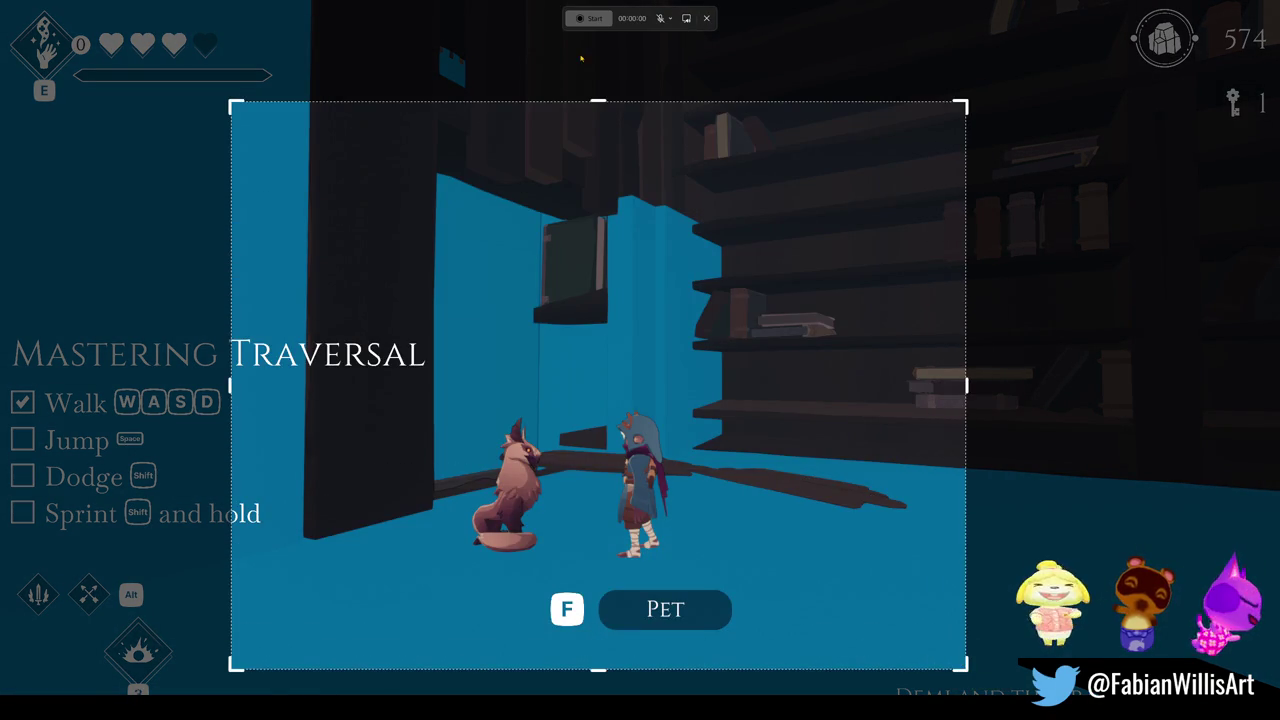
pyautogui.click(587, 19)
# Jump beside the fox, pet it twice more, walk toward the tower and pause
pyautogui.press('space')
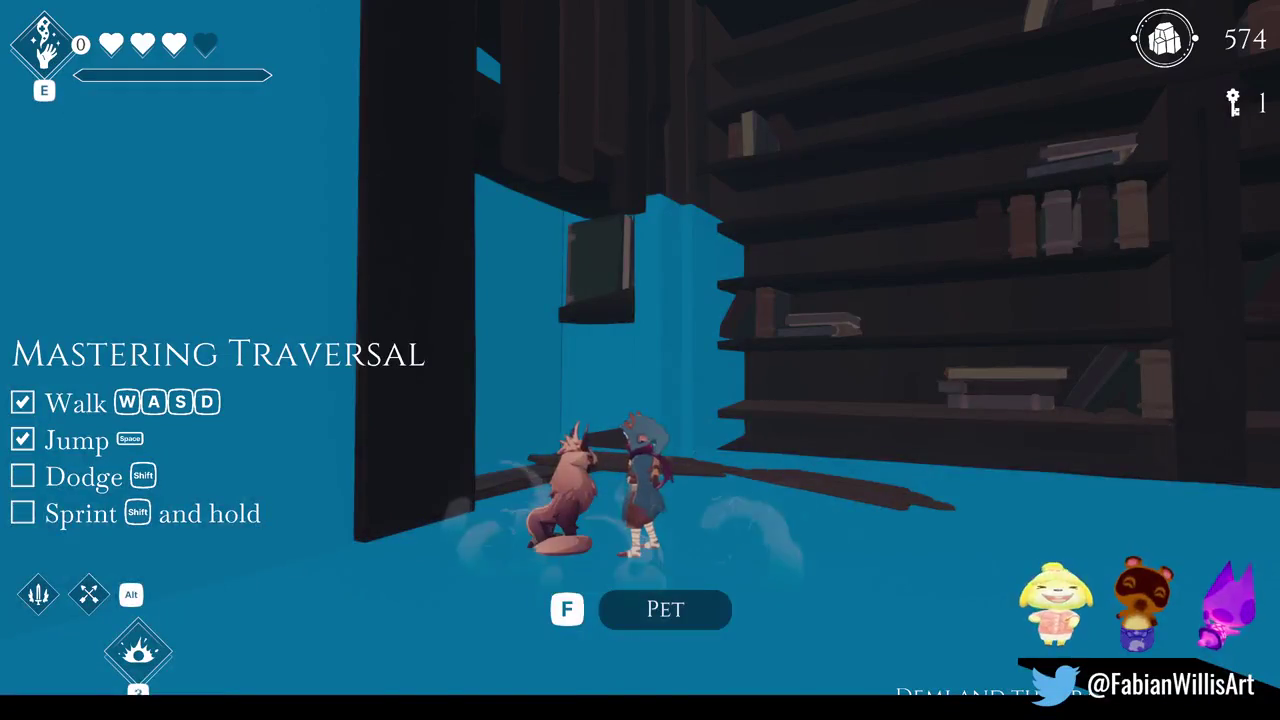
pyautogui.press('f')
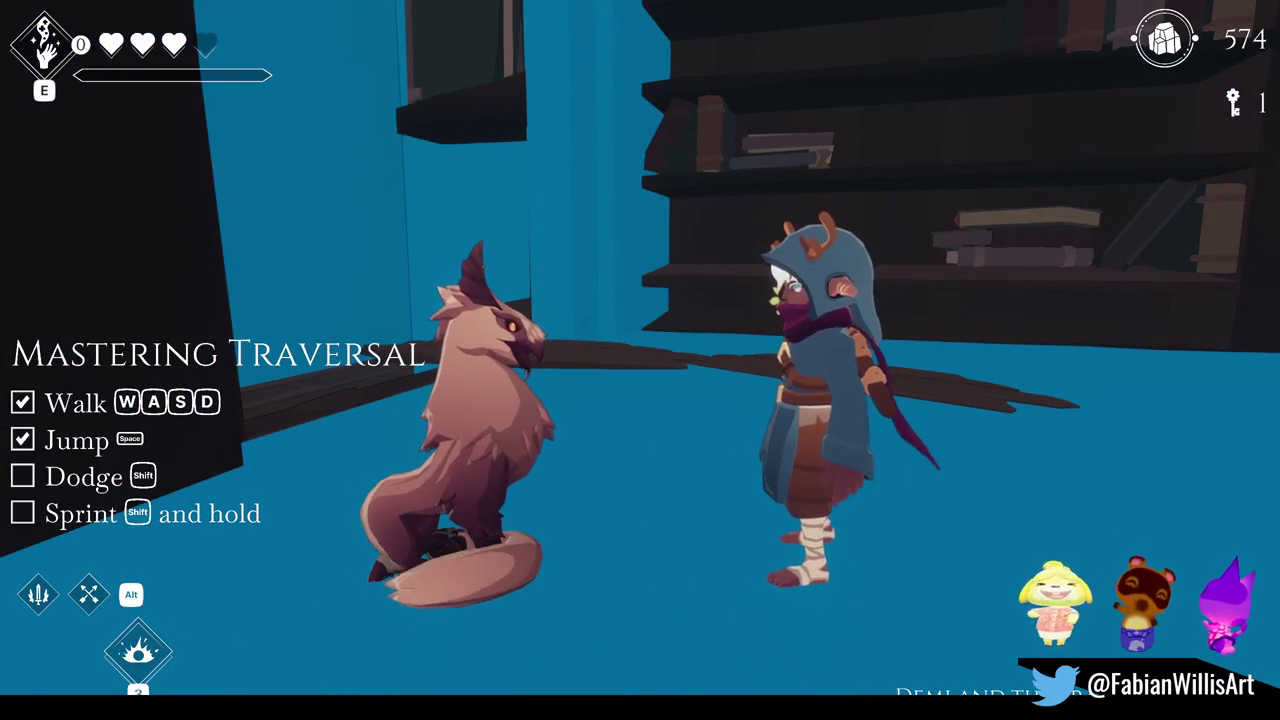
pyautogui.press('f')
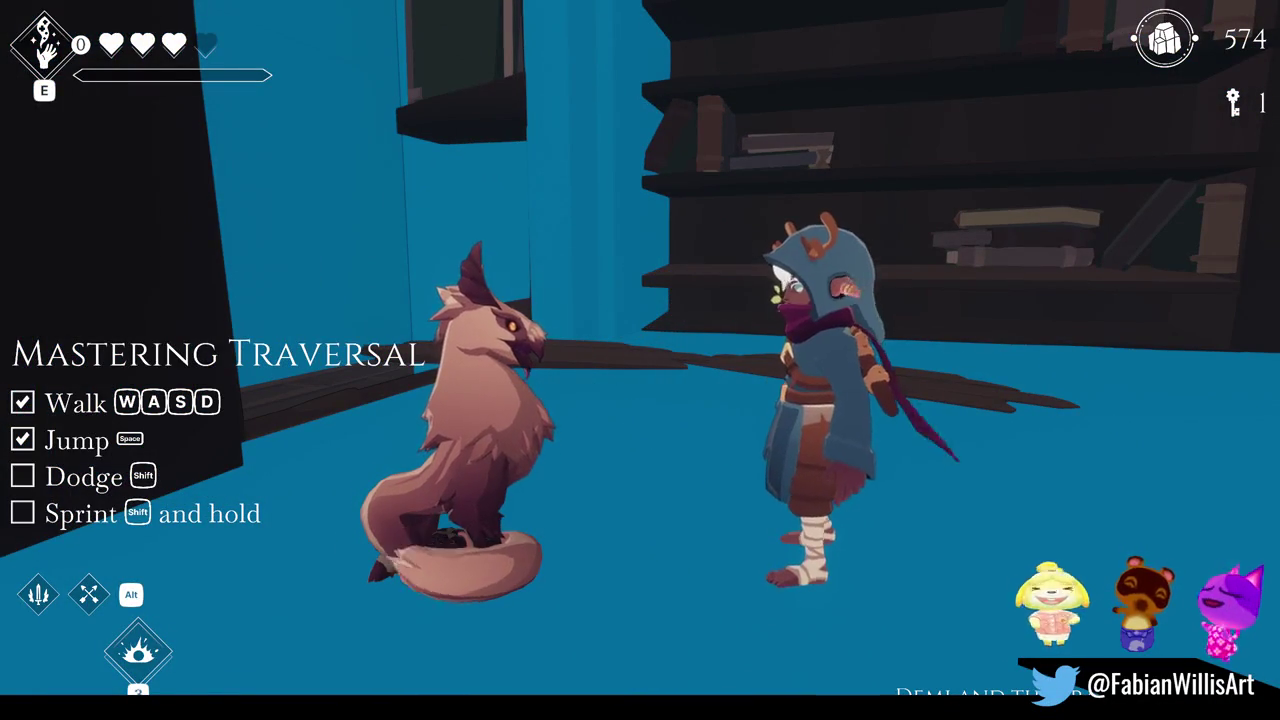
pyautogui.press('w')
pyautogui.press('Escape')
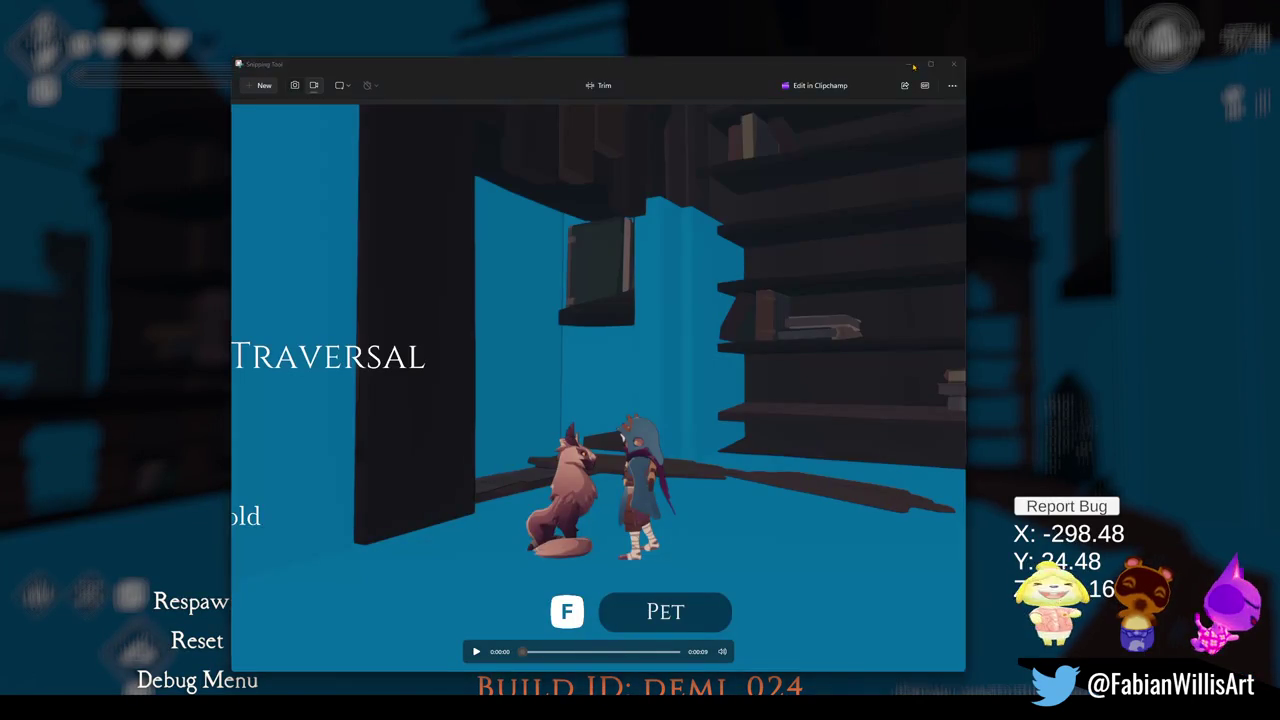
# Close the Snipping Tool clip preview and choose Continue in the pause menu
pyautogui.click(909, 64)
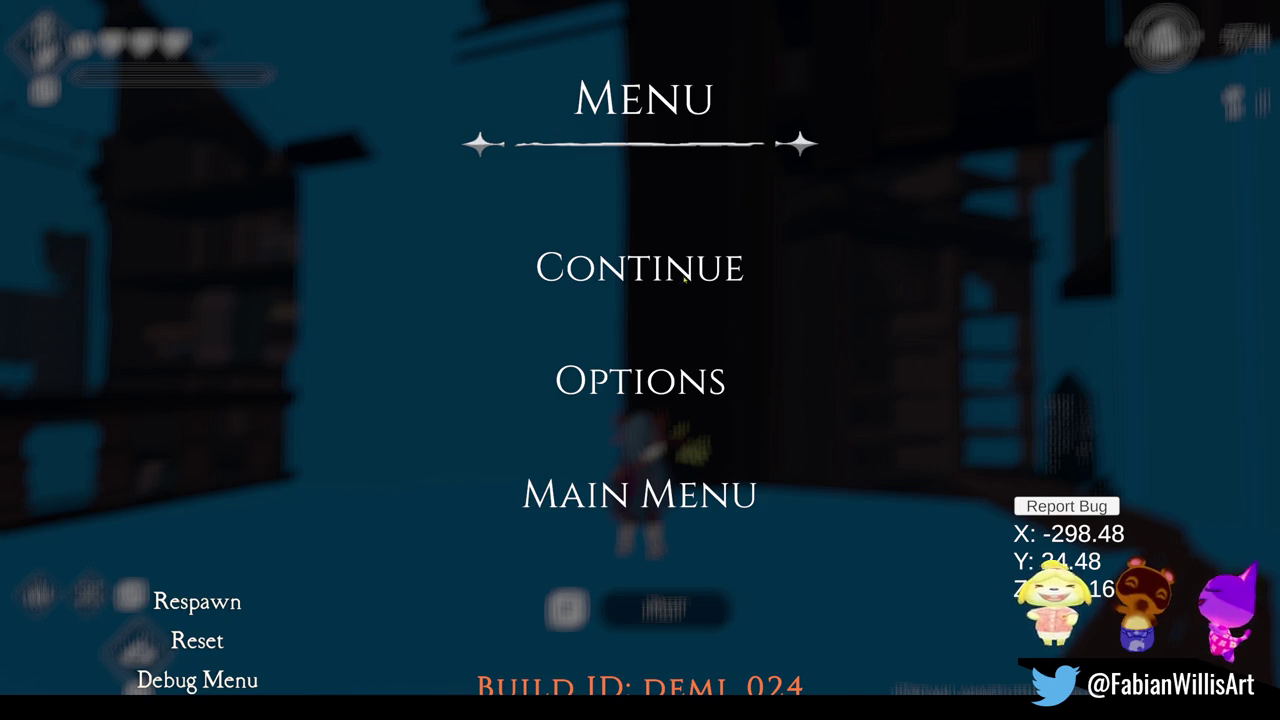
pyautogui.click(704, 276)
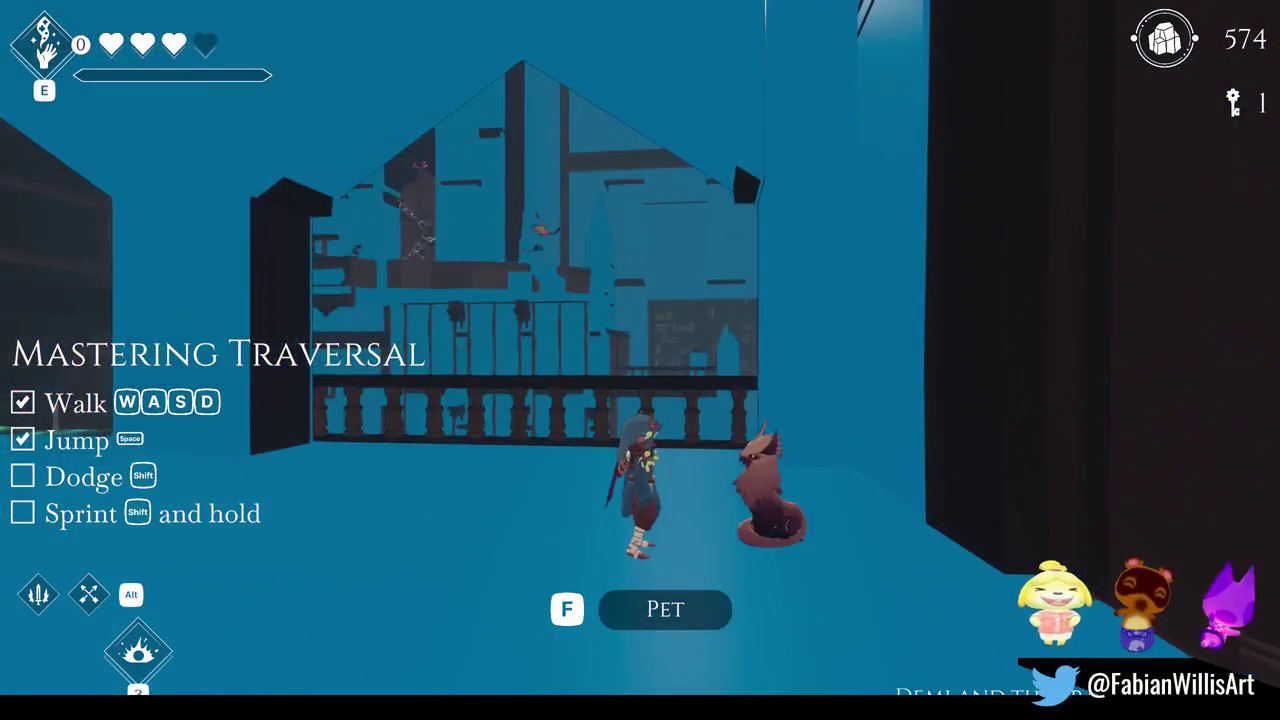
# Run Demi toward the balcony railing and back, pause, and leave fullscreen
pyautogui.press('w')
pyautogui.press('w')
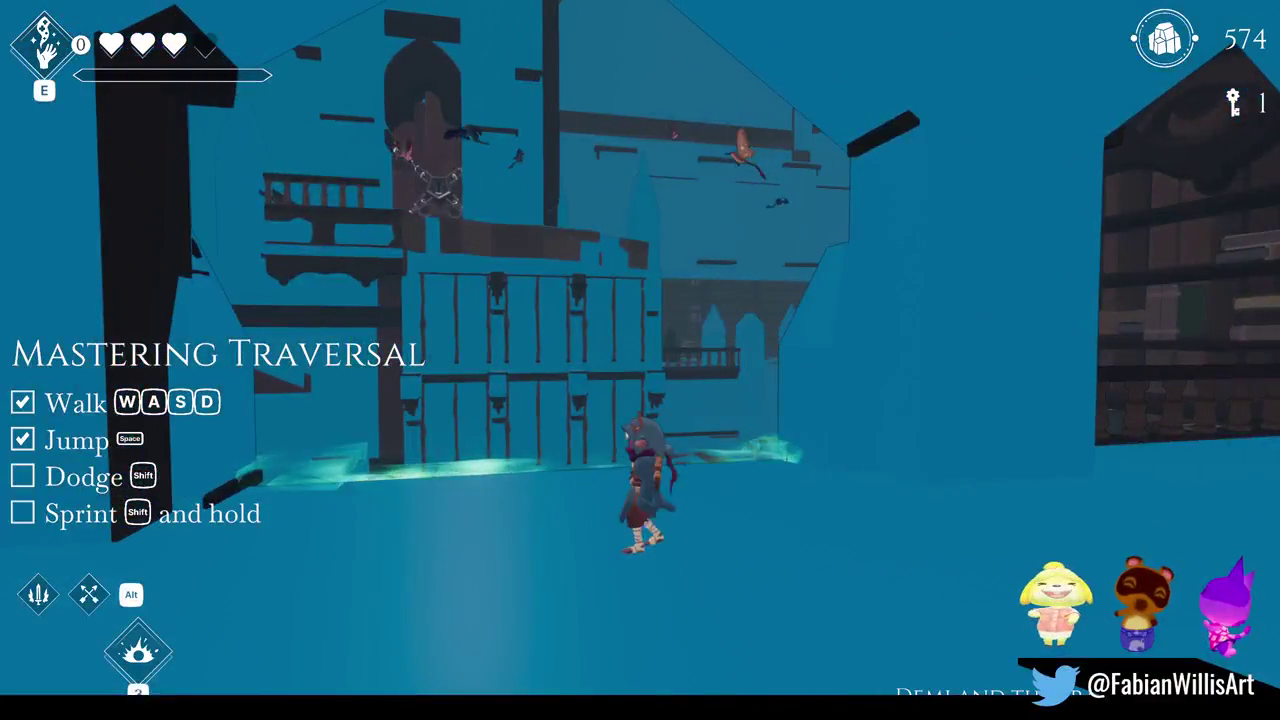
pyautogui.press('s')
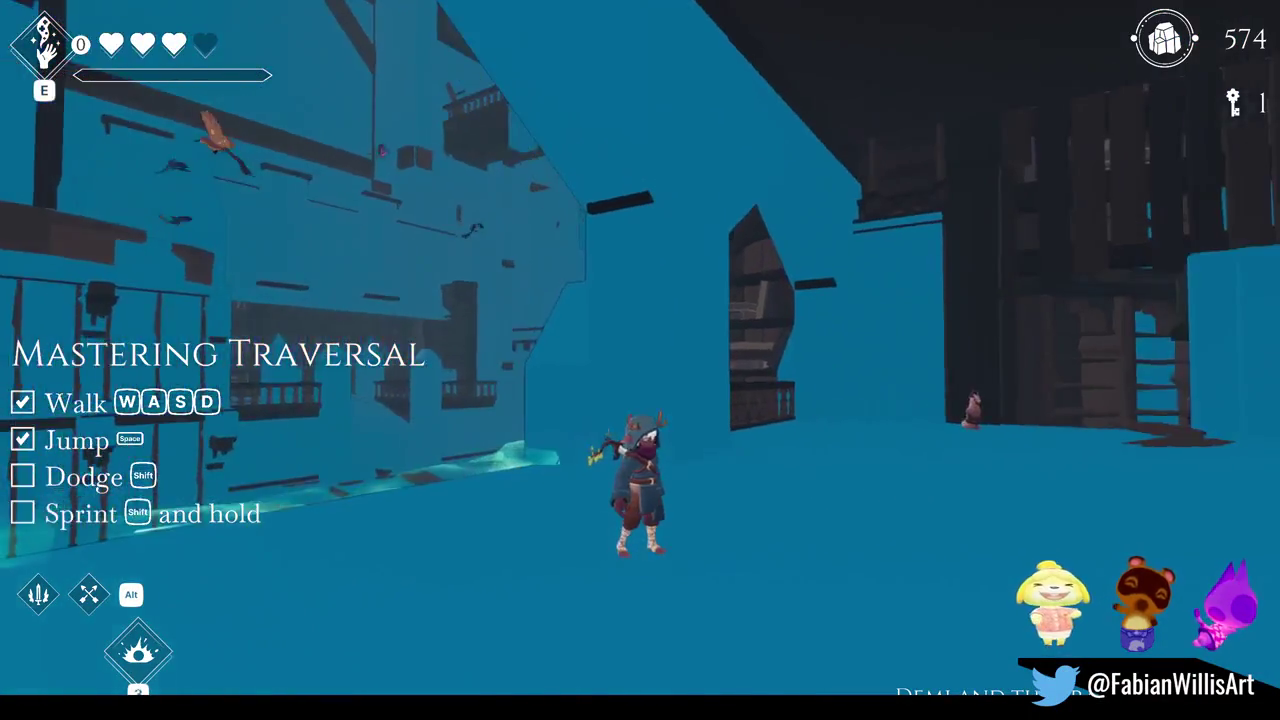
pyautogui.press('Escape')
pyautogui.press('F11')
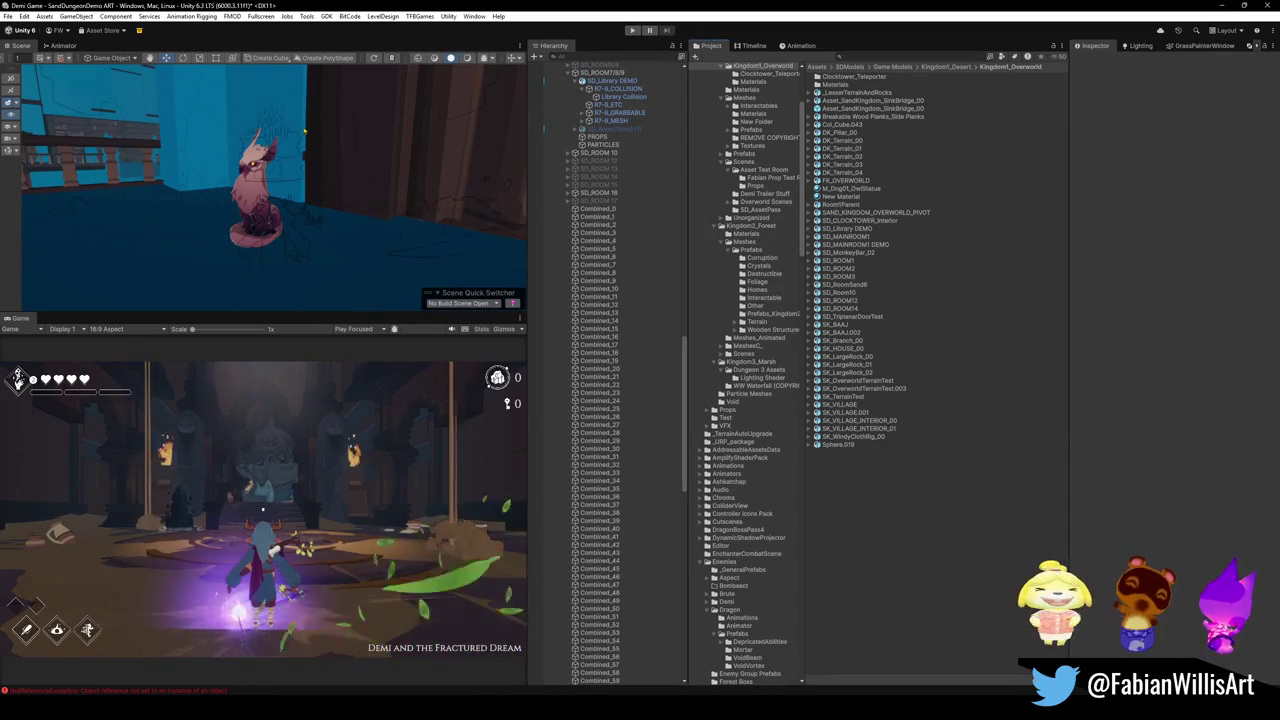
# Put P_CatBird on the 9: Player Light layer without changing its children's layers
pyautogui.moveTo(360, 115); pyautogui.dragTo(431, 174, button='right')
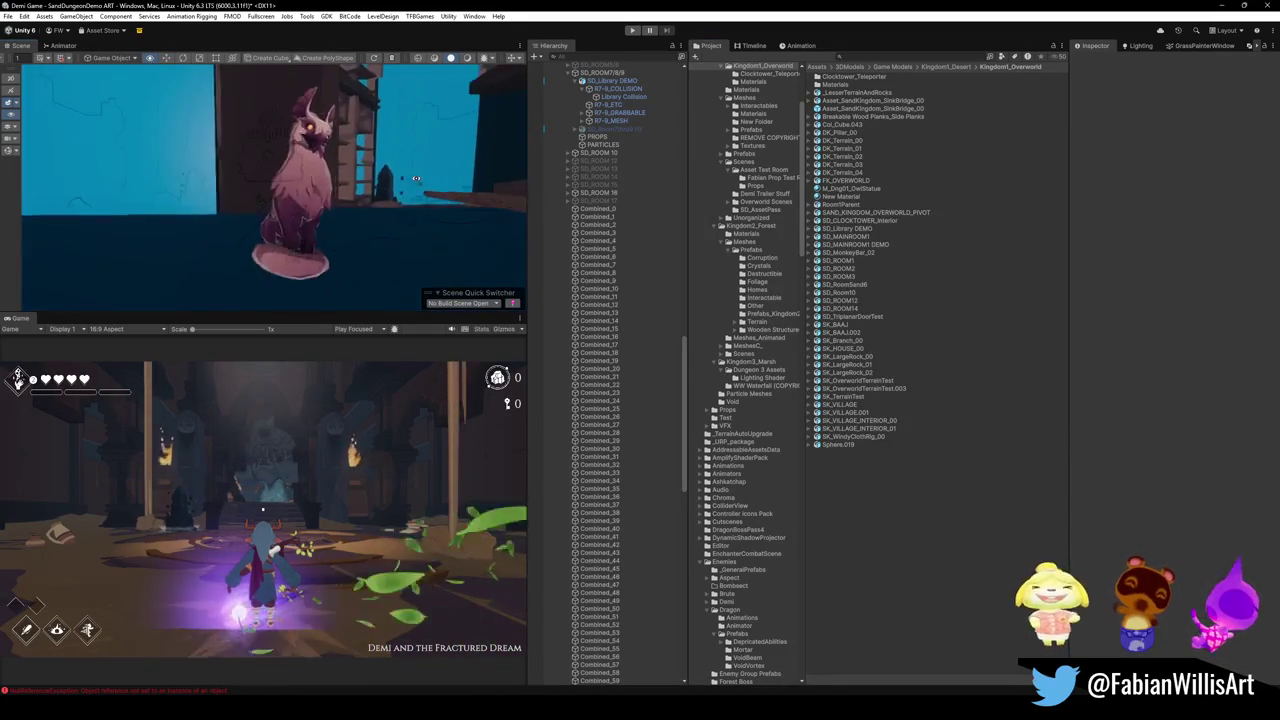
pyautogui.click(268, 190)
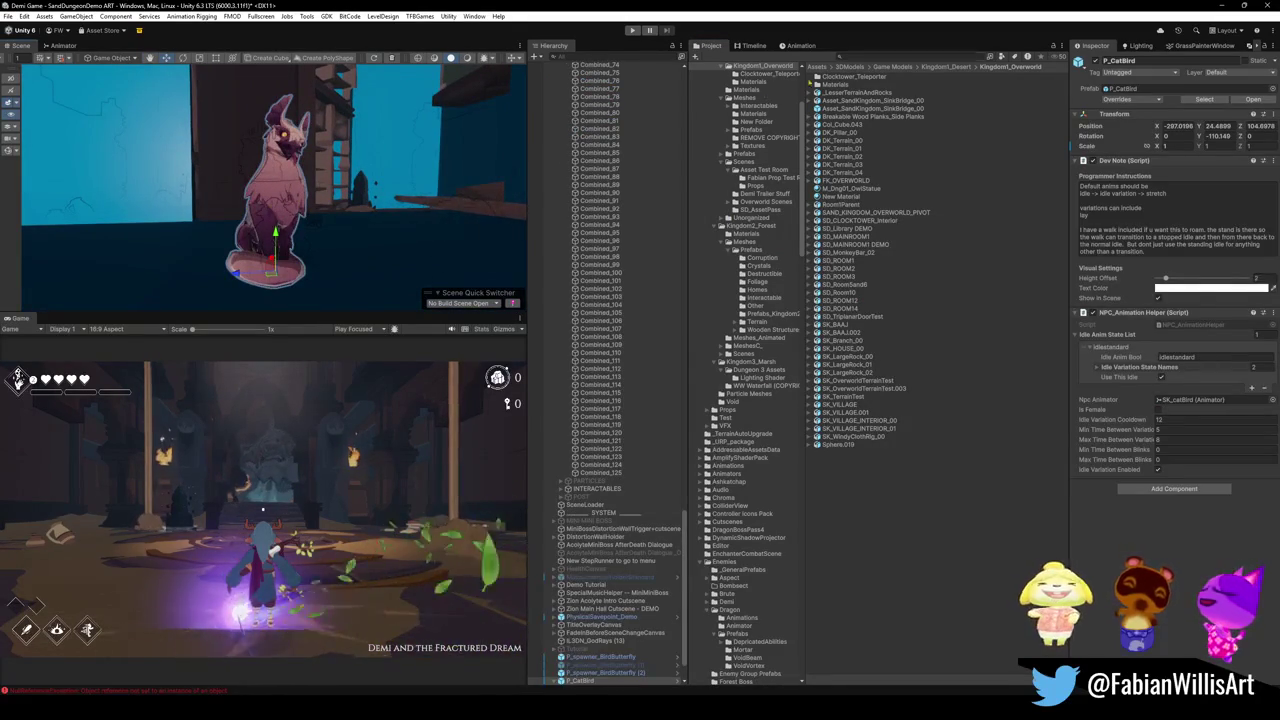
pyautogui.click(1235, 72)
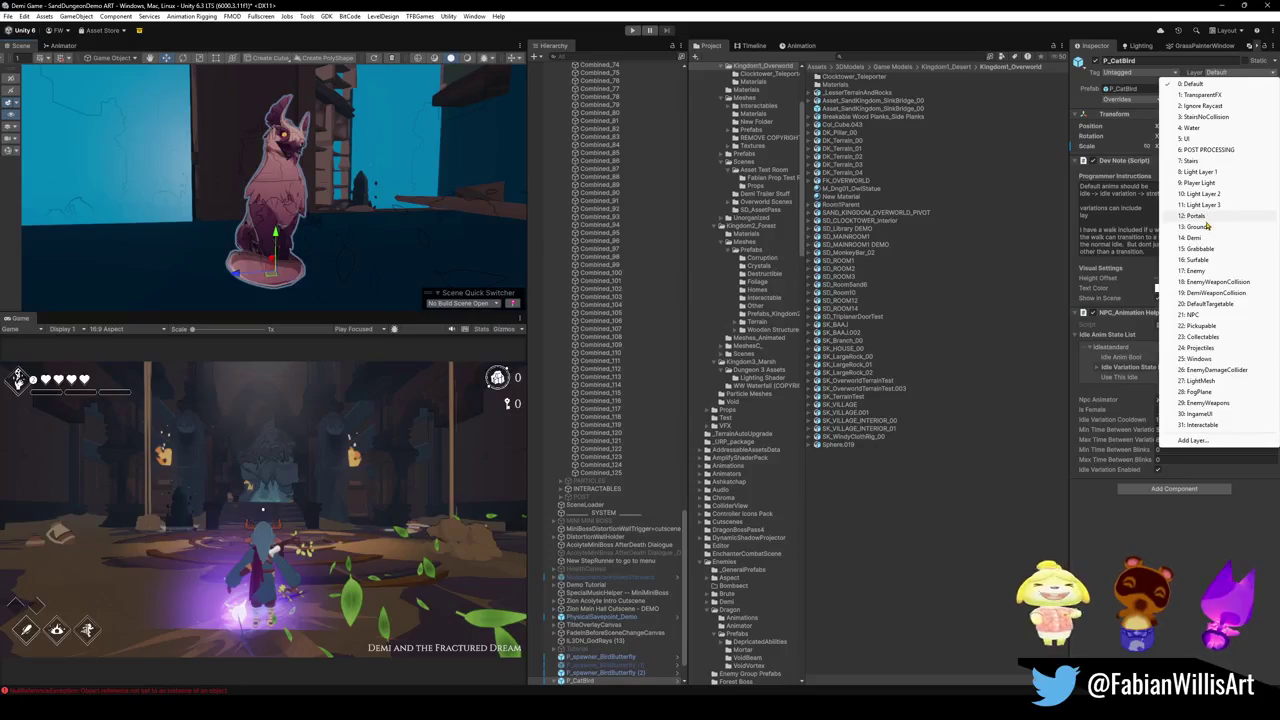
pyautogui.click(1200, 183)
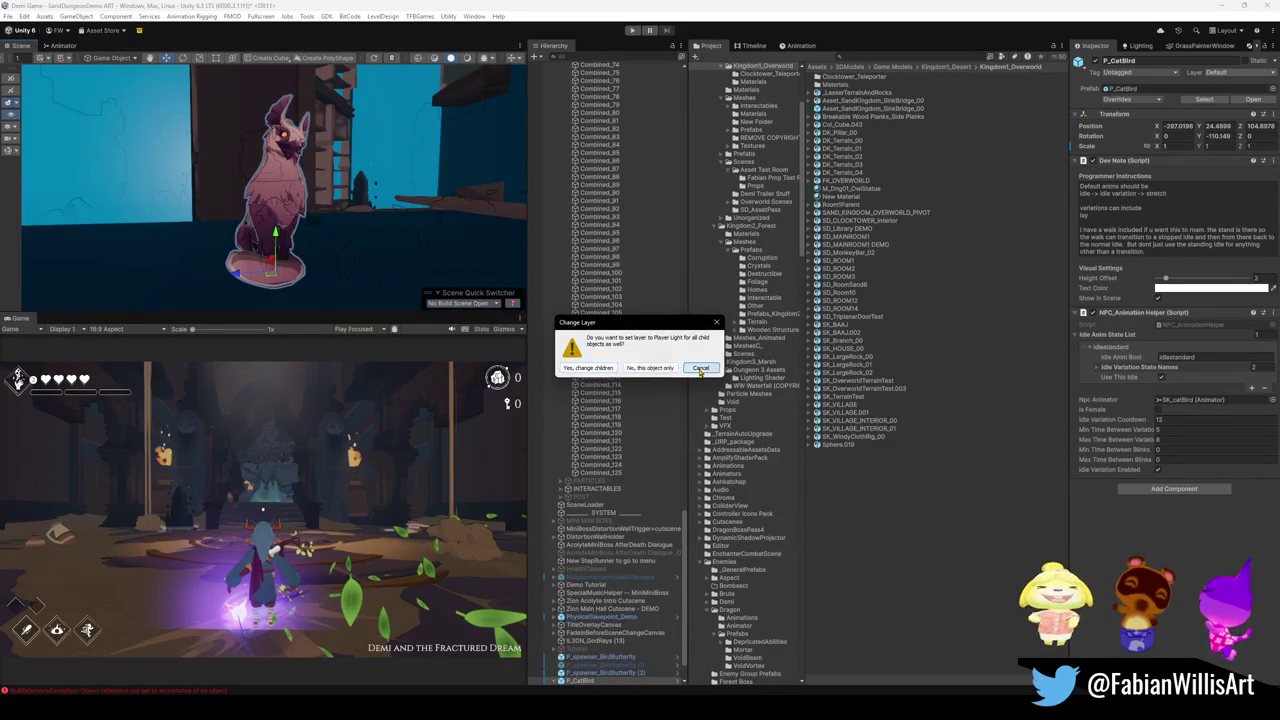
pyautogui.click(700, 368)
# Set mesh_cat's layer to 9: Player Light, then clear the selection
pyautogui.click(268, 190)
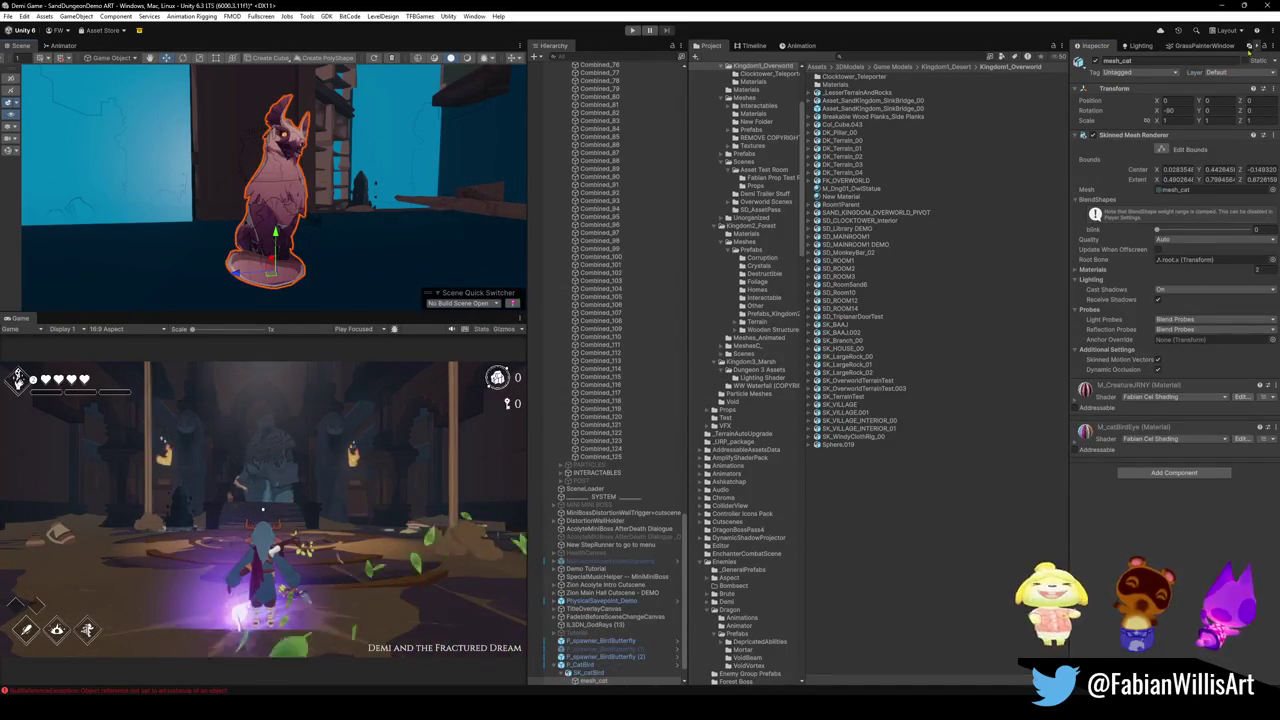
pyautogui.click(1240, 72)
pyautogui.click(1216, 185)
pyautogui.click(821, 460)
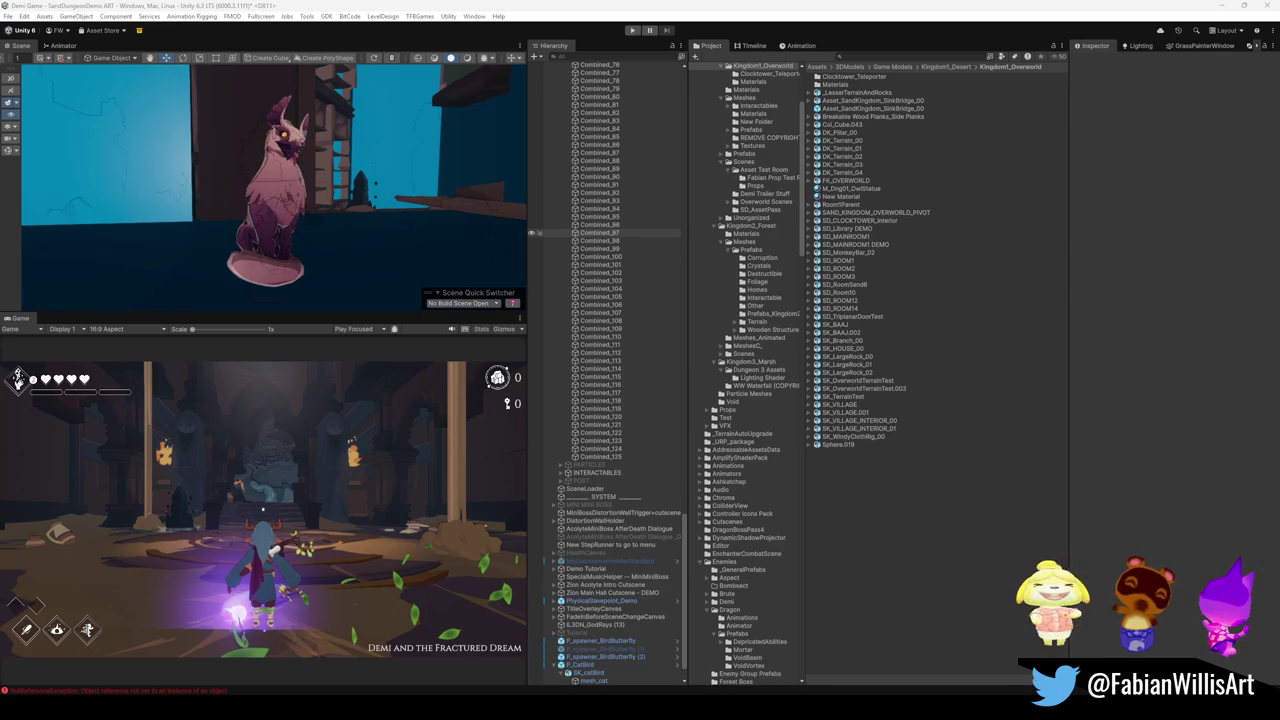
# Switch the Scene view to a brighter shading mode and select Library Collision
pyautogui.click(466, 58)
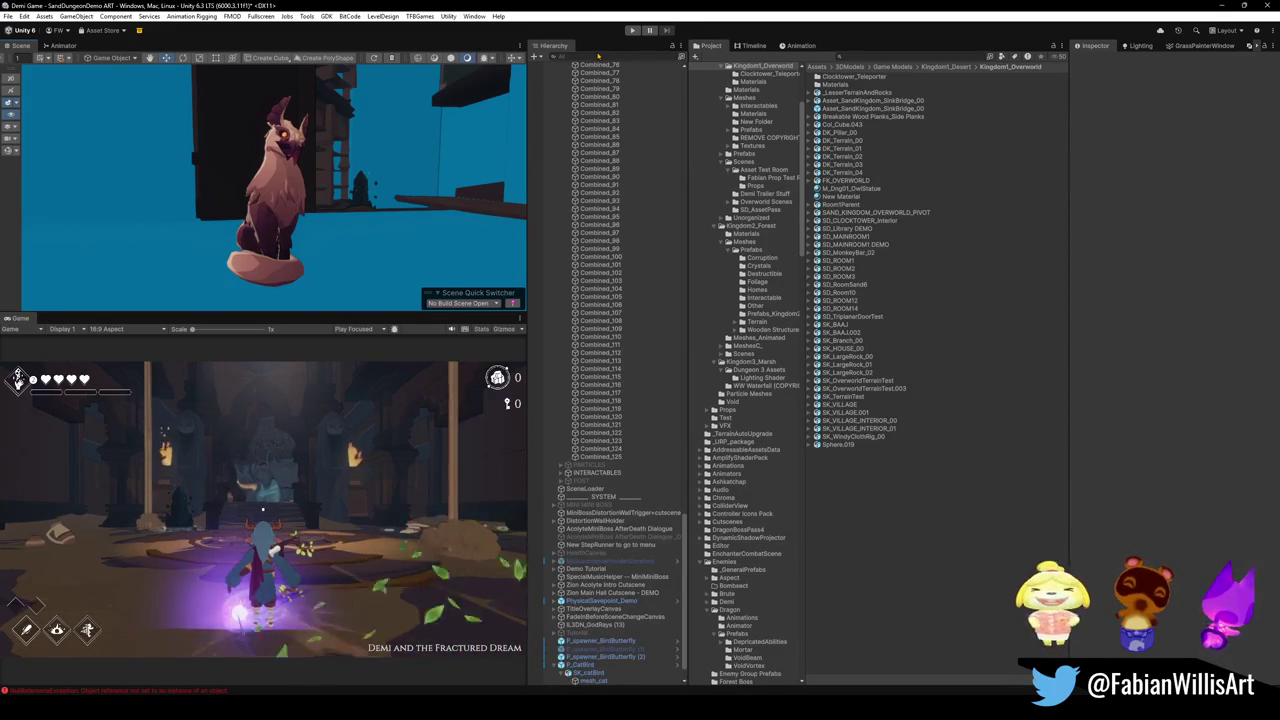
pyautogui.click(233, 191)
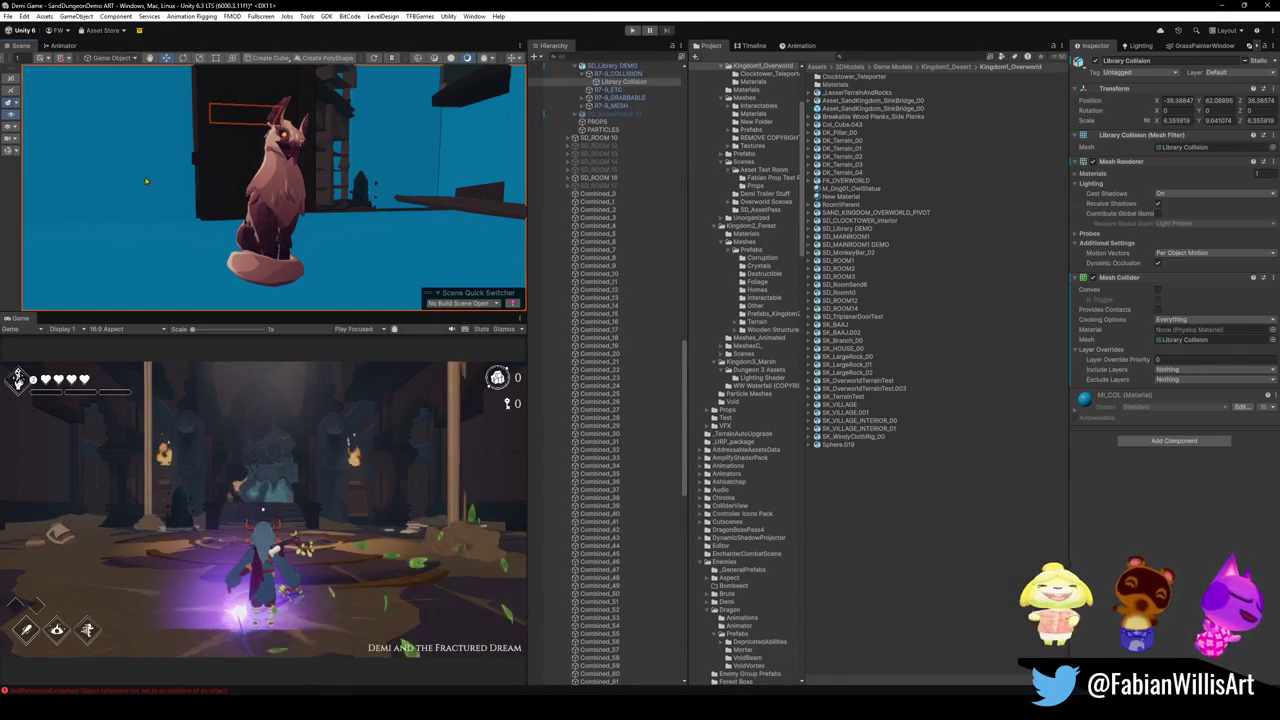
# Turn off Library Collision's Mesh Renderer and look around the library to the P_CatBird figure
pyautogui.click(1094, 161)
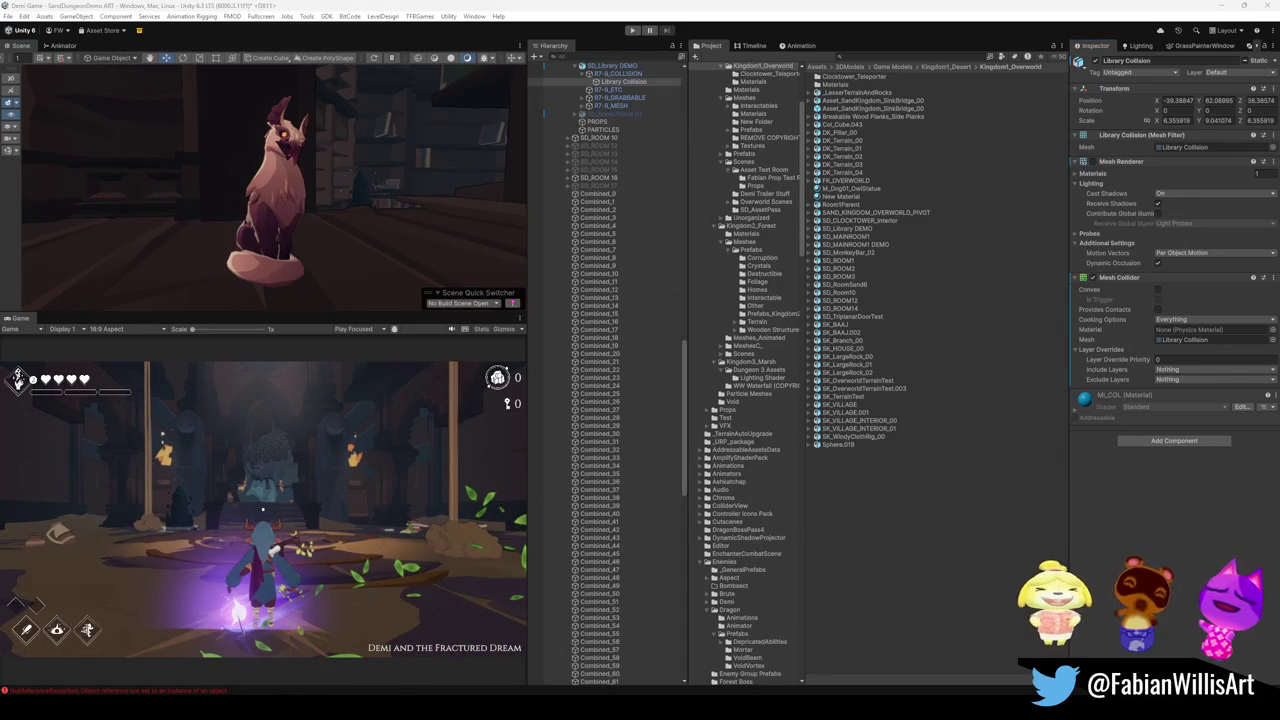
pyautogui.moveTo(344, 216)
pyautogui.mouseDown(button='right')
pyautogui.moveTo(291, 105)
pyautogui.moveTo(320, 190)
pyautogui.mouseUp(button='right')
pyautogui.moveTo(240, 210); pyautogui.dragTo(226, 226, button='right')
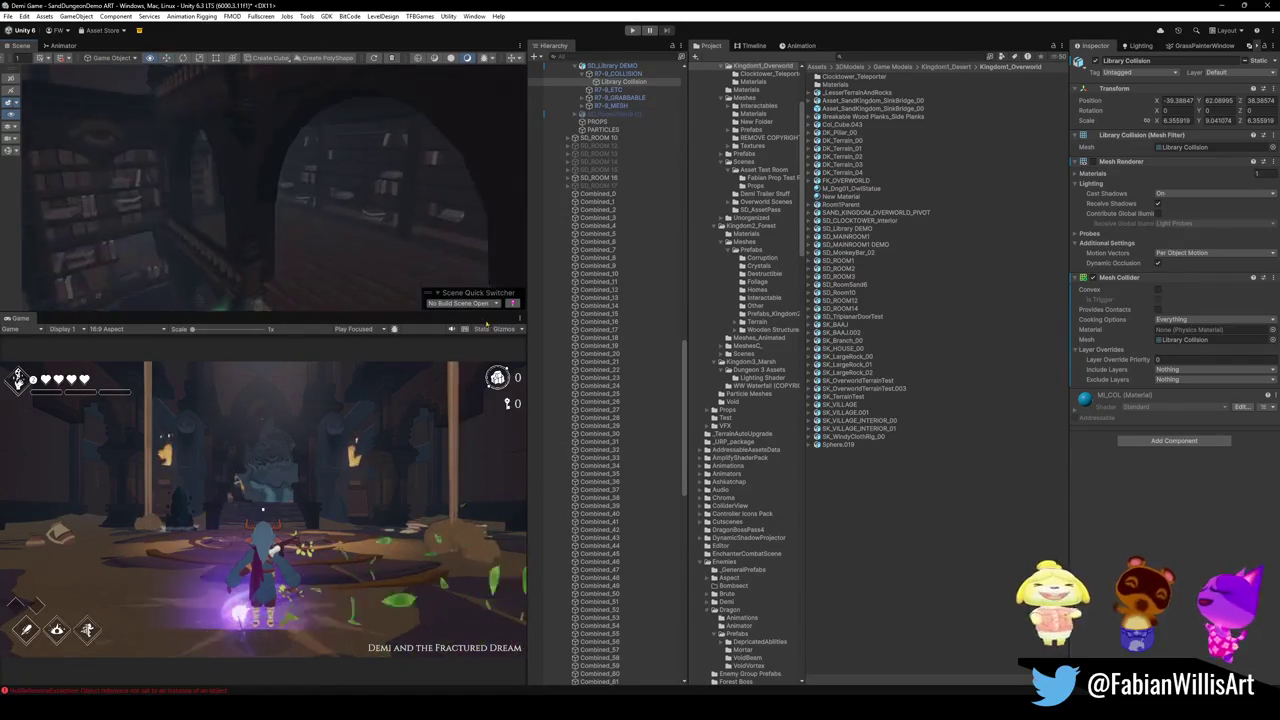
pyautogui.click(226, 226)
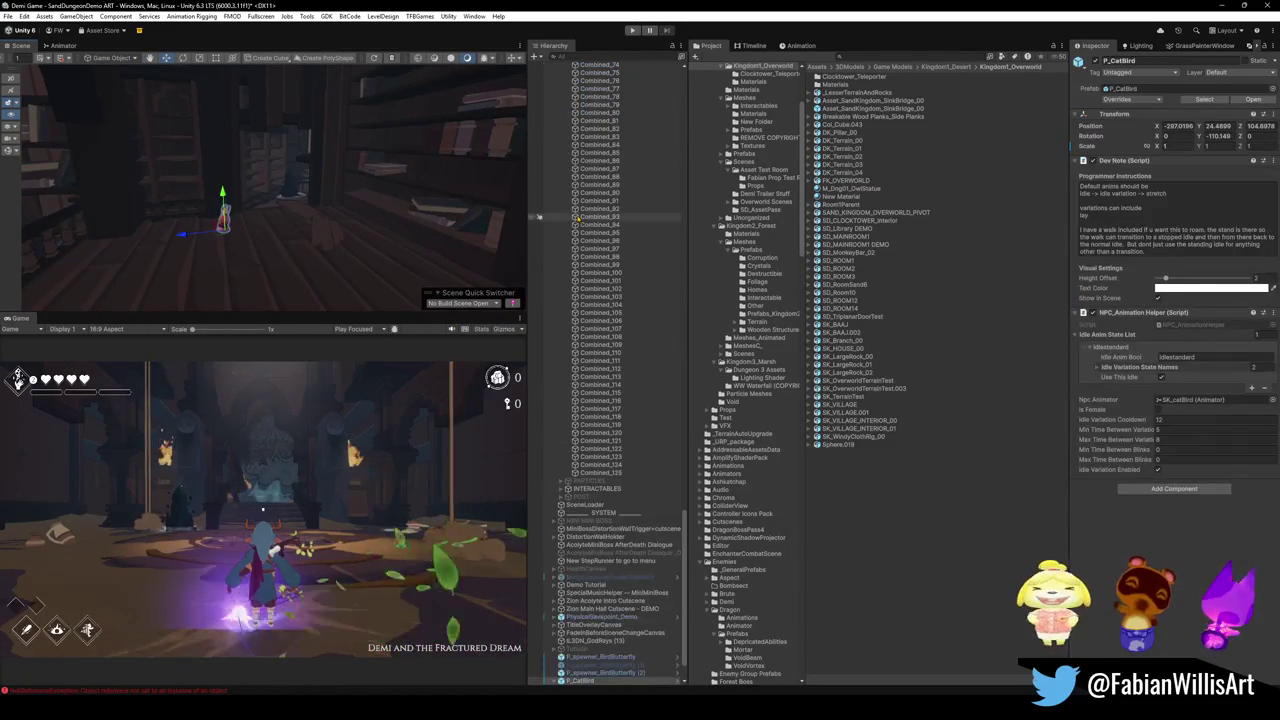
# Select and frame P_spawner_BirdButterfly (2) to show its Bird Manager settings
pyautogui.click(640, 672)
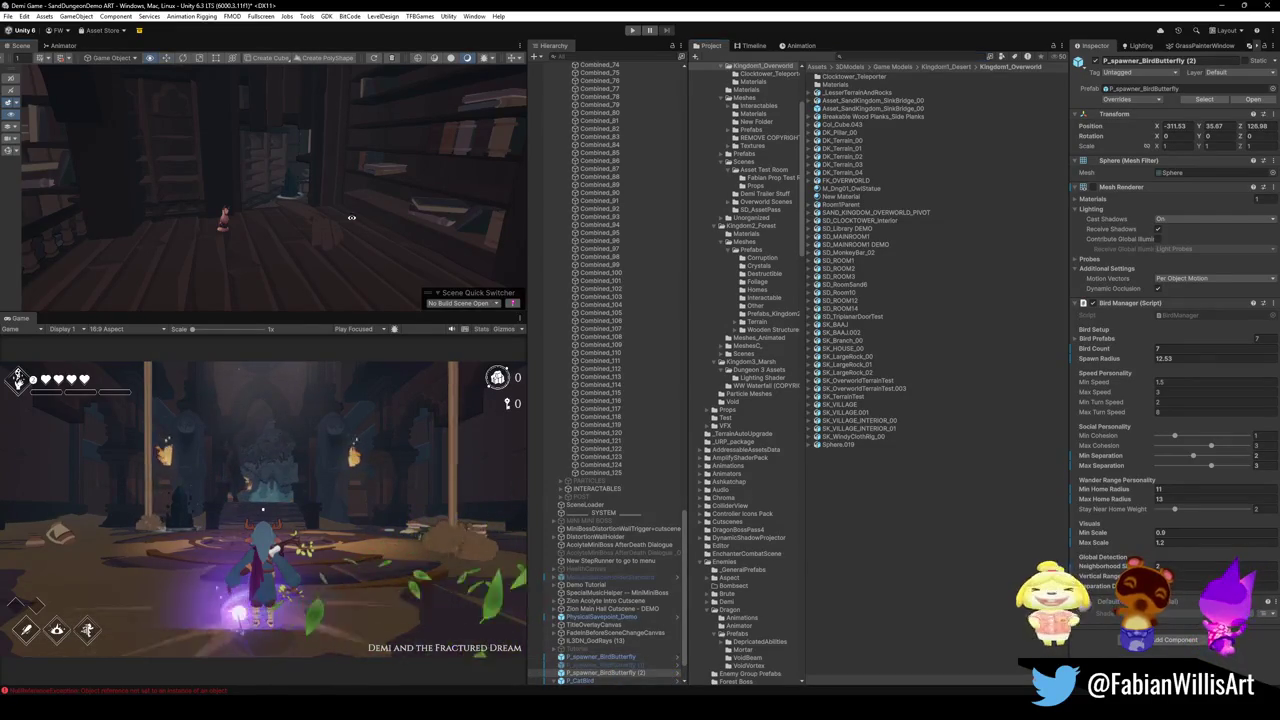
pyautogui.press('f')
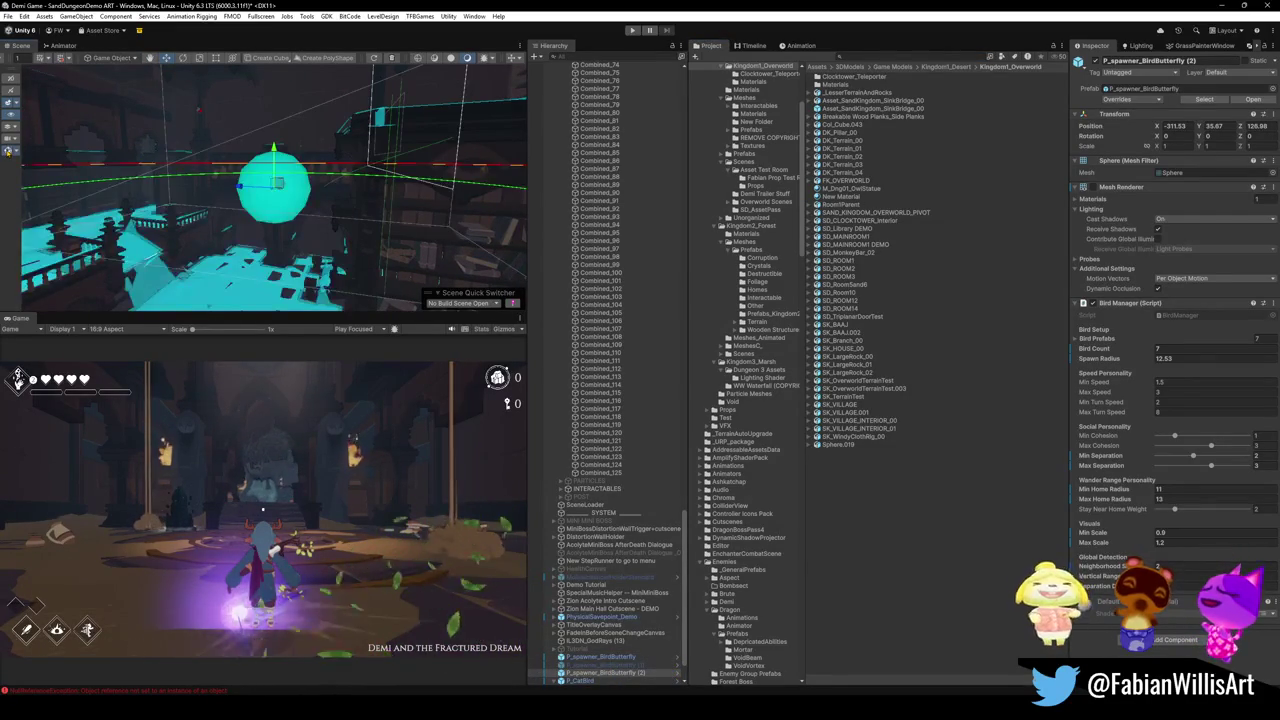
pyautogui.moveTo(270, 180); pyautogui.dragTo(280, 200, button='right')
pyautogui.moveTo(326, 136); pyautogui.dragTo(216, 200, button='right')
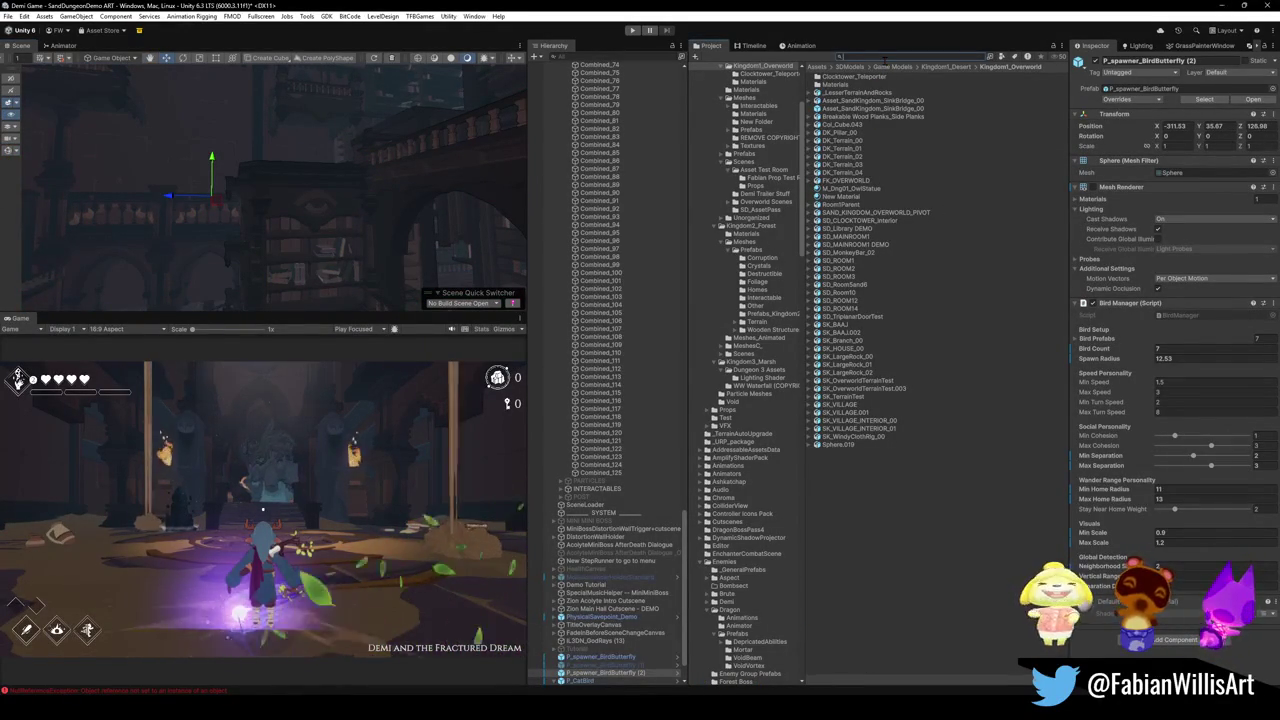
# Search 'birdbutt' and open the P_BirdButterfly prefab to check mesh_bird_blue's layer
pyautogui.write('bir')
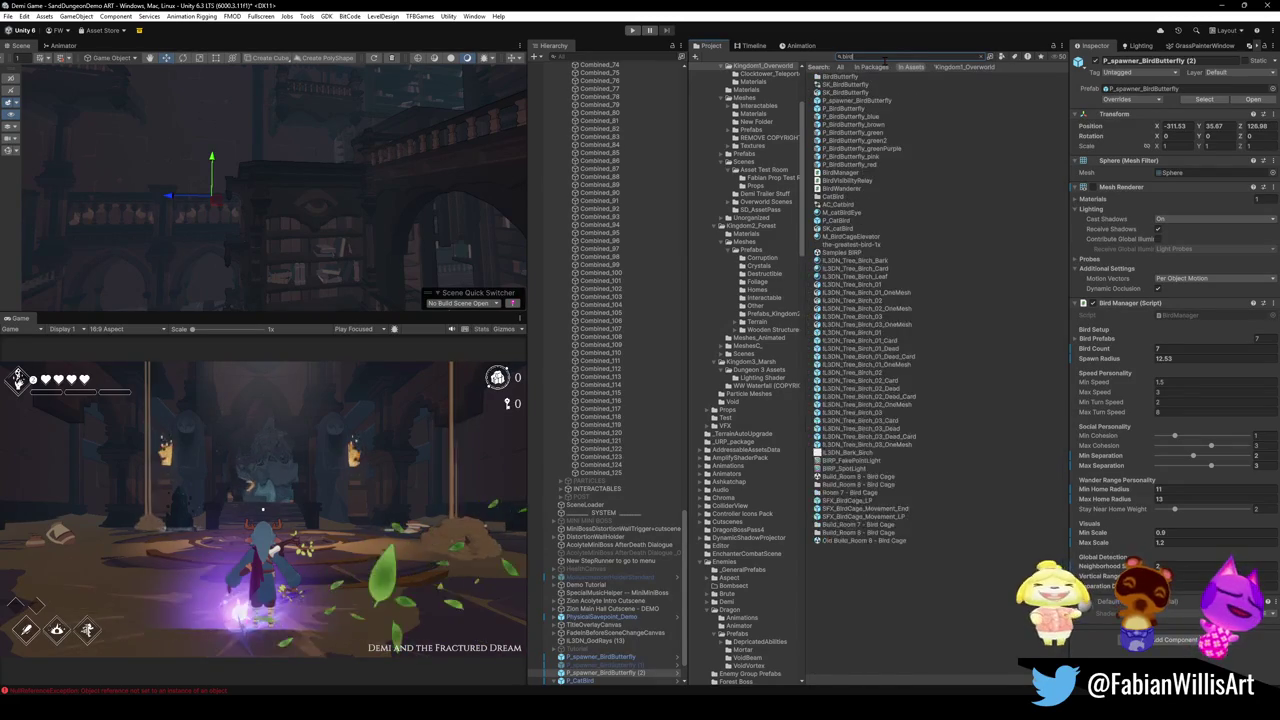
pyautogui.write('dbutt')
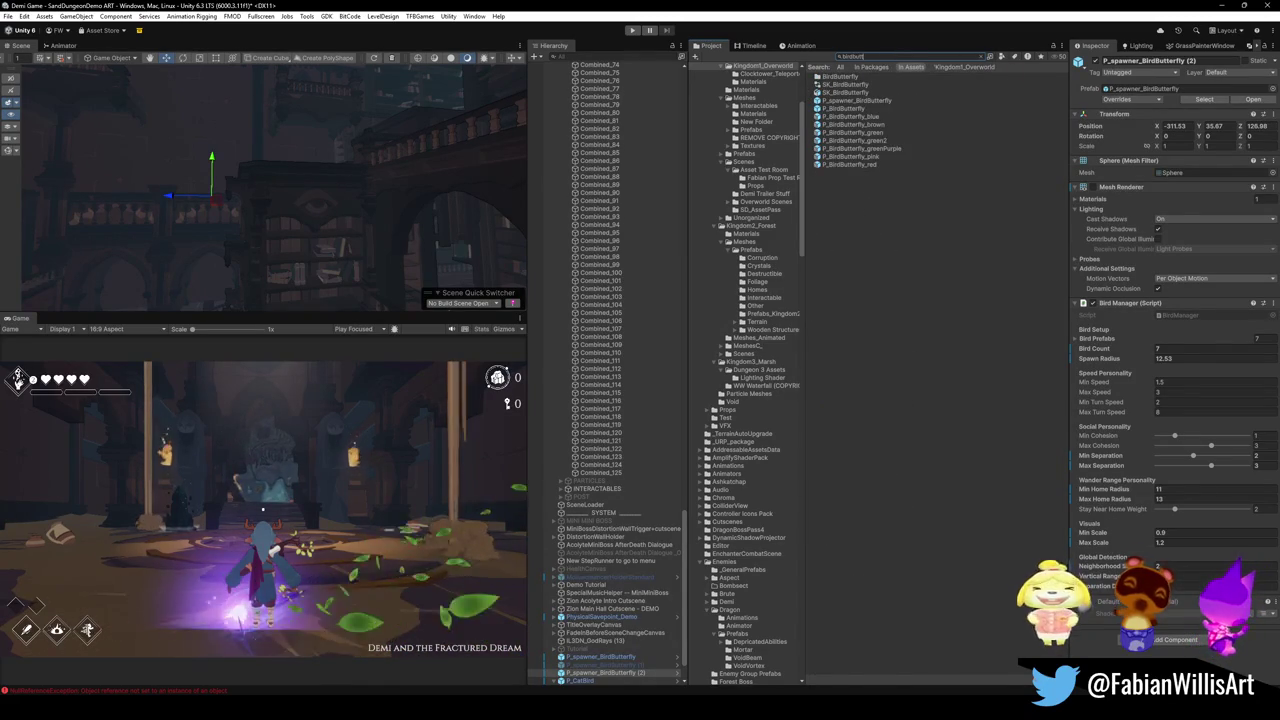
pyautogui.keyDown('ctrl'); pyautogui.scroll(2, 979, 116); pyautogui.keyUp('ctrl')
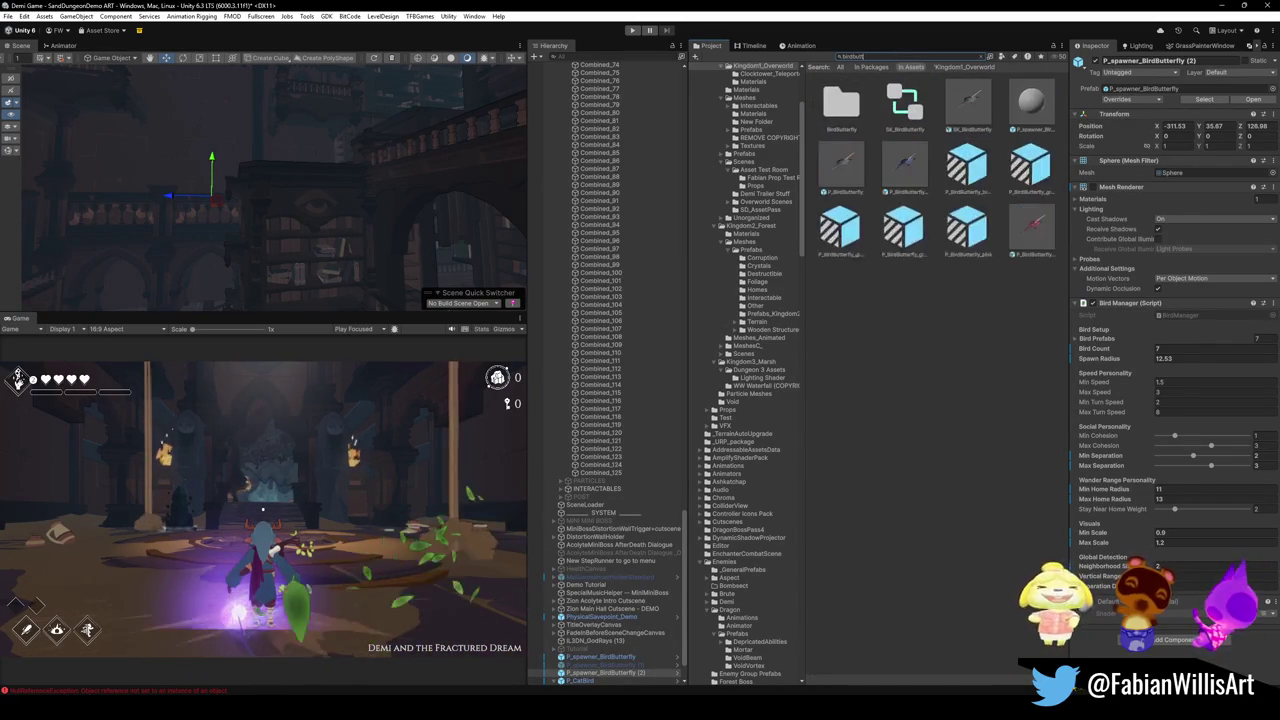
pyautogui.click(972, 110)
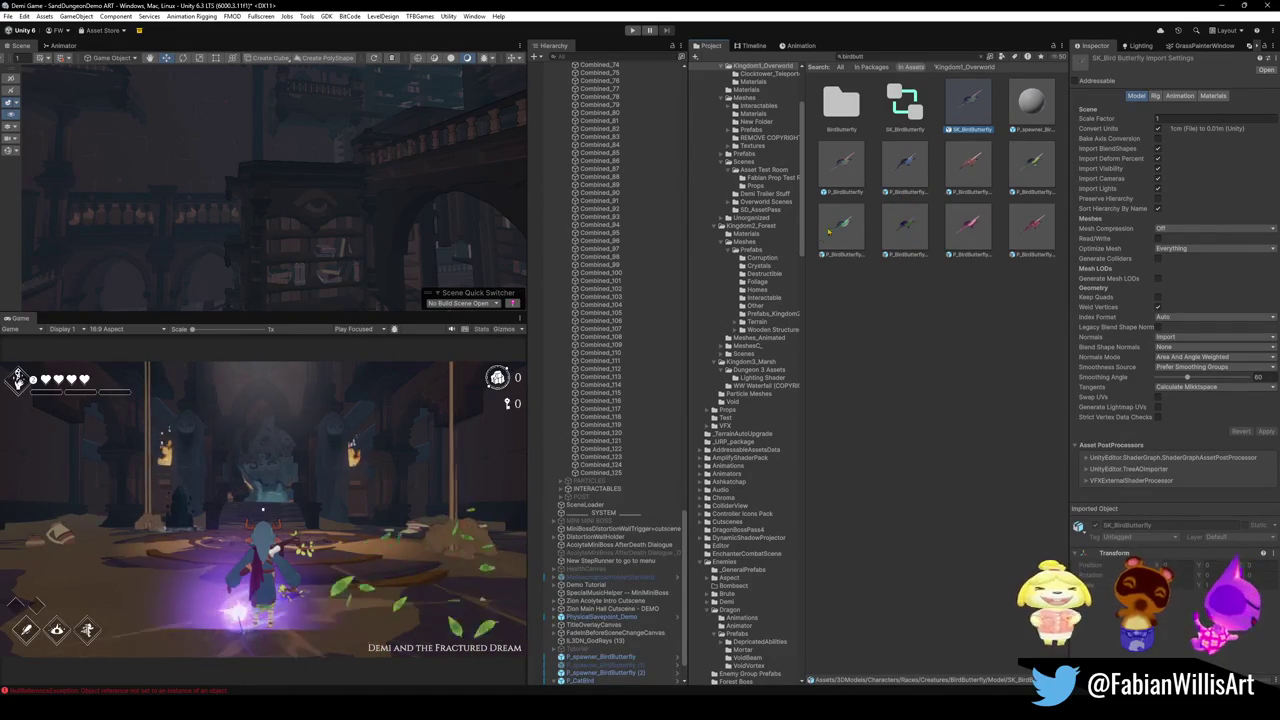
pyautogui.doubleClick(841, 103)
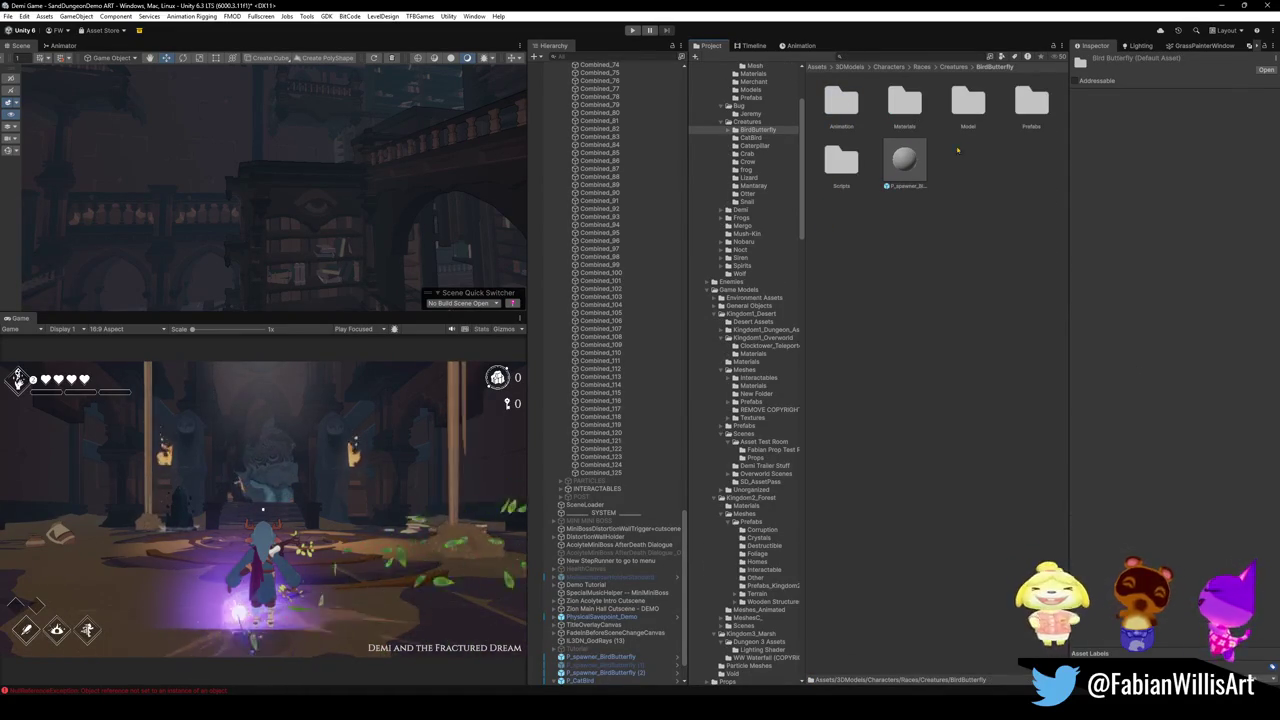
pyautogui.doubleClick(1028, 102)
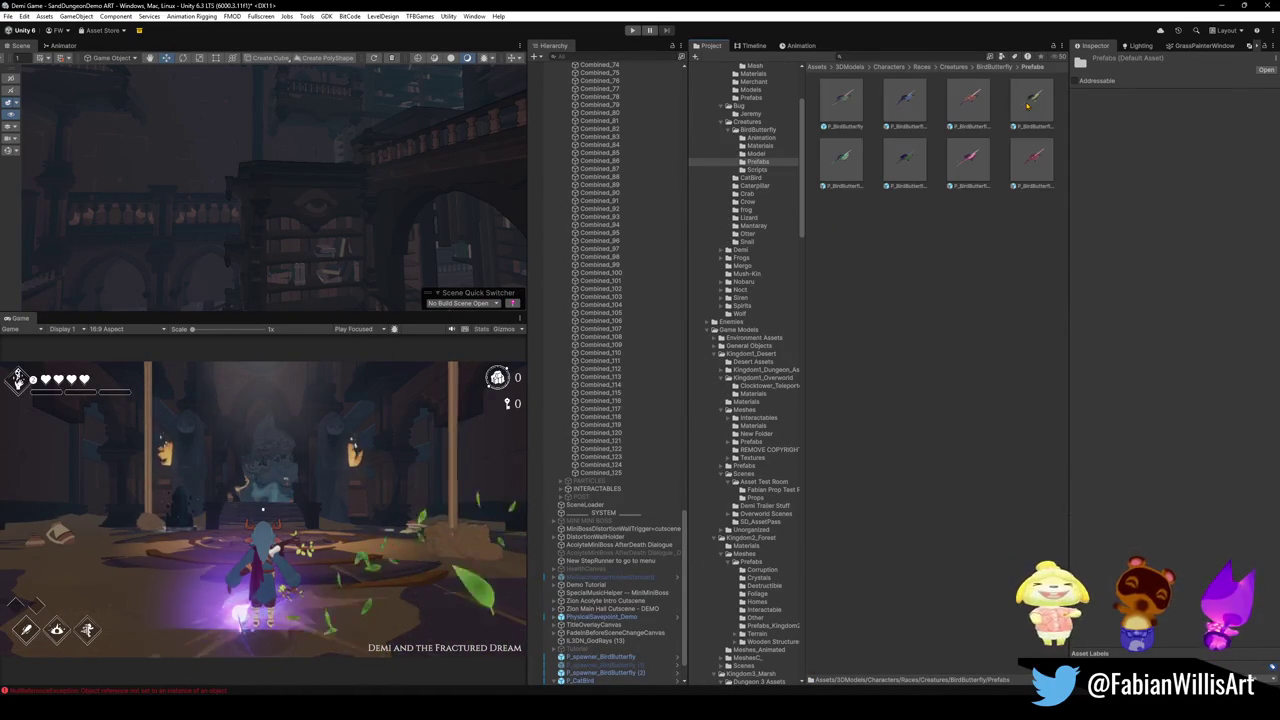
pyautogui.click(845, 100)
pyautogui.doubleClick(845, 100)
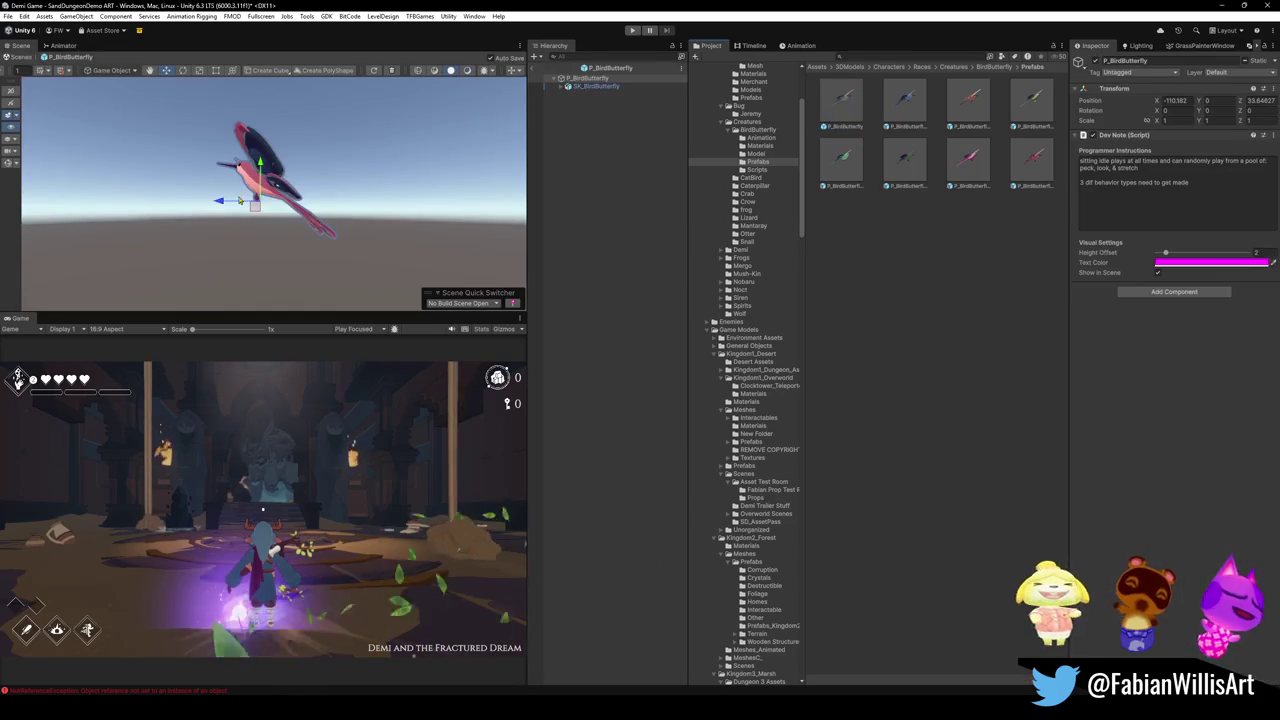
pyautogui.click(265, 170)
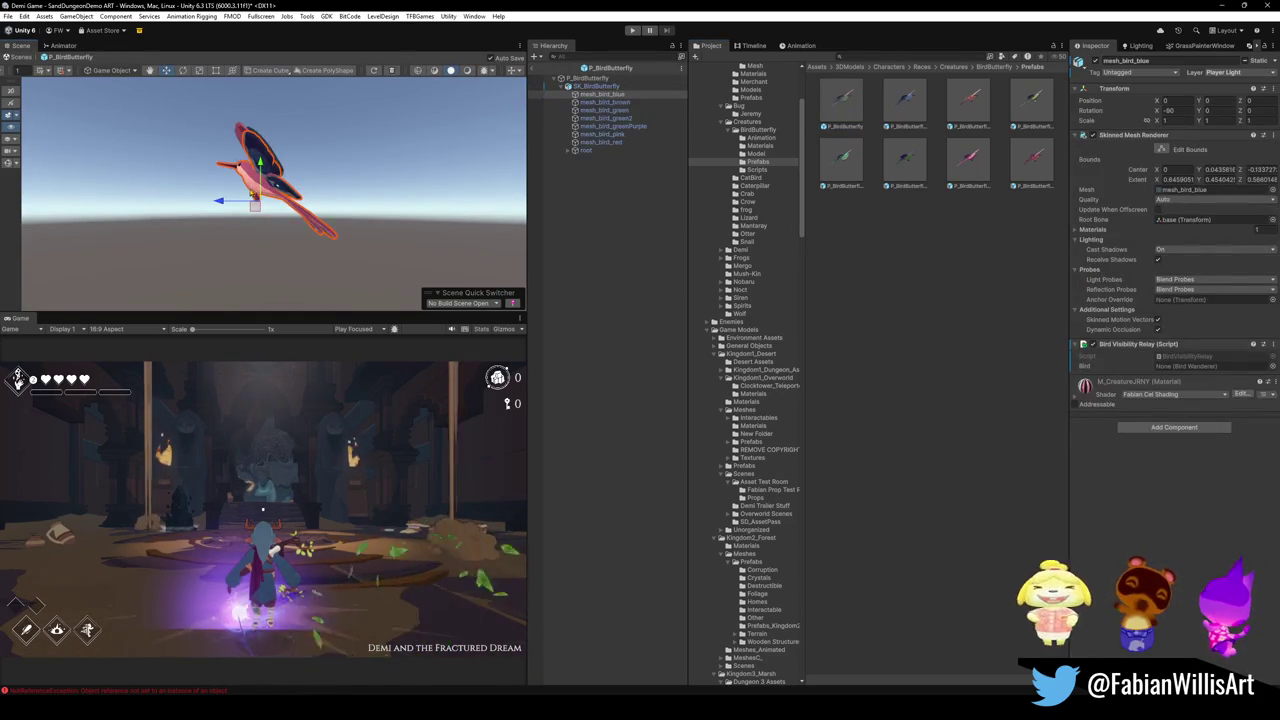
pyautogui.click(120, 110)
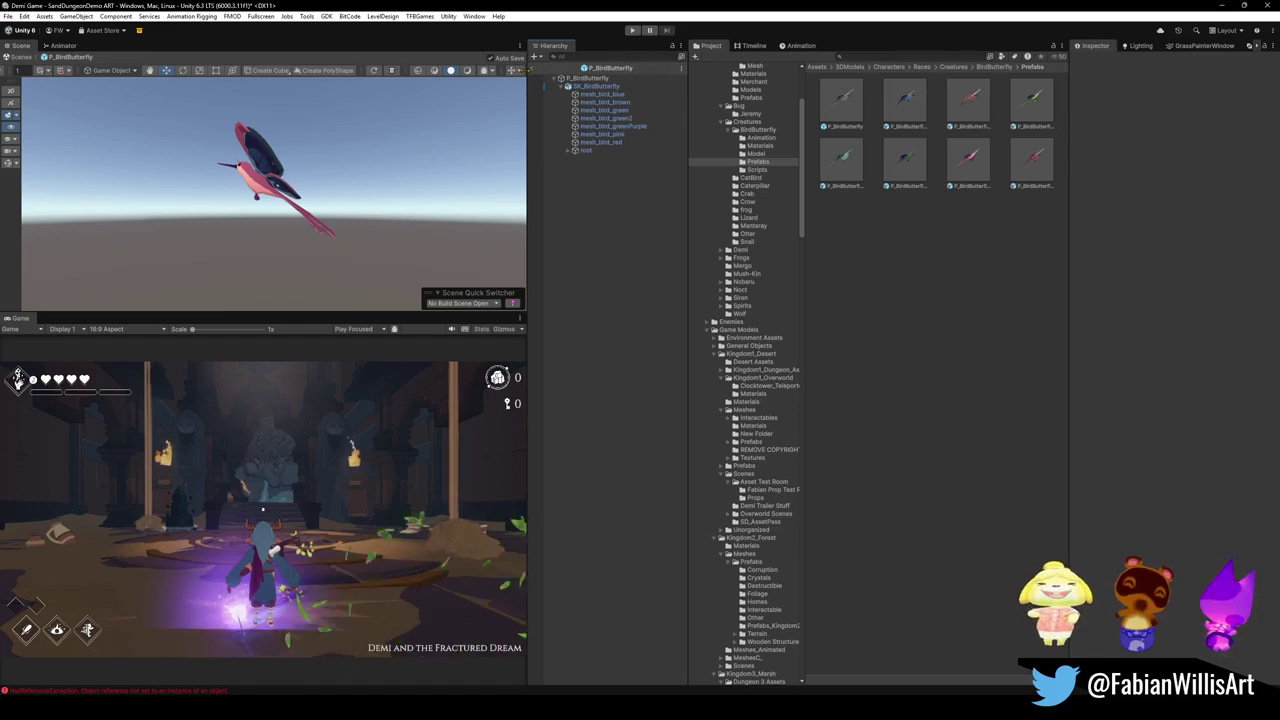
# Exit the prefab, save the SandDungeonDemo ART scene, and switch to GitHub Desktop
pyautogui.click(536, 56)
pyautogui.click(603, 361)
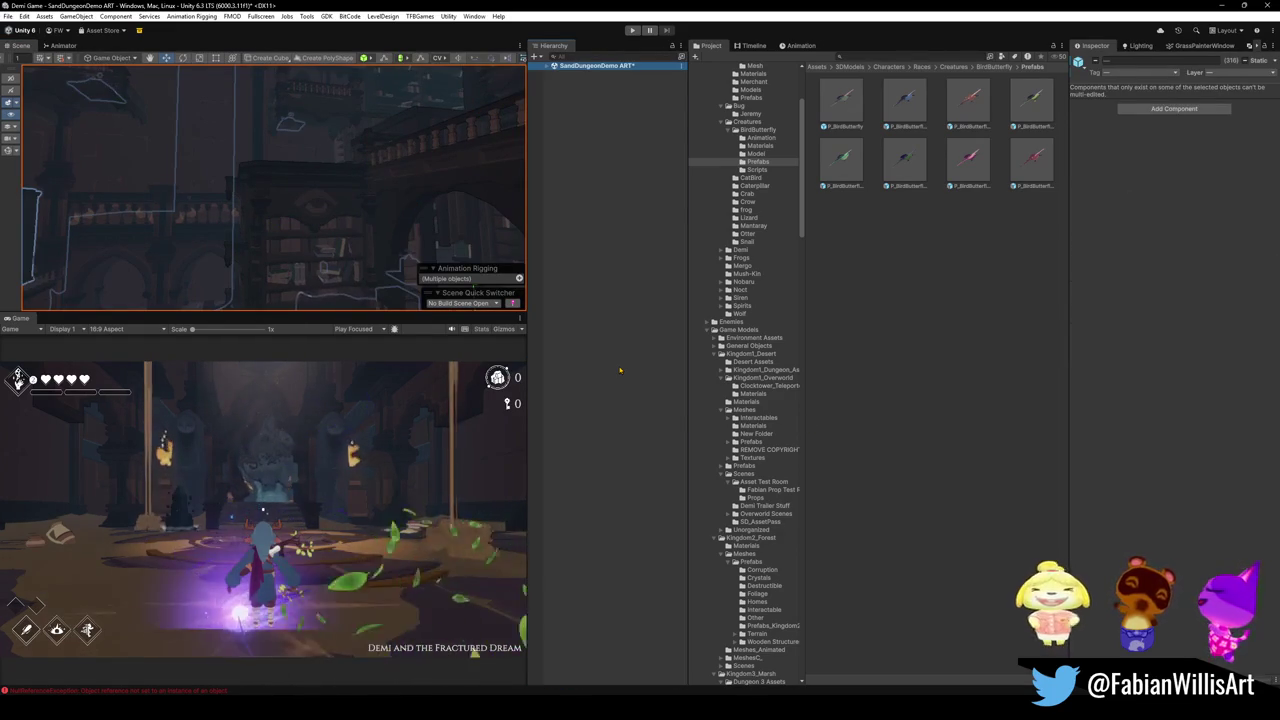
pyautogui.moveTo(393, 256); pyautogui.dragTo(393, 256, button='right')
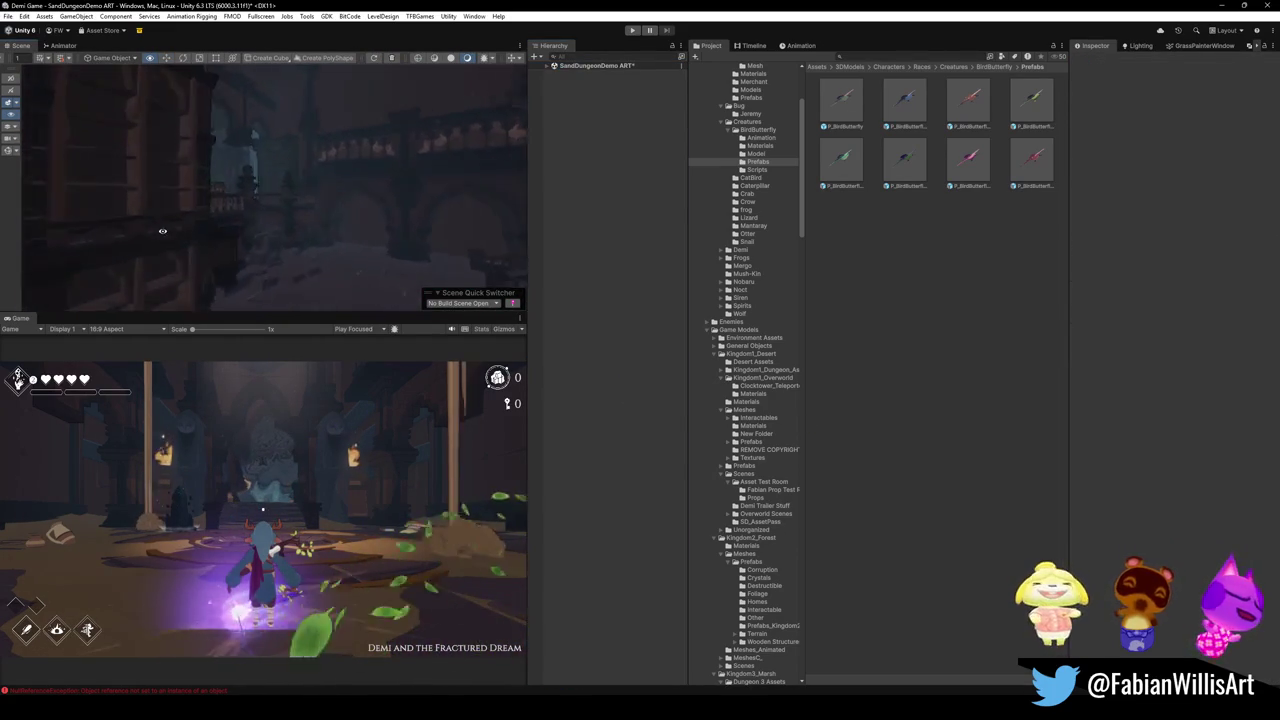
pyautogui.moveTo(393, 256); pyautogui.dragTo(310, 242, button='right')
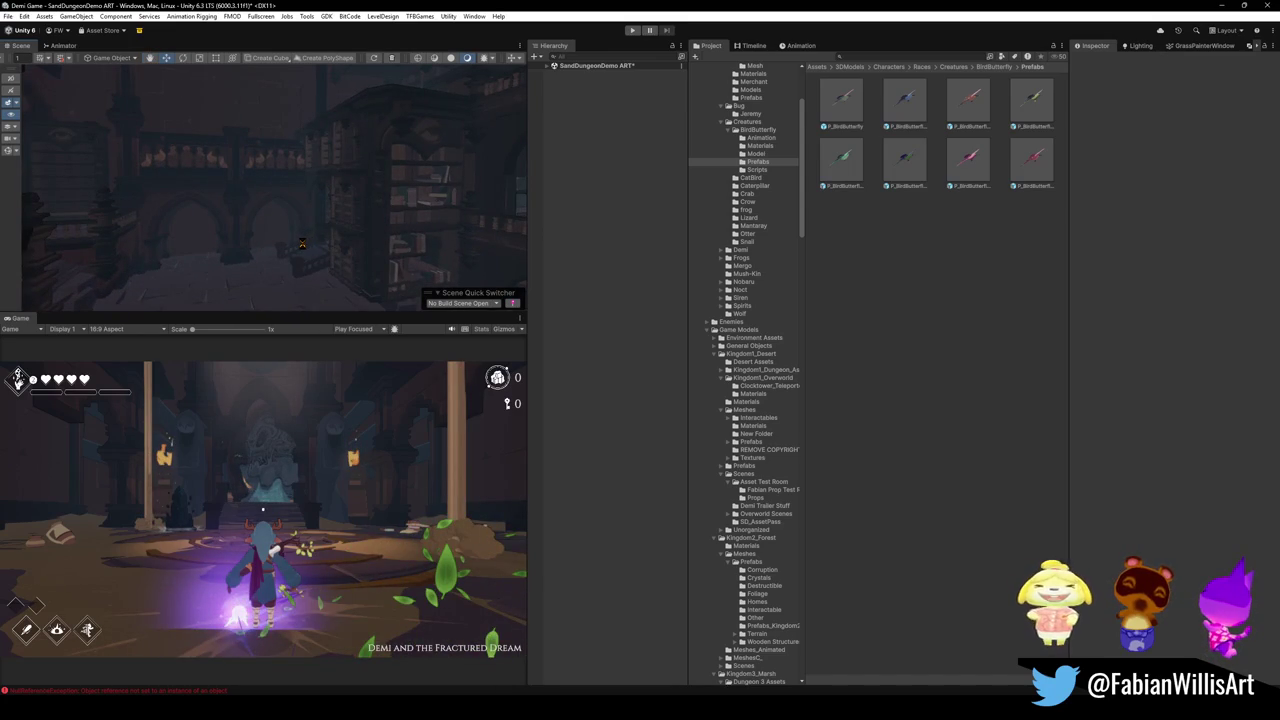
pyautogui.hotkey('ctrl', 's')
pyautogui.hotkey('alt', 'Tab')
pyautogui.click(442, 380)
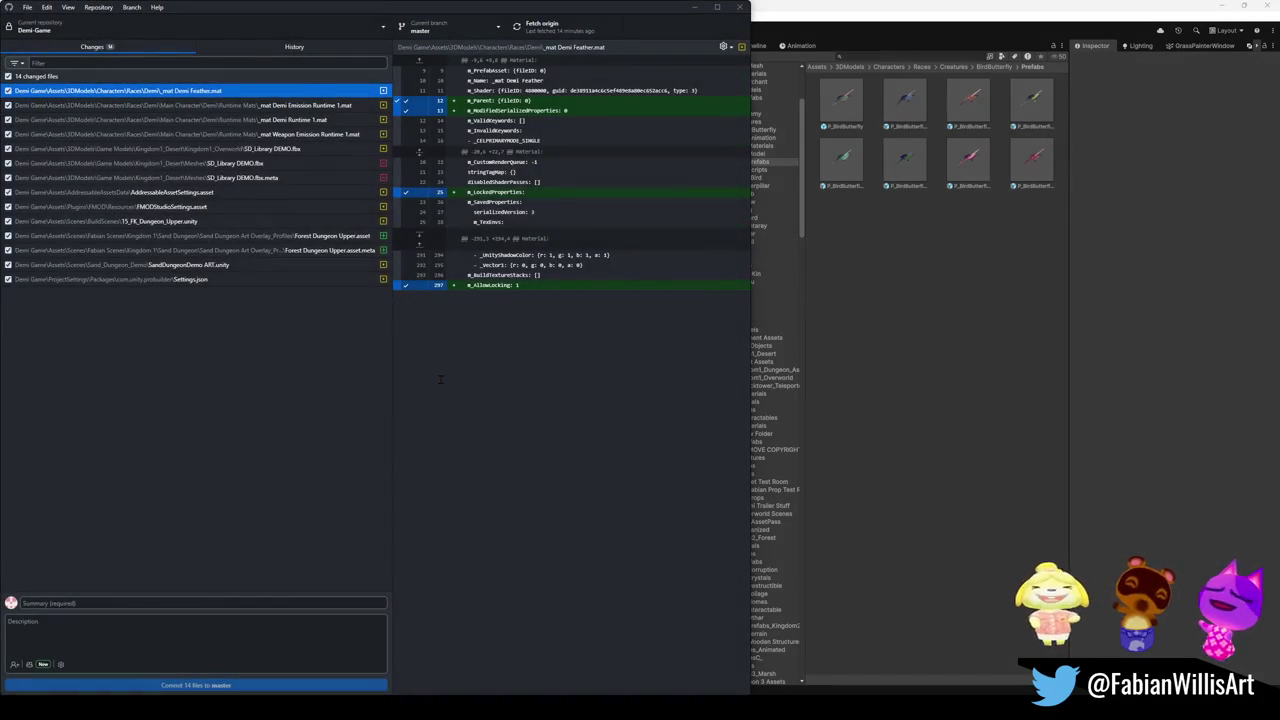
# Uncheck ProBuilder Settings.json in the Changes list, leaving 13 of 14 Demi-Game files staged
pyautogui.click(115, 601)
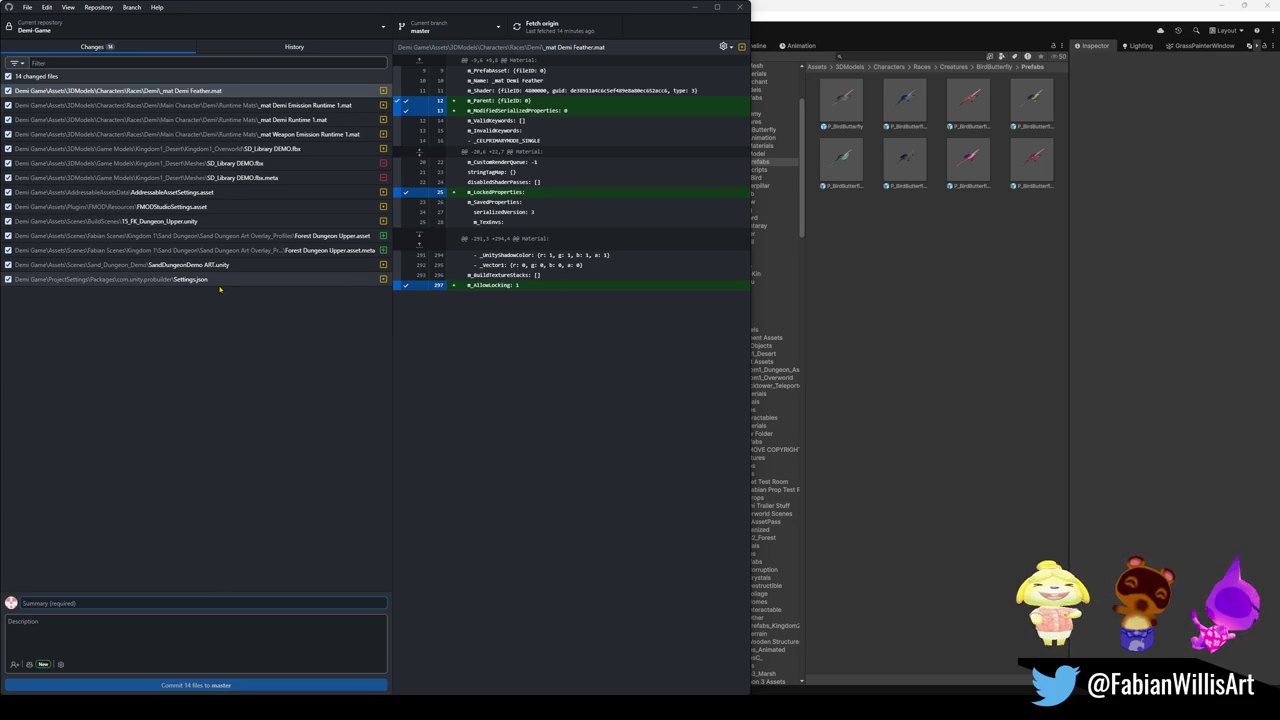
pyautogui.click(8, 279)
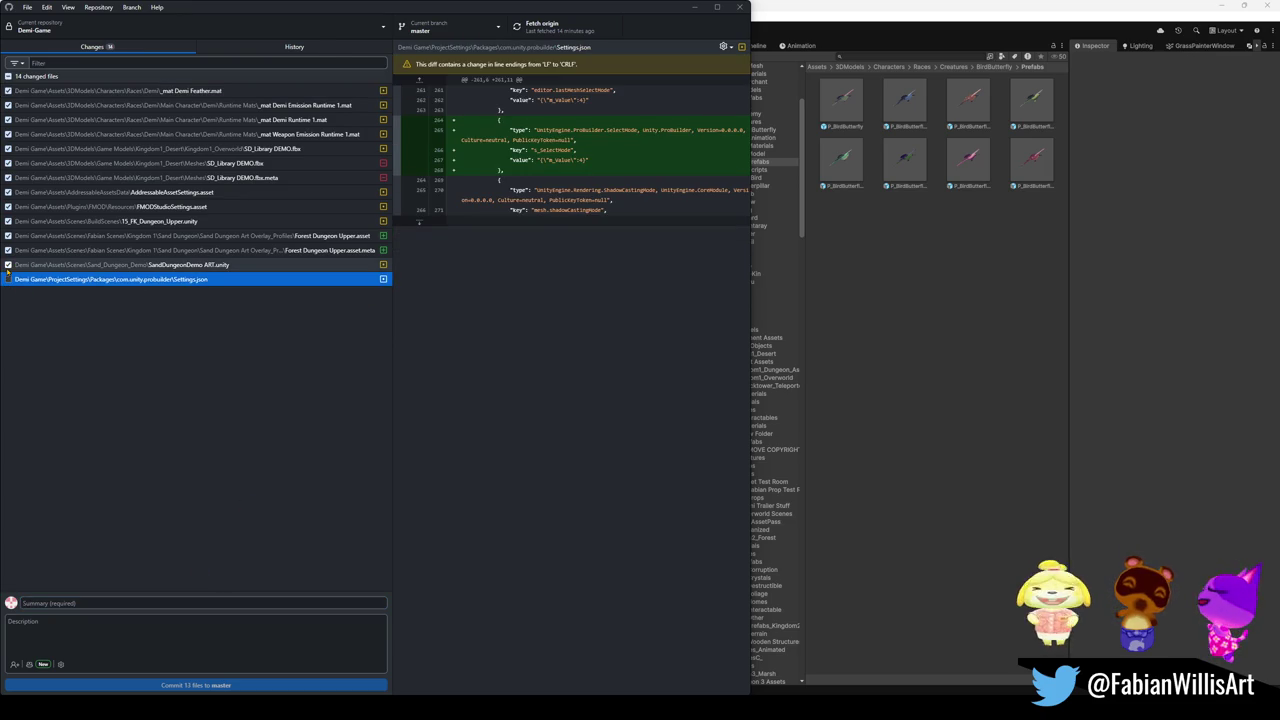
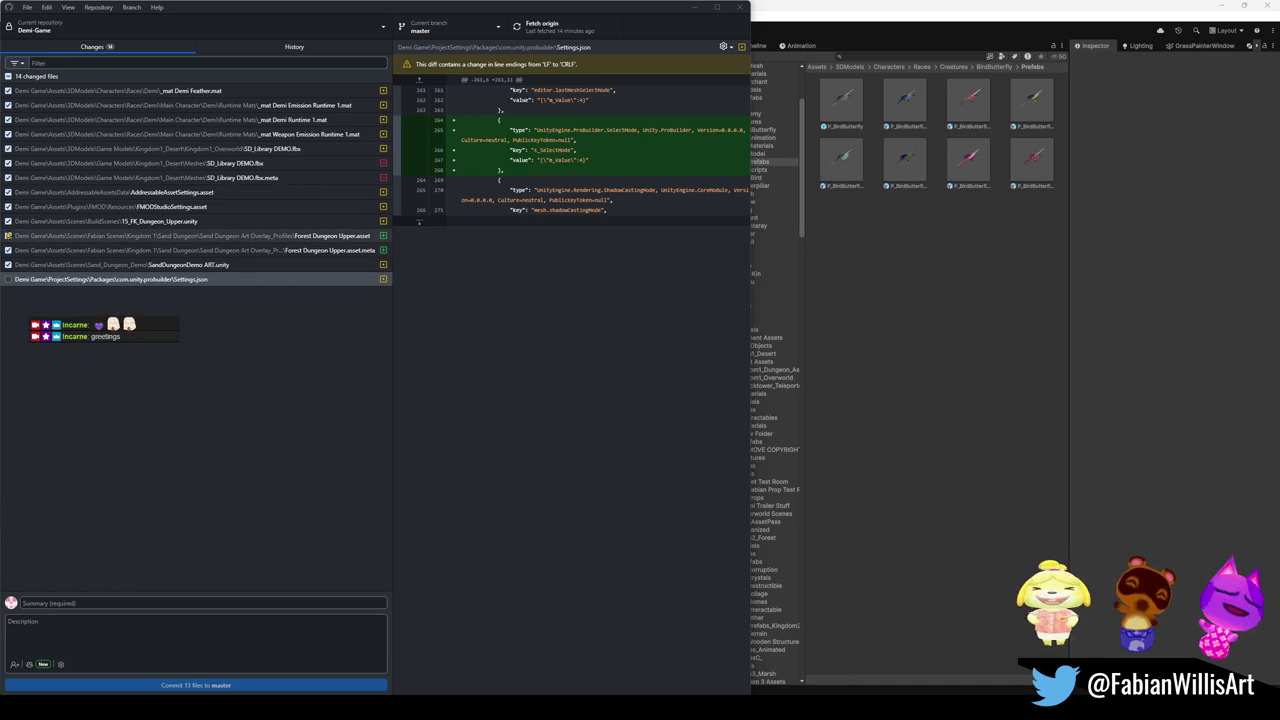
# Exclude the FMOD studio settings, addressable asset settings and Demi material files from the commit
pyautogui.click(8, 206)
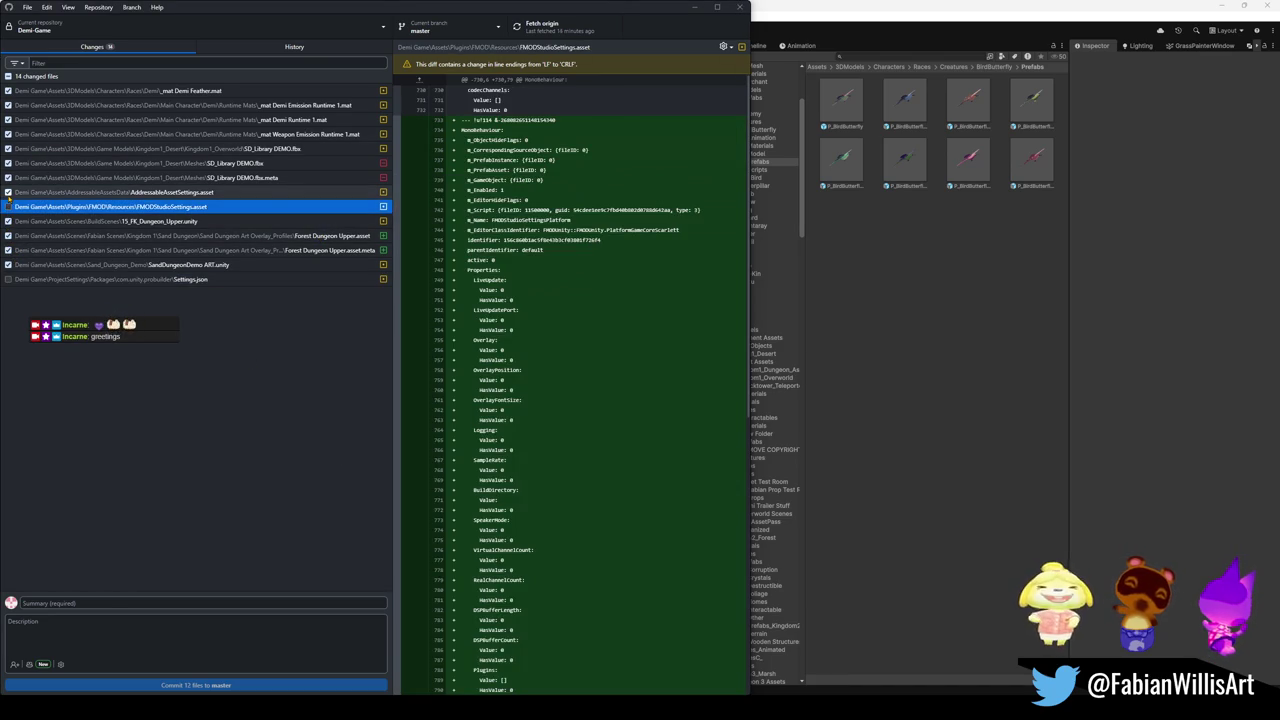
pyautogui.click(8, 192)
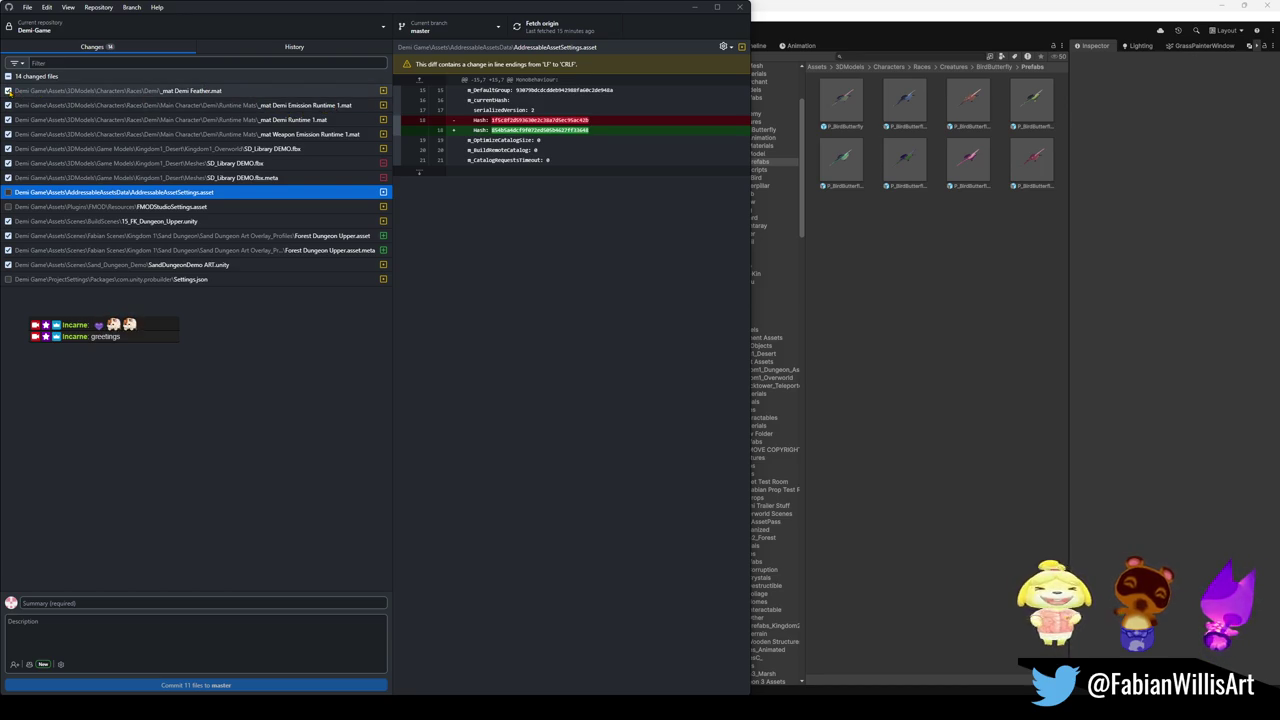
pyautogui.click(8, 91)
pyautogui.click(8, 111)
pyautogui.click(8, 105)
pyautogui.click(8, 119)
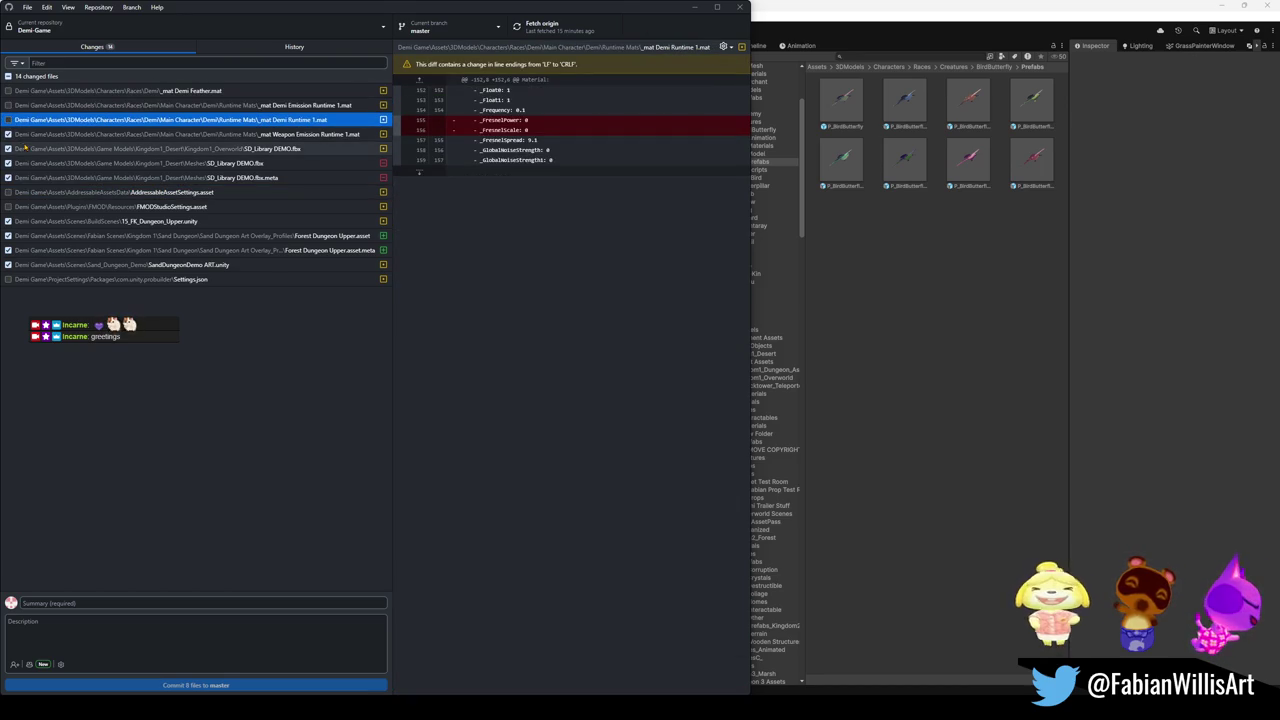
pyautogui.click(8, 134)
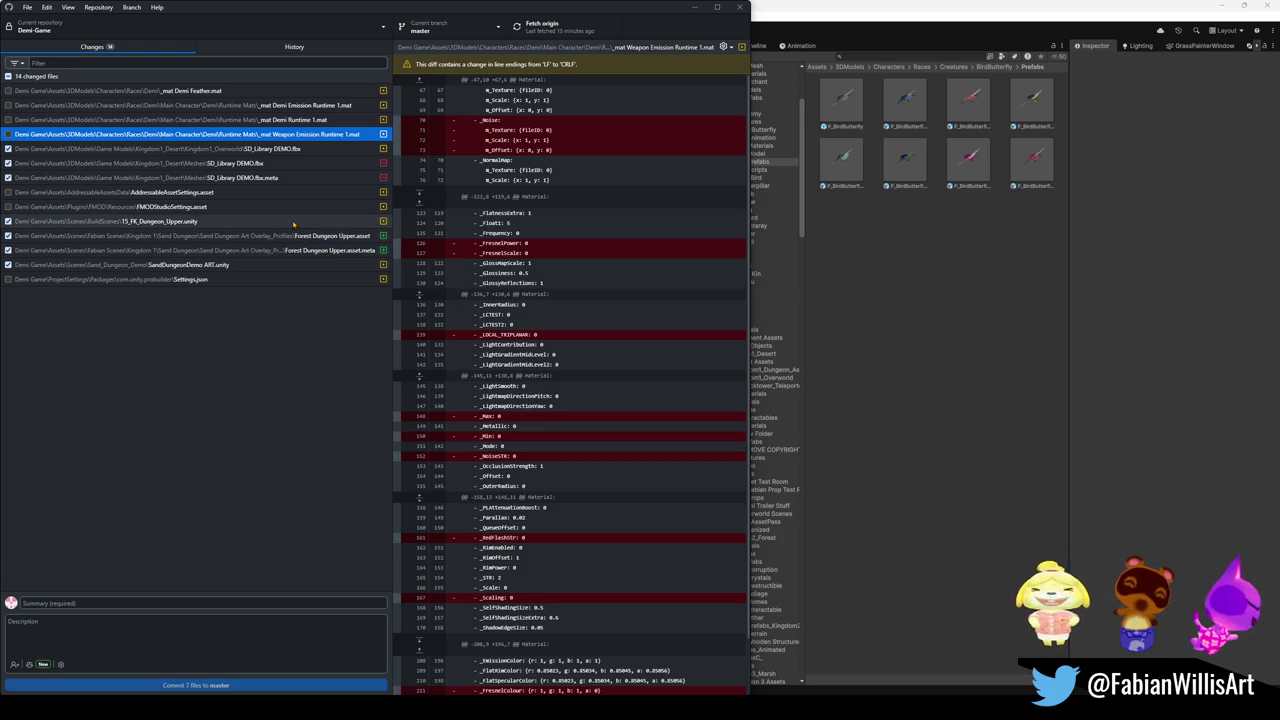
# Enter 'demo collision' as the commit summary and commit the 7 included files
pyautogui.click(165, 602)
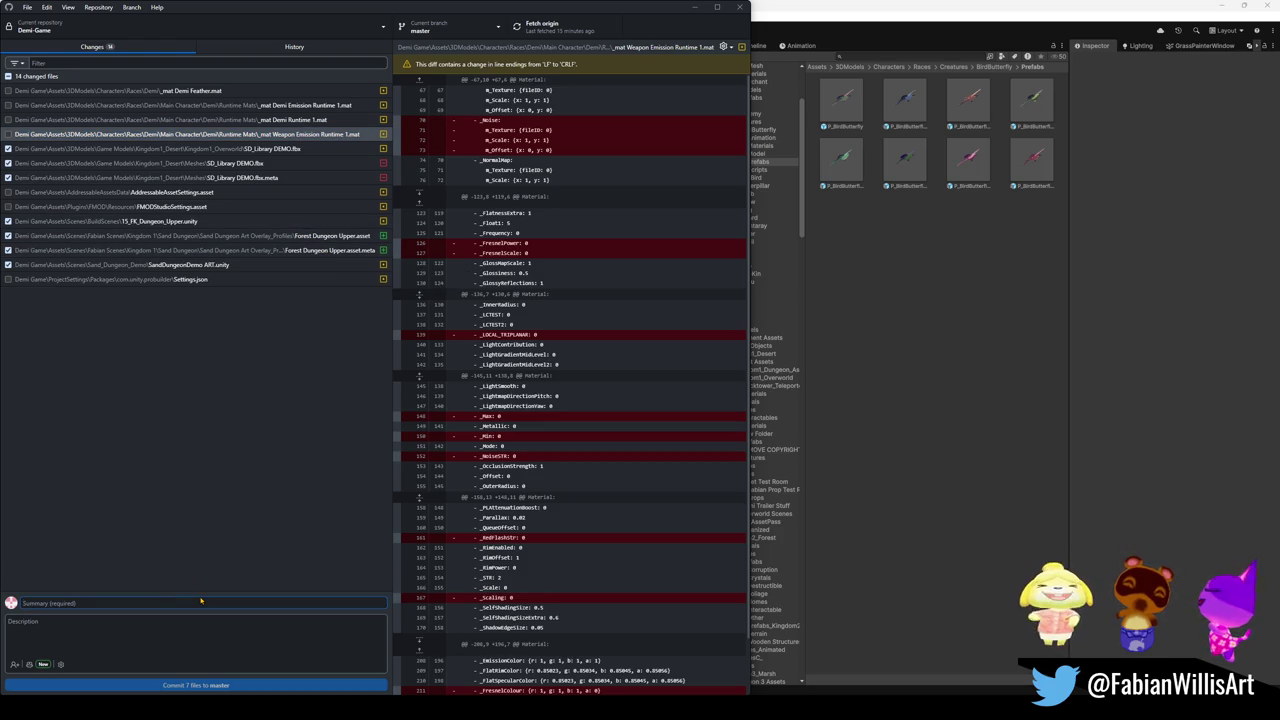
pyautogui.write('demo collision fix')
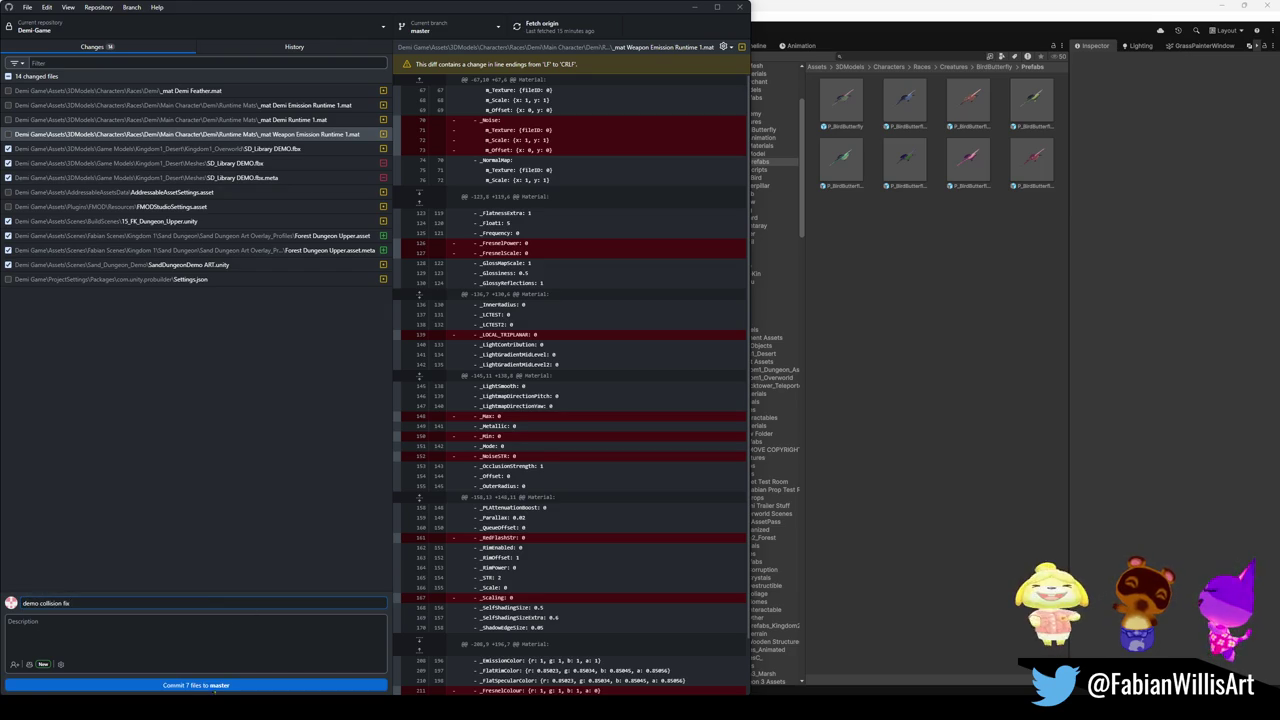
pyautogui.hotkey('ctrl', 'Return')
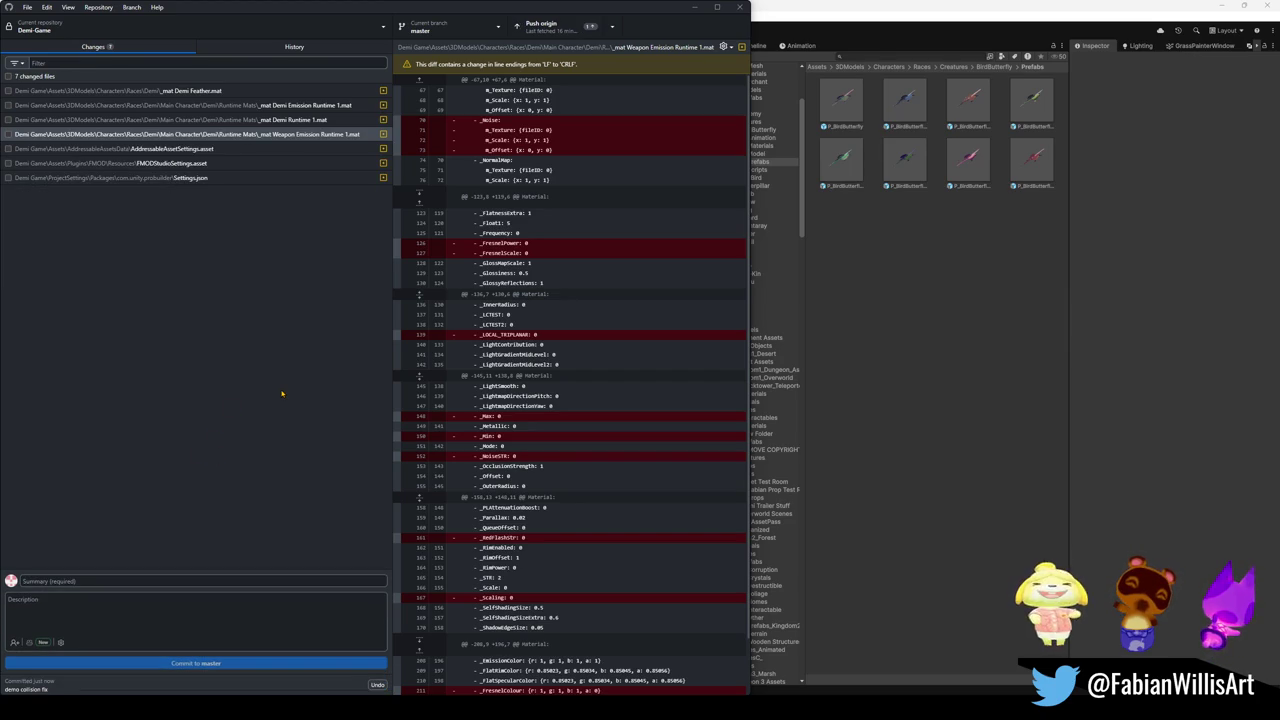
# Push the commit to origin, then switch to the Blender-Projects repository and push it too
pyautogui.click(560, 36)
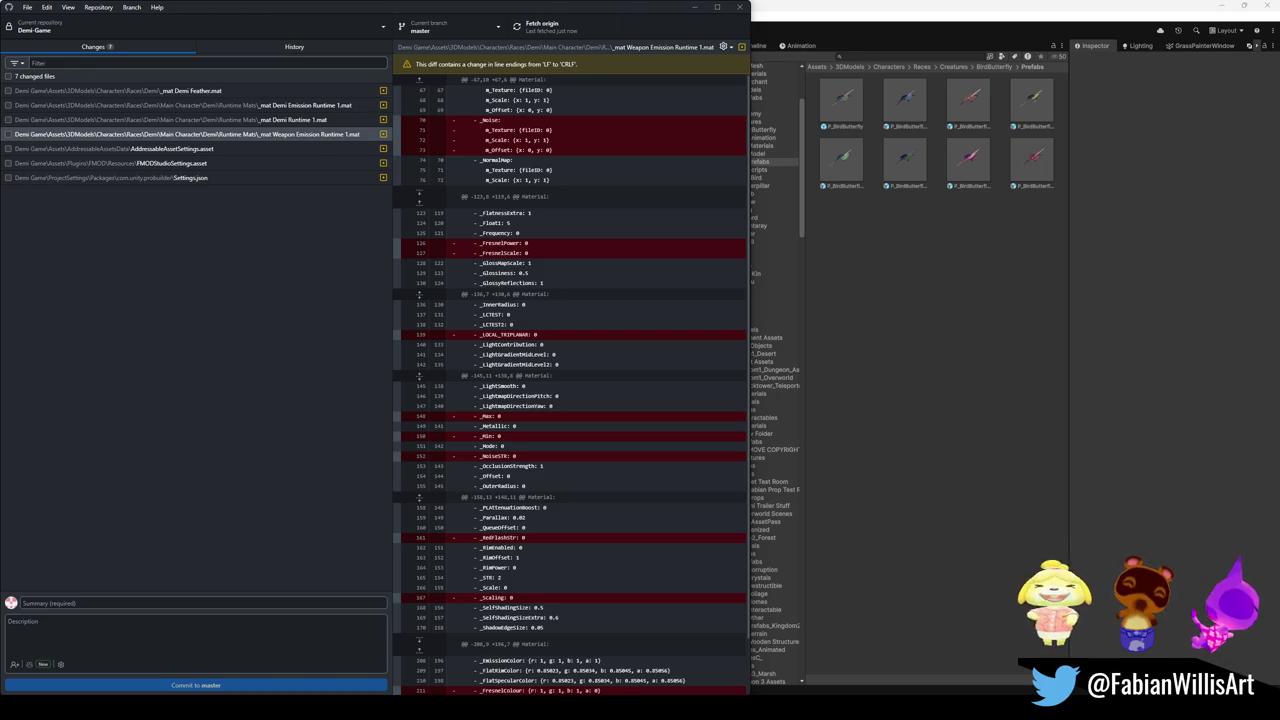
pyautogui.click(40, 27)
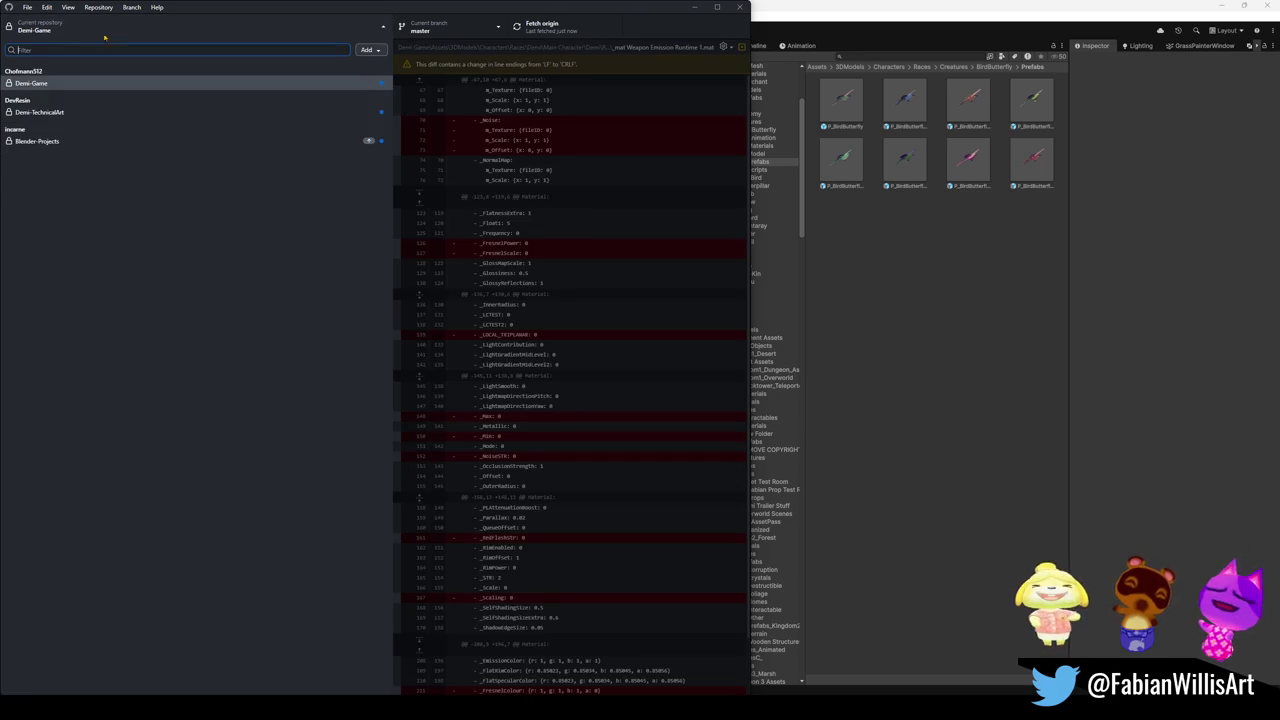
pyautogui.click(60, 142)
pyautogui.click(545, 26)
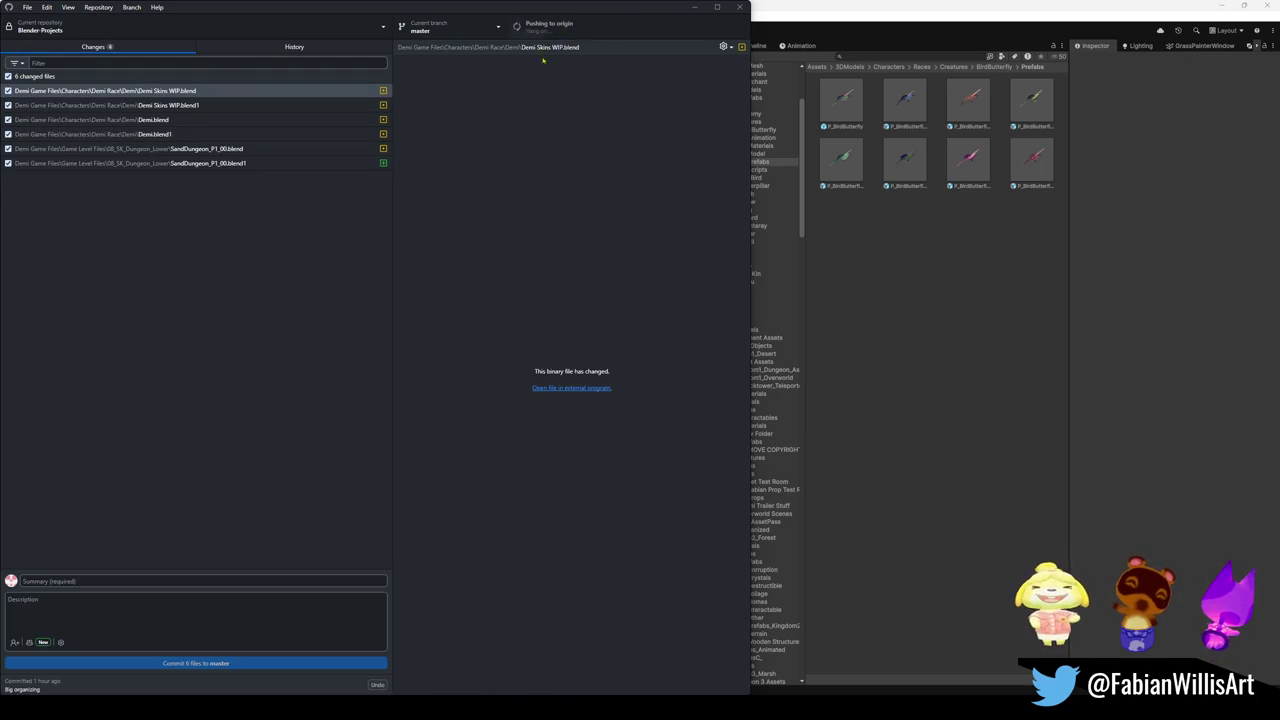
# Move GitHub Desktop aside and bring the Demi.blend scene in Blender to the front
pyautogui.moveTo(633, 14); pyautogui.dragTo(860, 160)
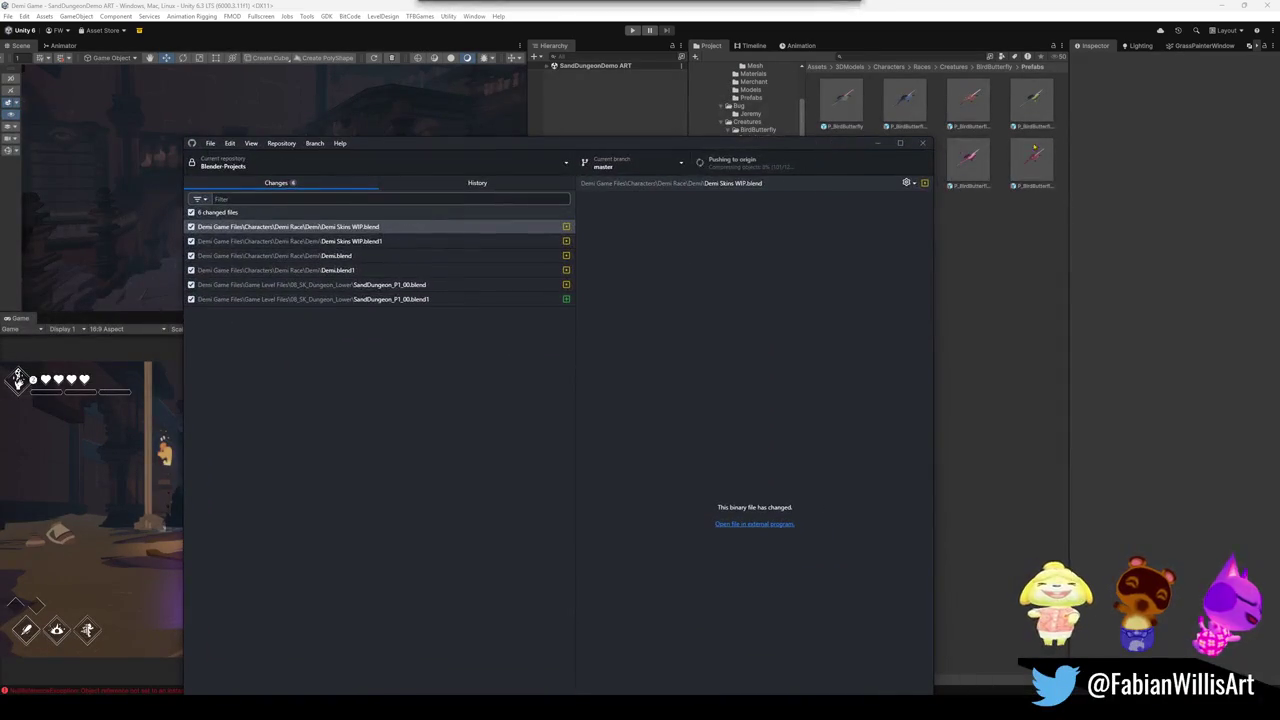
pyautogui.click(742, 259)
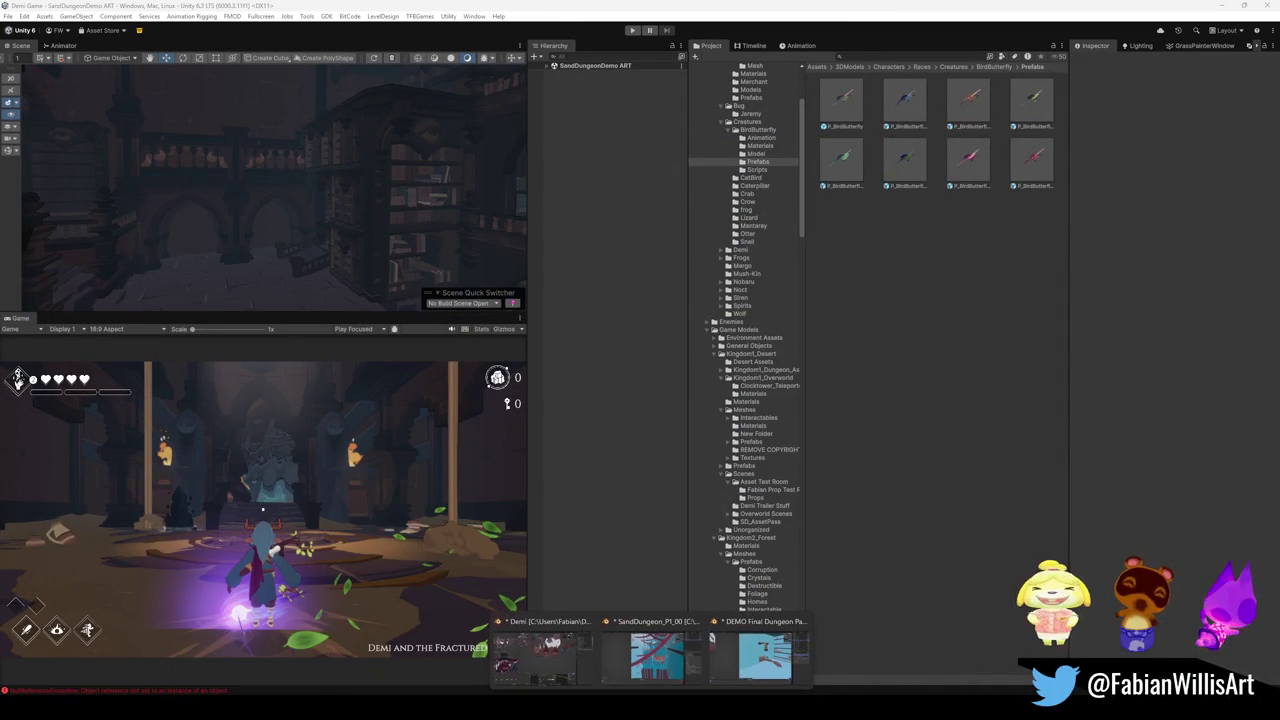
pyautogui.click(580, 655)
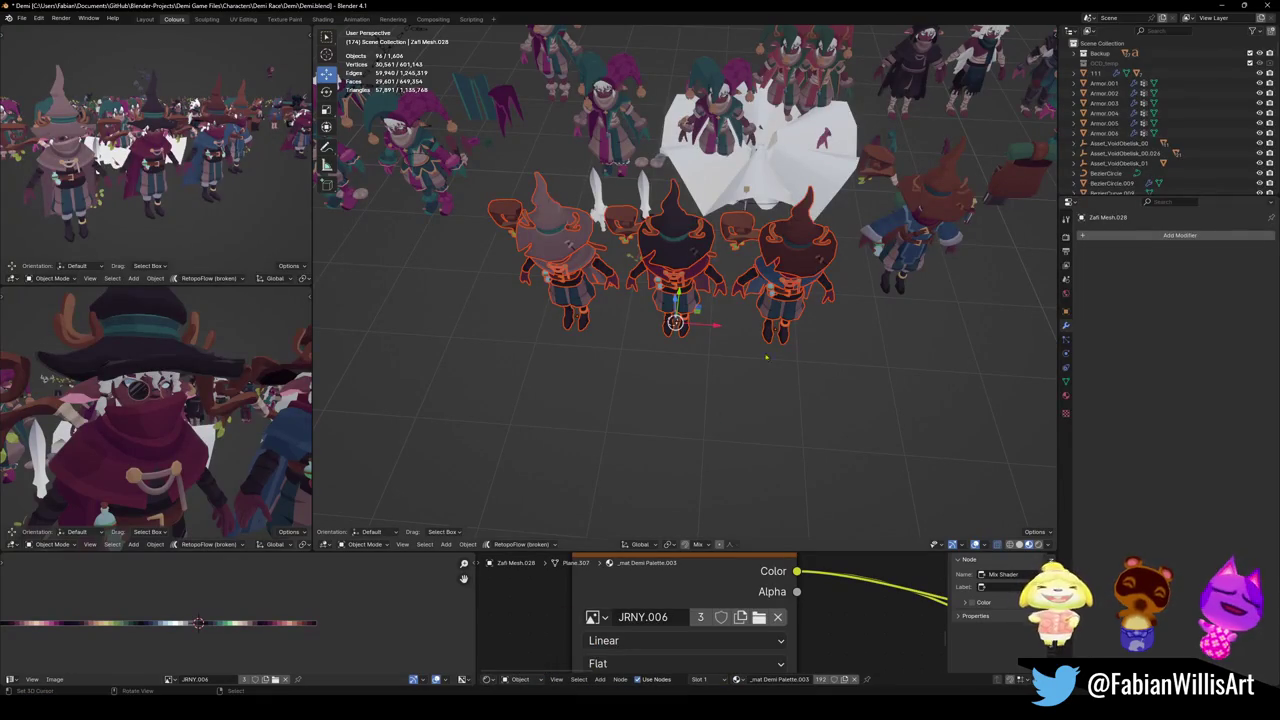
# Reposition the selected characters slightly from a steeper top-down angle, then zoom in on them
pyautogui.moveTo(148, 401); pyautogui.dragTo(205, 401, button='middle')
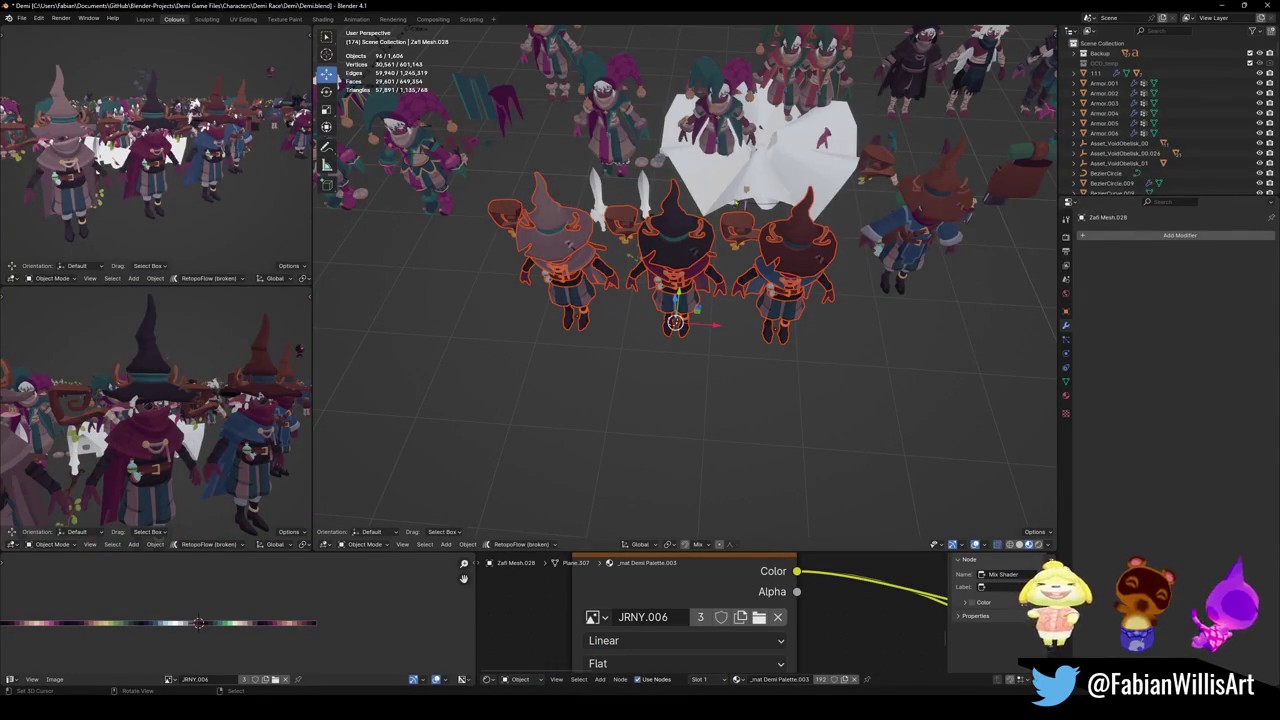
pyautogui.moveTo(688, 262); pyautogui.dragTo(632, 328, button='middle')
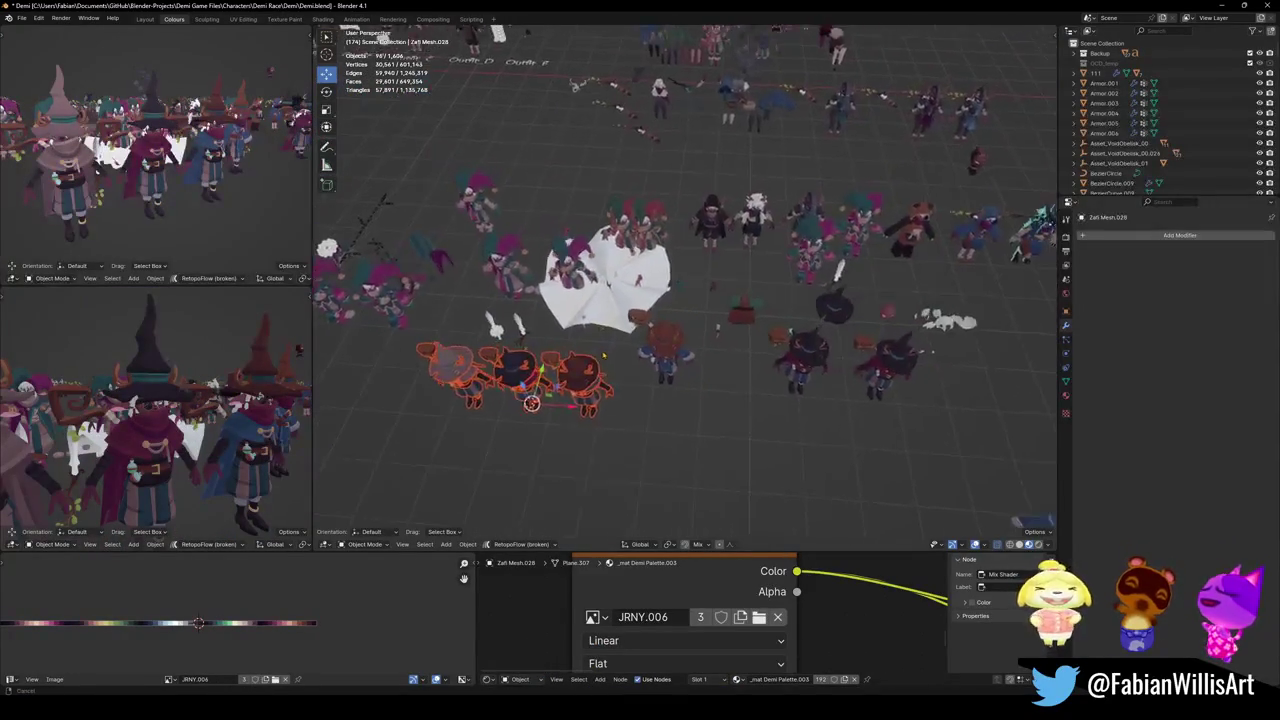
pyautogui.press('g')
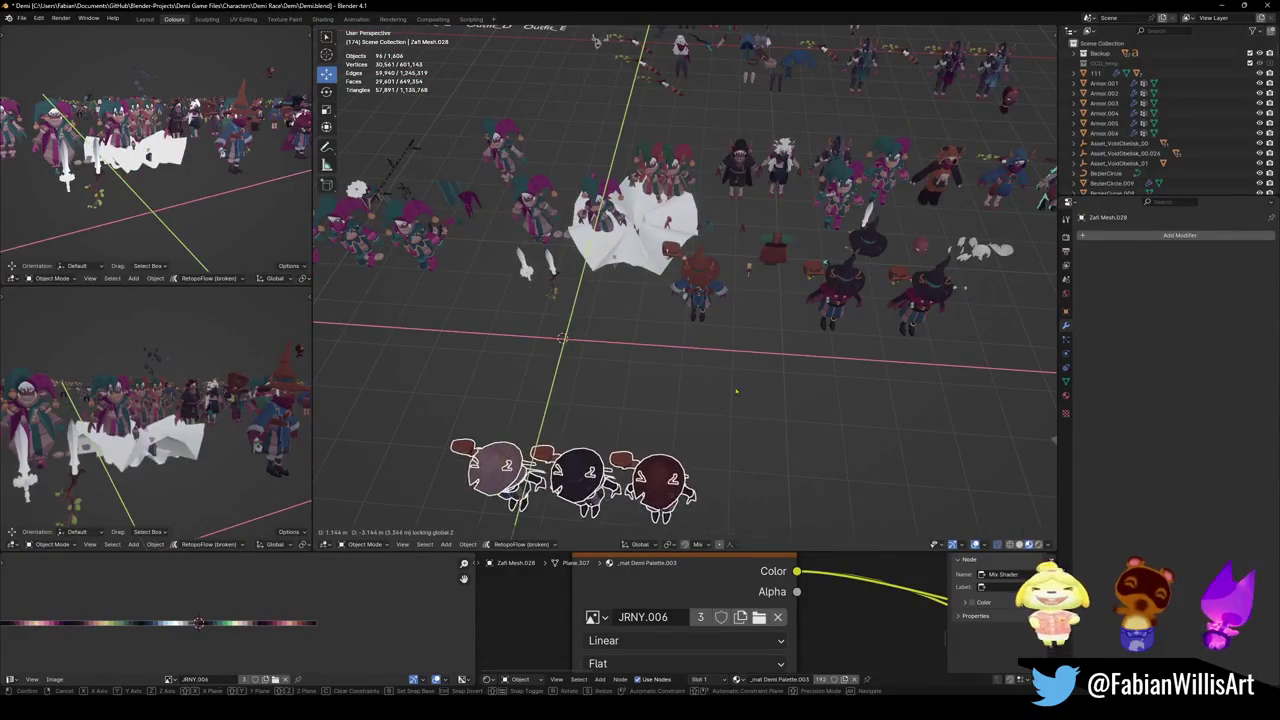
pyautogui.click(586, 415)
pyautogui.scroll(5, 586, 415)
pyautogui.moveTo(586, 415)
pyautogui.mouseDown(button='middle')
pyautogui.moveTo(640, 380)
pyautogui.moveTo(650, 430)
pyautogui.mouseUp(button='middle')
# Circle-select the jester, white-haired, dark, bear and blue-hooded characters into one group
pyautogui.click(651, 397)
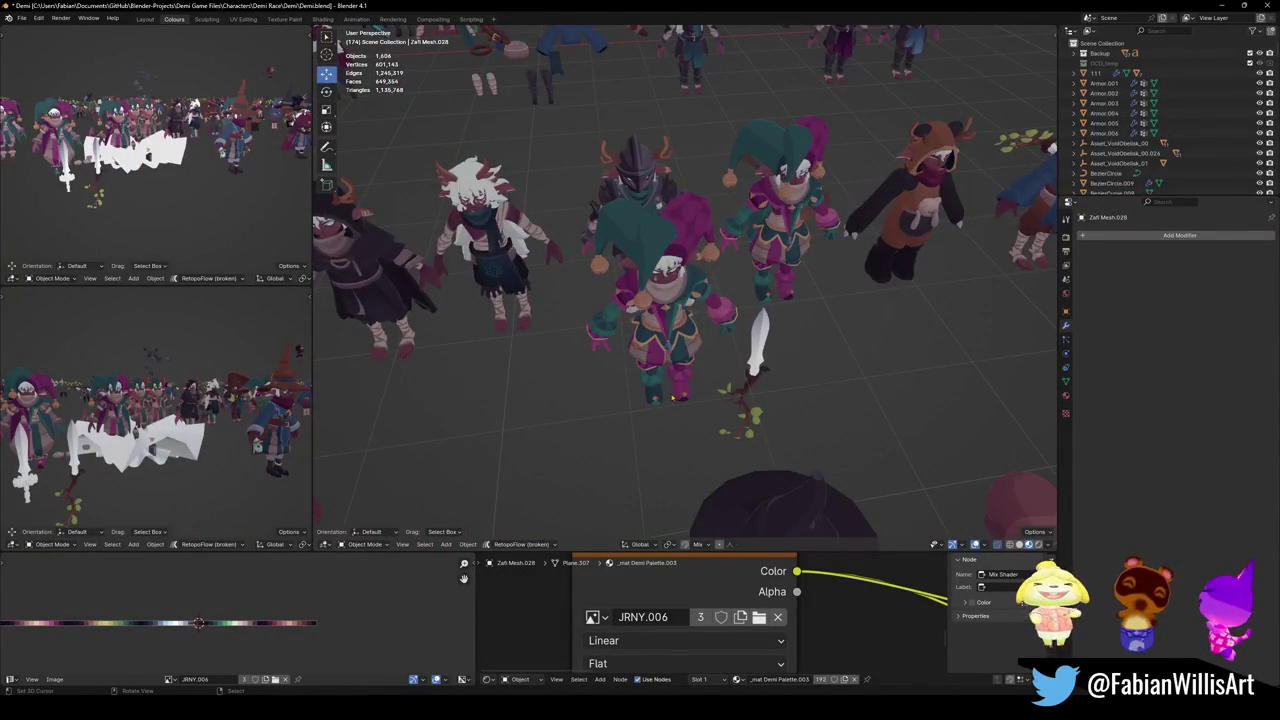
pyautogui.press('c')
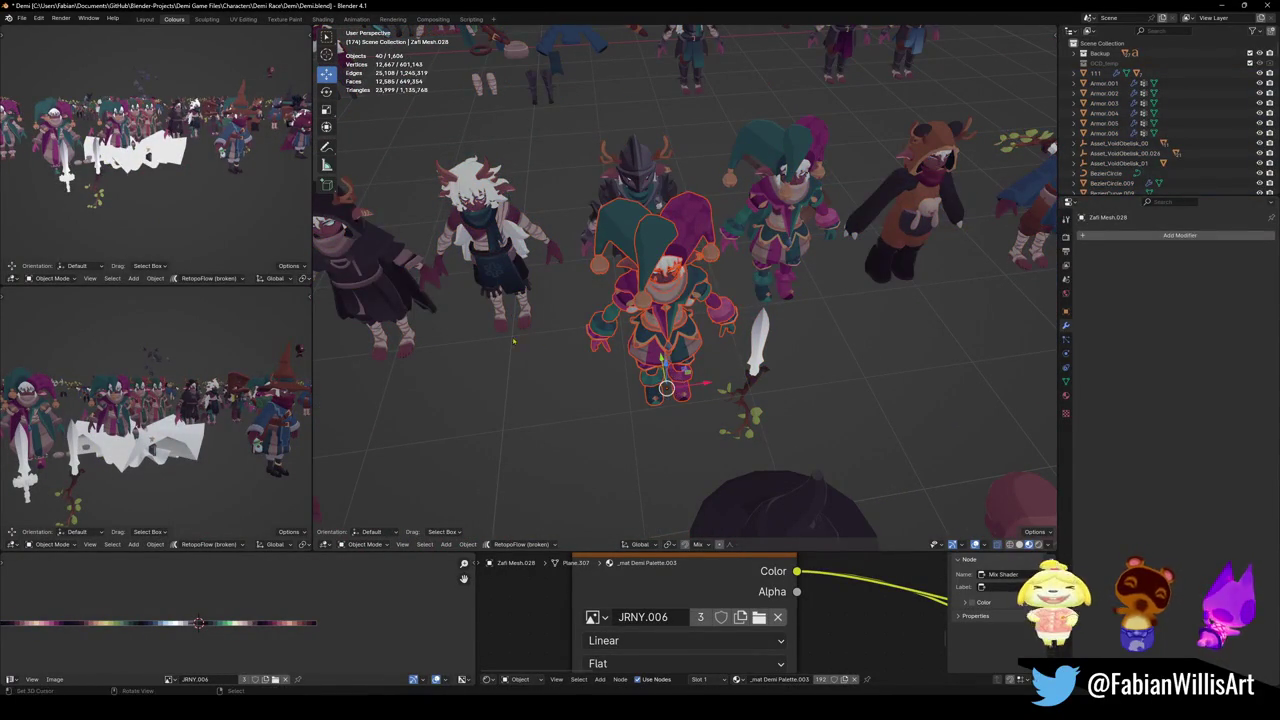
pyautogui.moveTo(512, 322); pyautogui.dragTo(386, 341)
pyautogui.rightClick(386, 341)
pyautogui.moveTo(520, 290); pyautogui.dragTo(575, 318, button='middle')
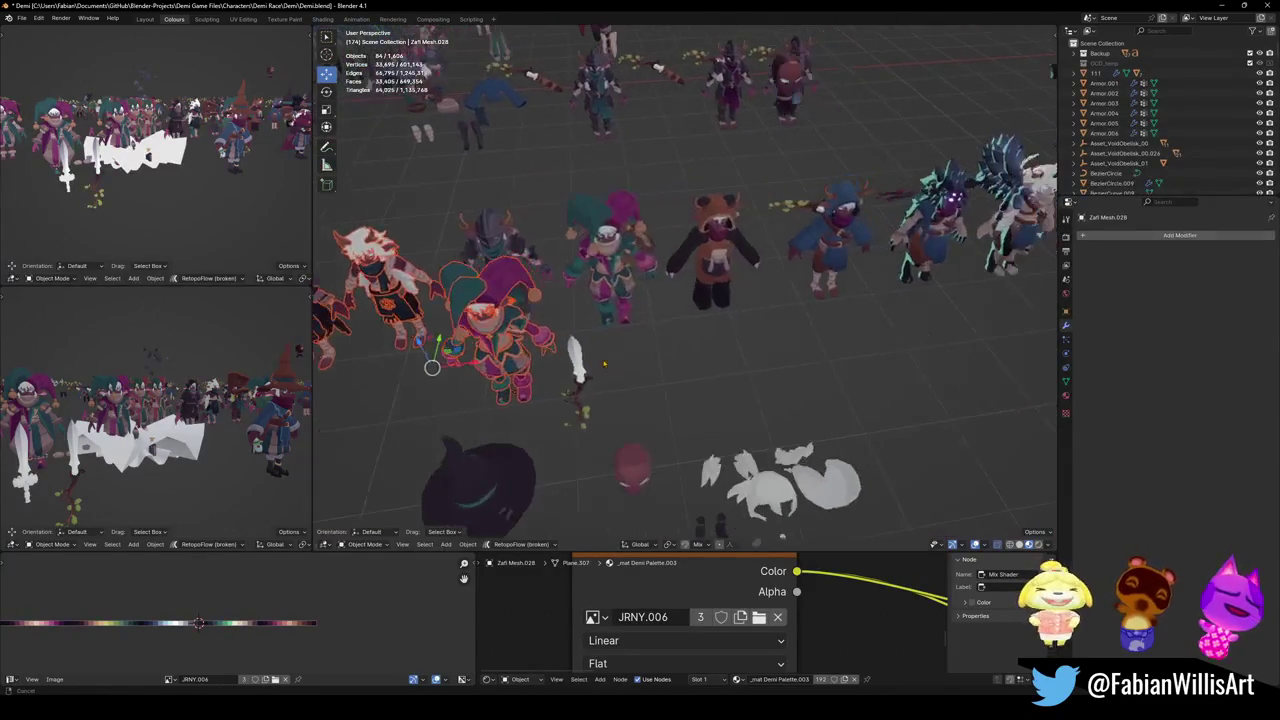
pyautogui.press('c')
pyautogui.moveTo(575, 318); pyautogui.dragTo(520, 345)
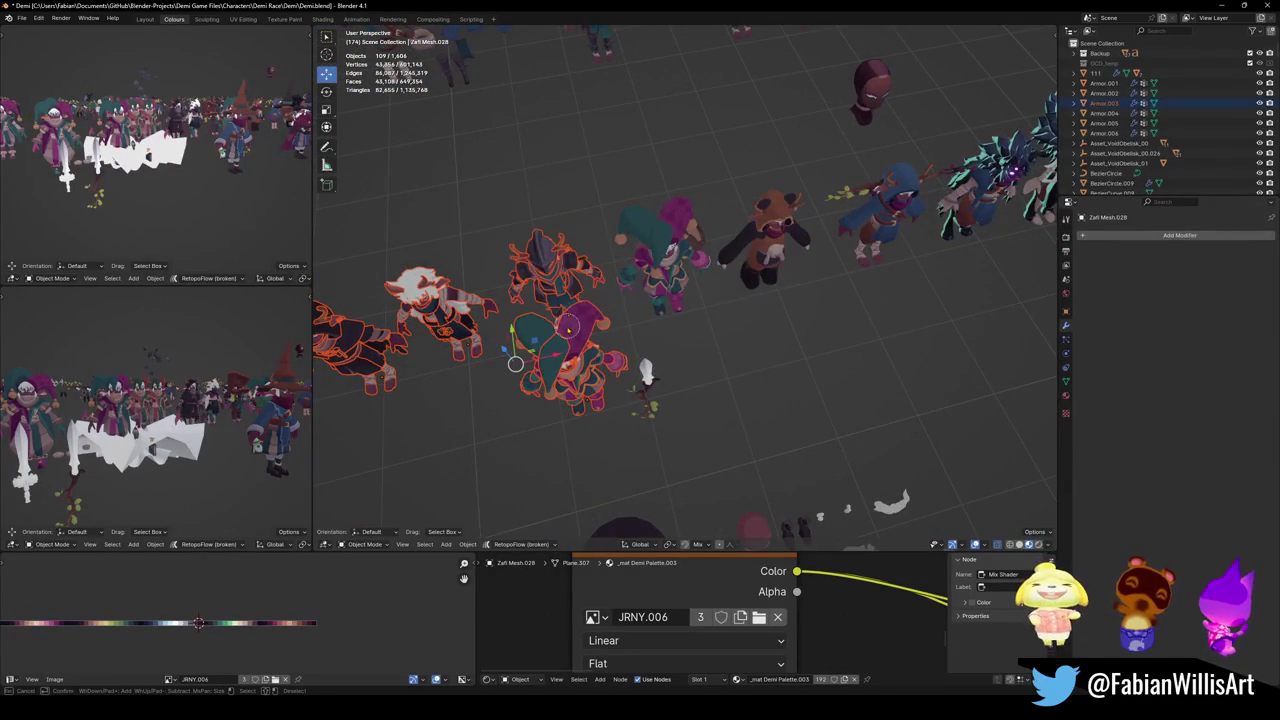
pyautogui.moveTo(520, 345); pyautogui.dragTo(727, 353, button='middle')
pyautogui.moveTo(727, 353); pyautogui.dragTo(748, 349)
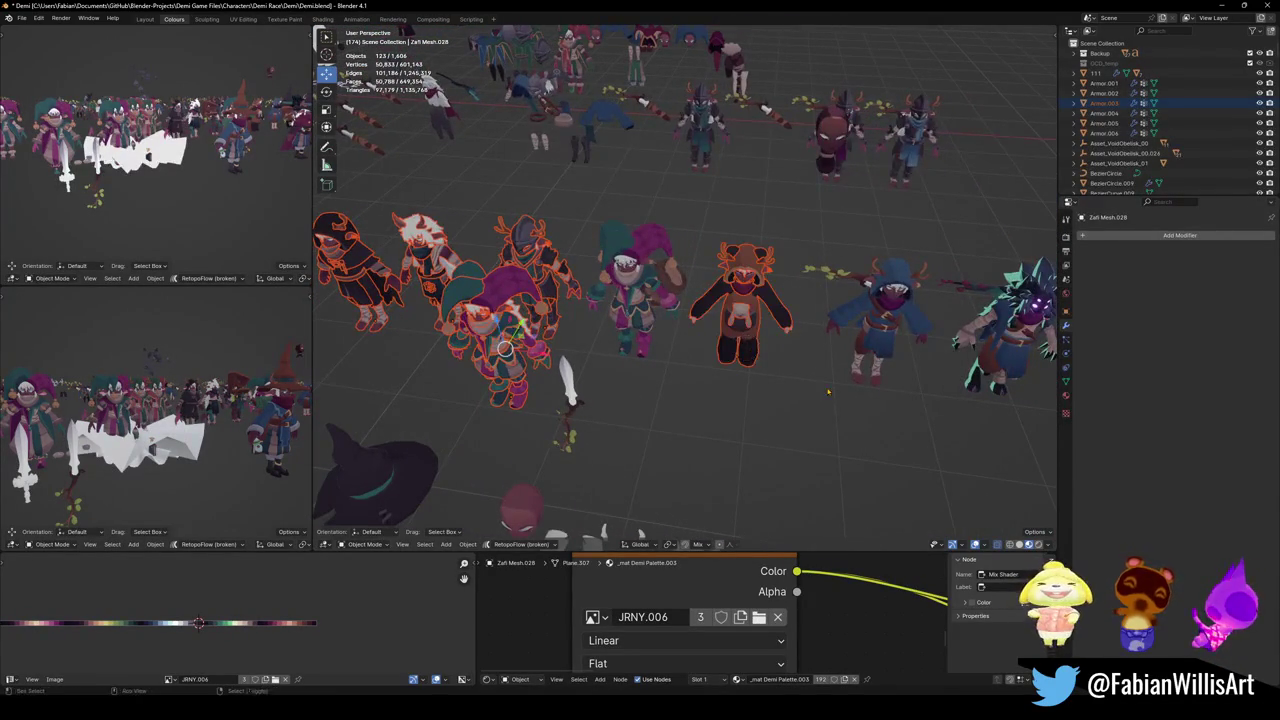
pyautogui.moveTo(748, 349); pyautogui.dragTo(693, 342, button='middle')
pyautogui.click(693, 342)
pyautogui.click(808, 350)
pyautogui.moveTo(808, 350)
pyautogui.mouseDown(button='middle')
pyautogui.moveTo(756, 236)
pyautogui.moveTo(700, 380)
pyautogui.mouseUp(button='middle')
# Move the group on the ground plane 0.57101 m in X and -2.4224 m in Y
pyautogui.press('g')
pyautogui.hotkey('shift', 'z')
pyautogui.click(678, 455)
pyautogui.moveTo(678, 455); pyautogui.dragTo(660, 400, button='middle')
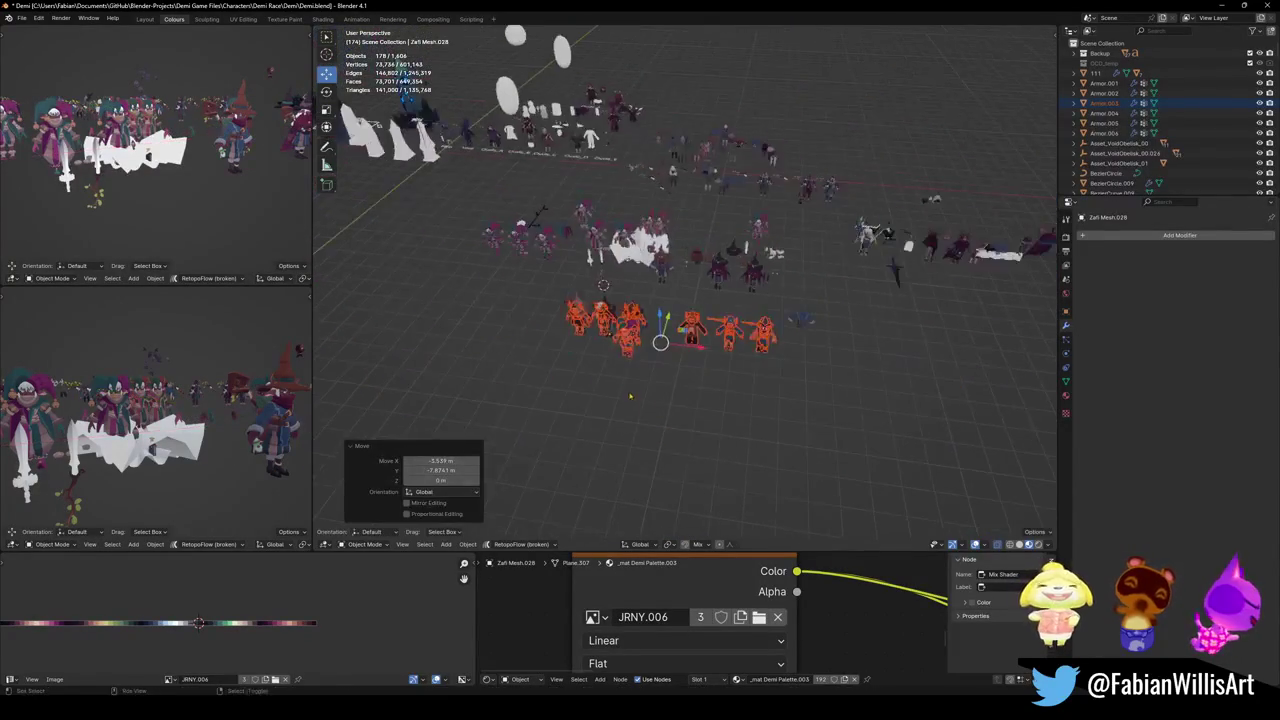
pyautogui.press('g')
pyautogui.hotkey('shift', 'z')
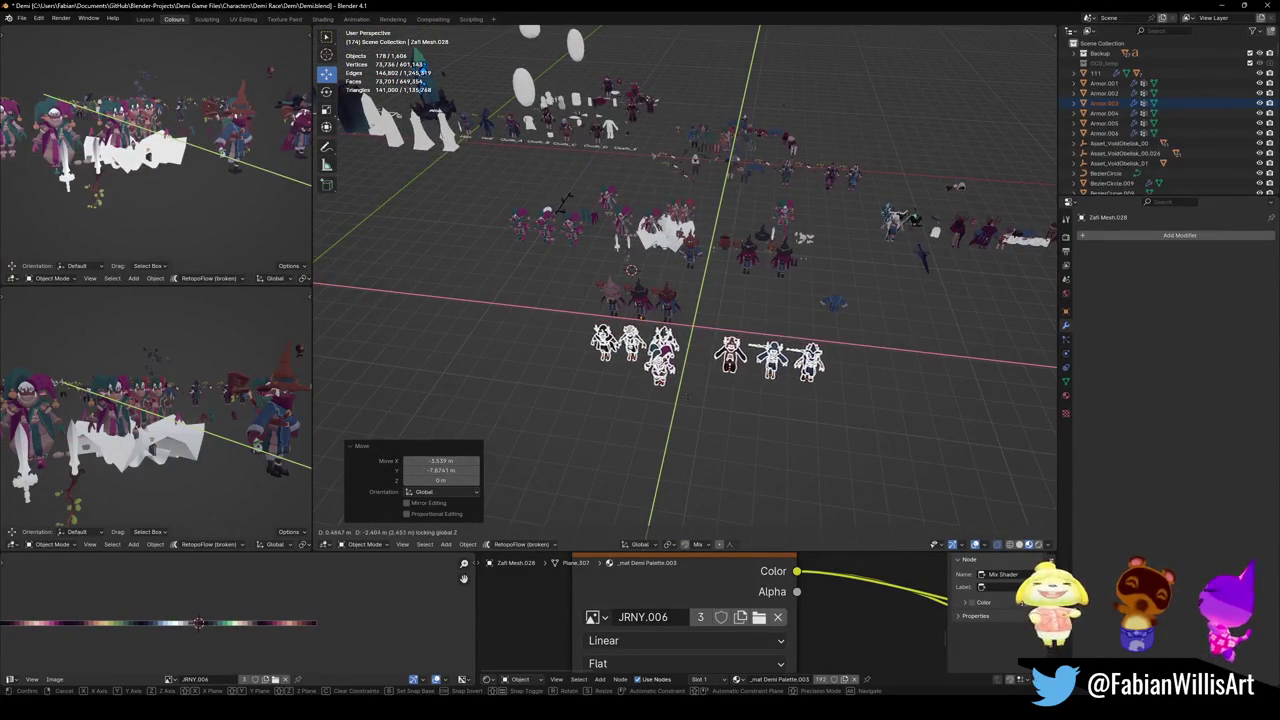
pyautogui.click(683, 396)
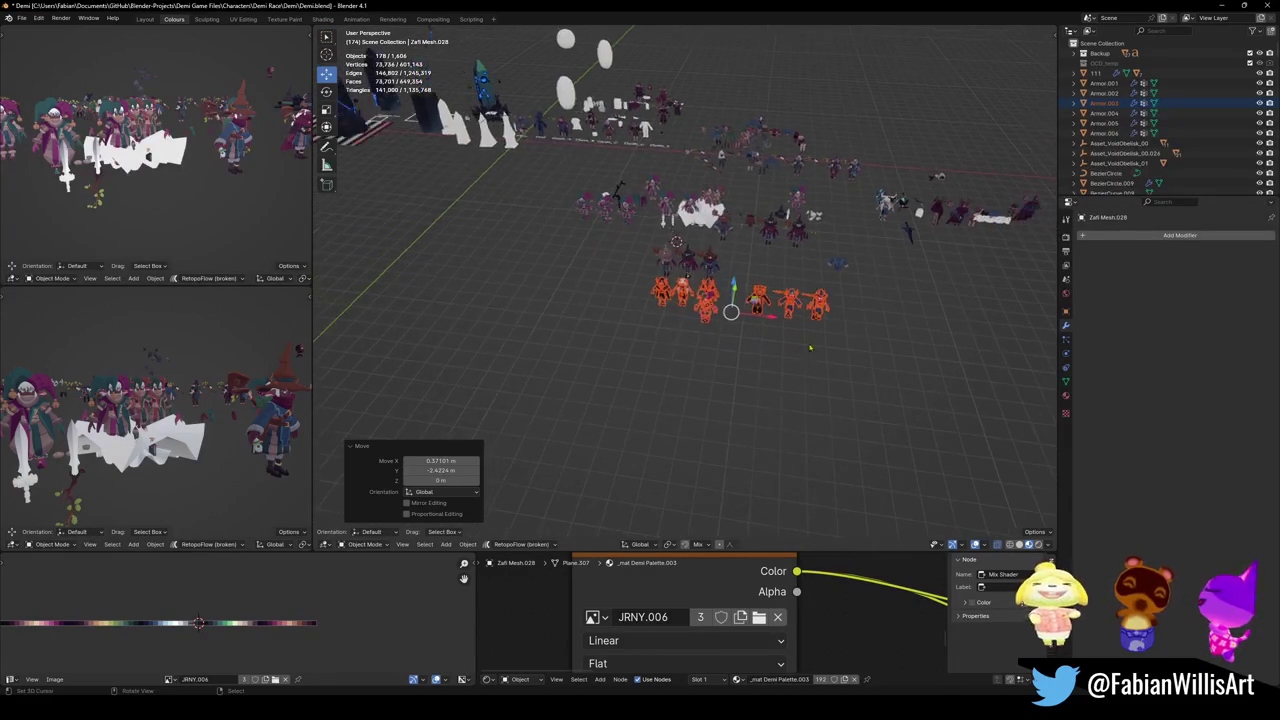
# Frame the moved group, then reselect individual characters, ending with the orange one at the 3D cursor
pyautogui.press('KP_Decimal')
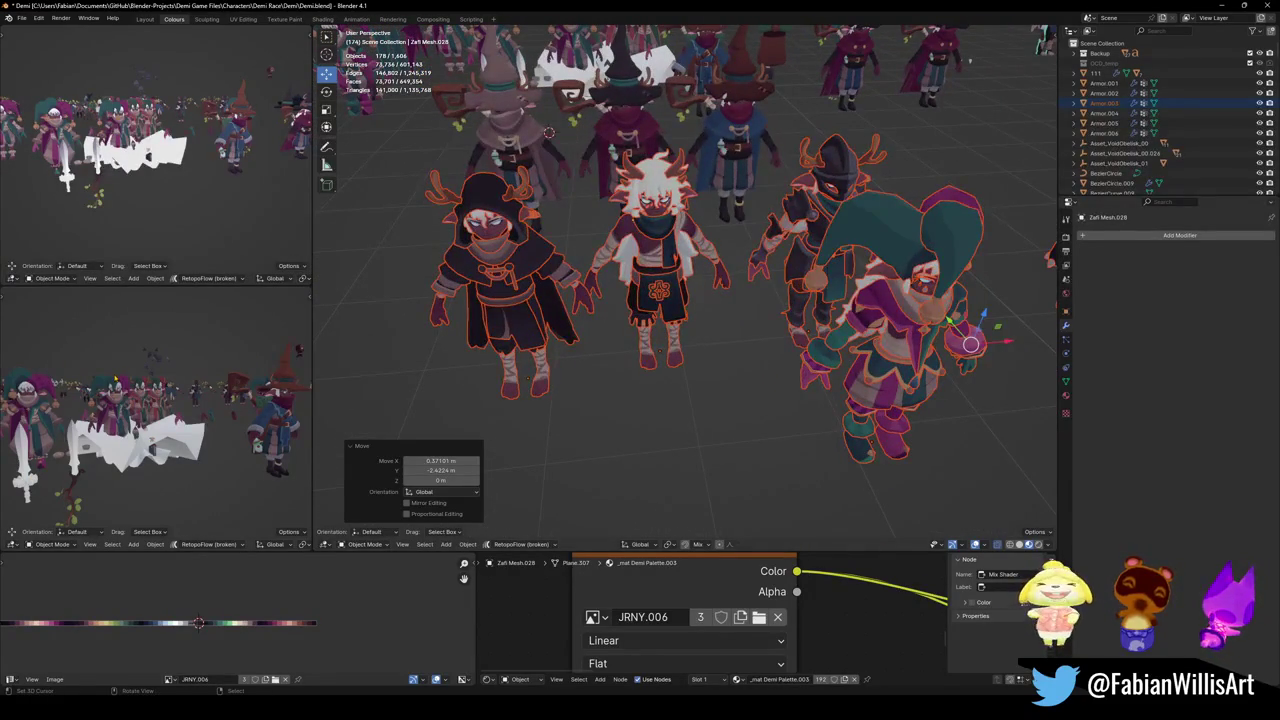
pyautogui.moveTo(156, 400); pyautogui.dragTo(200, 400, button='middle')
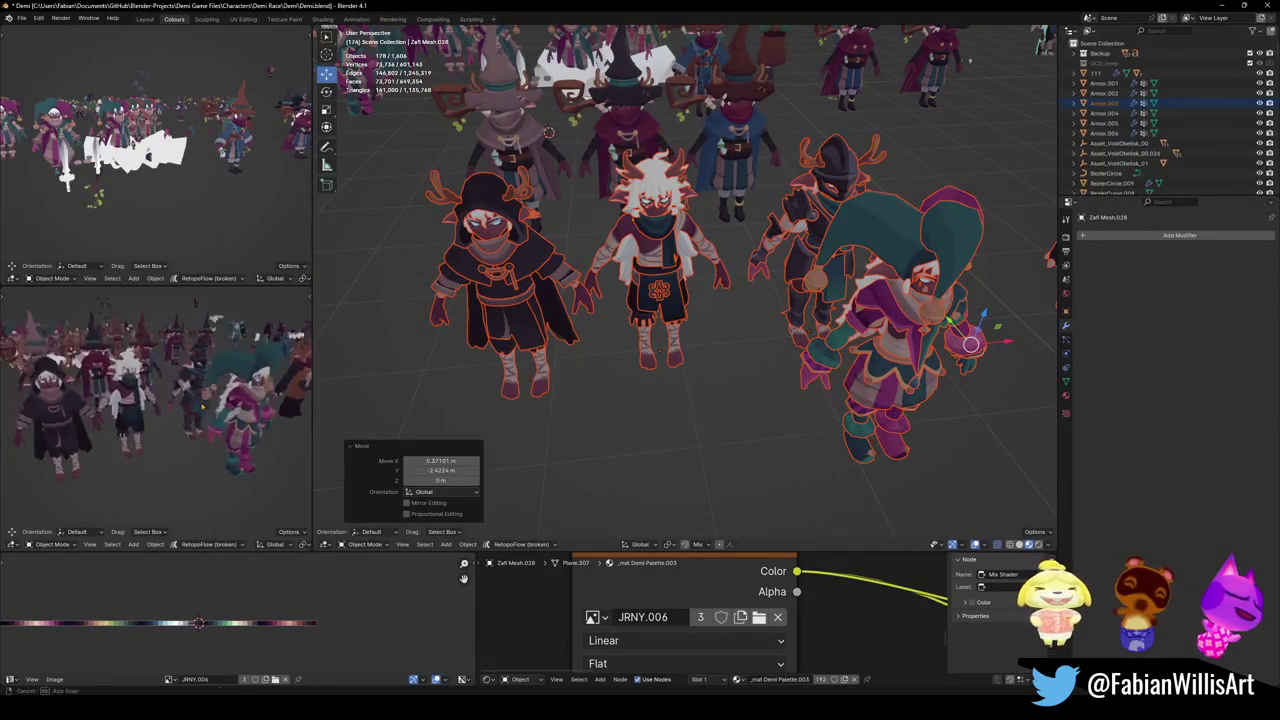
pyautogui.moveTo(600, 330)
pyautogui.mouseDown(button='middle')
pyautogui.moveTo(648, 398)
pyautogui.moveTo(490, 395)
pyautogui.mouseUp(button='middle')
pyautogui.click(648, 398)
pyautogui.click(646, 396)
pyautogui.click(705, 390)
pyautogui.press('s')
pyautogui.click(820, 265)
pyautogui.press('c')
pyautogui.click(820, 265)
pyautogui.press('Escape')
pyautogui.moveTo(820, 265); pyautogui.dragTo(720, 398, button='middle')
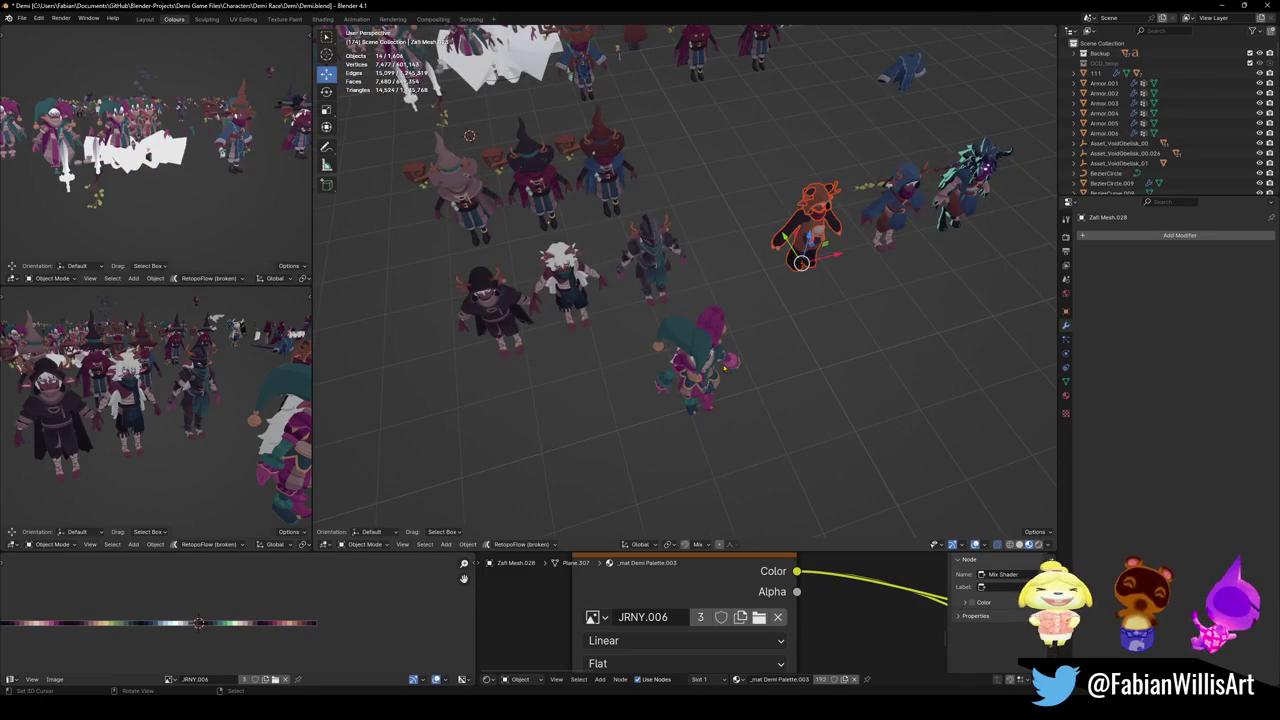
pyautogui.keyDown('shift'); pyautogui.click(697, 398); pyautogui.keyUp('shift')
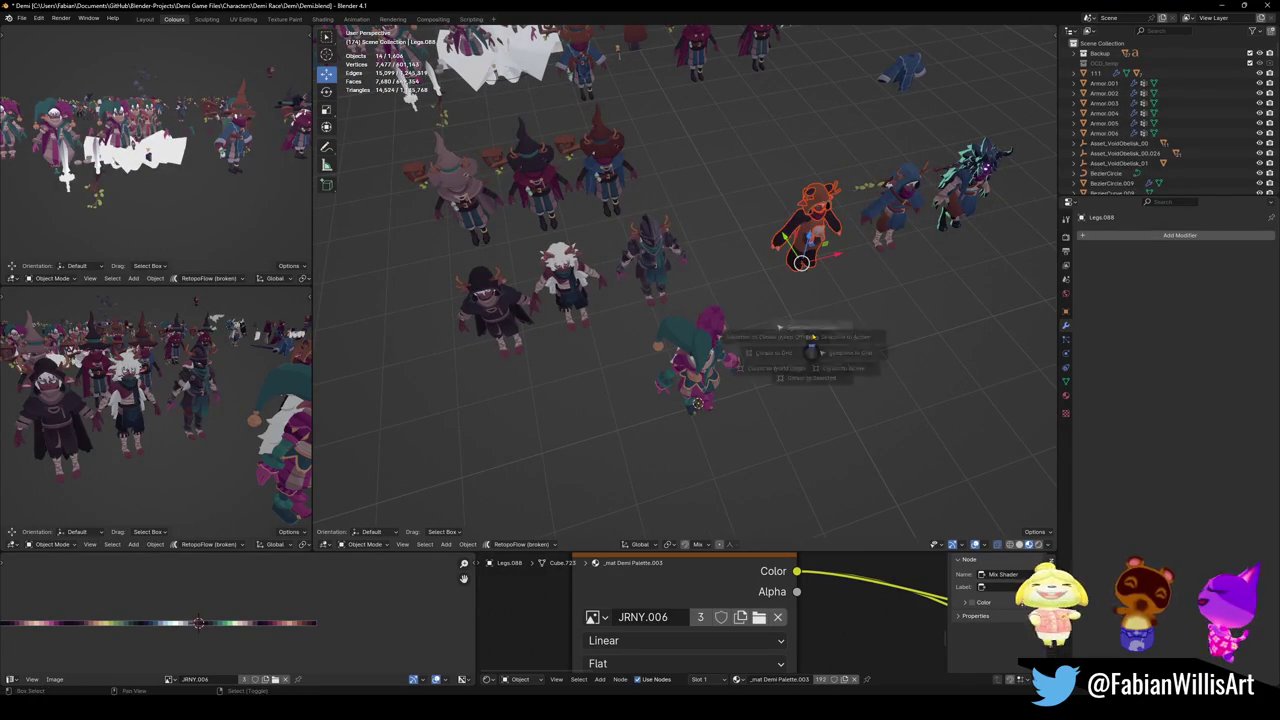
# Slide the blue character along the X axis to its new spot
pyautogui.press('g')
pyautogui.press('x')
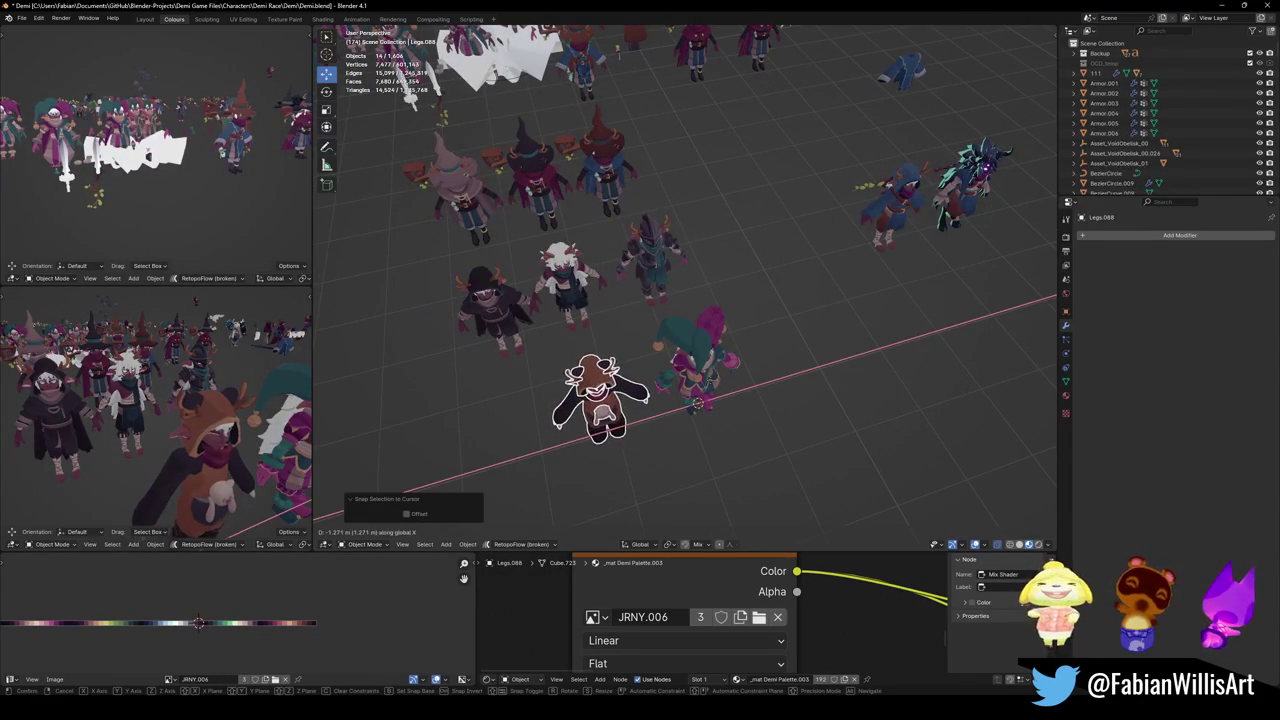
pyautogui.press('Escape')
pyautogui.moveTo(888, 250); pyautogui.dragTo(905, 297, button='middle')
pyautogui.press('g')
pyautogui.press('x')
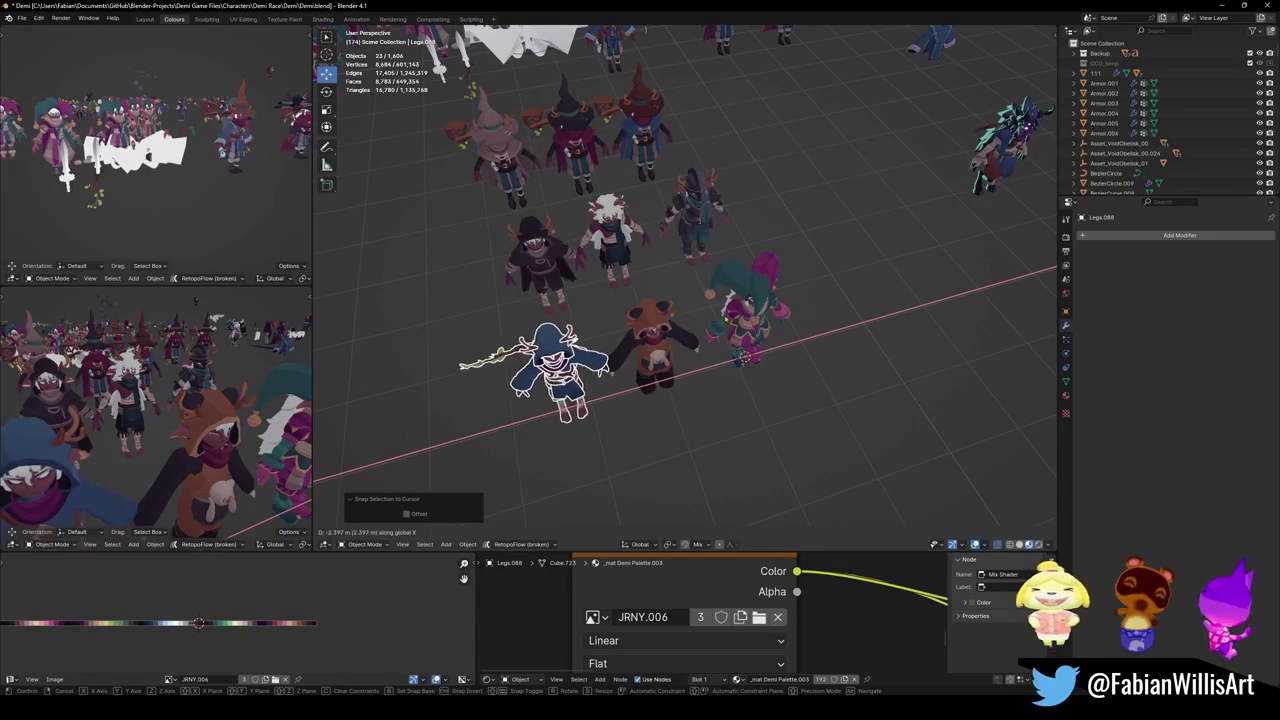
pyautogui.press('Return')
# Move the horned character along X and save Demi.blend
pyautogui.click(530, 262)
pyautogui.press('g')
pyautogui.press('x')
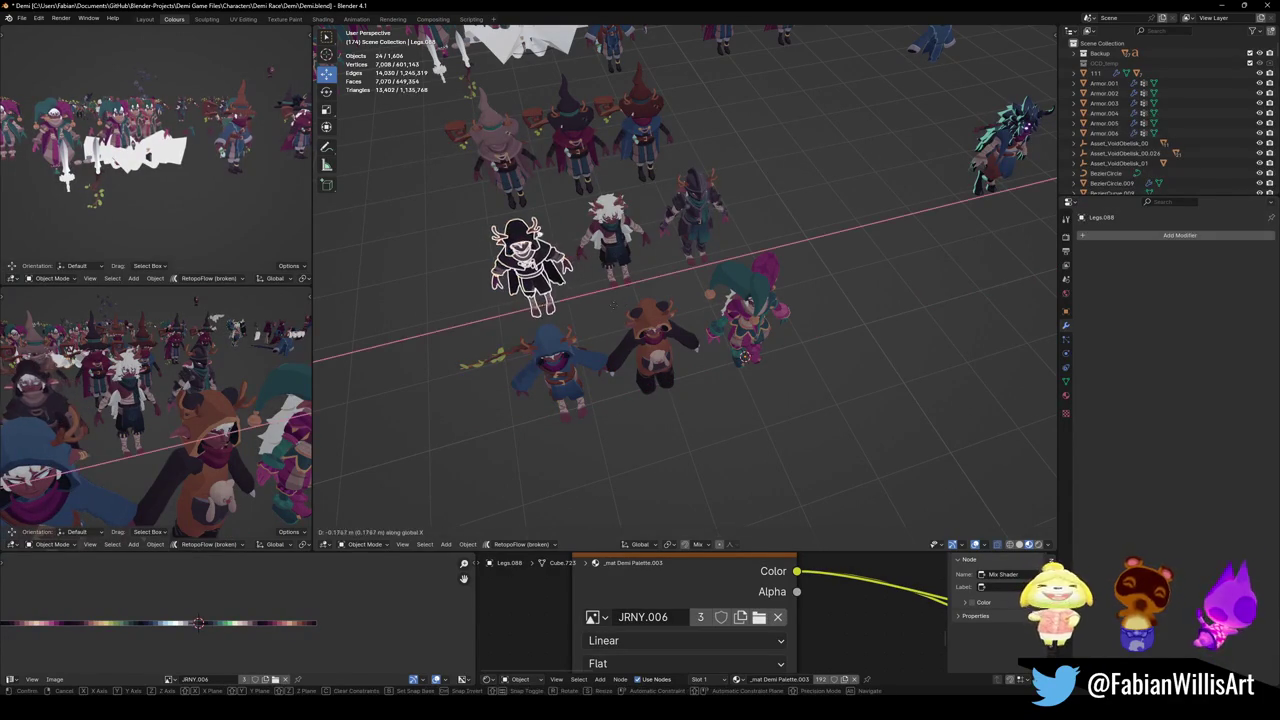
pyautogui.click(612, 305)
pyautogui.moveTo(612, 305)
pyautogui.mouseDown(button='middle')
pyautogui.moveTo(724, 290)
pyautogui.moveTo(550, 155)
pyautogui.moveTo(660, 345)
pyautogui.moveTo(640, 330)
pyautogui.mouseUp(button='middle')
pyautogui.hotkey('ctrl', 's')
# Snap the dark character to the 3D cursor and push it 6.0634 m along Y
pyautogui.click(550, 155)
pyautogui.hotkey('shift', 's')
pyautogui.press('g')
pyautogui.press('y')
pyautogui.click(483, 376)
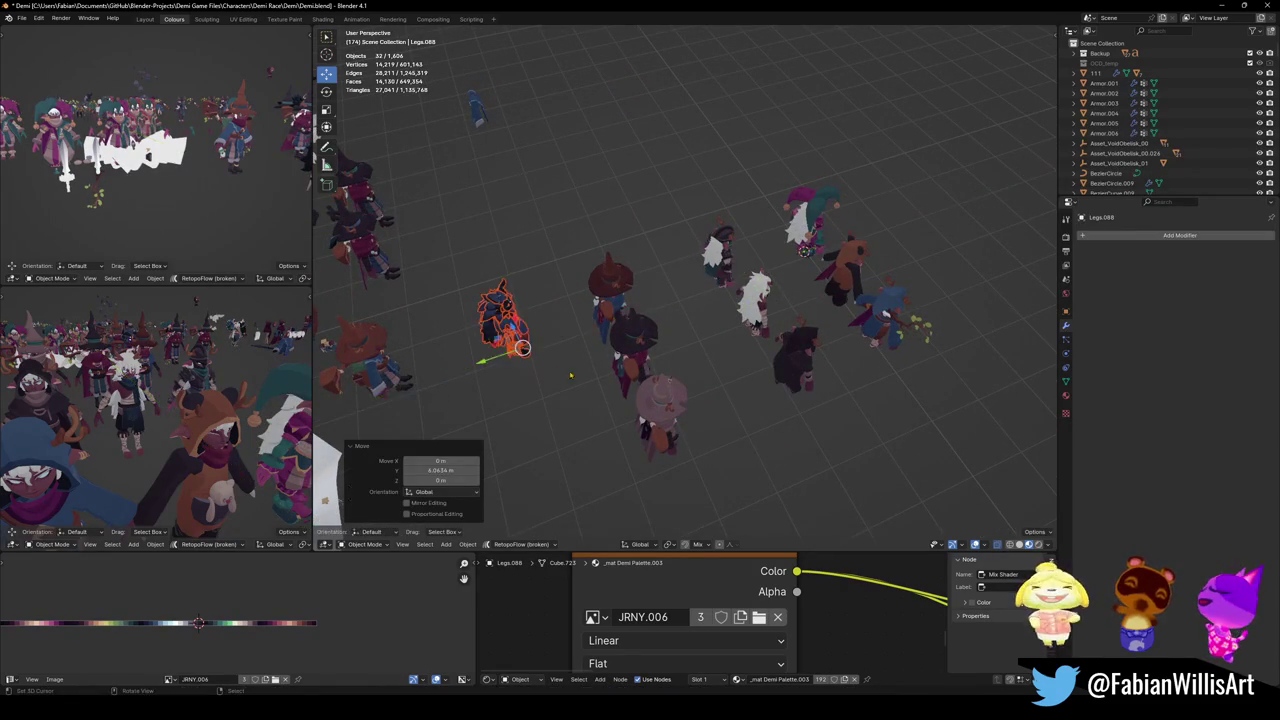
pyautogui.moveTo(483, 376); pyautogui.dragTo(612, 336, button='middle')
# Circle-select nearby characters, then box-select the front group of characters
pyautogui.press('c')
pyautogui.moveTo(612, 336)
pyautogui.mouseDown()
pyautogui.moveTo(644, 304)
pyautogui.moveTo(740, 275)
pyautogui.mouseUp()
pyautogui.moveTo(740, 275)
pyautogui.mouseDown(button='middle')
pyautogui.moveTo(700, 320)
pyautogui.moveTo(650, 460)
pyautogui.moveTo(630, 410)
pyautogui.moveTo(766, 245)
pyautogui.moveTo(703, 367)
pyautogui.mouseUp(button='middle')
pyautogui.scroll(-5, 703, 367)
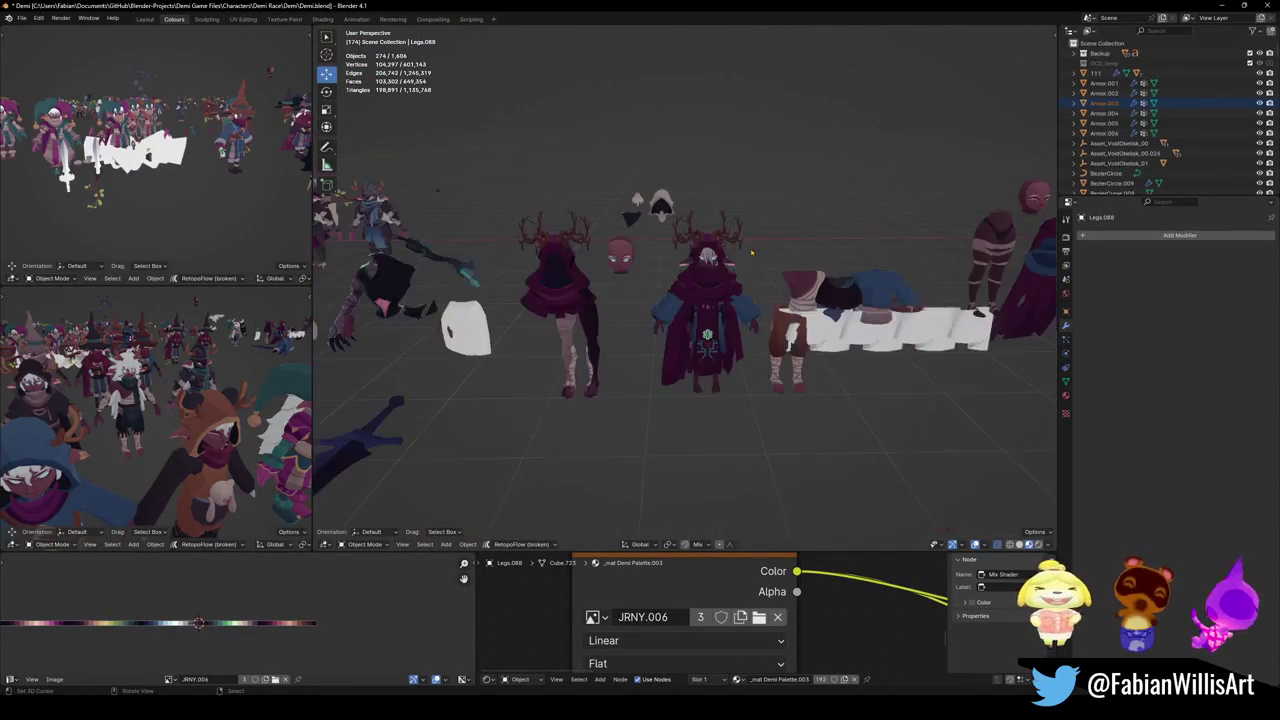
pyautogui.scroll(1, 703, 367)
pyautogui.scroll(1, 700, 367)
pyautogui.scroll(1, 697, 366)
pyautogui.scroll(1, 694, 366)
pyautogui.scroll(-5, 694, 366)
pyautogui.moveTo(330, 260); pyautogui.dragTo(570, 350)
pyautogui.scroll(3, 652, 474)
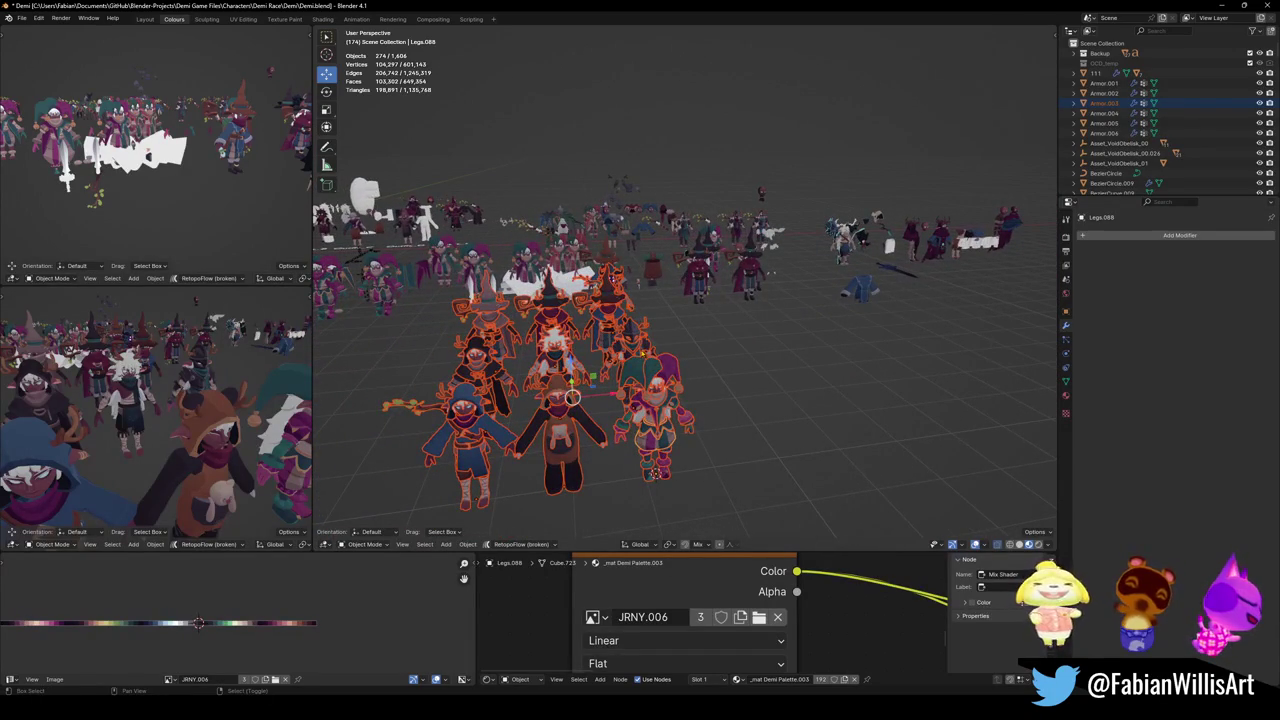
# Hide every character outside the group and maximize the 3D viewport on them
pyautogui.hotkey('shift', 'h')
pyautogui.hotkey('alt', 'a')
pyautogui.scroll(2, 899, 489)
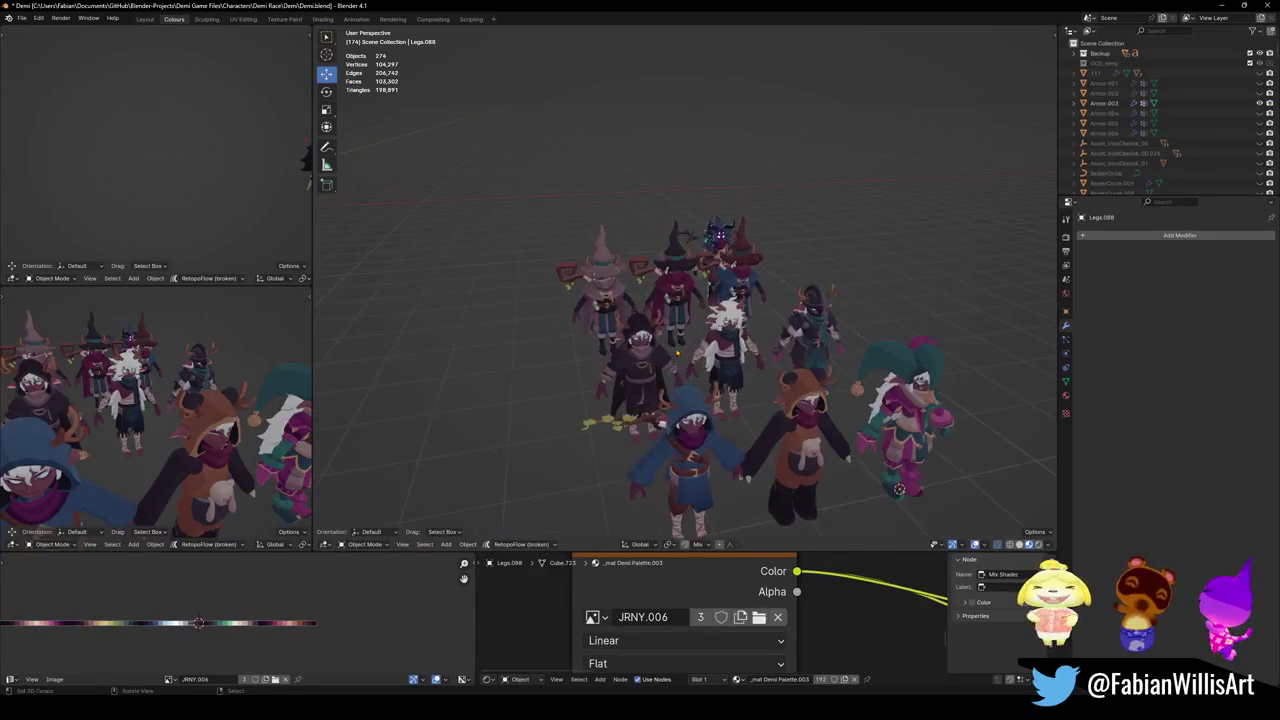
pyautogui.hotkey('ctrl', 'space')
pyautogui.scroll(2, 890, 485)
pyautogui.scroll(2, 885, 482)
pyautogui.scroll(1, 880, 480)
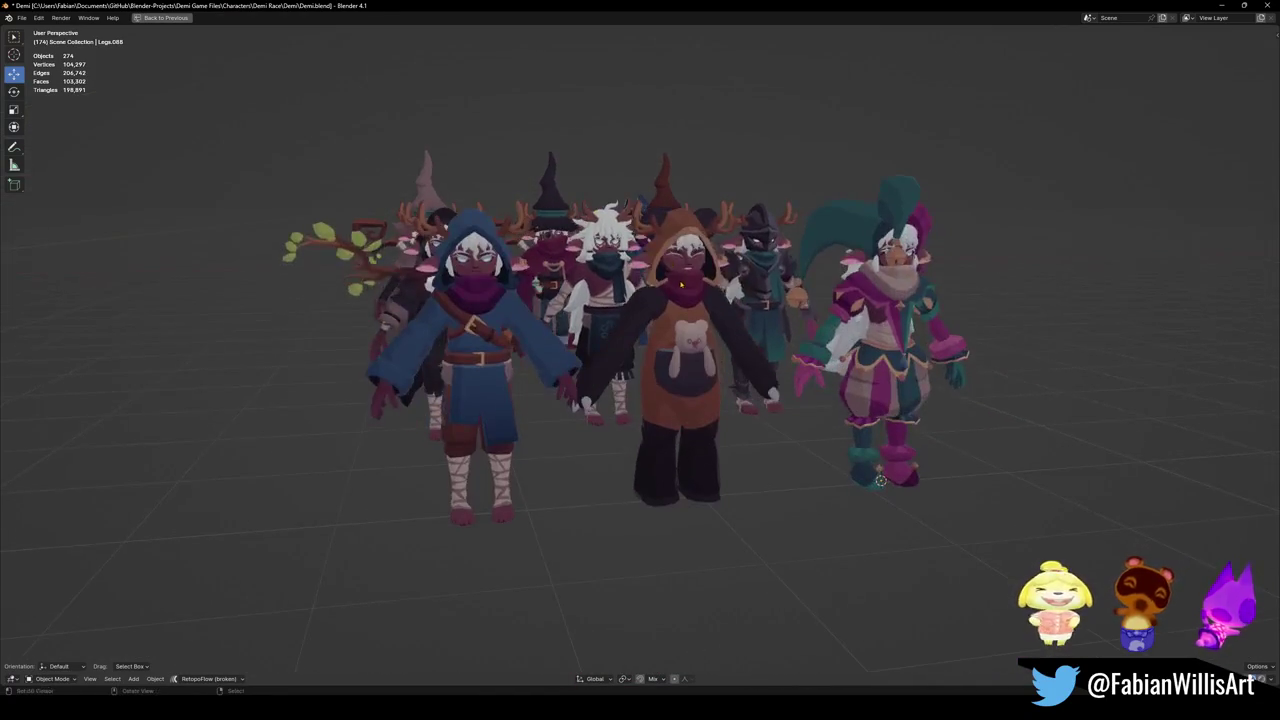
pyautogui.scroll(2, 880, 480)
# Orbit around the isolated group to inspect the back-row witches and front row textured
pyautogui.moveTo(880, 480)
pyautogui.mouseDown(button='middle')
pyautogui.moveTo(885, 455)
pyautogui.moveTo(800, 455)
pyautogui.mouseUp(button='middle')
pyautogui.scroll(2, 885, 455)
pyautogui.scroll(2, 885, 455)
pyautogui.scroll(-4, 885, 455)
pyautogui.scroll(4, 830, 455)
pyautogui.scroll(-3, 830, 455)
pyautogui.scroll(3, 800, 455)
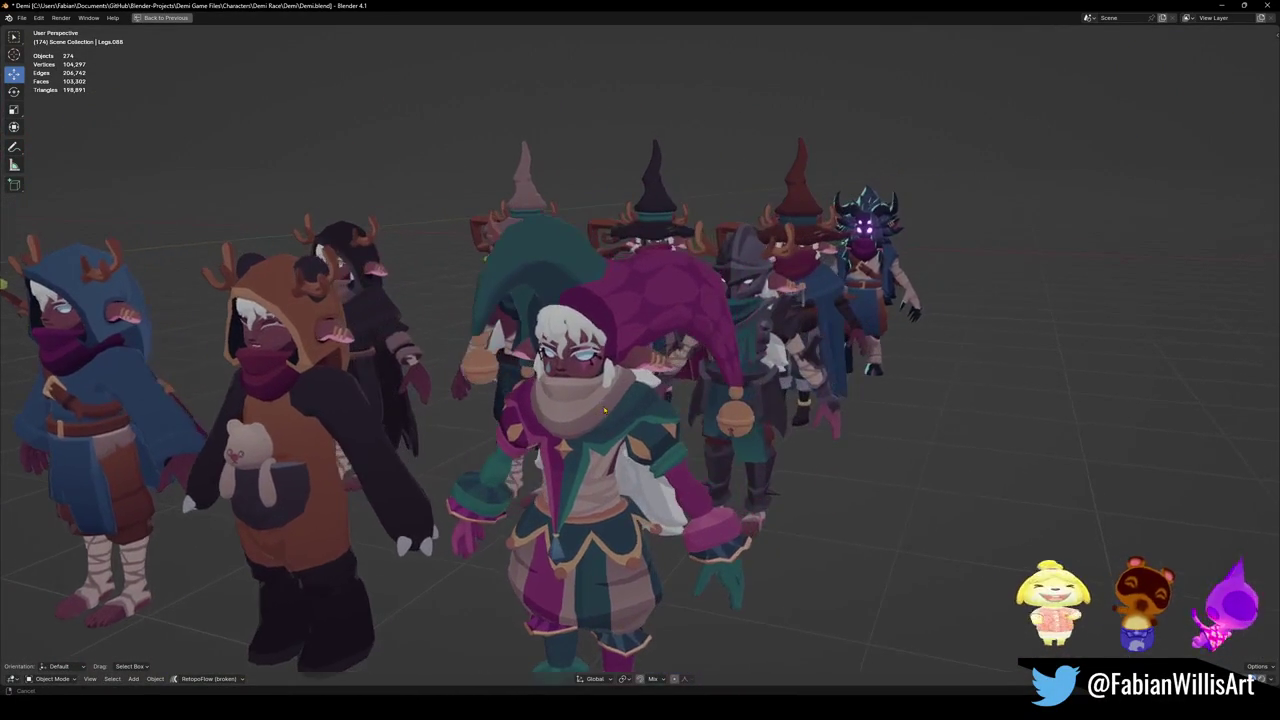
pyautogui.scroll(-3, 491, 267)
pyautogui.moveTo(491, 267); pyautogui.dragTo(717, 510, button='middle')
pyautogui.scroll(3, 640, 400)
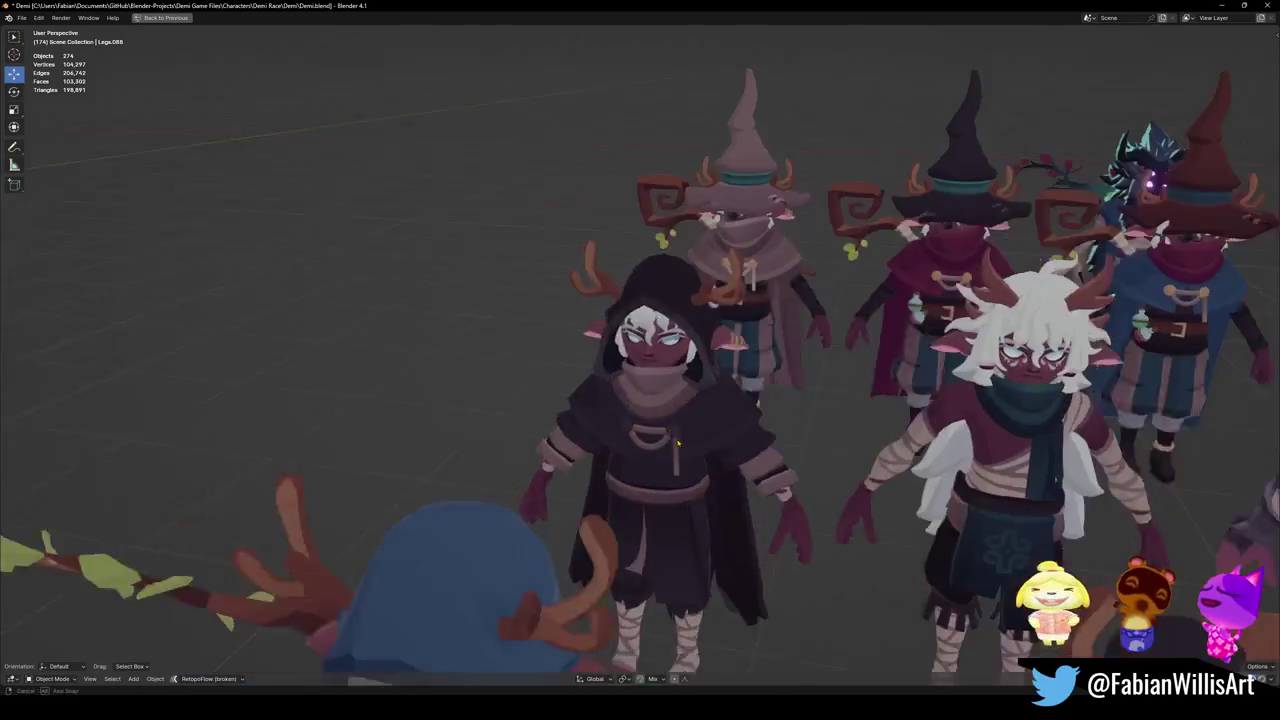
pyautogui.moveTo(640, 400)
pyautogui.mouseDown(button='middle')
pyautogui.moveTo(610, 410)
pyautogui.moveTo(659, 450)
pyautogui.moveTo(660, 438)
pyautogui.mouseUp(button='middle')
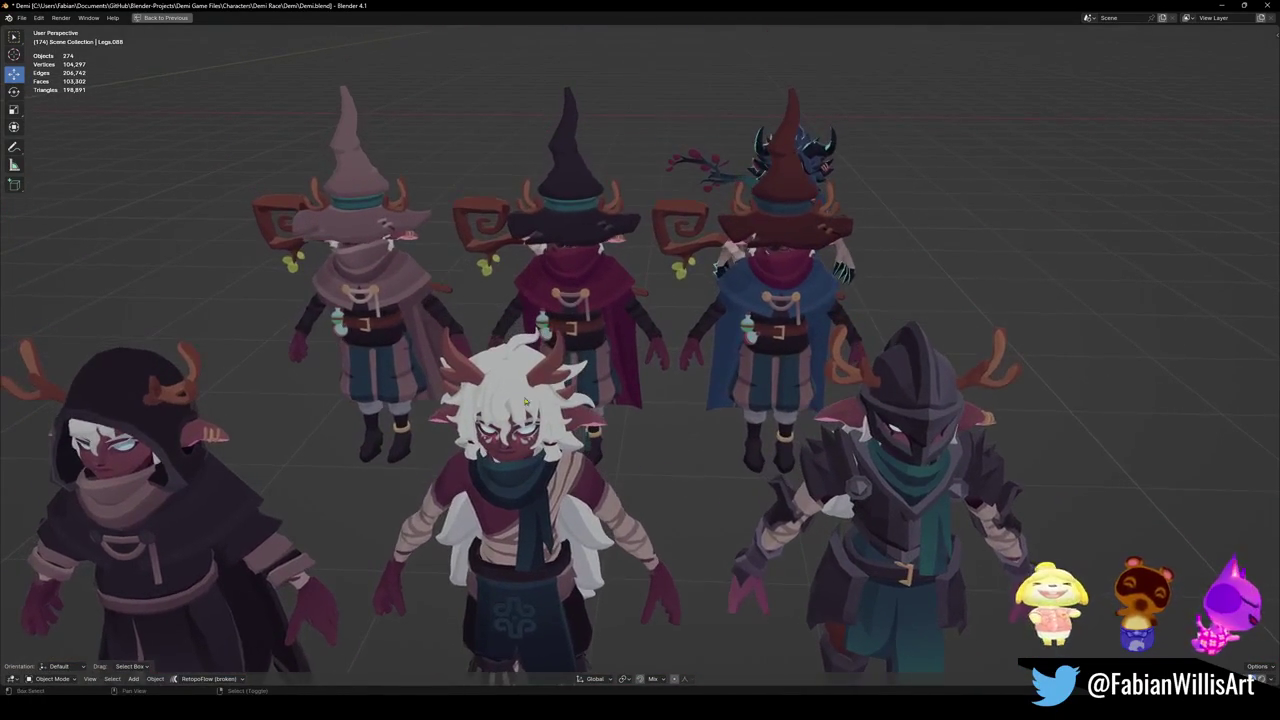
pyautogui.scroll(4, 383, 318)
pyautogui.moveTo(383, 318); pyautogui.dragTo(554, 427, button='middle')
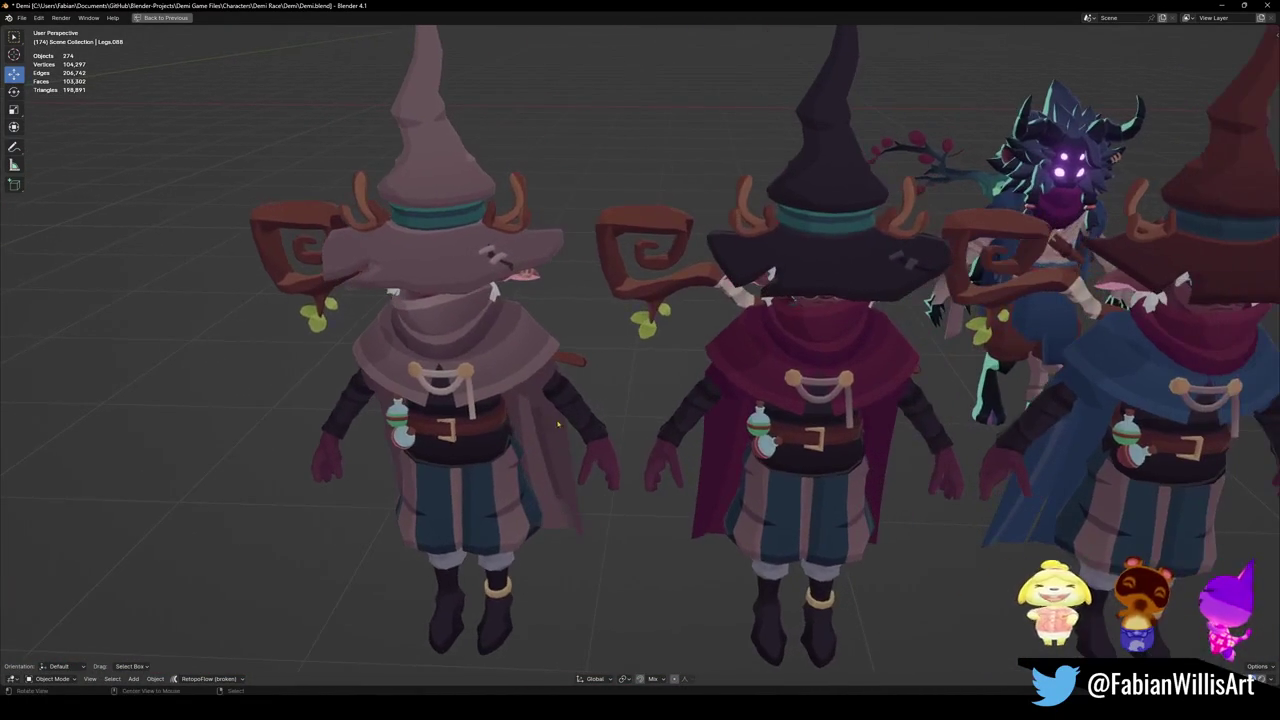
pyautogui.moveTo(680, 422); pyautogui.dragTo(494, 390, button='middle')
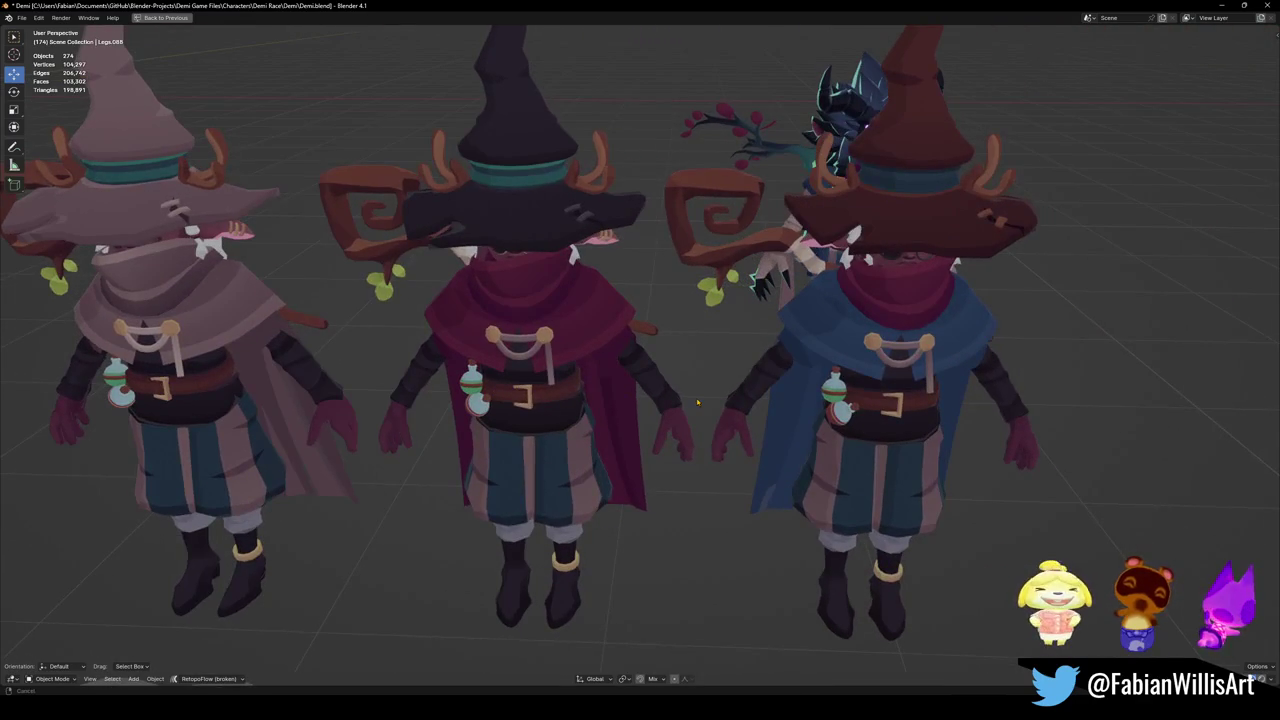
pyautogui.scroll(-4, 698, 400)
pyautogui.moveTo(698, 400)
pyautogui.mouseDown(button='middle')
pyautogui.moveTo(773, 394)
pyautogui.moveTo(824, 453)
pyautogui.mouseUp(button='middle')
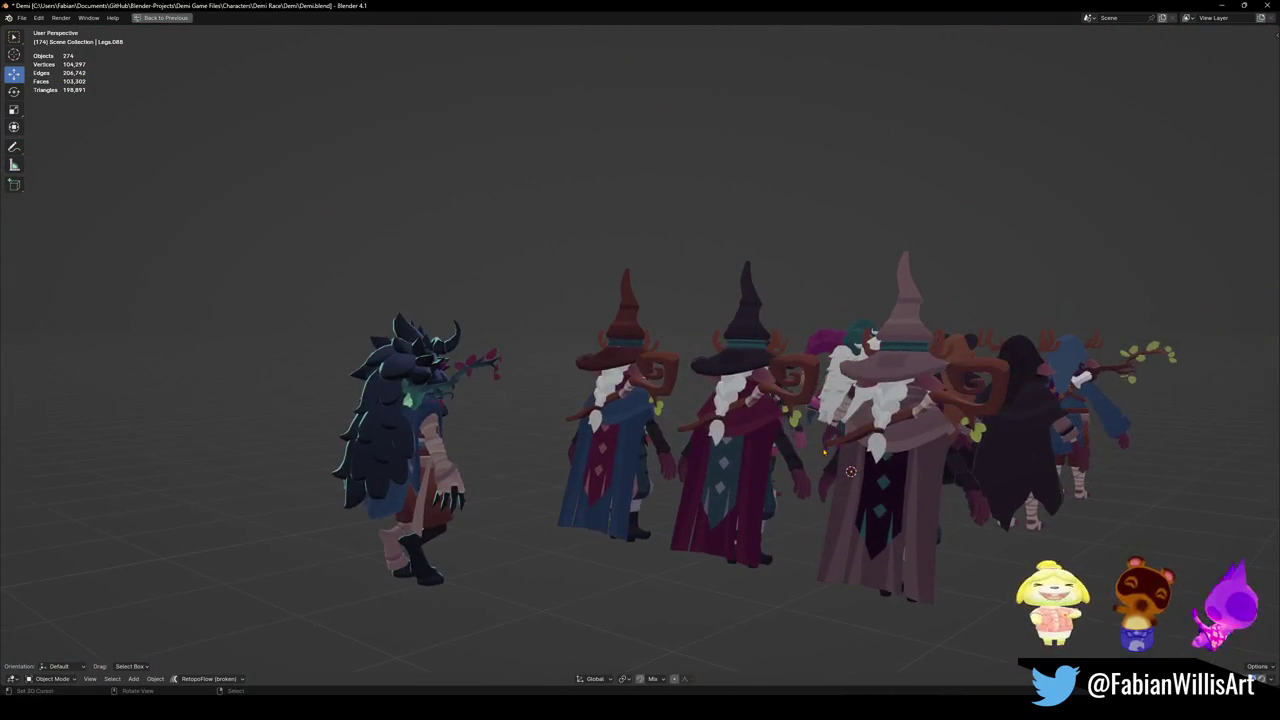
pyautogui.moveTo(835, 441)
pyautogui.mouseDown(button='middle')
pyautogui.moveTo(636, 433)
pyautogui.moveTo(649, 402)
pyautogui.mouseUp(button='middle')
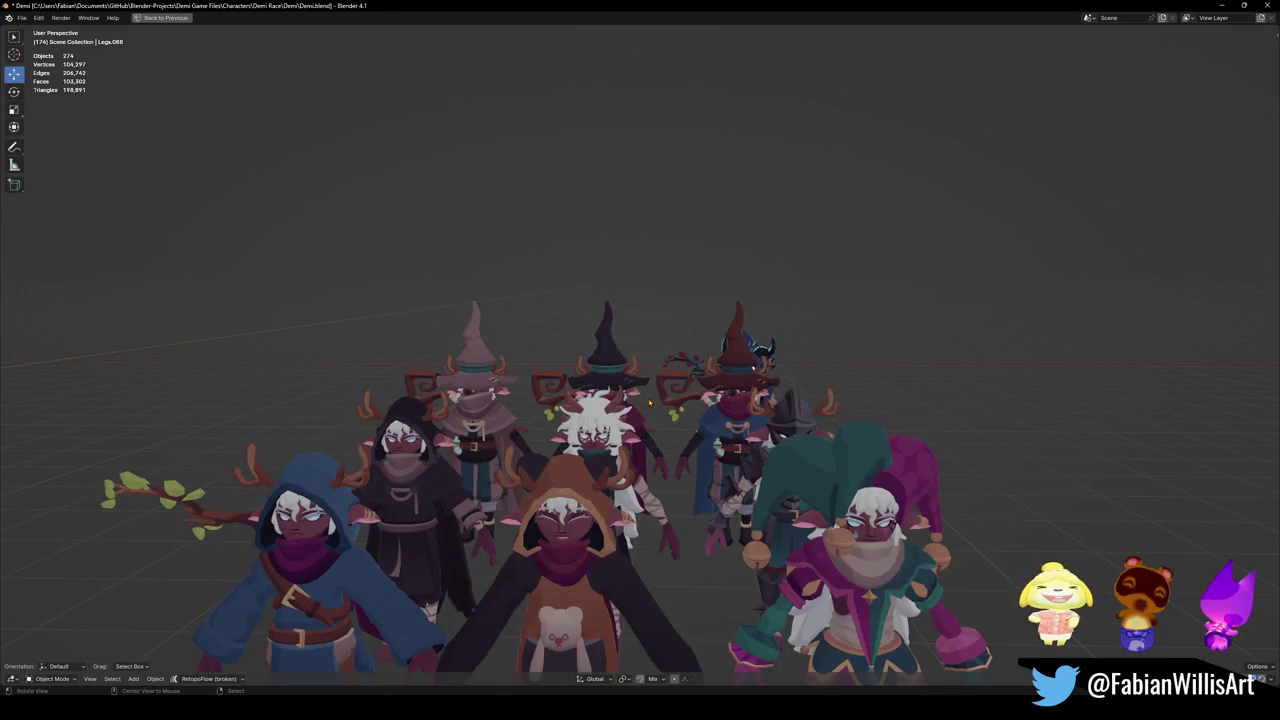
# Save Demi.blend and minimize Blender to return to the Unity editor
pyautogui.hotkey('ctrl', 's')
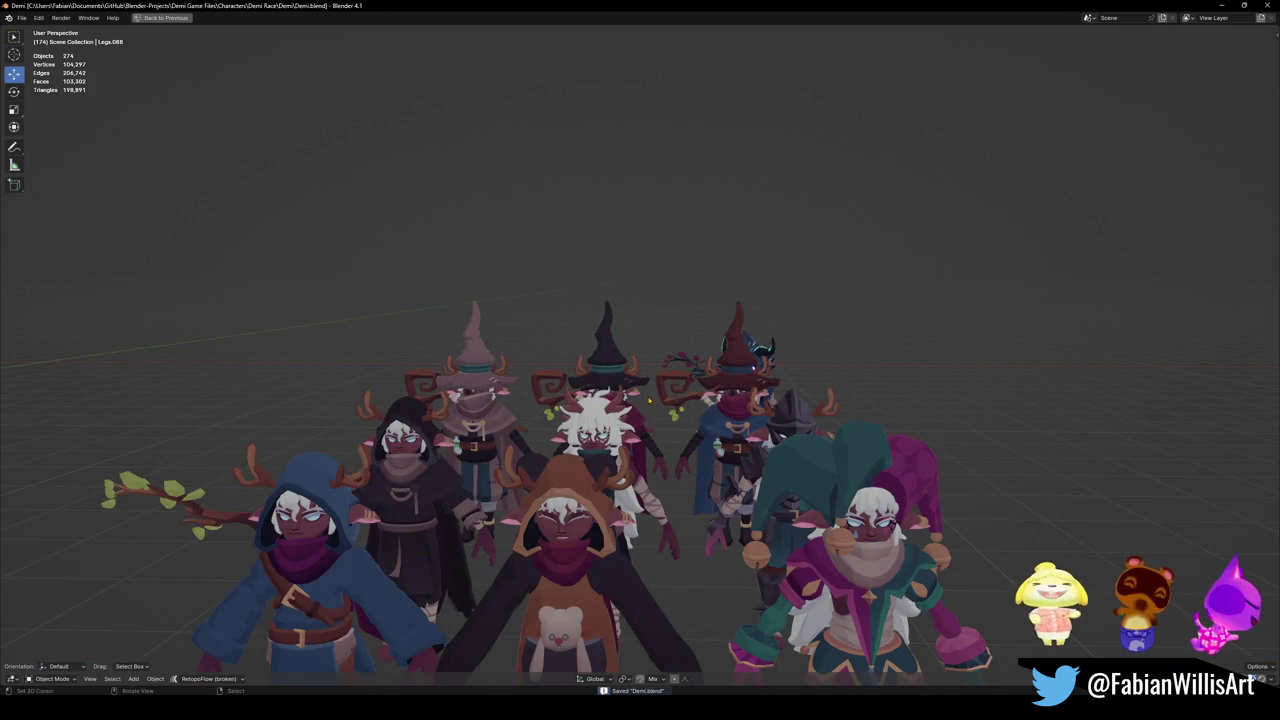
pyautogui.moveTo(651, 430); pyautogui.dragTo(648, 397, button='middle')
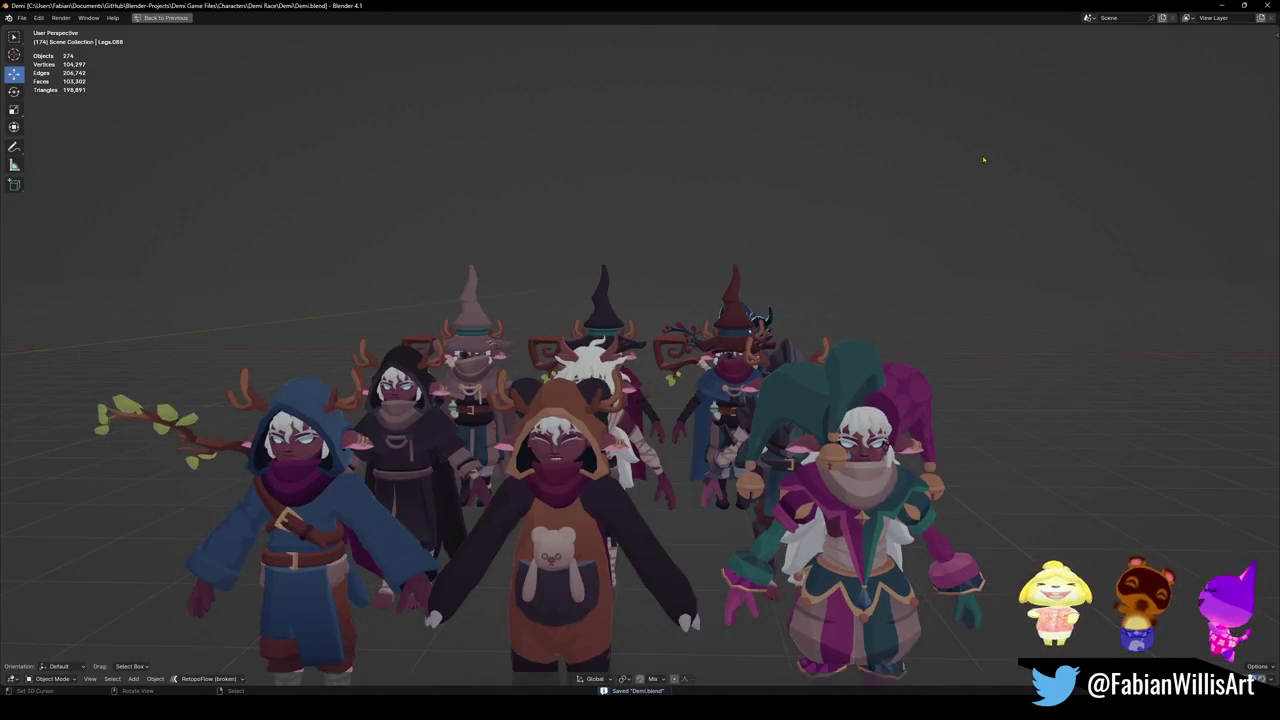
pyautogui.click(1267, 5)
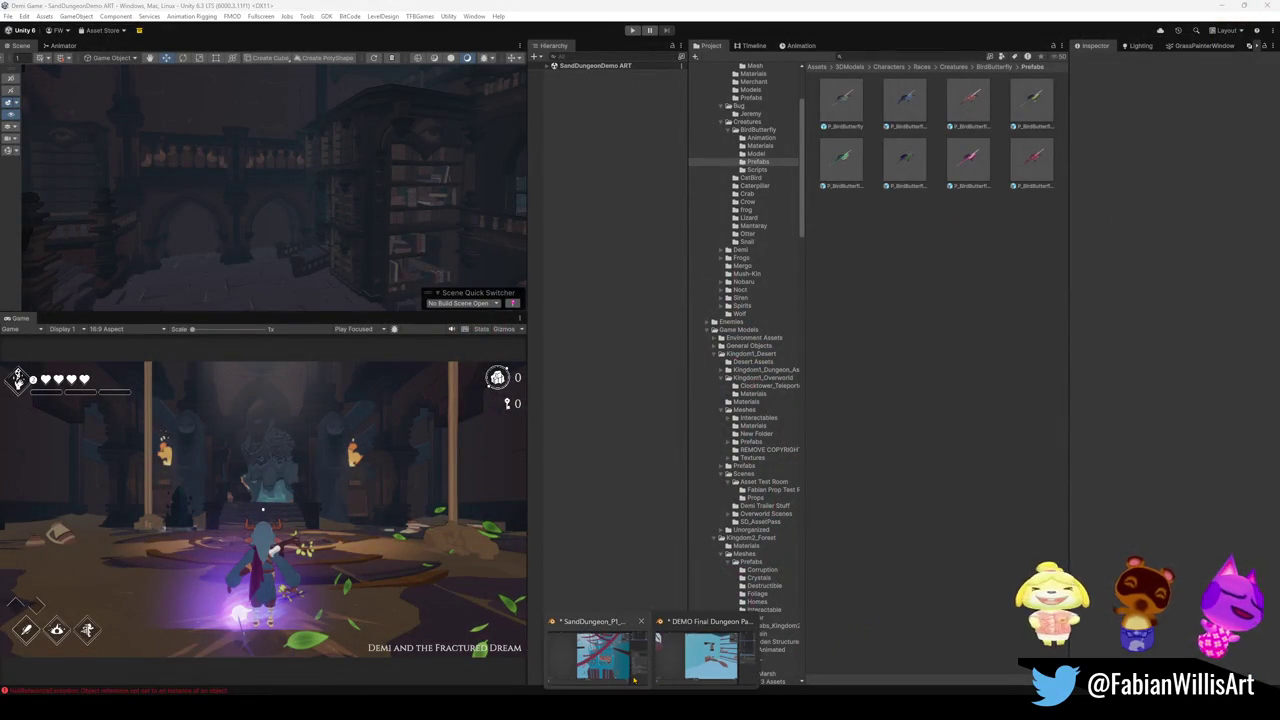
# Bring up the DEMO Final Dungeon Pass window and cancel closing it to keep the file open
pyautogui.click(633, 679)
pyautogui.click(710, 655)
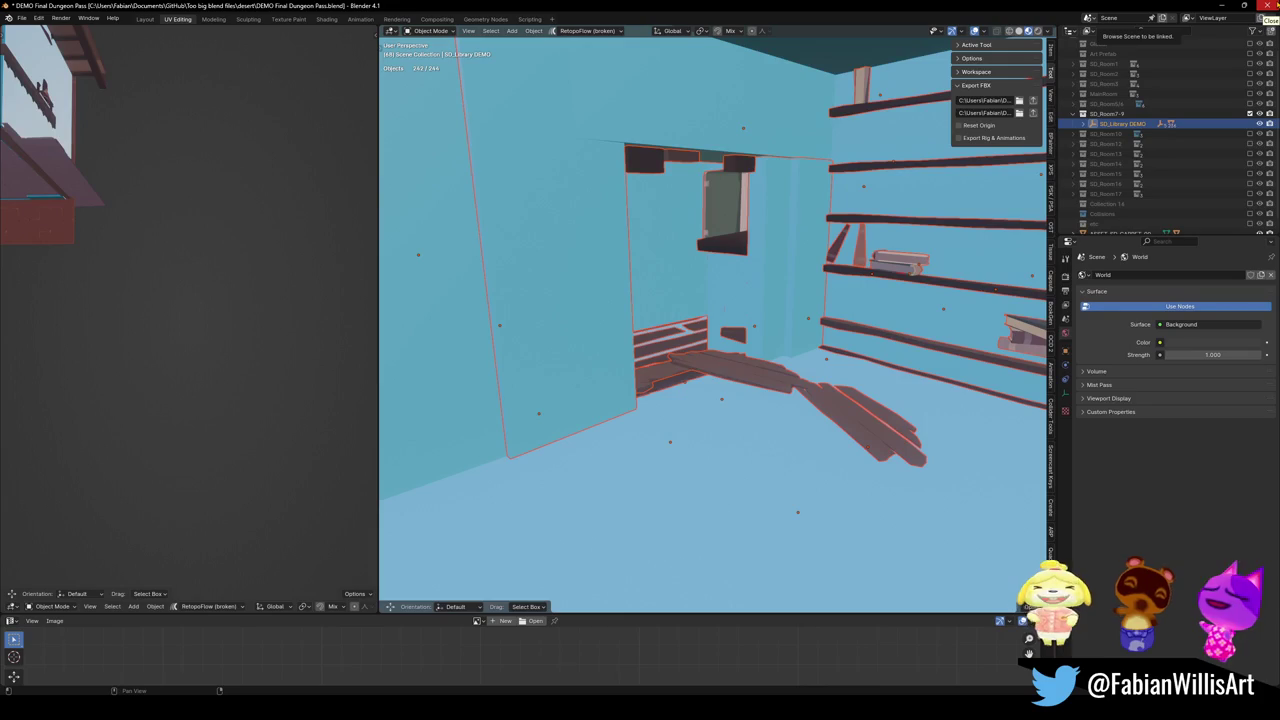
pyautogui.click(1268, 6)
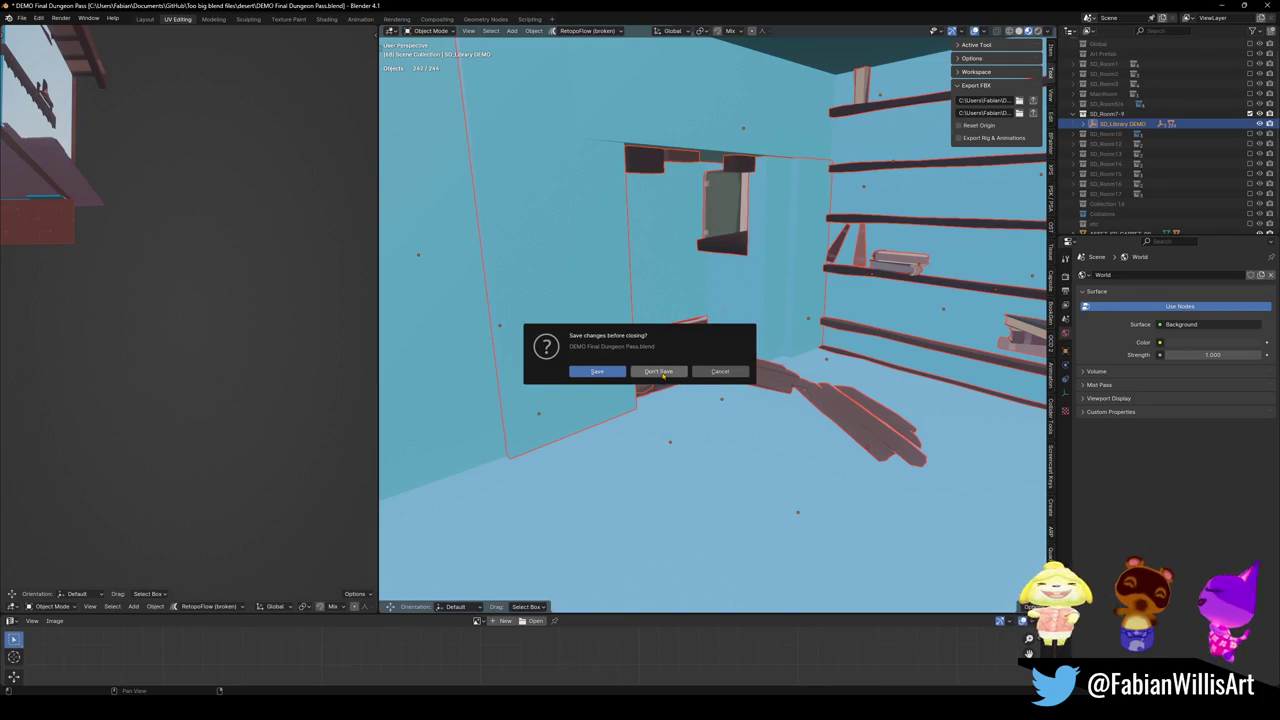
pyautogui.click(720, 371)
pyautogui.moveTo(722, 400); pyautogui.dragTo(722, 401, button='middle')
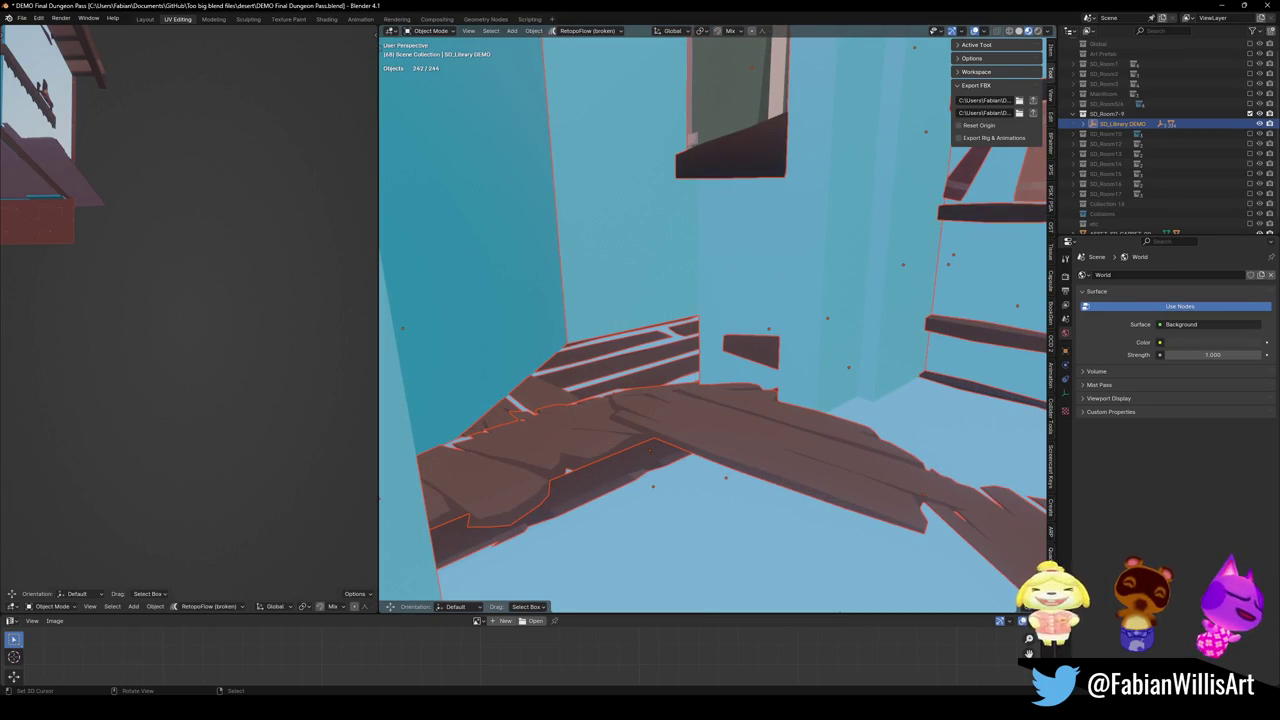
# Check changes in GitHub Desktop, collapse the SD_Room7-9 collection, and switch to the SandDungeon window
pyautogui.hotkey('alt', 'Tab')
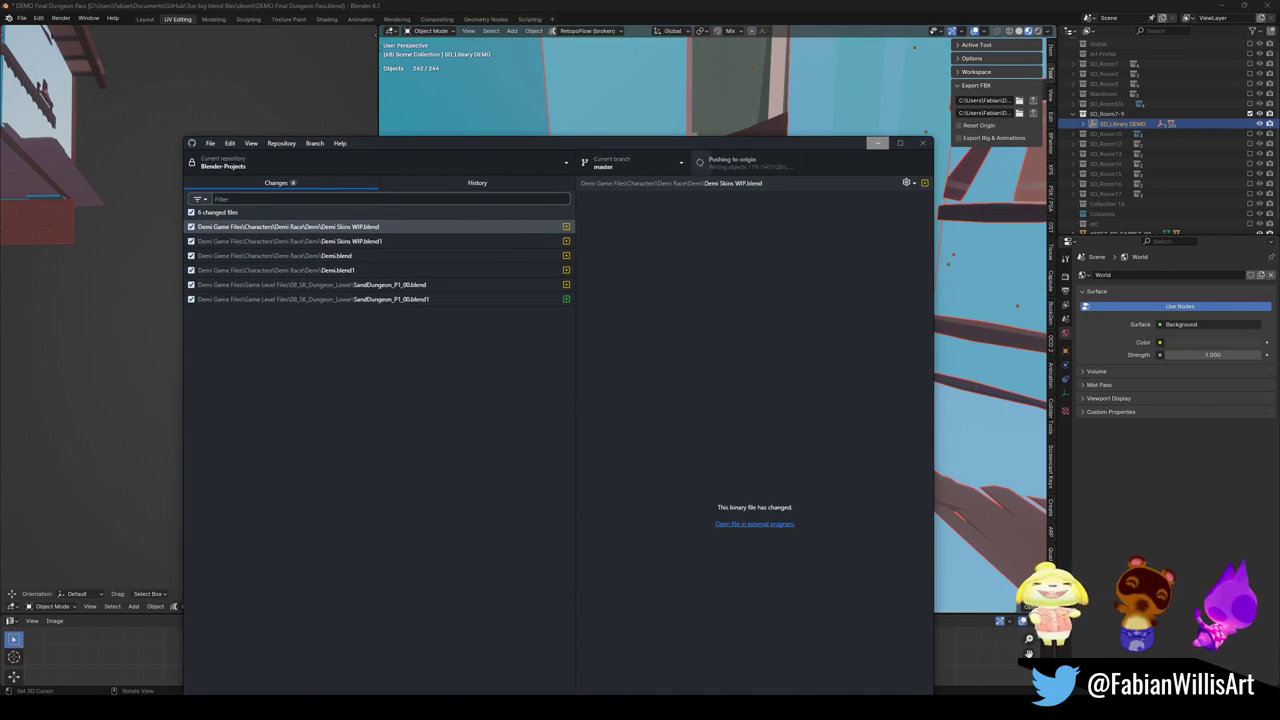
pyautogui.click(877, 143)
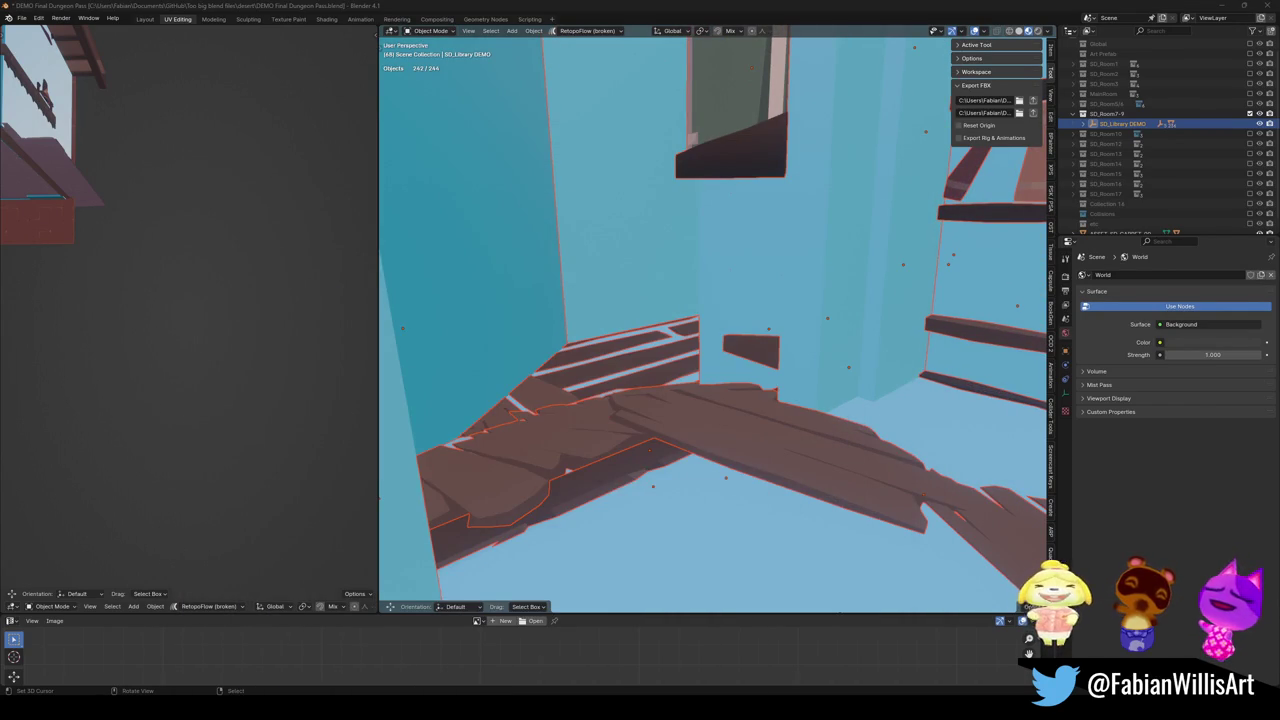
pyautogui.moveTo(650, 432); pyautogui.dragTo(703, 372, button='middle')
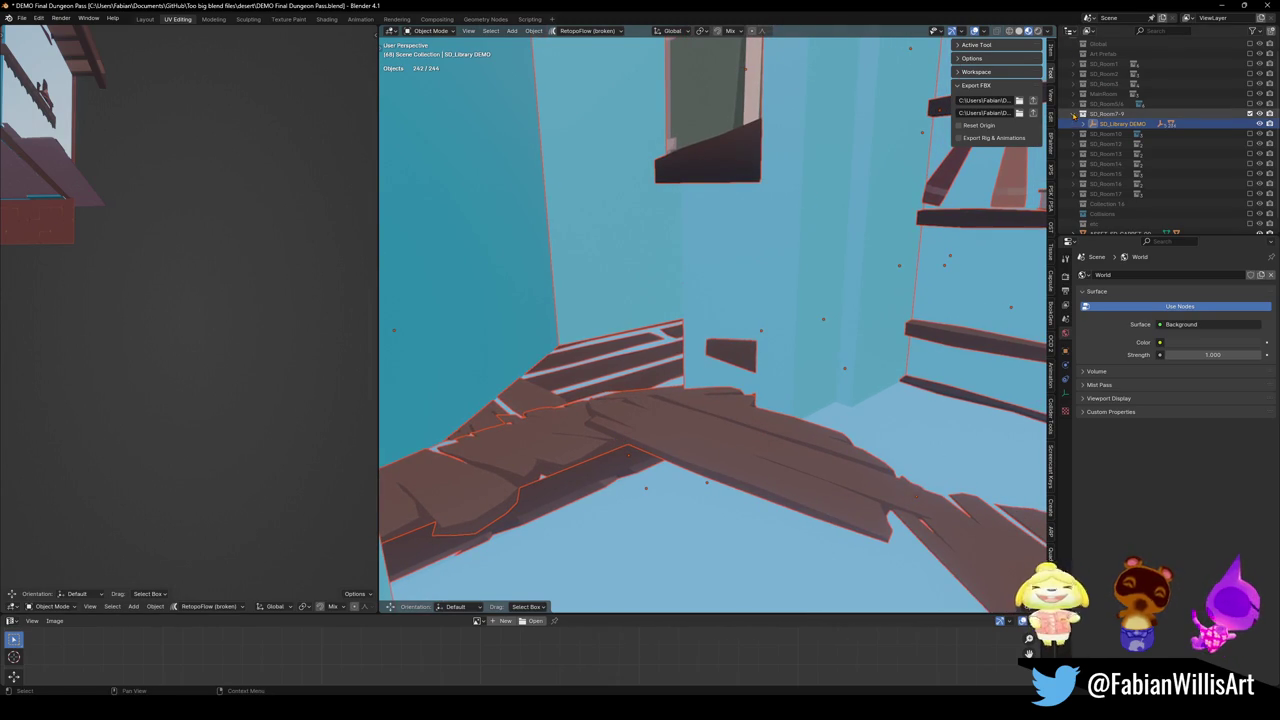
pyautogui.click(1082, 114)
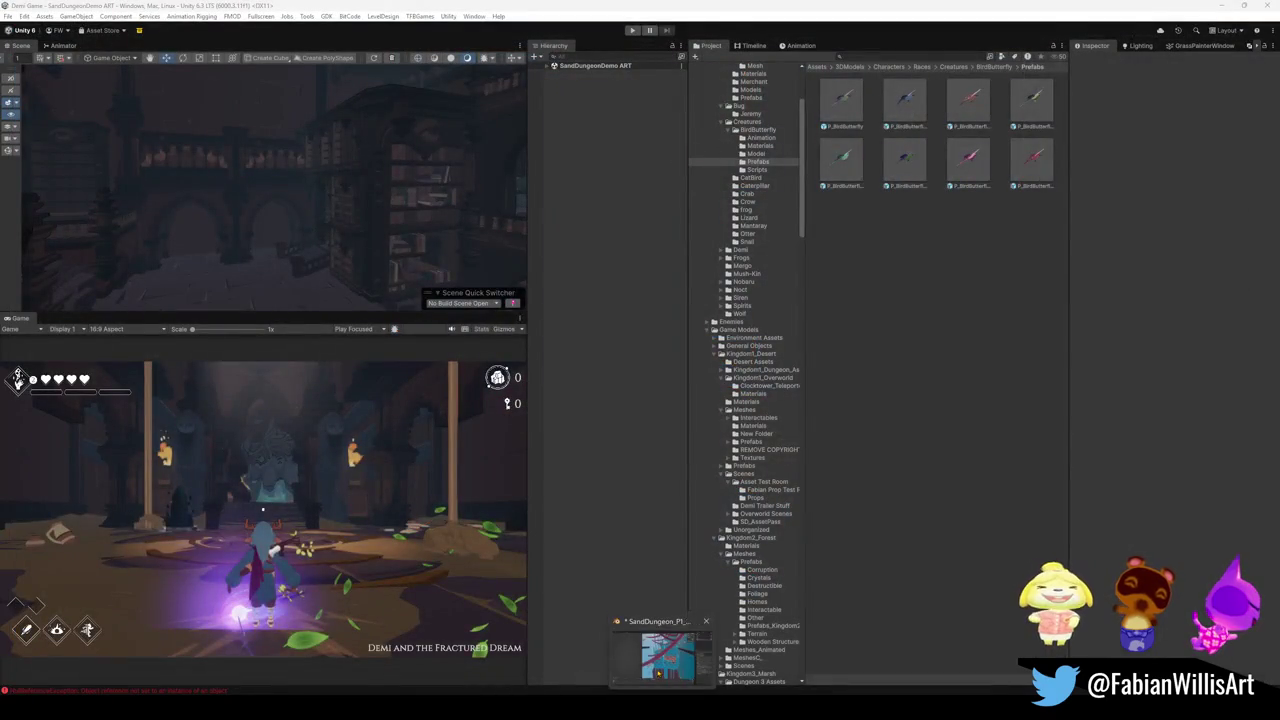
pyautogui.click(662, 650)
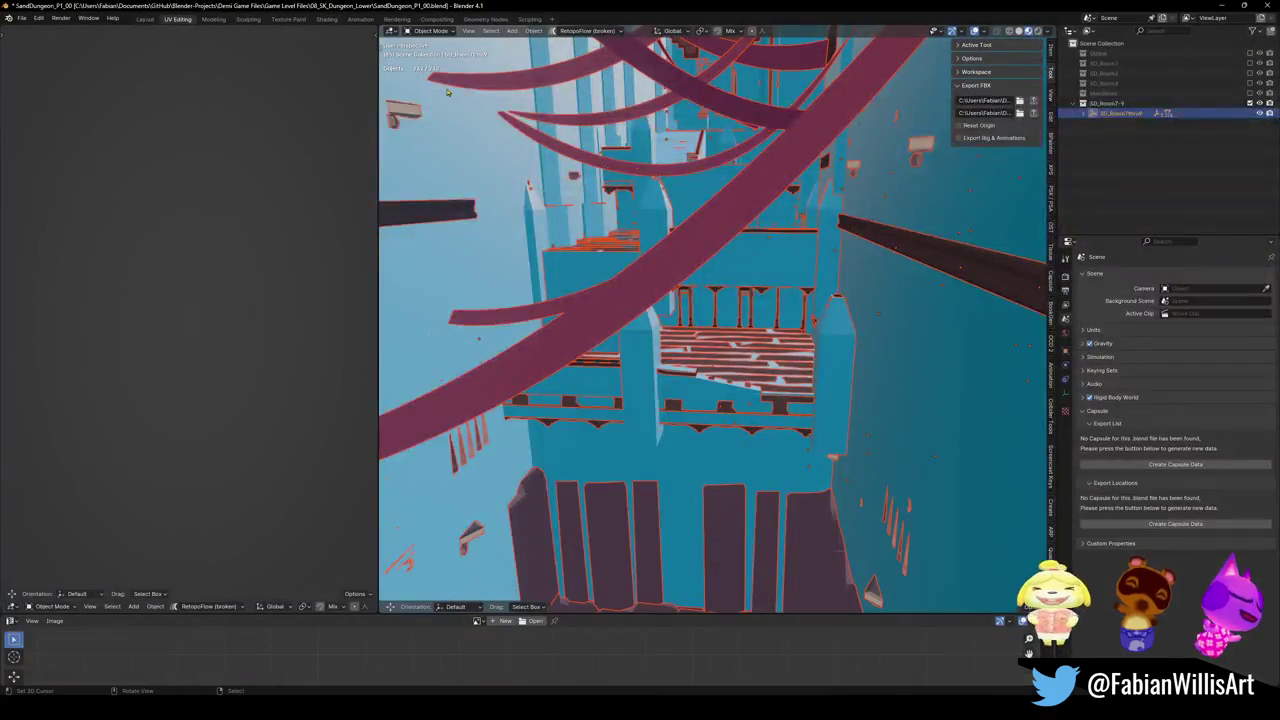
# Delete the SD_Room7-9 collection with its contents, show SD_Room1, and save SandDungeon_P1_00.blend
pyautogui.click(1072, 103)
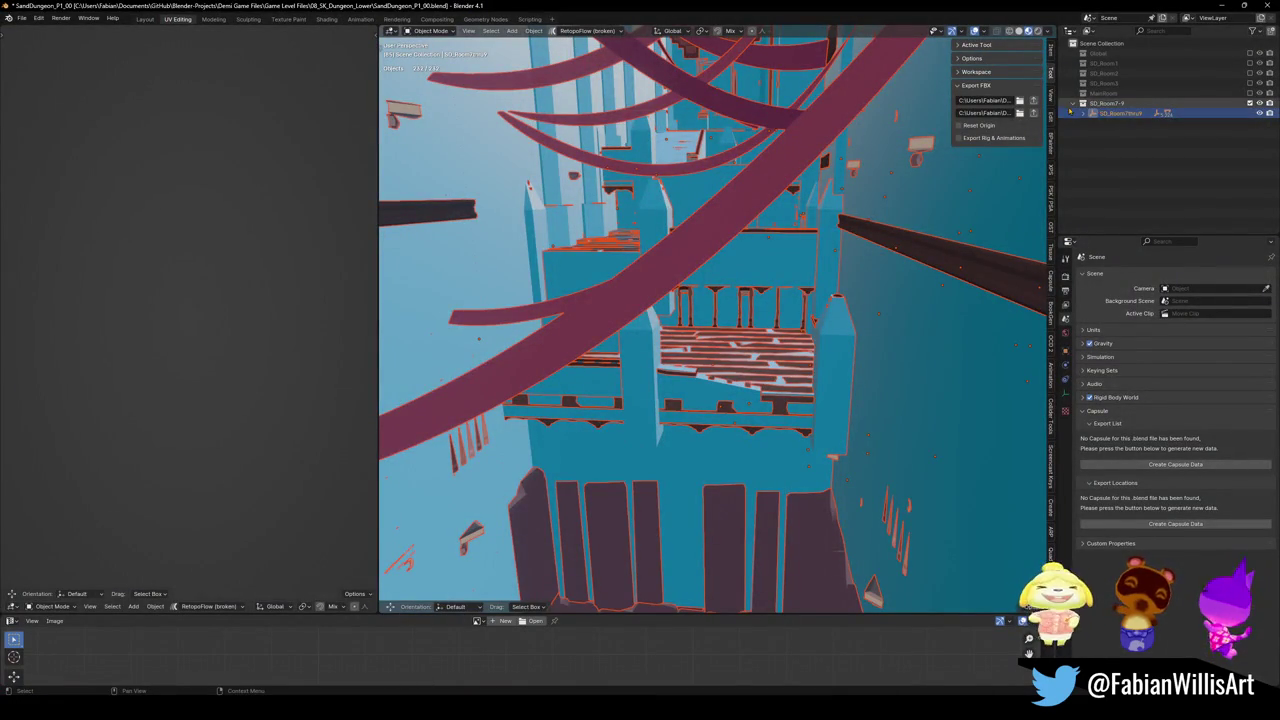
pyautogui.rightClick(1097, 103)
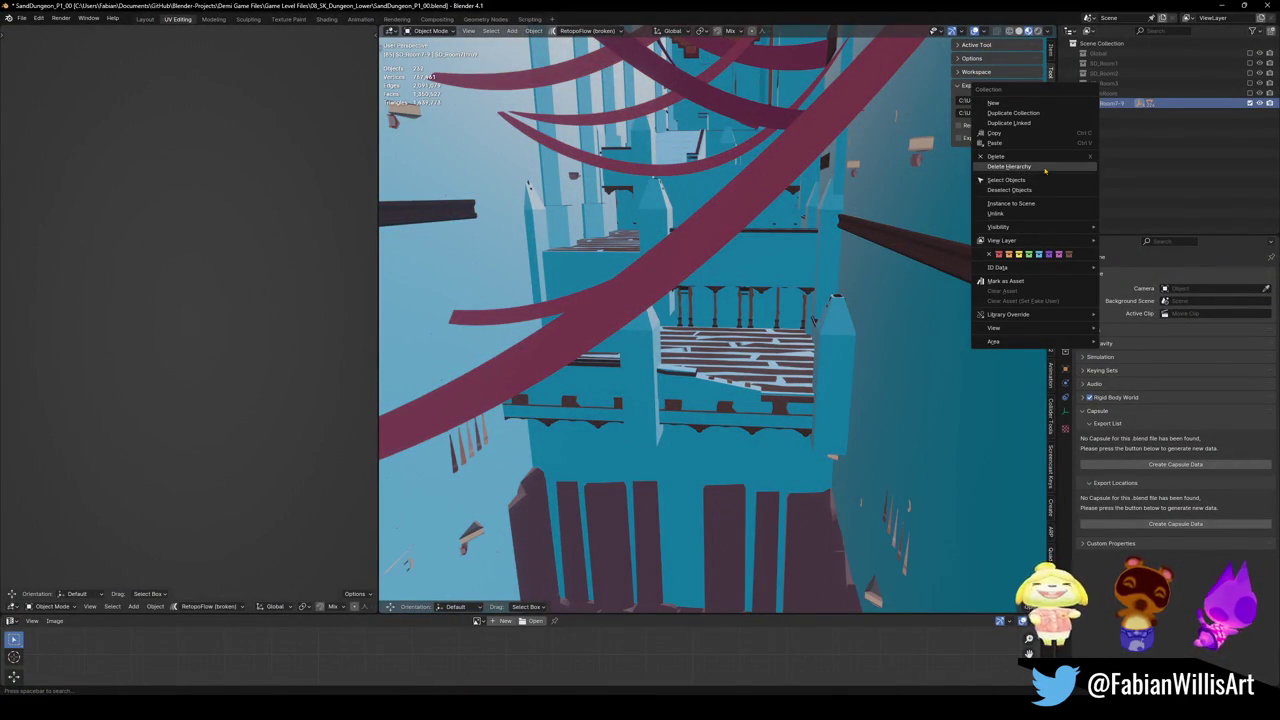
pyautogui.click(1005, 166)
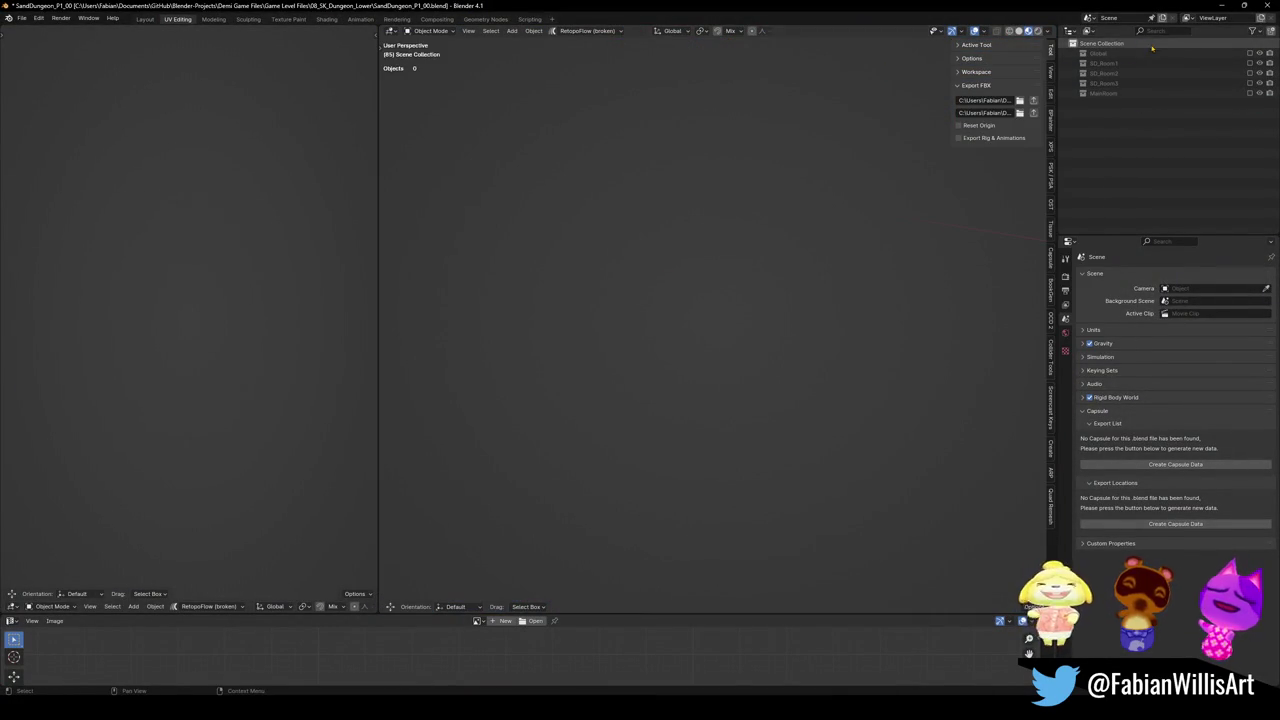
pyautogui.click(1177, 64)
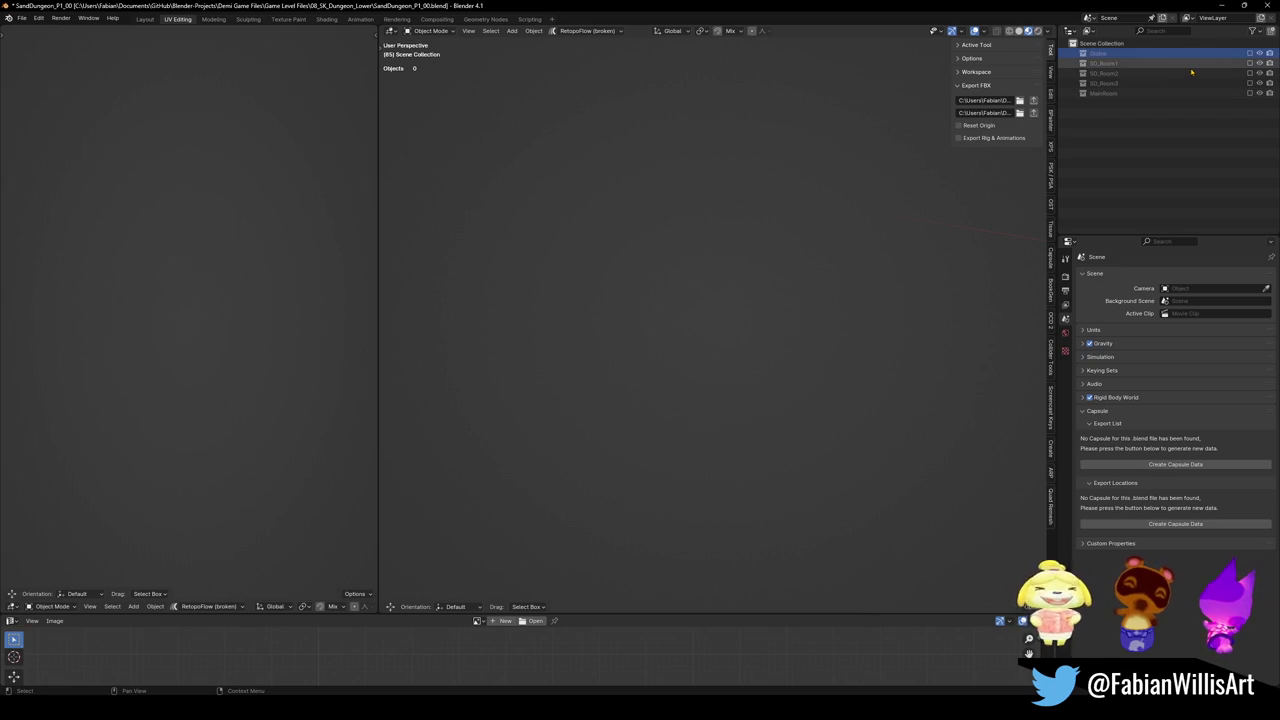
pyautogui.hotkey('ctrl', 'v')
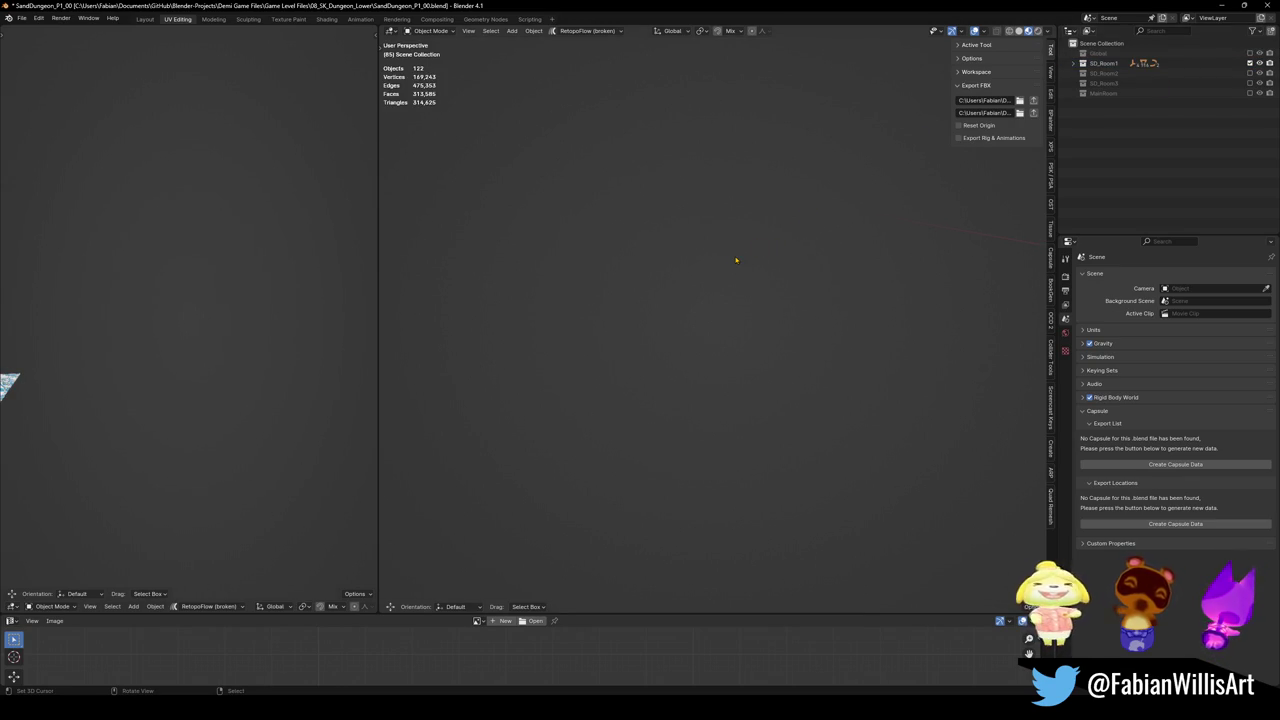
pyautogui.press('Home')
pyautogui.moveTo(736, 260)
pyautogui.mouseDown(button='middle')
pyautogui.moveTo(700, 367)
pyautogui.moveTo(714, 371)
pyautogui.mouseUp(button='middle')
pyautogui.hotkey('ctrl', 's')
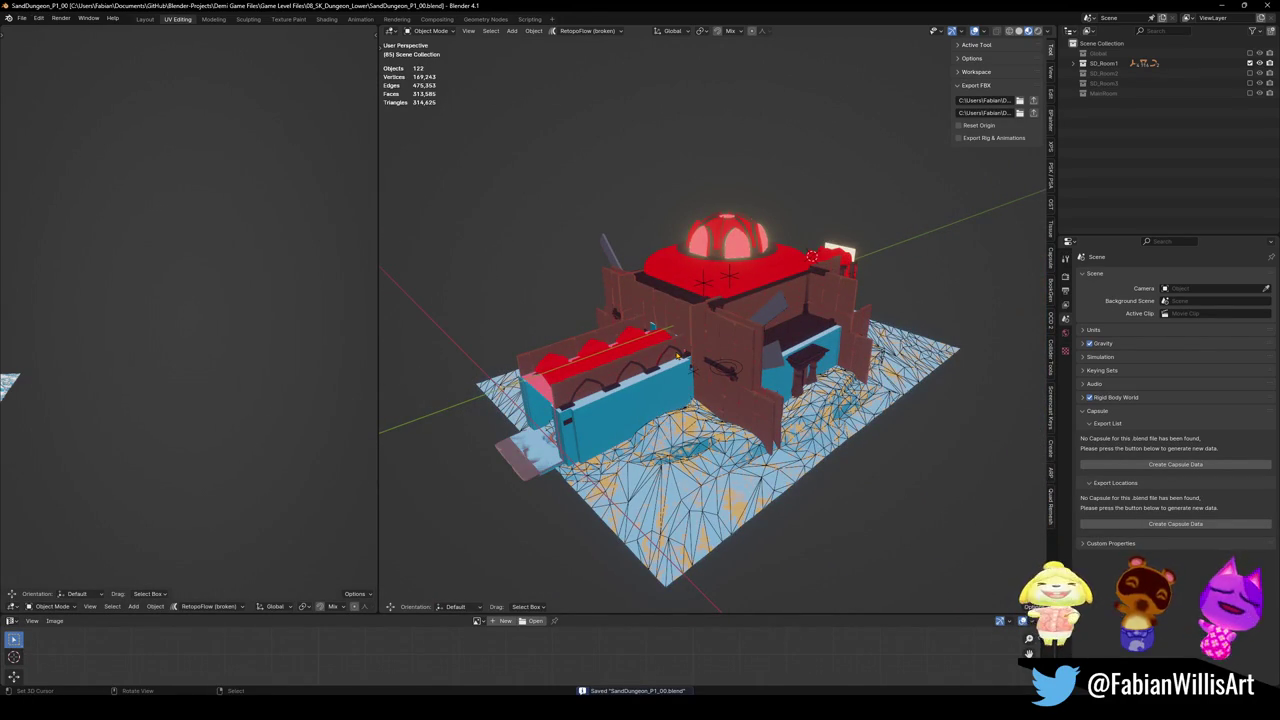
# Inspect walls SD_Wall_25.128 and SD_Wall_25.129, then close Blender, saving changes
pyautogui.click(726, 405)
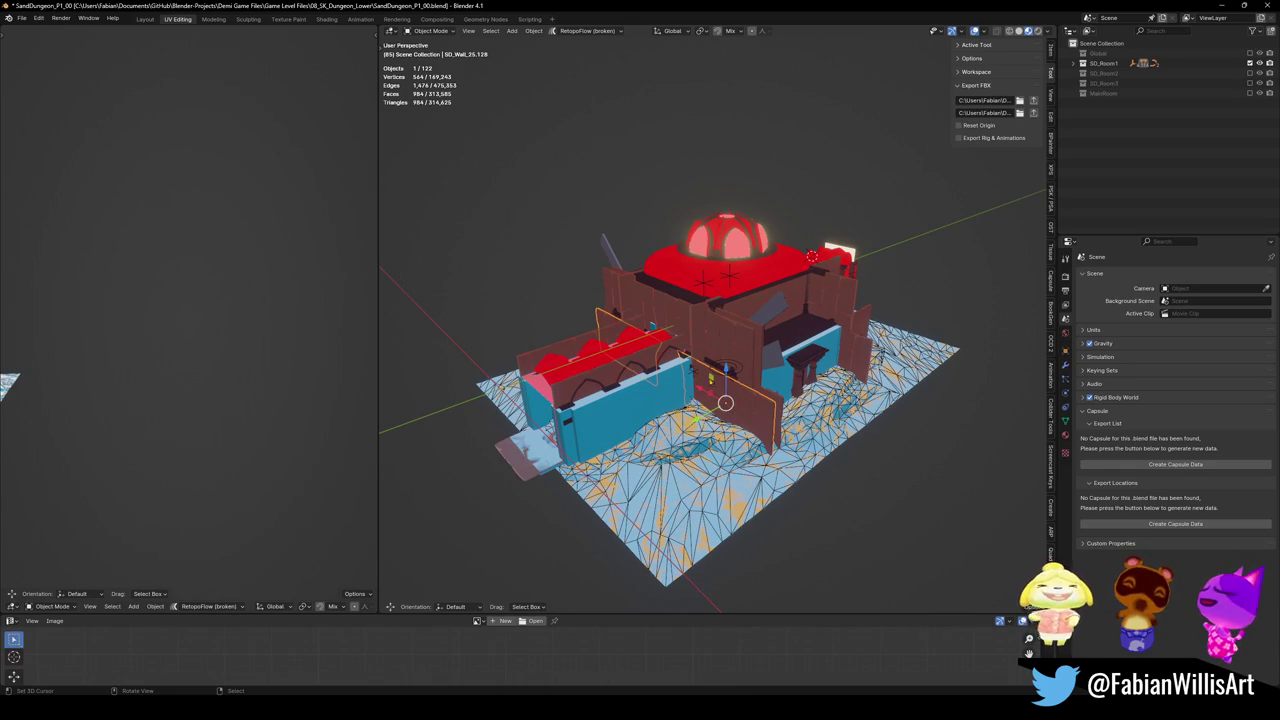
pyautogui.click(729, 350)
pyautogui.hotkey('alt', 'a')
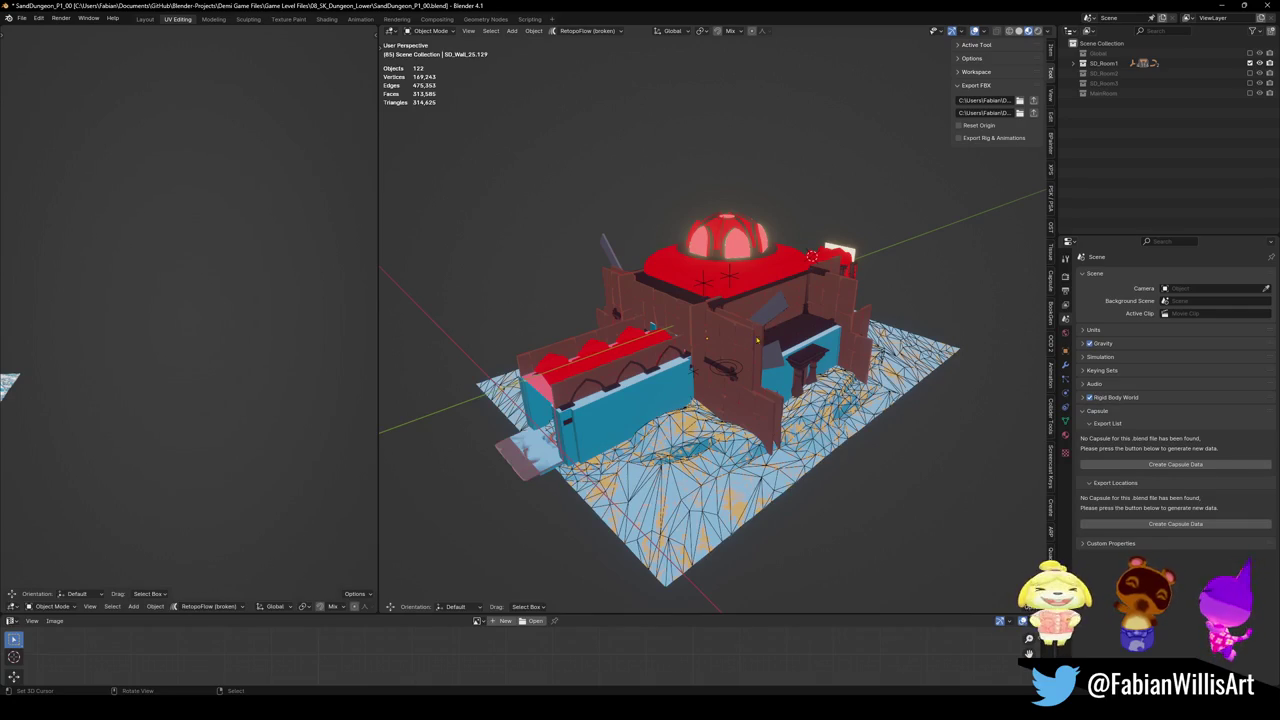
pyautogui.moveTo(796, 450); pyautogui.dragTo(790, 455, button='middle')
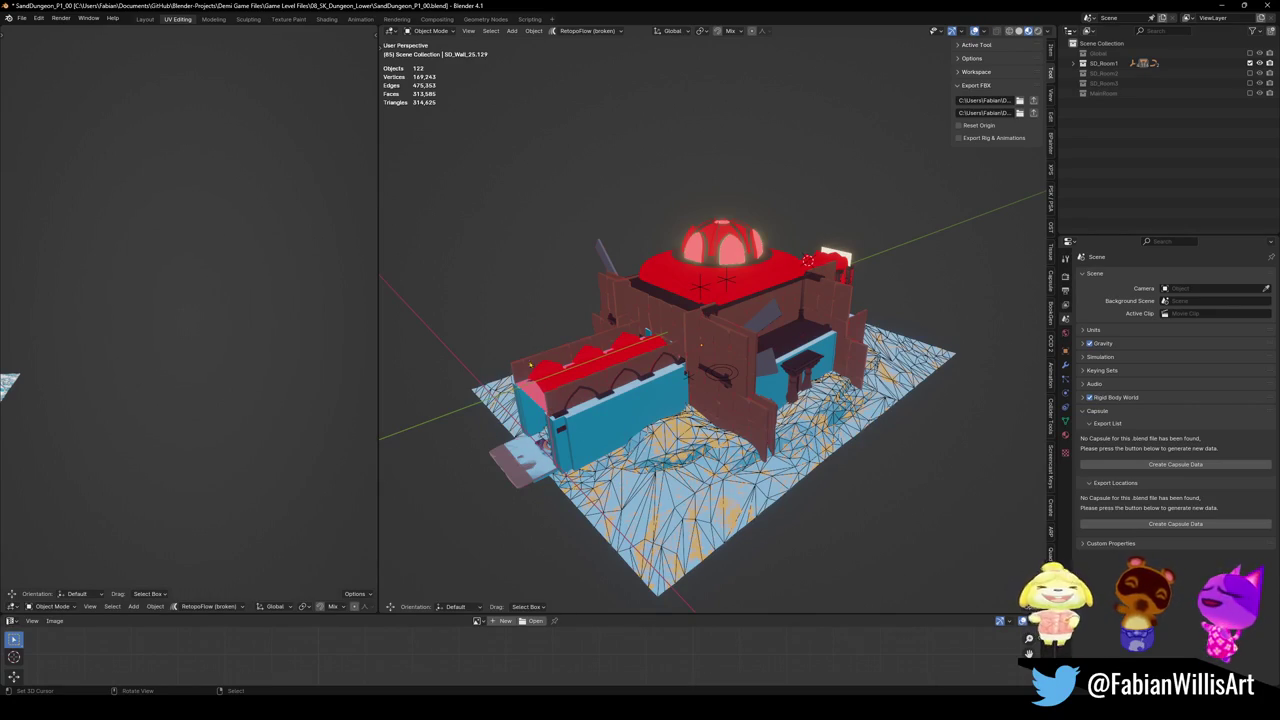
pyautogui.click(1270, 5)
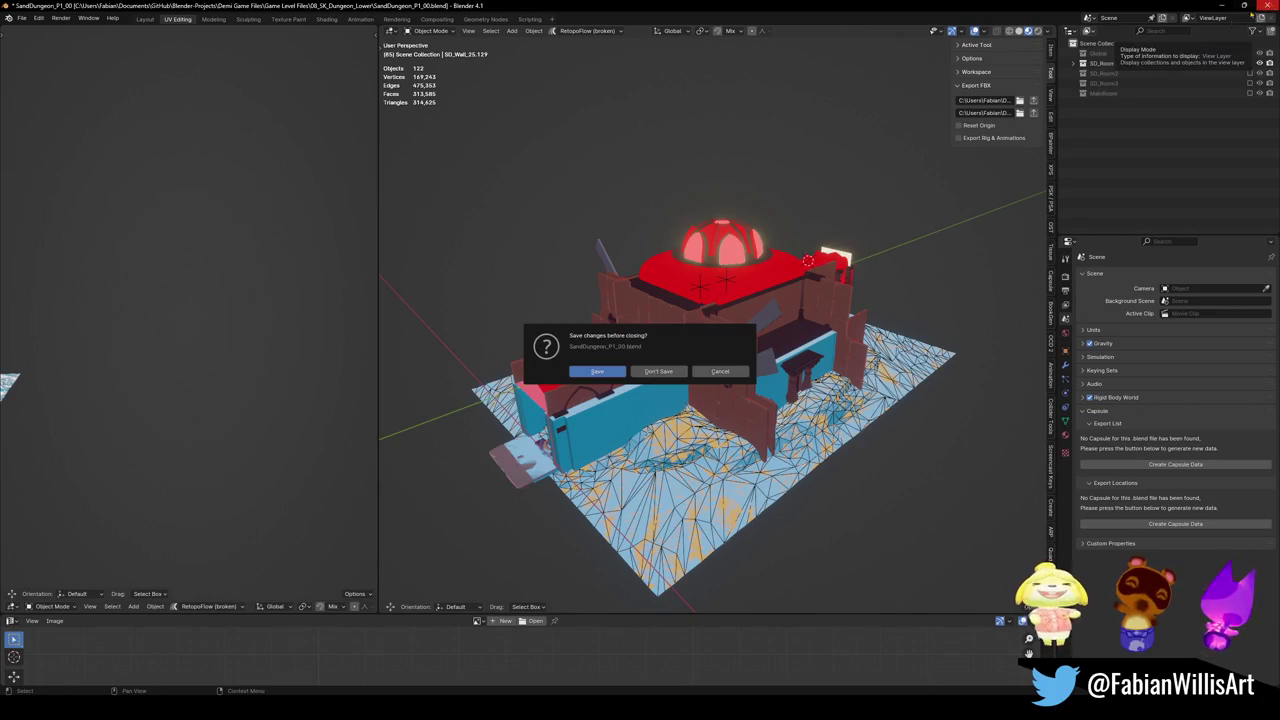
pyautogui.click(609, 372)
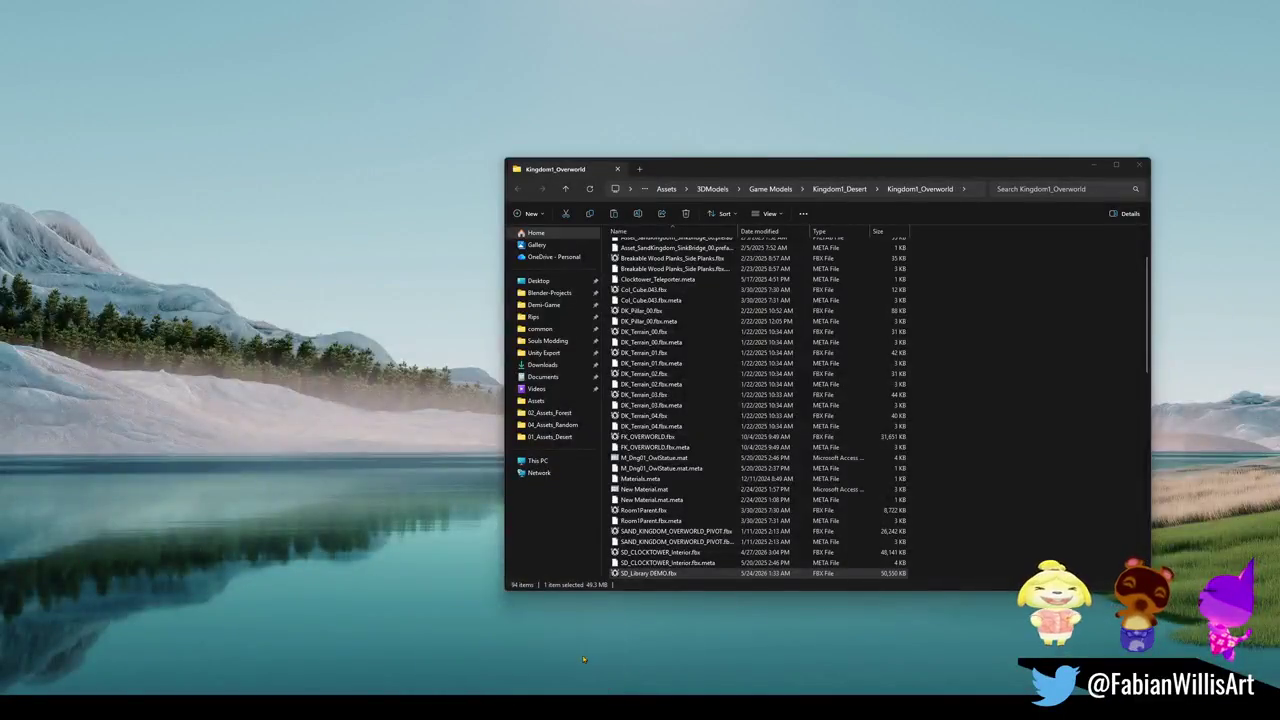
# Close the Kingdom1_Overworld window and navigate from the desert folder up to GitHub
pyautogui.click(582, 656)
pyautogui.click(1138, 164)
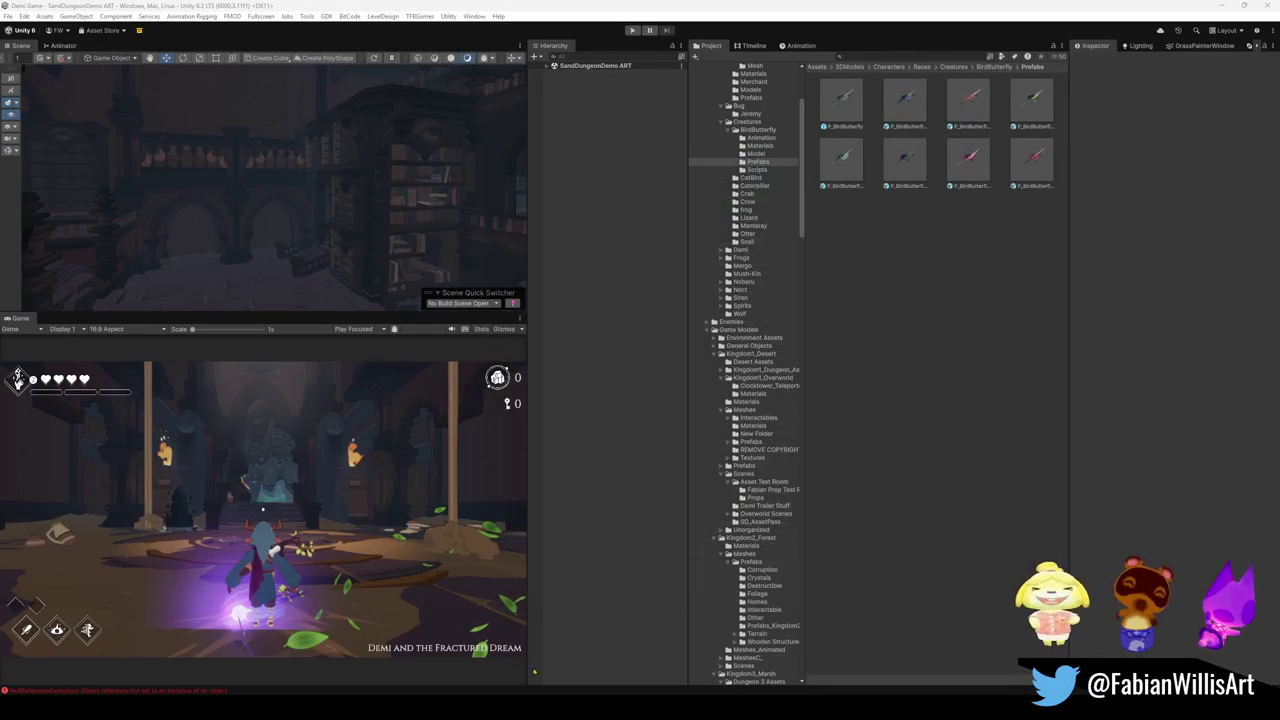
pyautogui.click(519, 662)
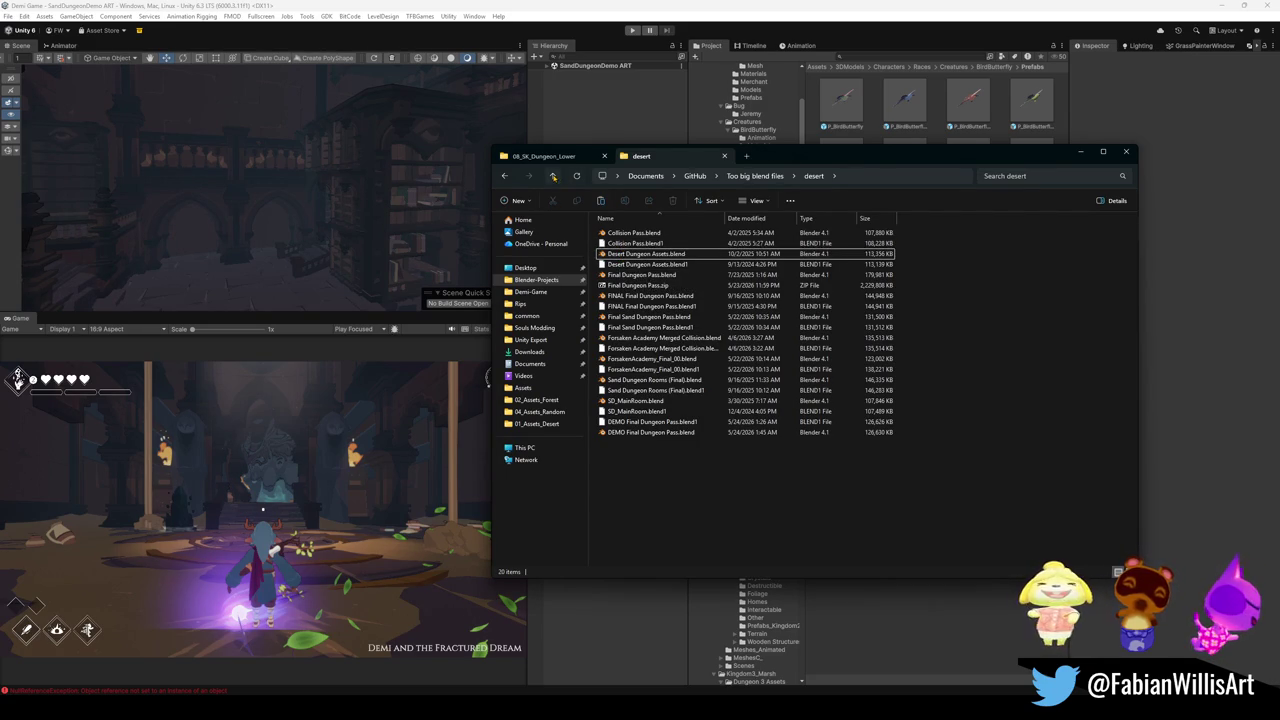
pyautogui.click(552, 176)
pyautogui.click(552, 176)
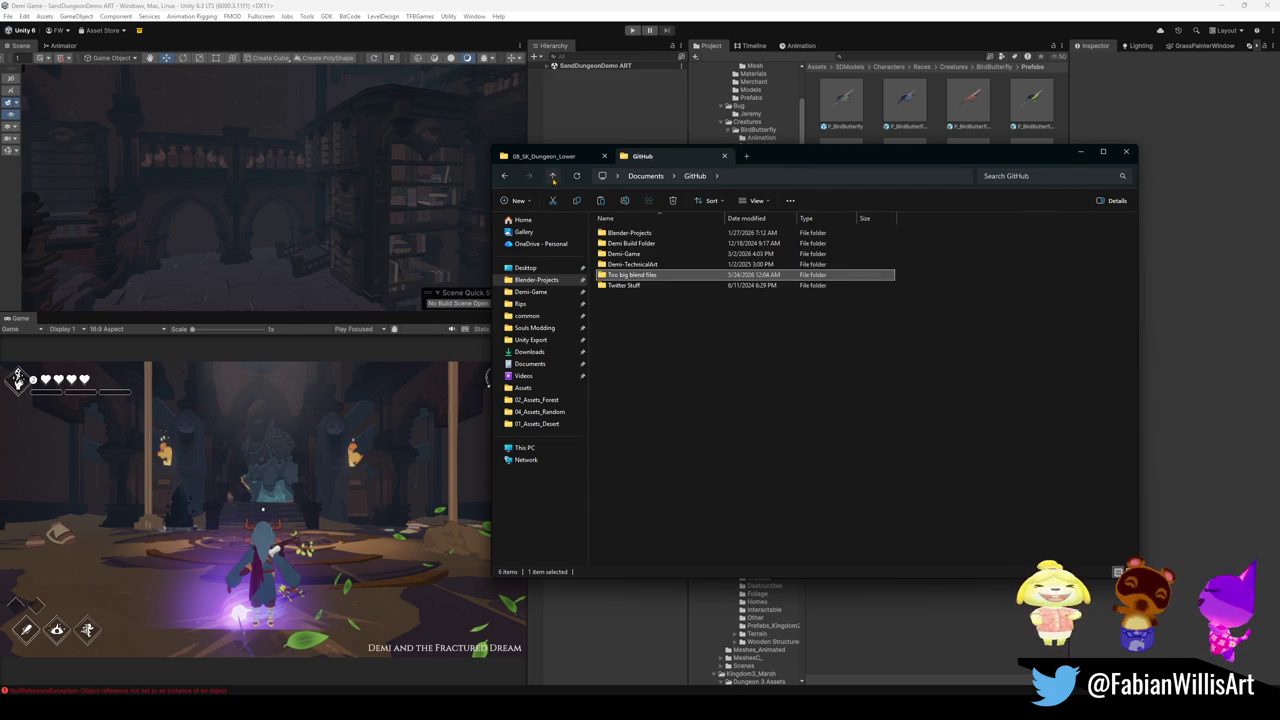
# Open Blender-Projects > Demi Game Files > Game Level Files
pyautogui.click(663, 253)
pyautogui.doubleClick(658, 233)
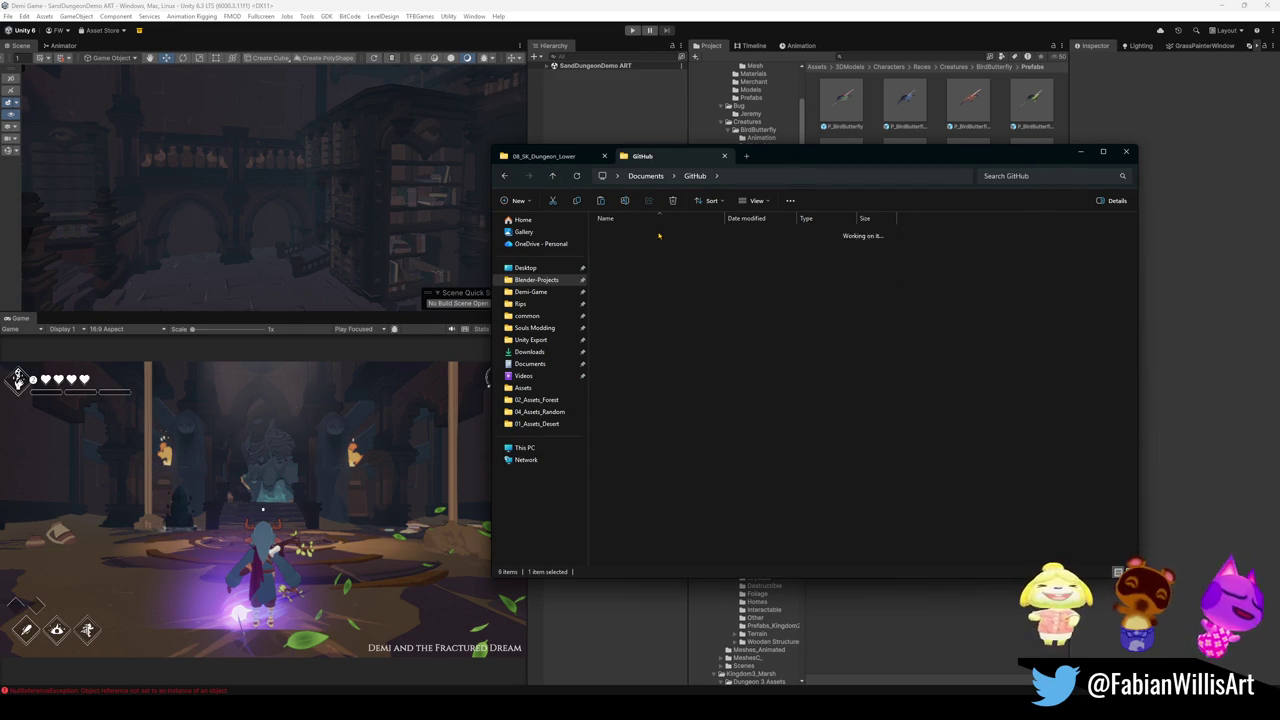
pyautogui.moveTo(630, 254)
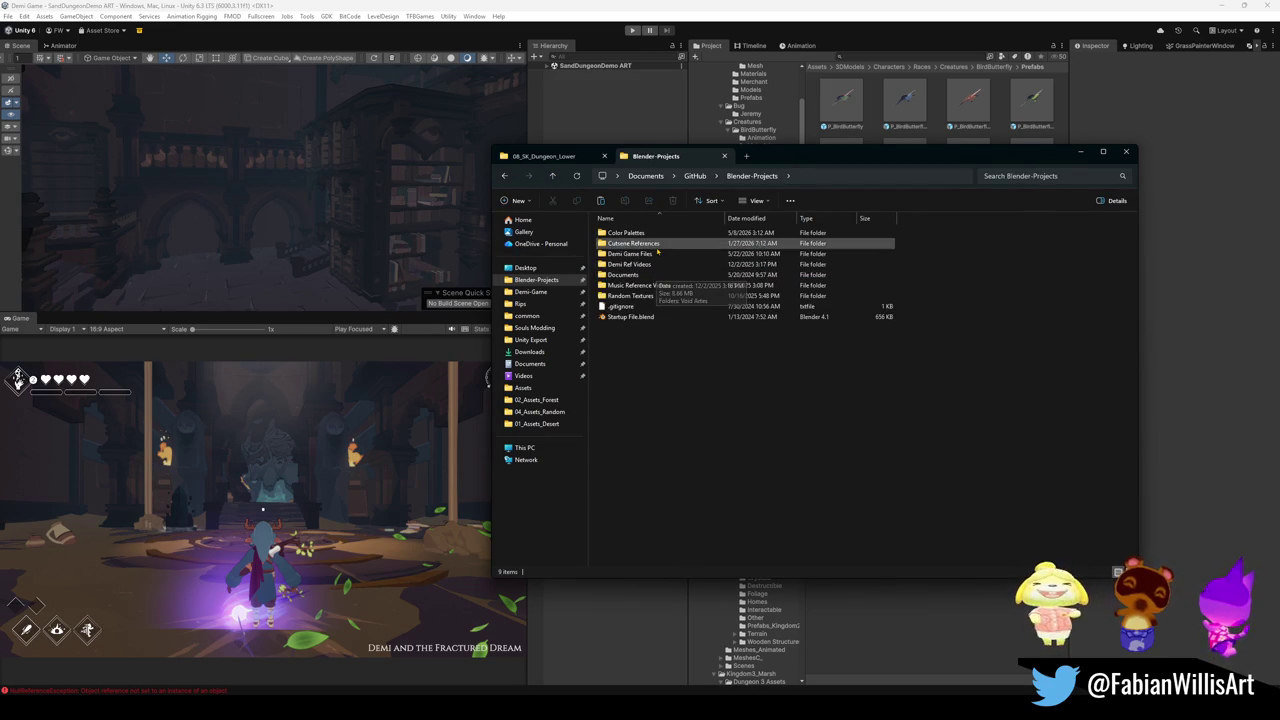
pyautogui.click(657, 254)
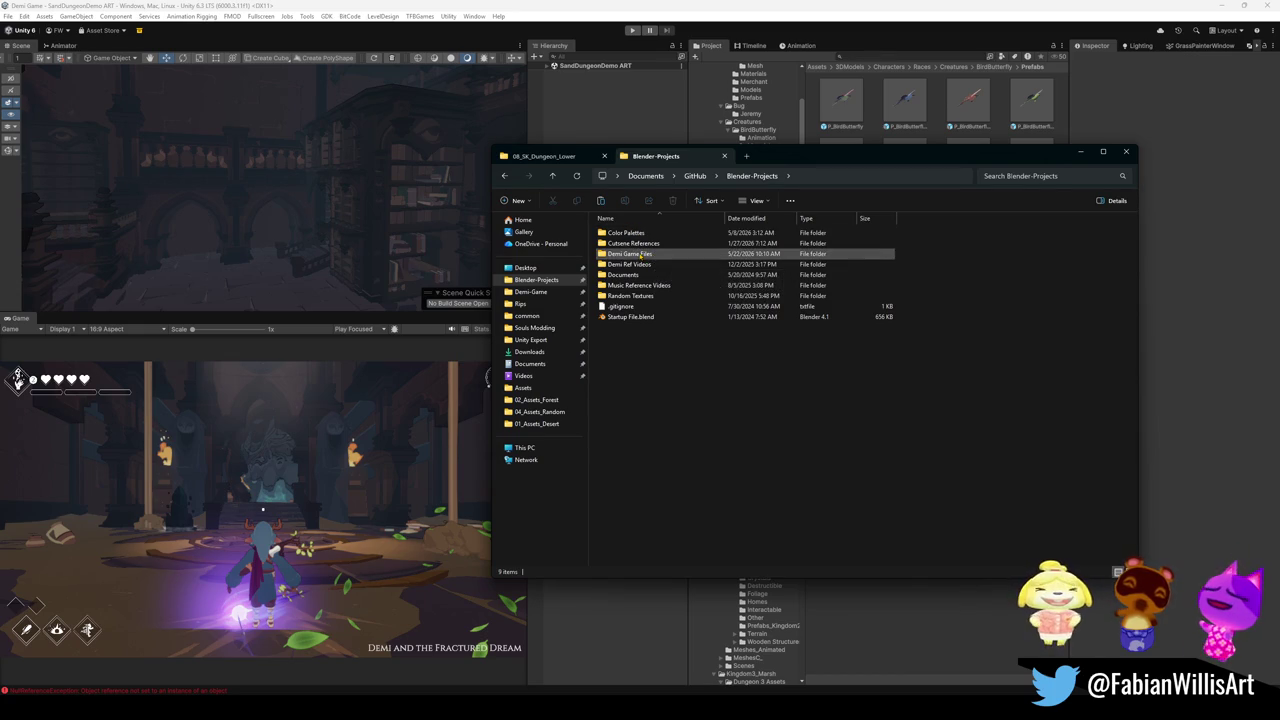
pyautogui.doubleClick(664, 256)
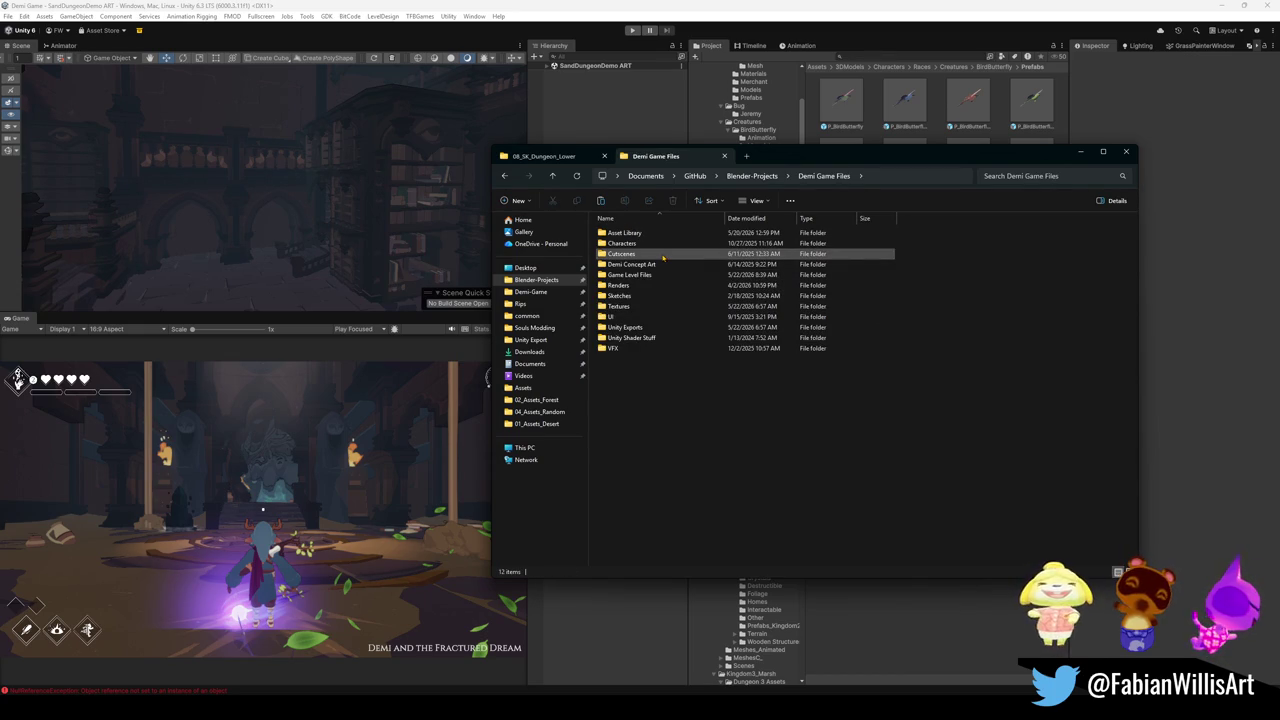
pyautogui.doubleClick(662, 274)
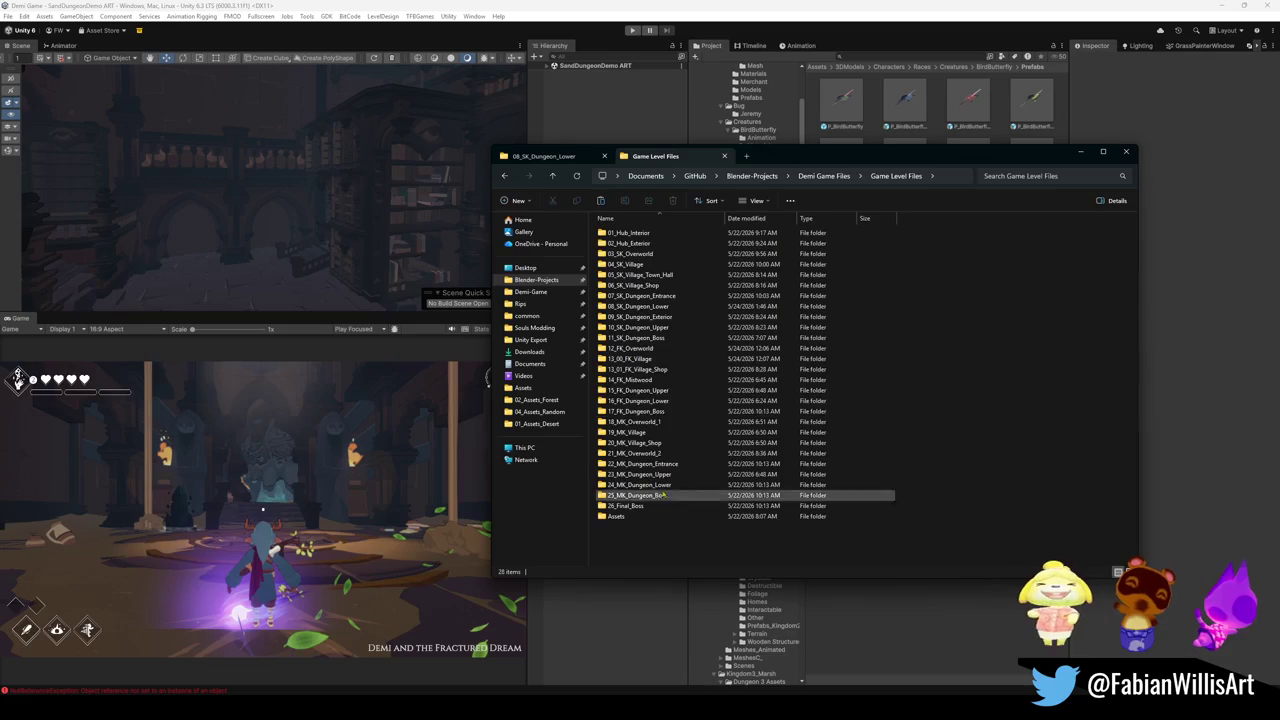
pyautogui.click(799, 669)
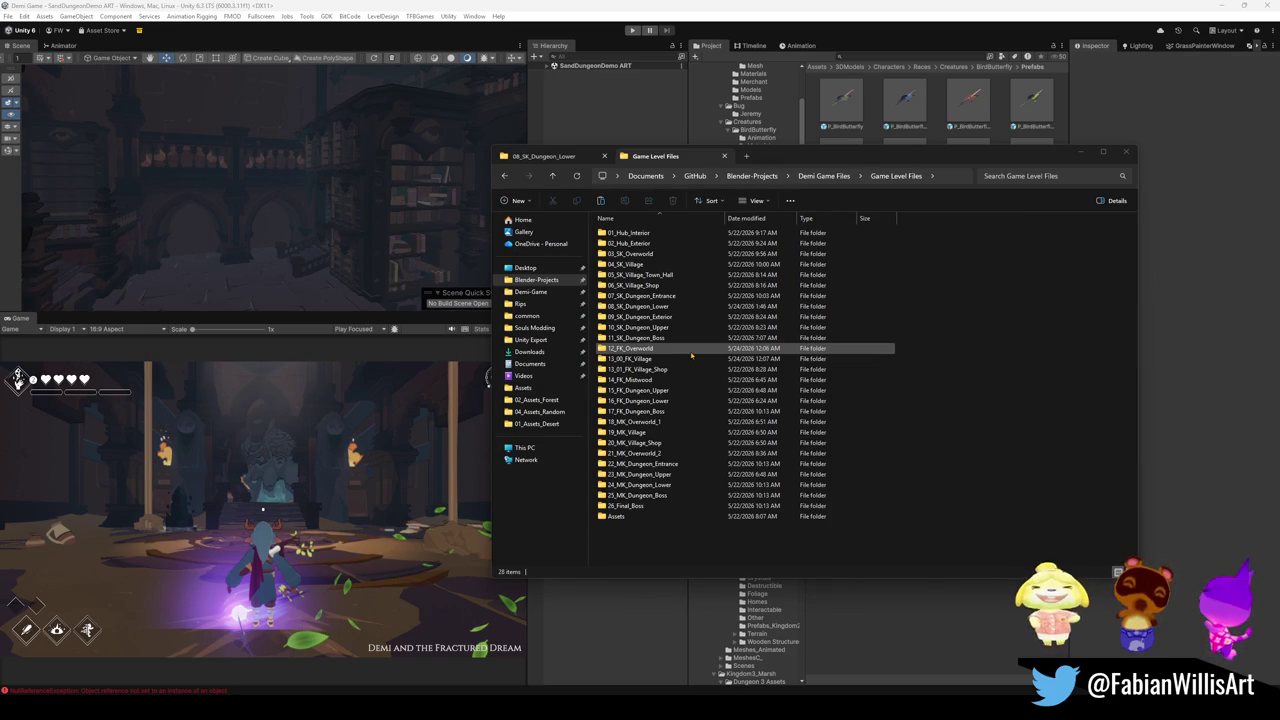
# Open 14_FK_Mistwood and launch DEMI_Forest_Mistwood.blend in Blender
pyautogui.doubleClick(660, 380)
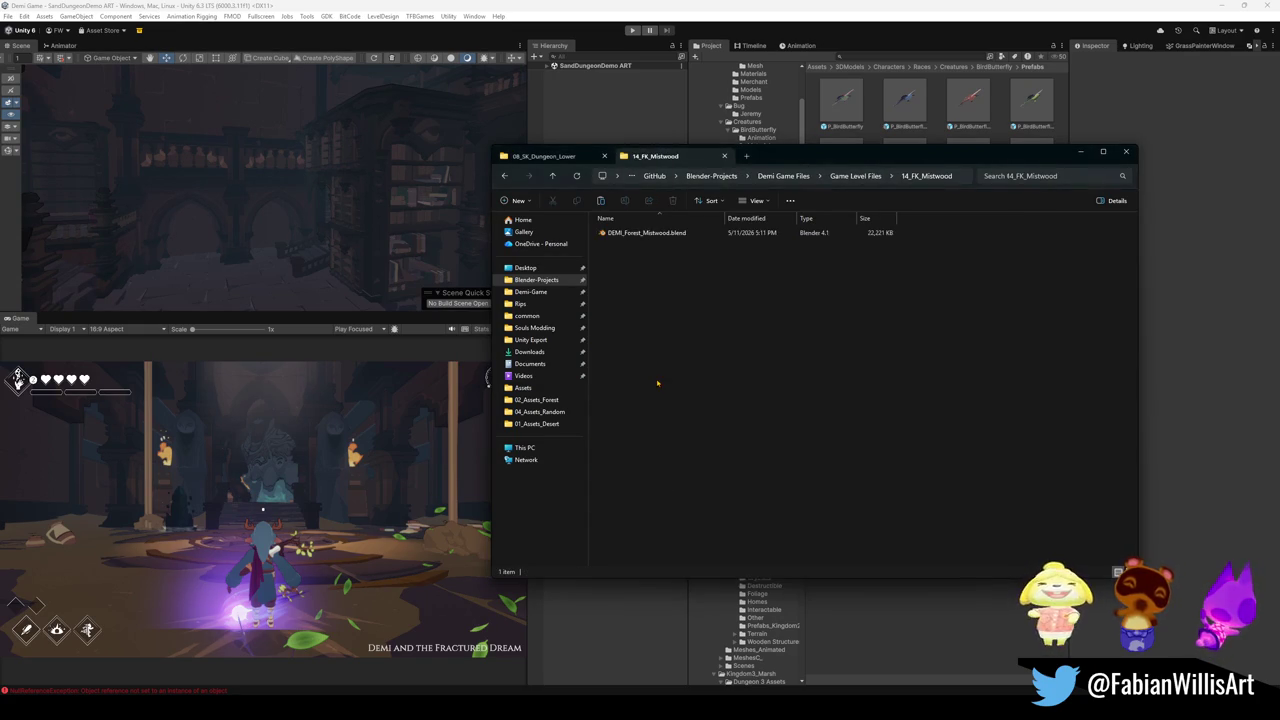
pyautogui.click(645, 233)
pyautogui.doubleClick(645, 233)
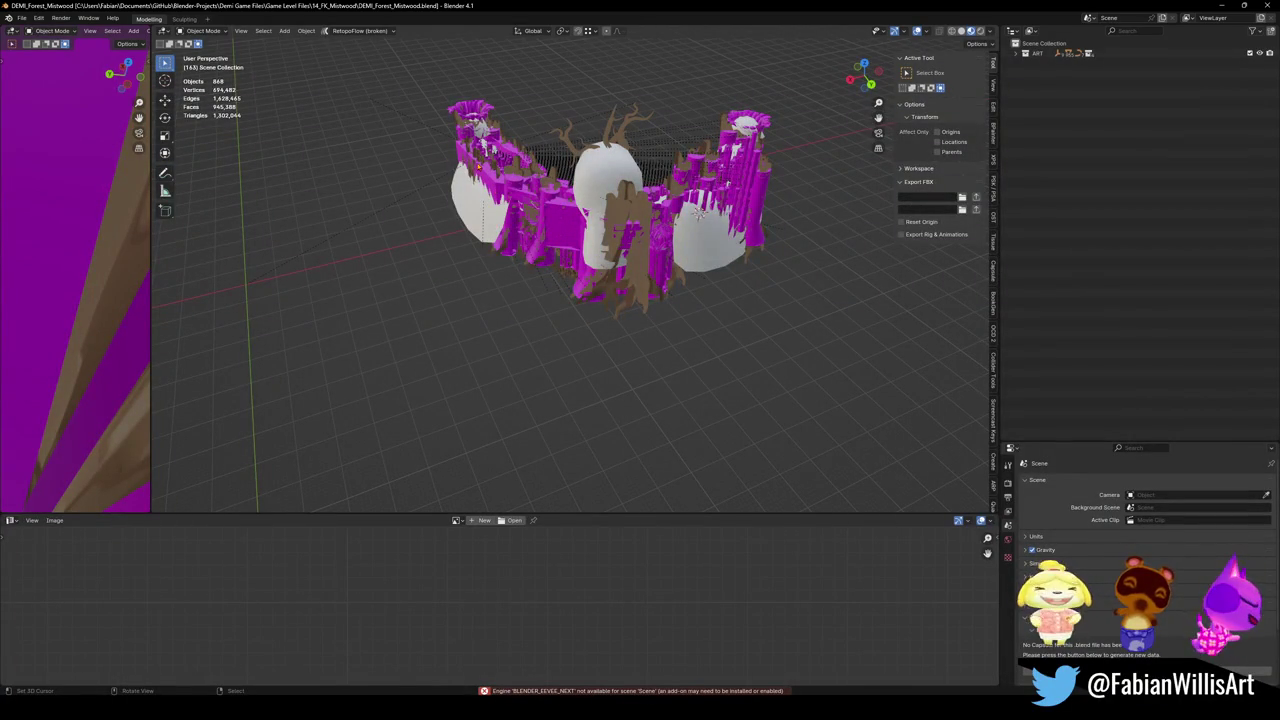
# Orbit into the castle, then walk over the octagonal roof down to the round arch
pyautogui.moveTo(698, 211); pyautogui.dragTo(680, 250, button='middle')
pyautogui.scroll(8, 690, 225)
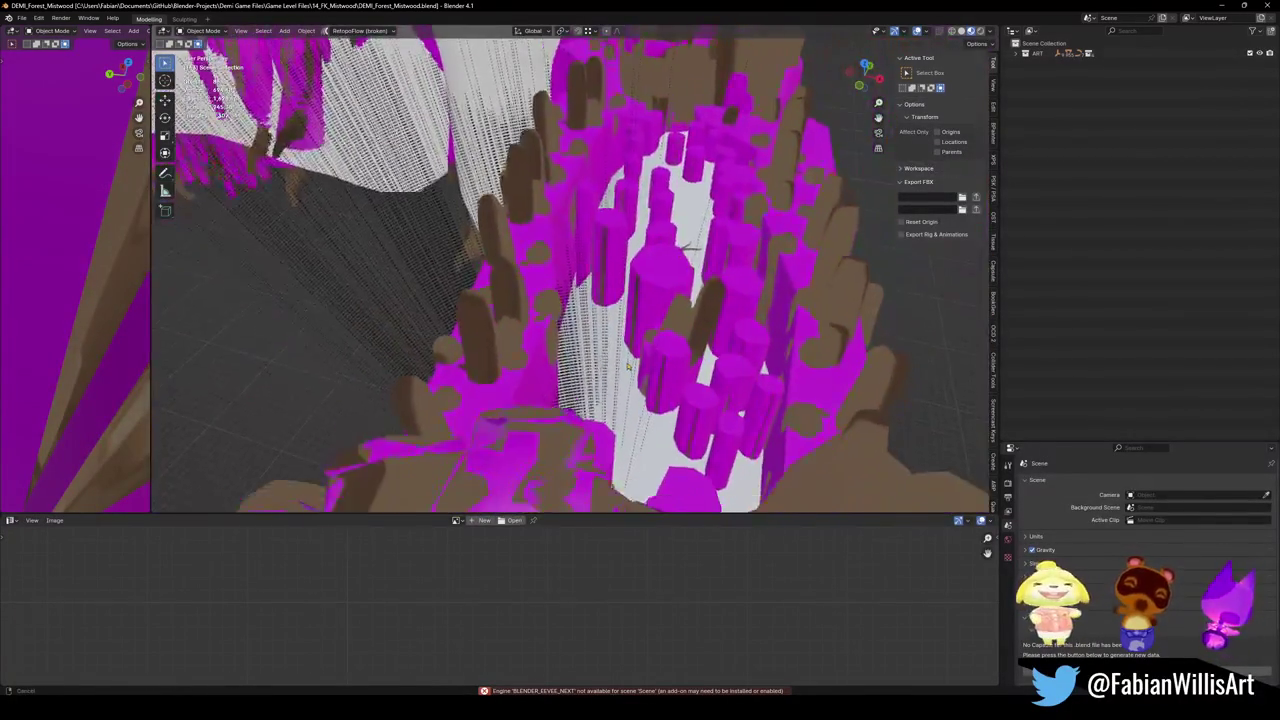
pyautogui.hotkey('shift', '`')
pyautogui.press('w')
pyautogui.press('w')
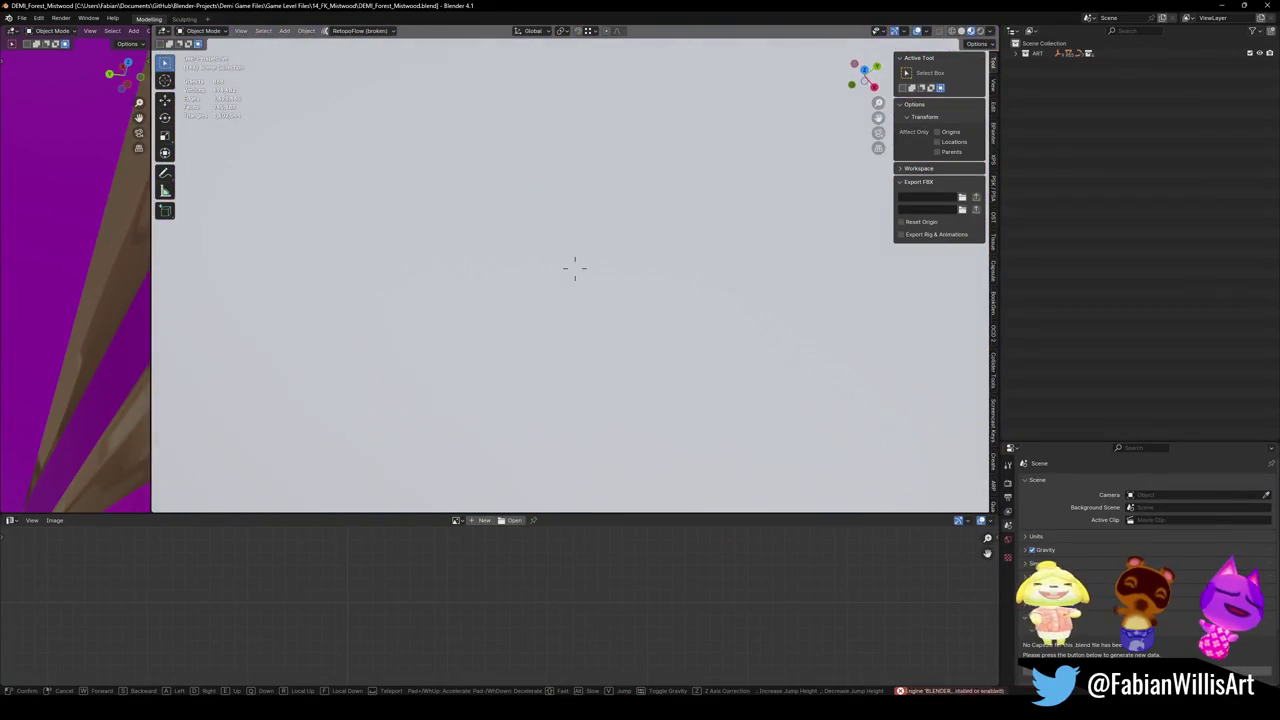
pyautogui.press('w')
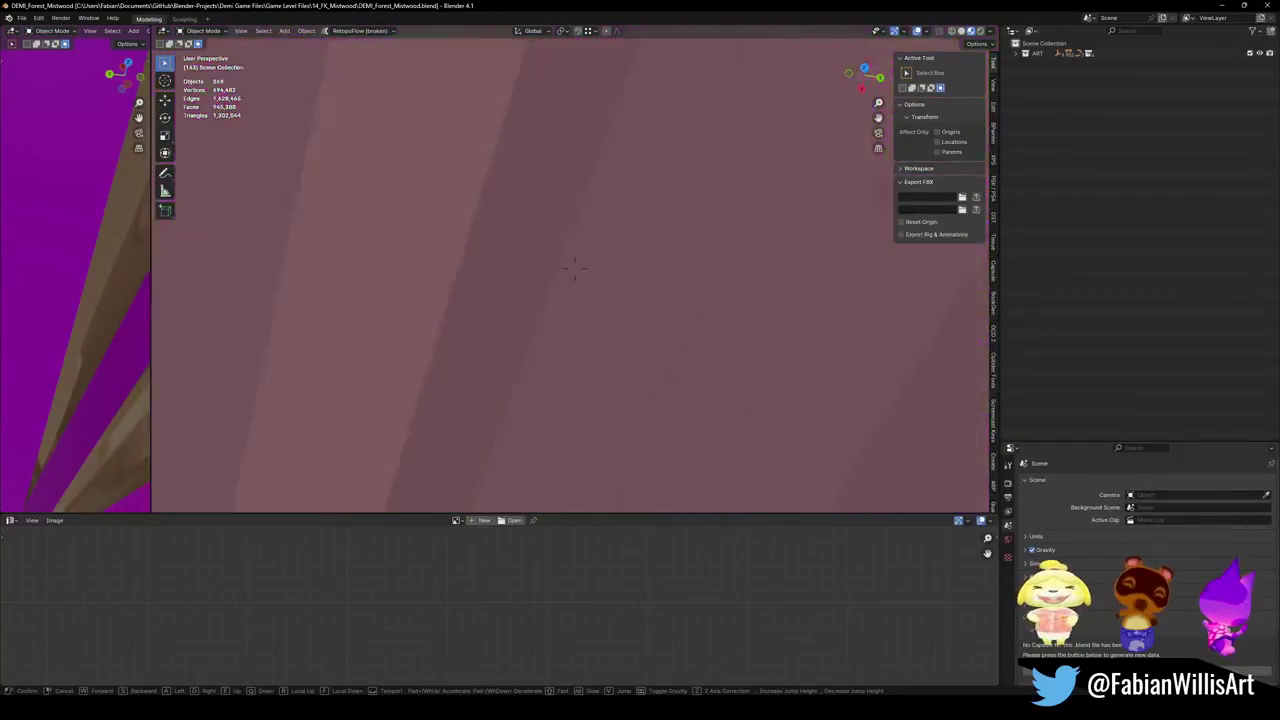
pyautogui.press('w')
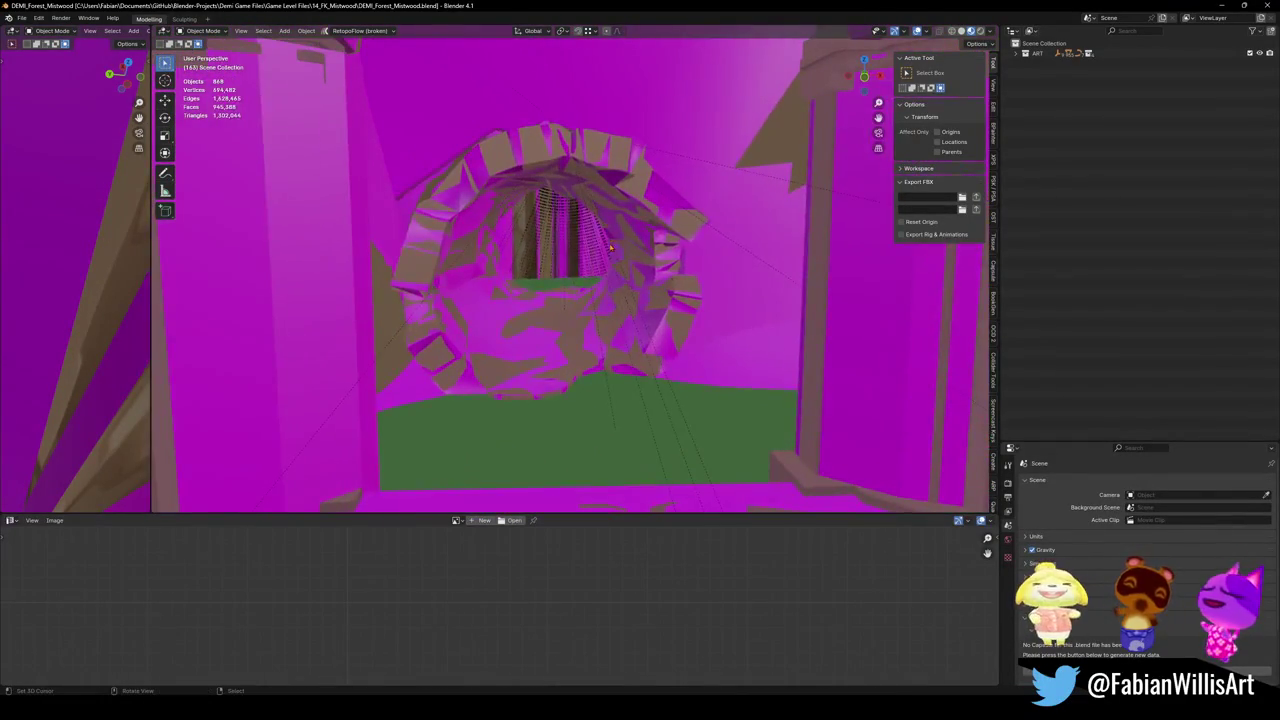
pyautogui.click(473, 320)
pyautogui.click(21, 18)
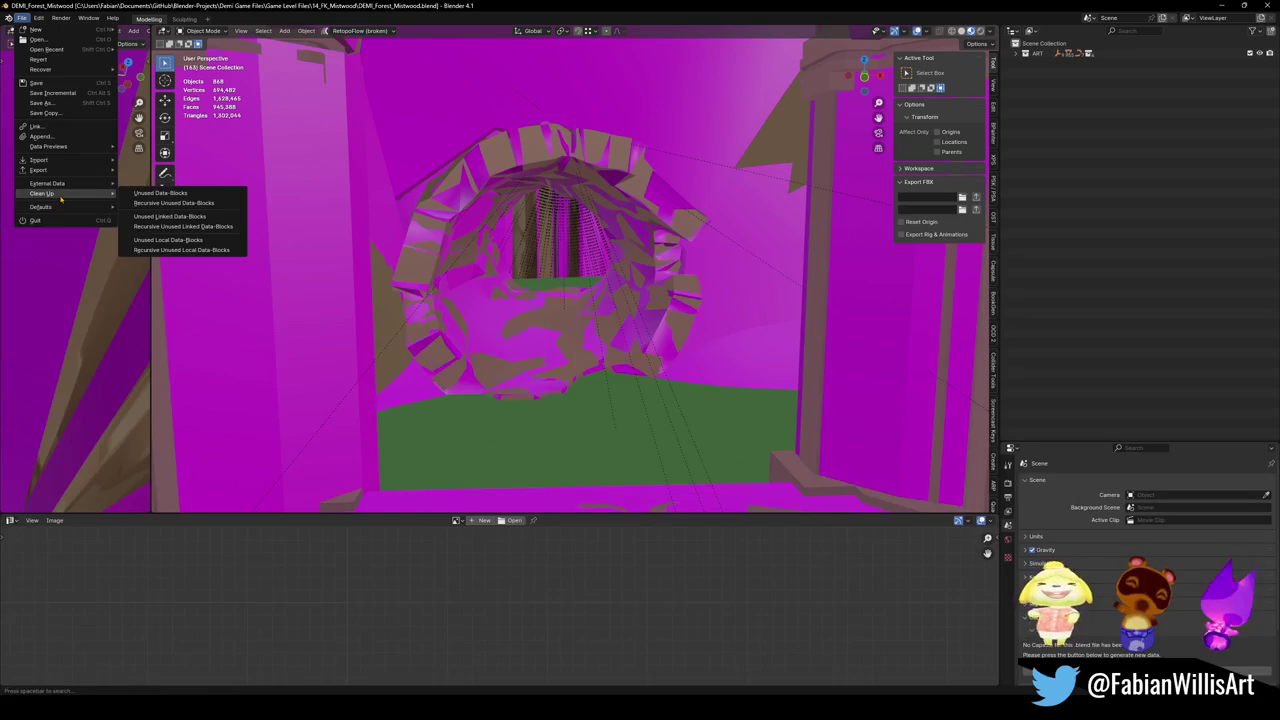
# Run Find Missing Files on the chosen project folder
pyautogui.moveTo(47, 183)
pyautogui.click(157, 273)
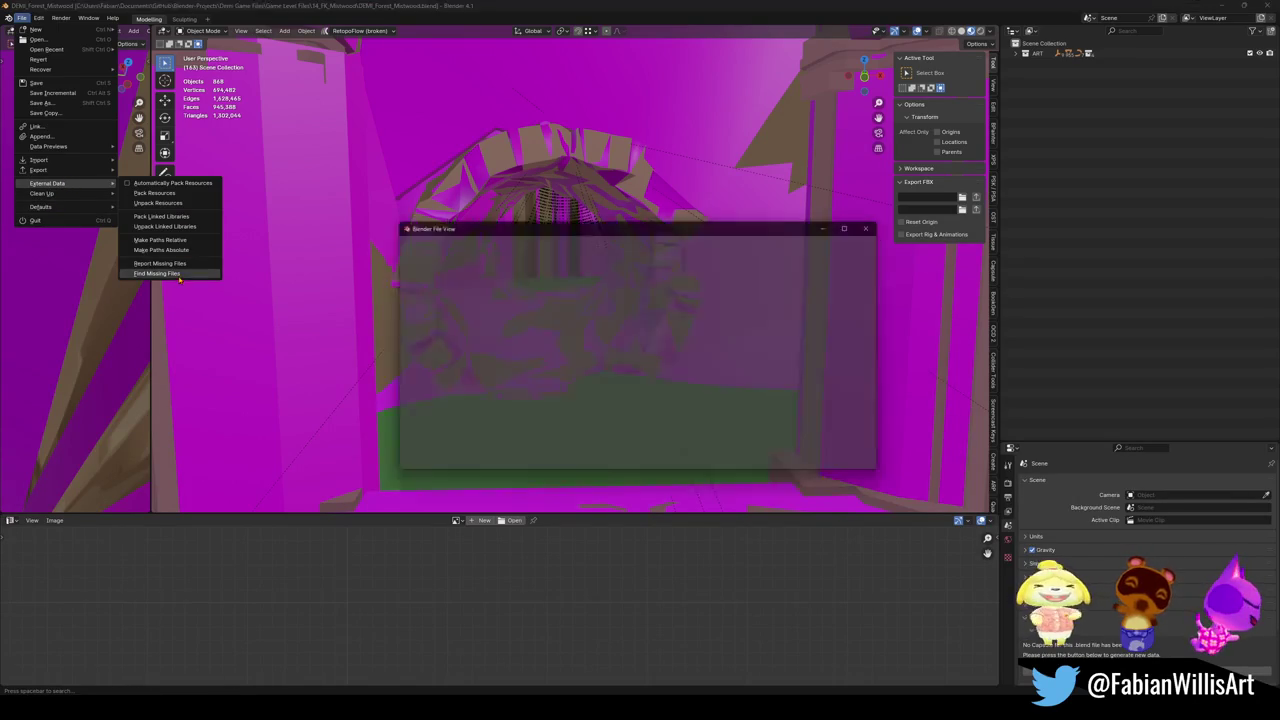
pyautogui.click(432, 293)
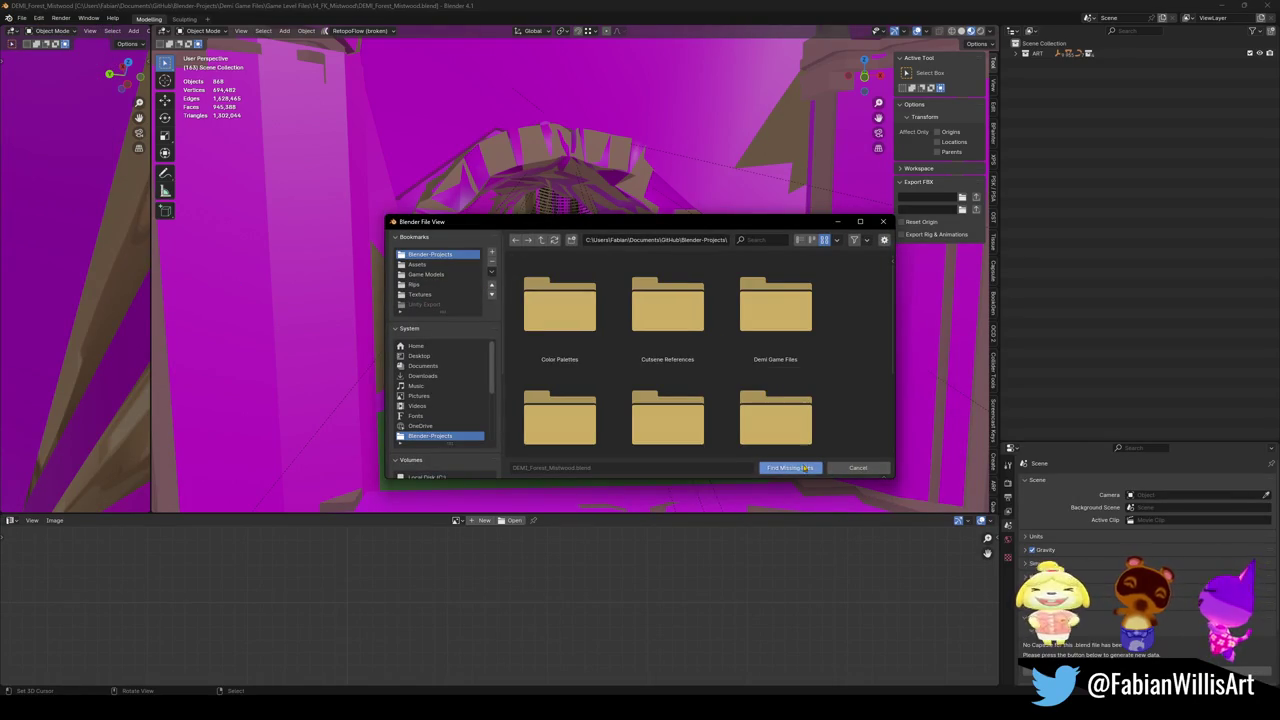
pyautogui.click(790, 467)
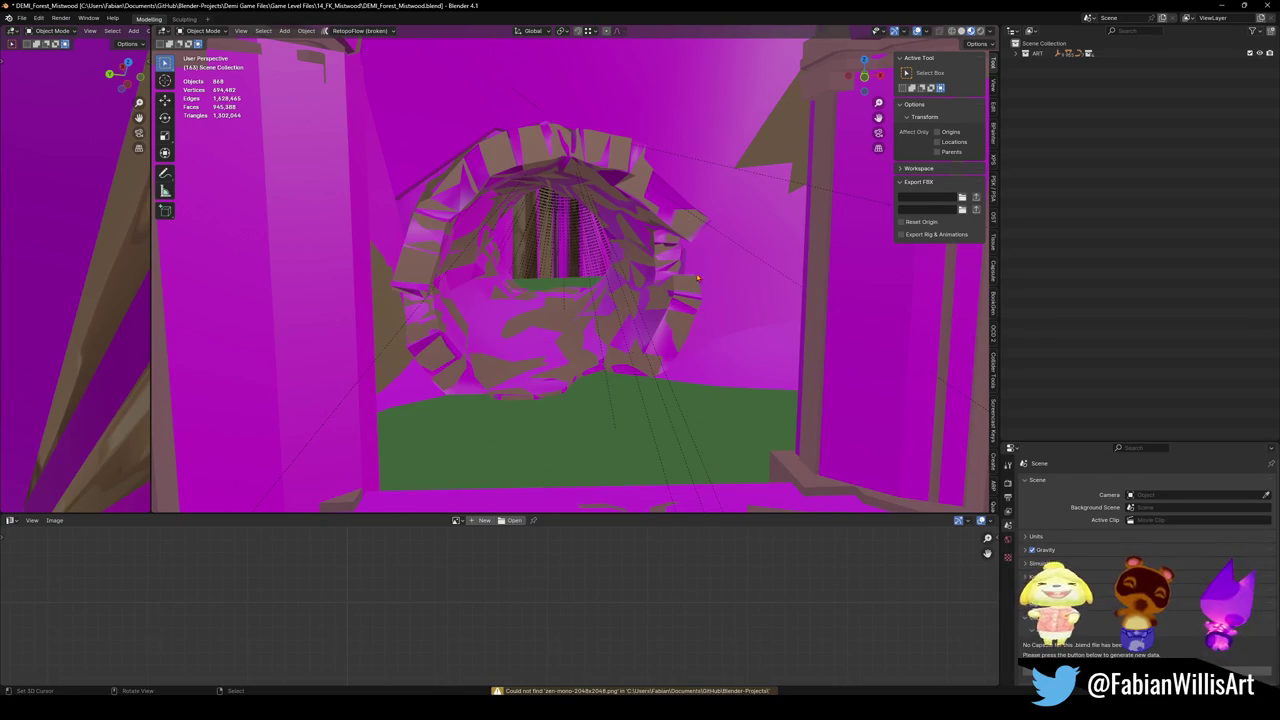
# Select the UCX collision object and show its material settings
pyautogui.click(706, 167)
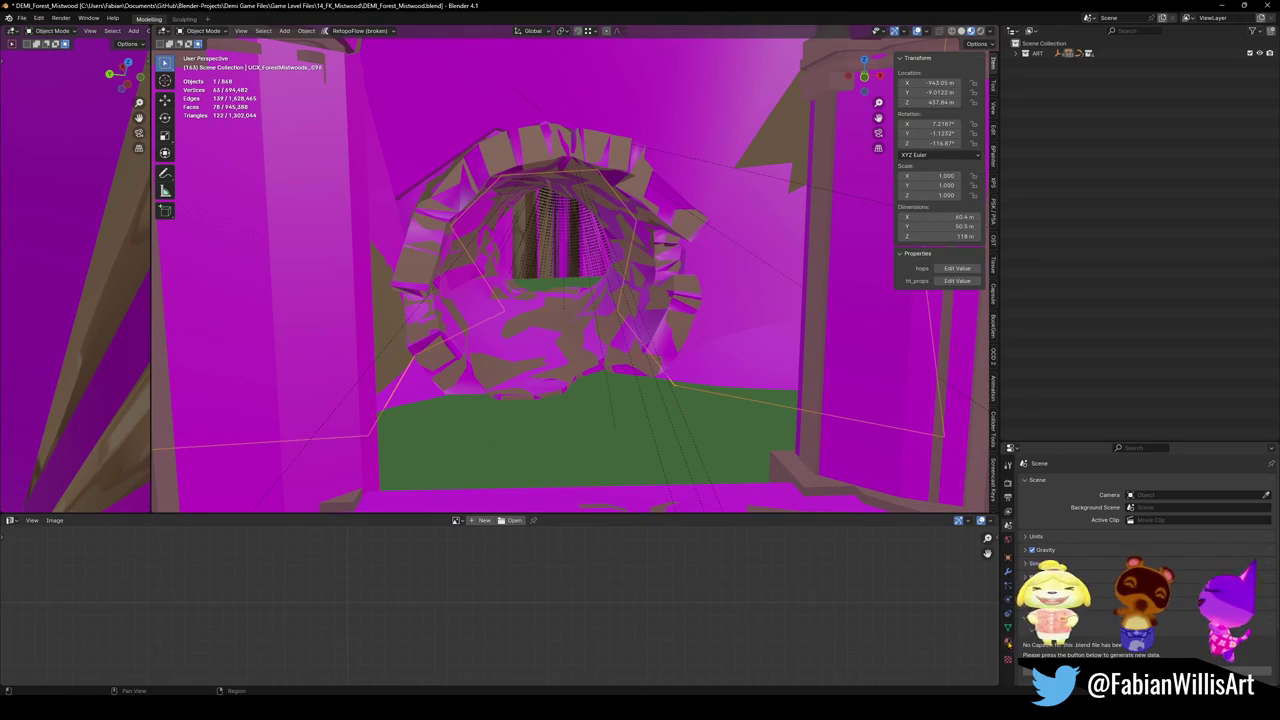
pyautogui.click(1008, 641)
pyautogui.moveTo(1065, 445); pyautogui.dragTo(1070, 350)
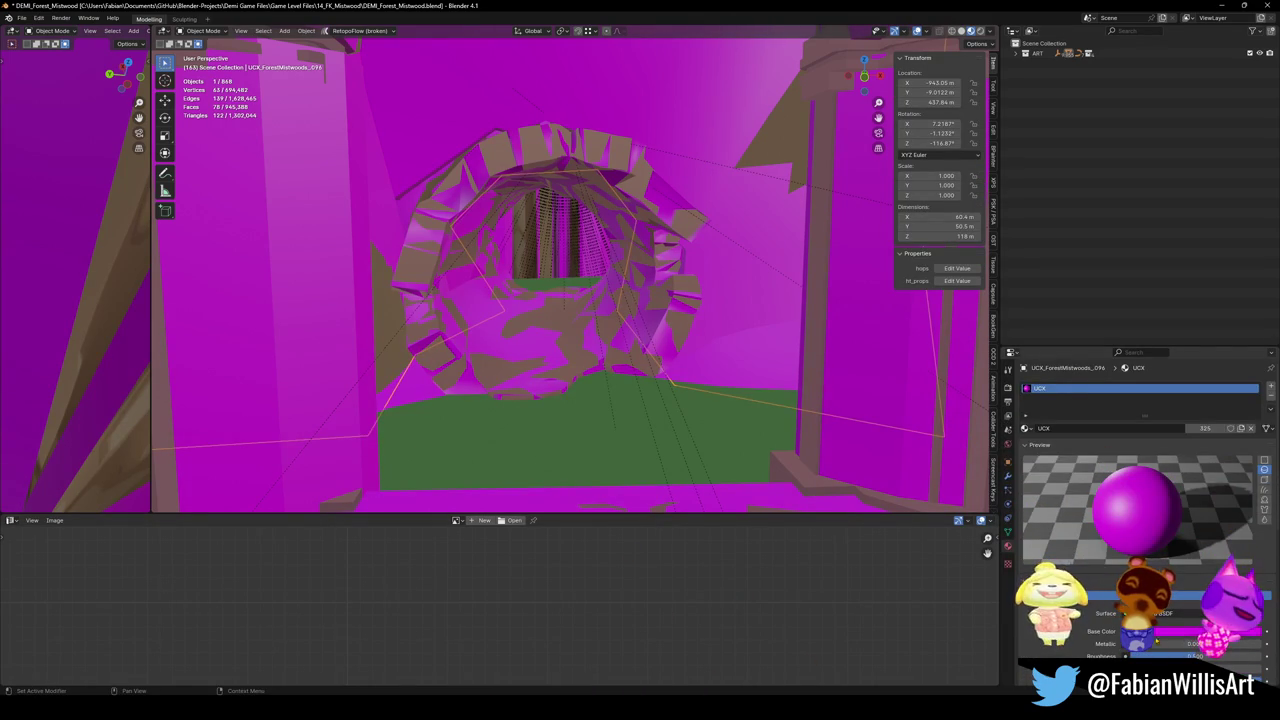
# Change the UCX material's base colour from magenta to light blue and frame the object
pyautogui.click(1210, 631)
pyautogui.moveTo(1216, 532); pyautogui.dragTo(1209, 494)
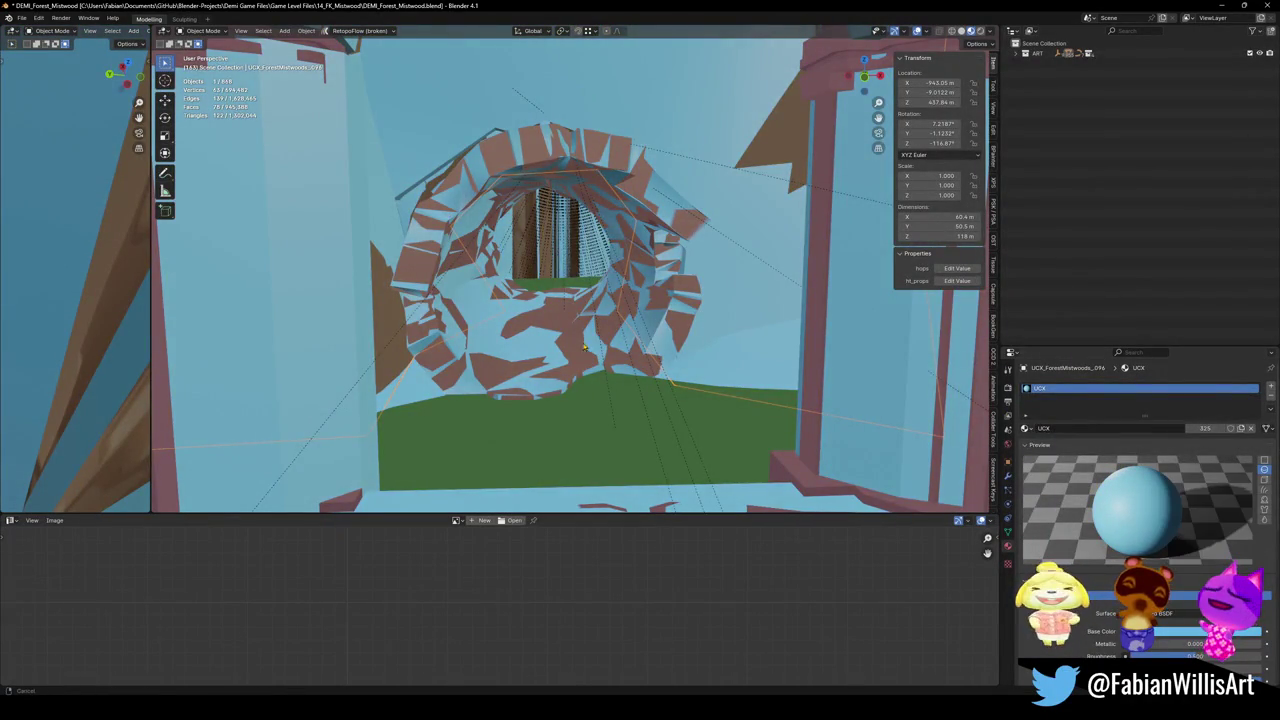
pyautogui.press('KP_Decimal')
pyautogui.scroll(-3, 545, 310)
pyautogui.scroll(-3, 600, 310)
pyautogui.scroll(-3, 620, 312)
pyautogui.scroll(-2, 619, 315)
pyautogui.moveTo(619, 316); pyautogui.dragTo(595, 290, button='middle')
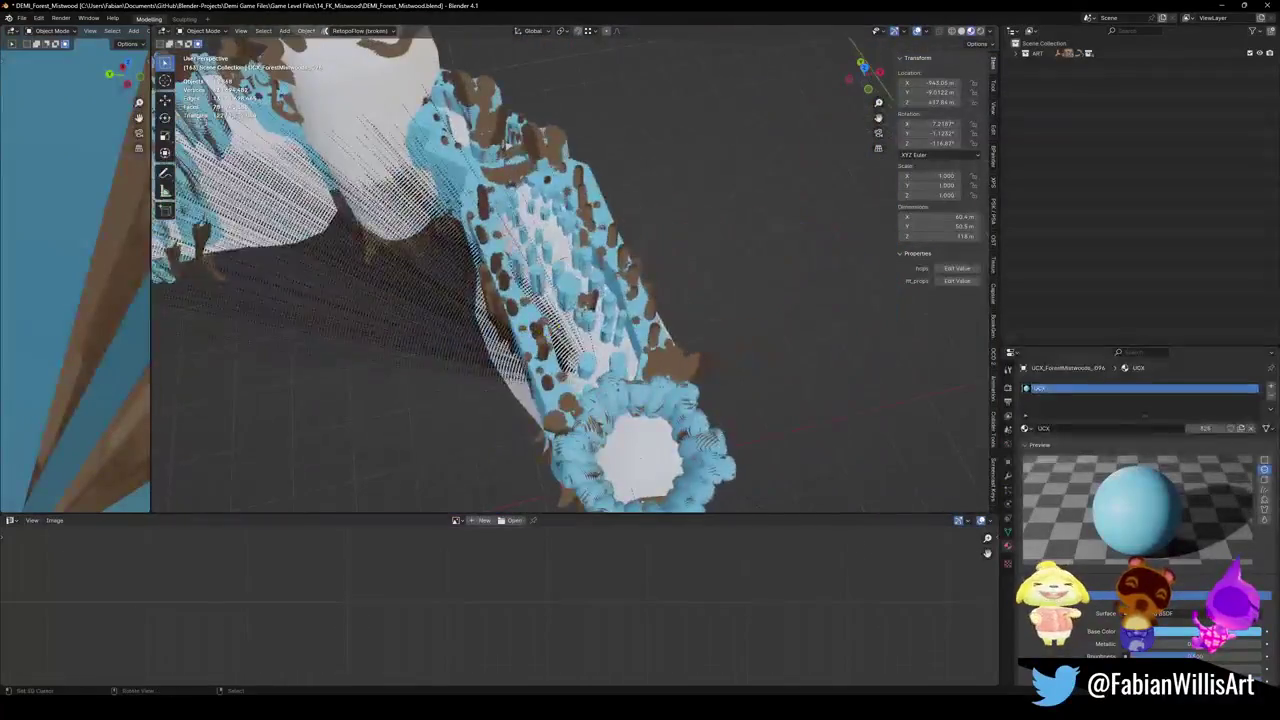
pyautogui.scroll(3, 595, 290)
# Select every object linked by the UCX material and hide them all
pyautogui.press('q')
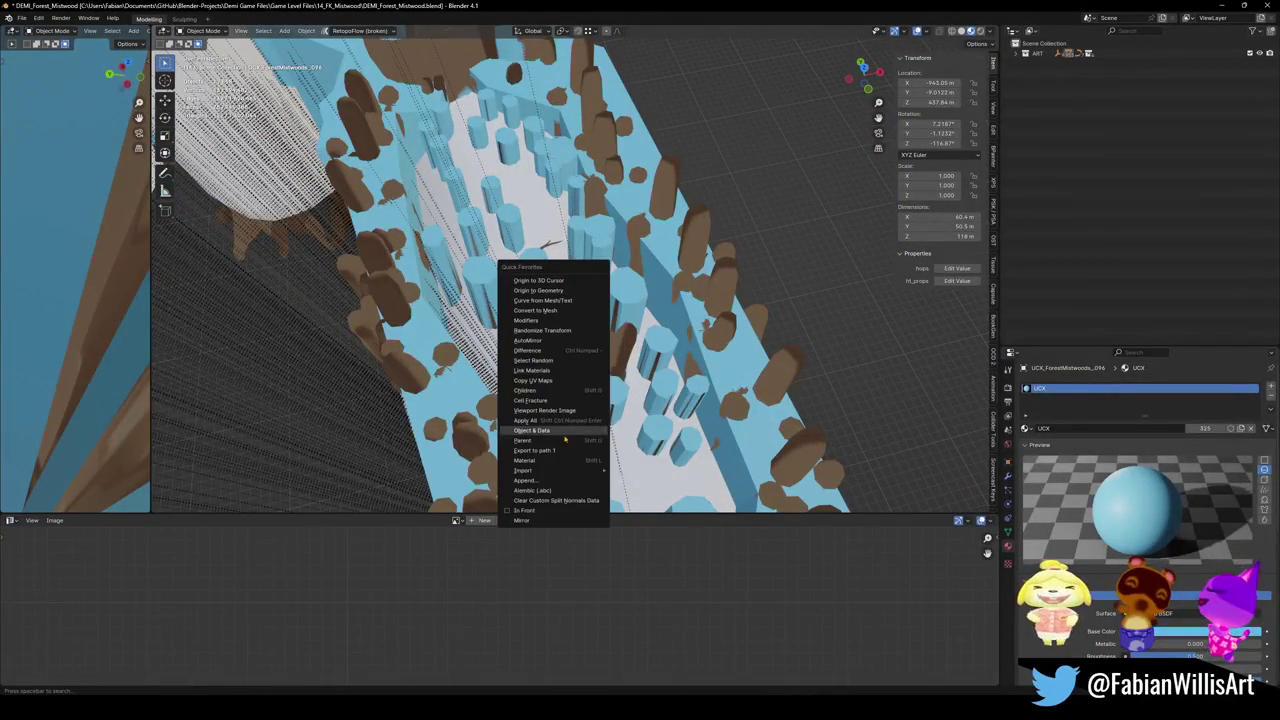
pyautogui.click(549, 460)
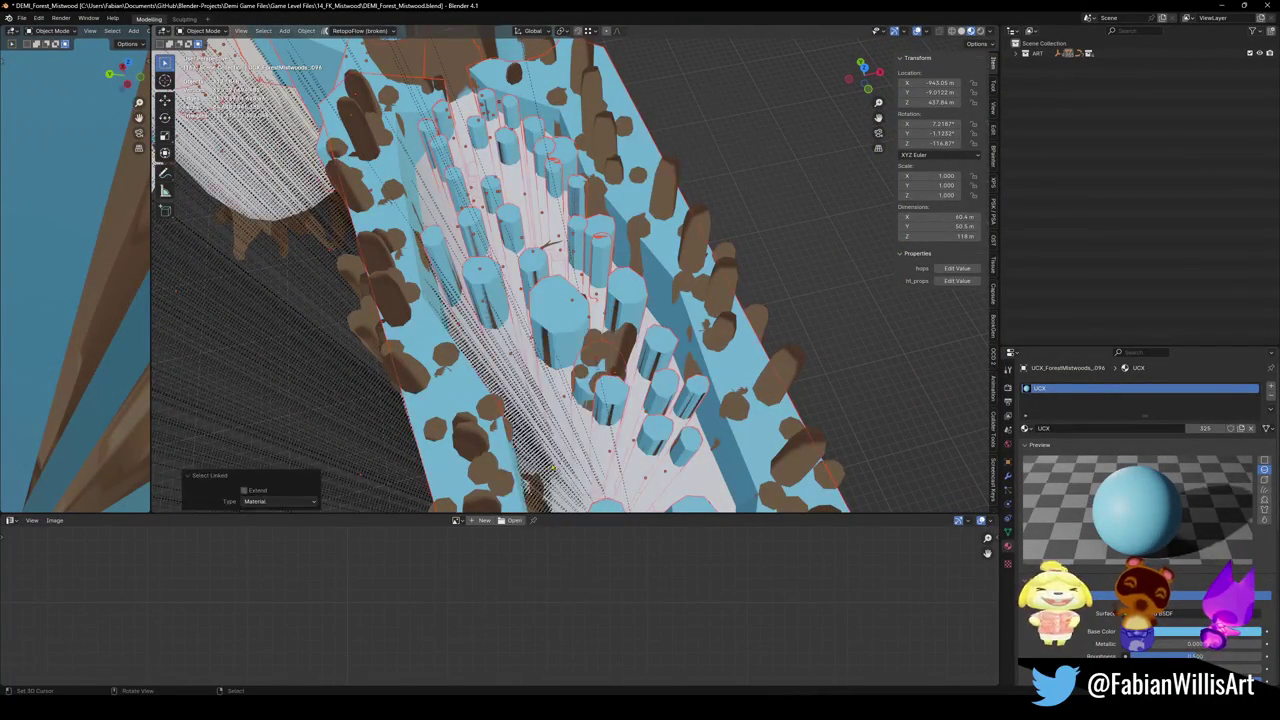
pyautogui.press('h')
pyautogui.hotkey('shift', '`')
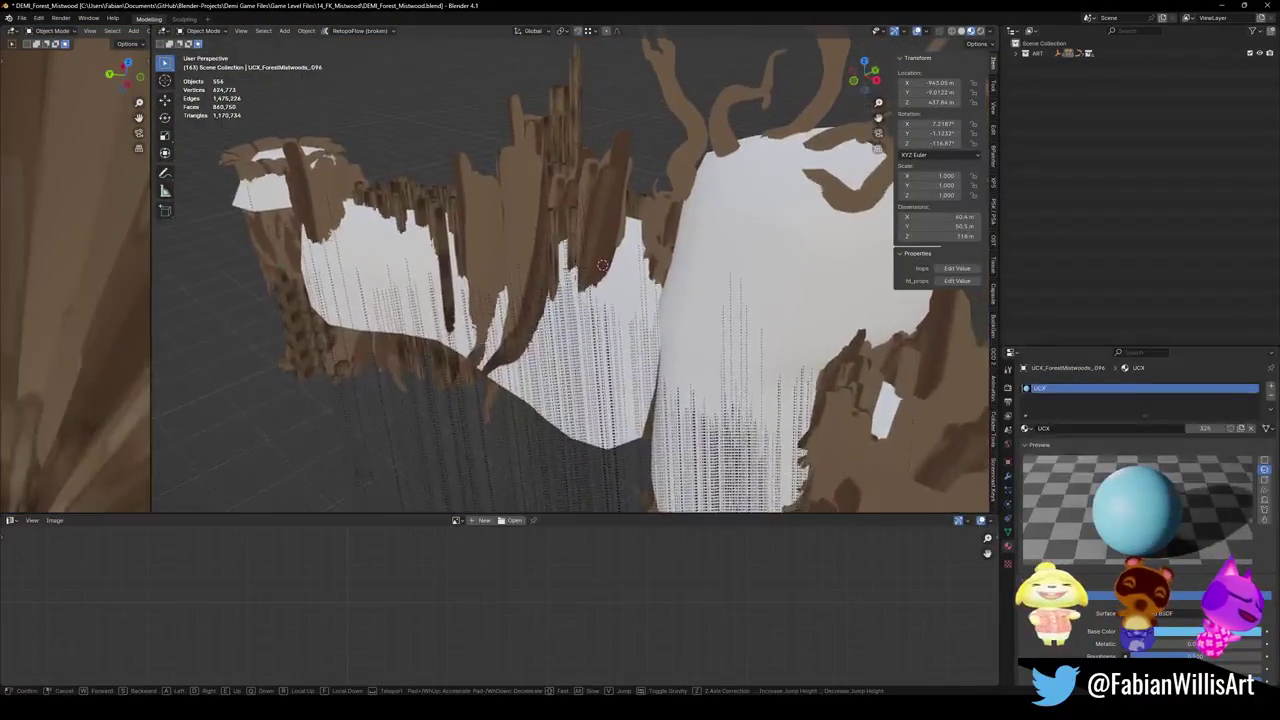
pyautogui.press('w')
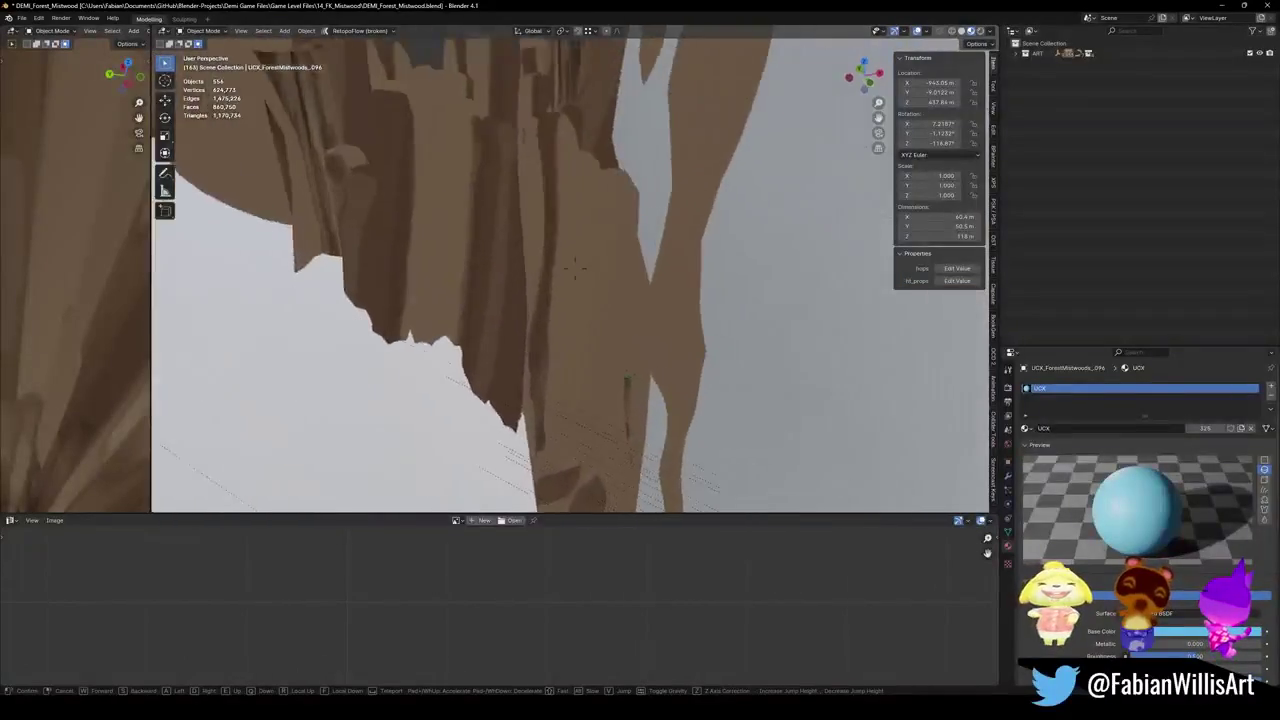
pyautogui.press('w')
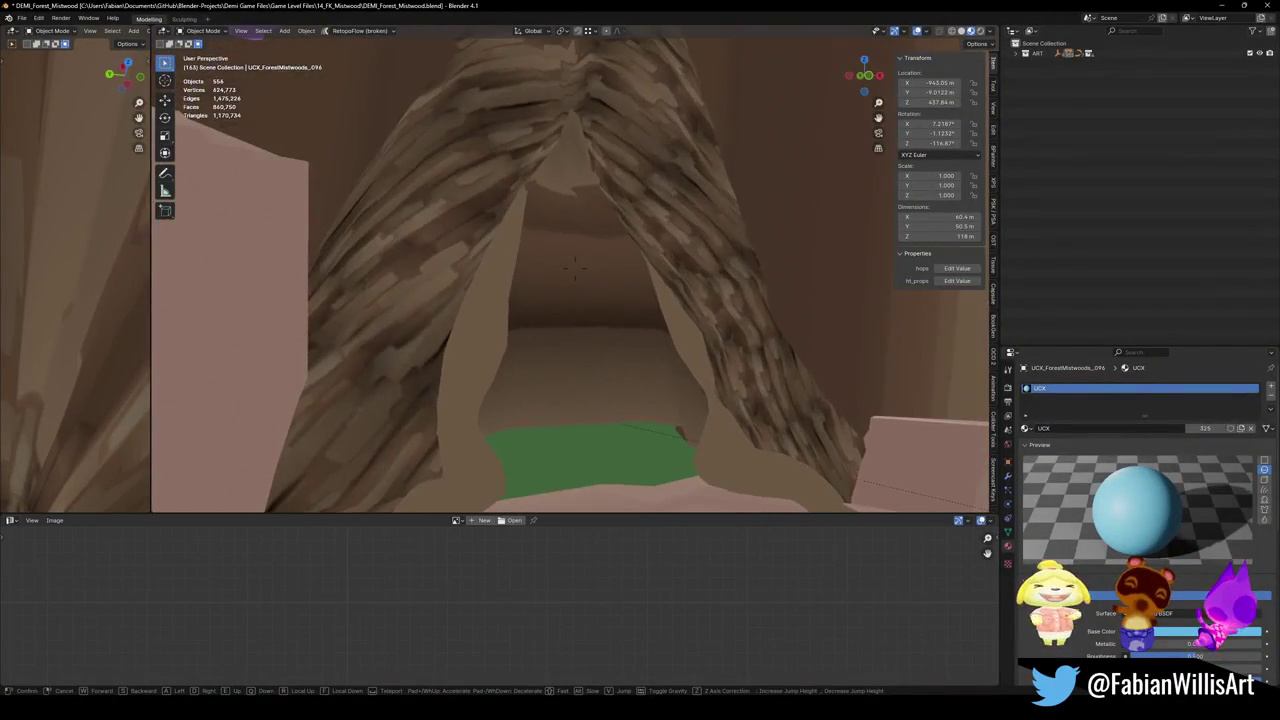
pyautogui.press('w')
pyautogui.press('s')
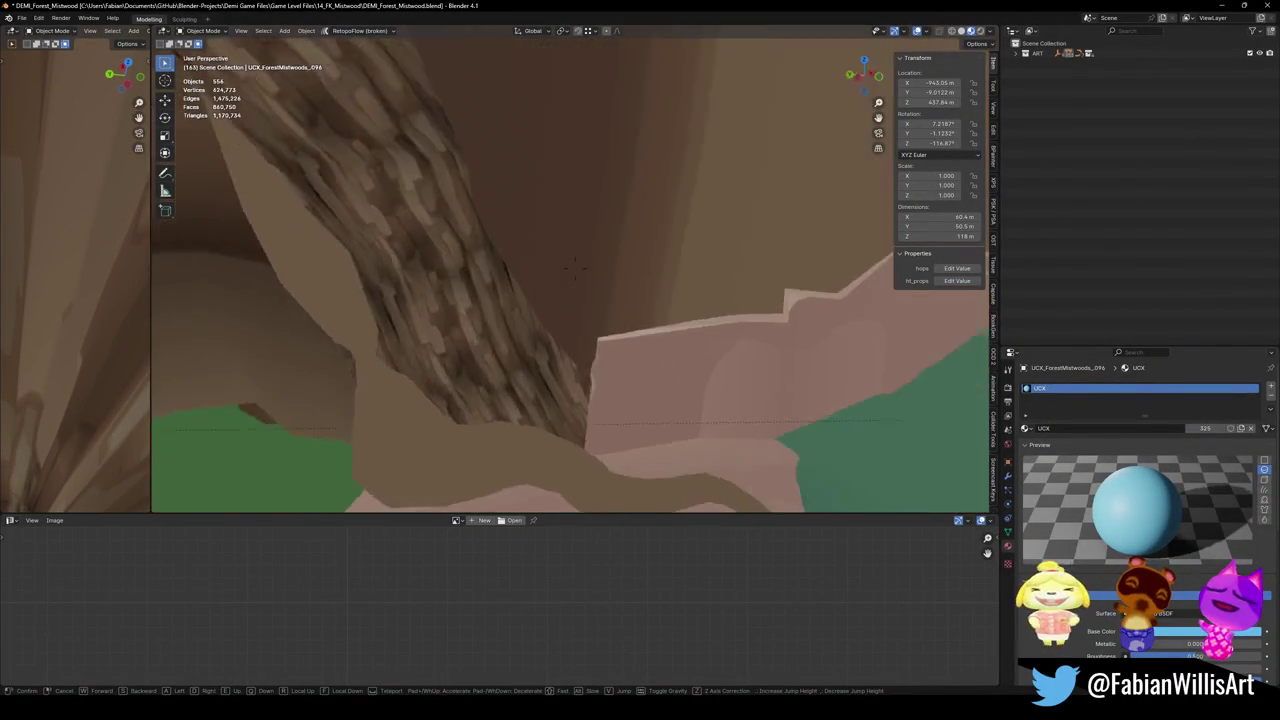
pyautogui.press('w')
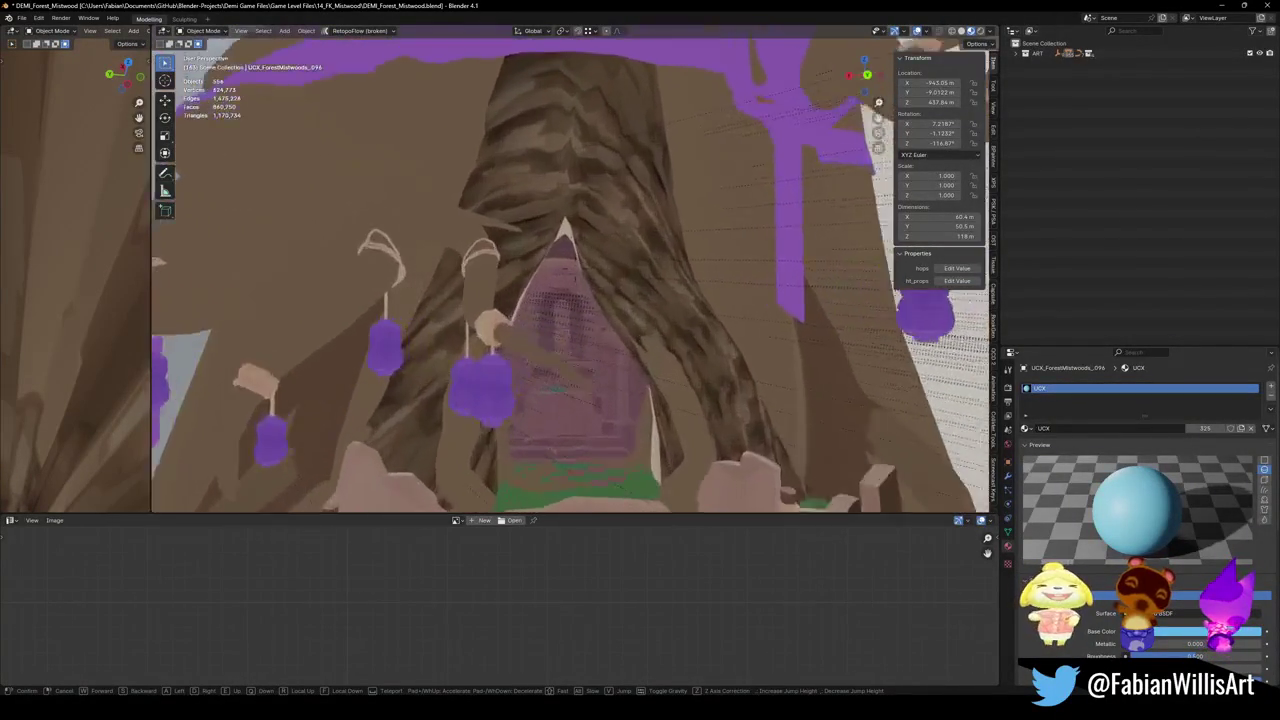
pyautogui.press('s')
pyautogui.press('w')
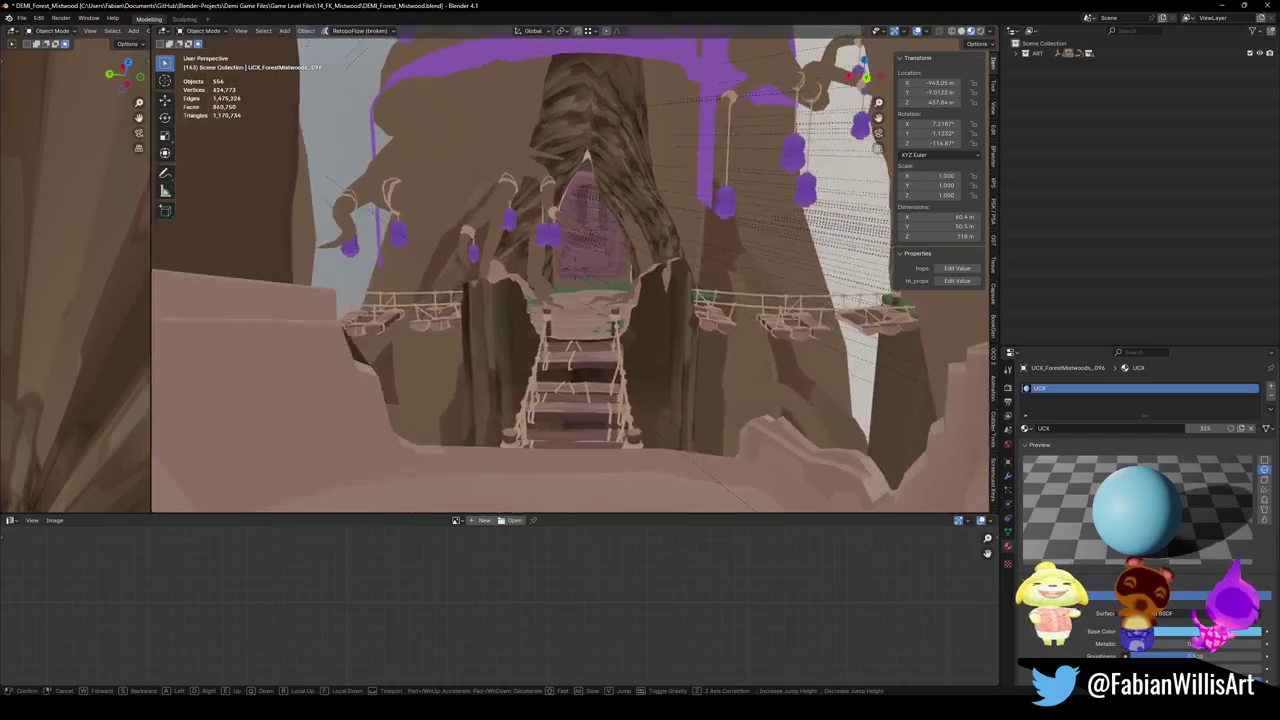
pyautogui.click(592, 341)
pyautogui.hotkey('ctrl', 's')
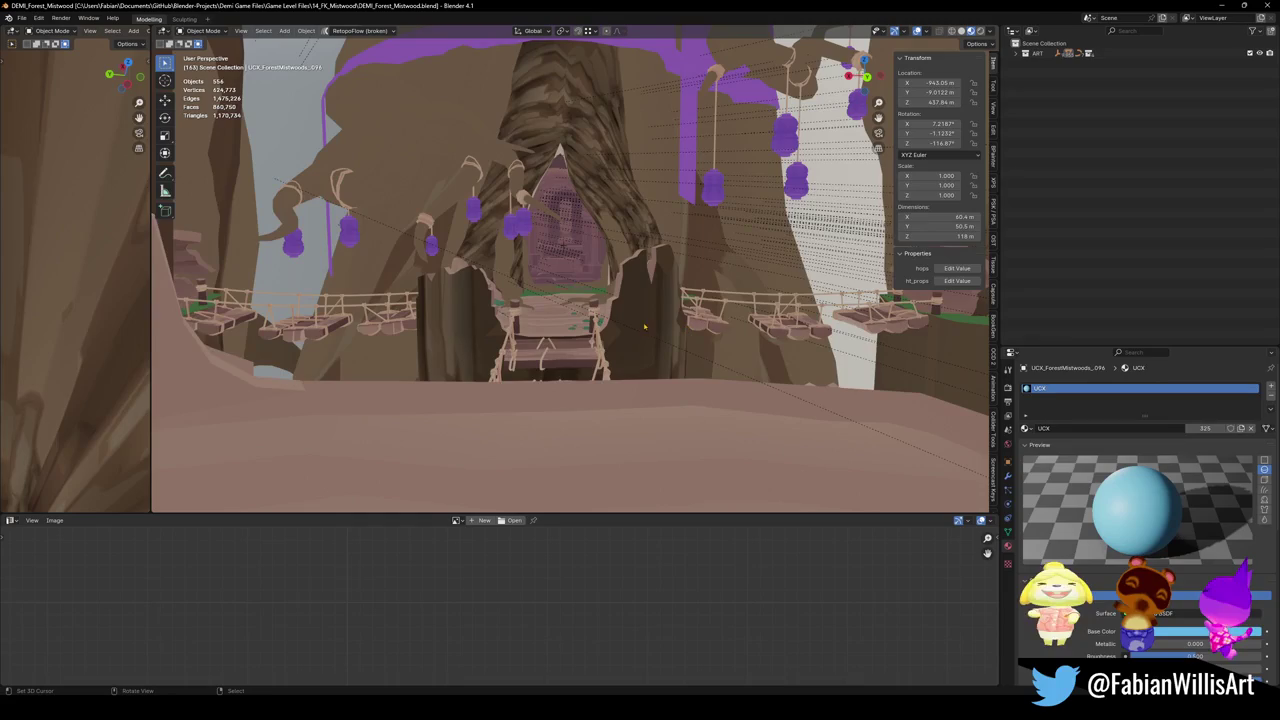
pyautogui.hotkey('shift', '`')
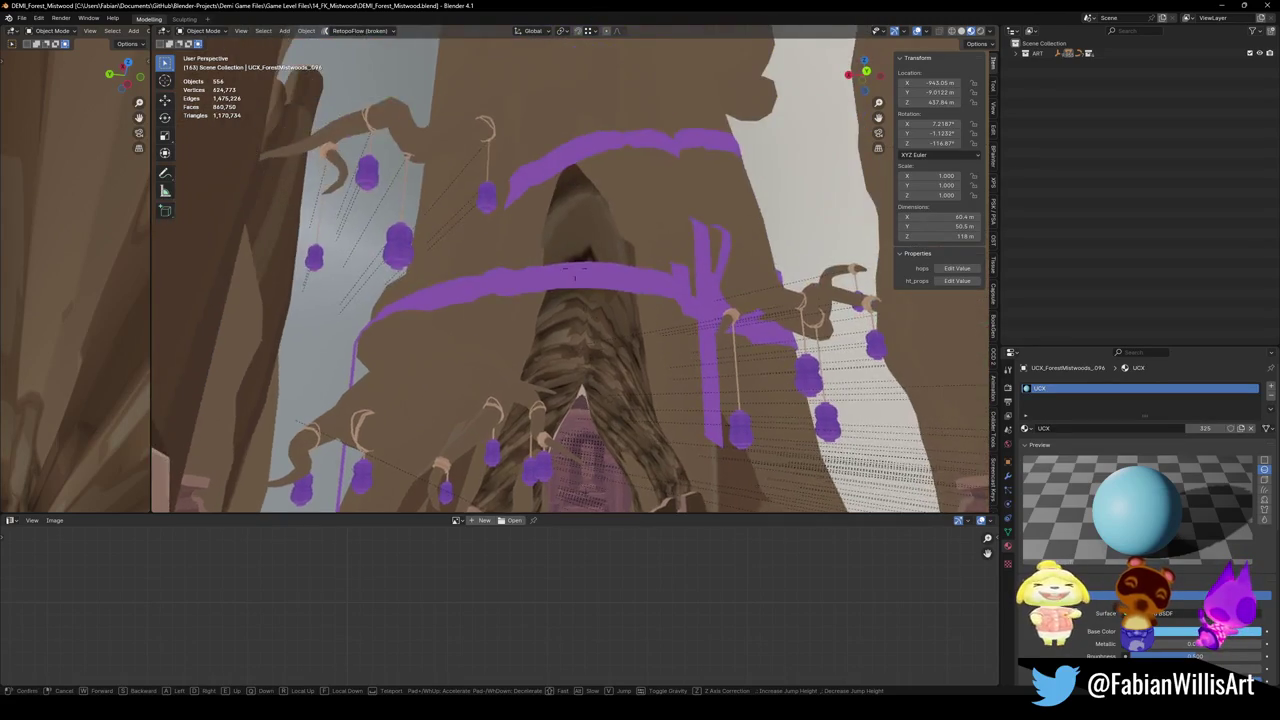
pyautogui.press('w')
pyautogui.click(610, 237)
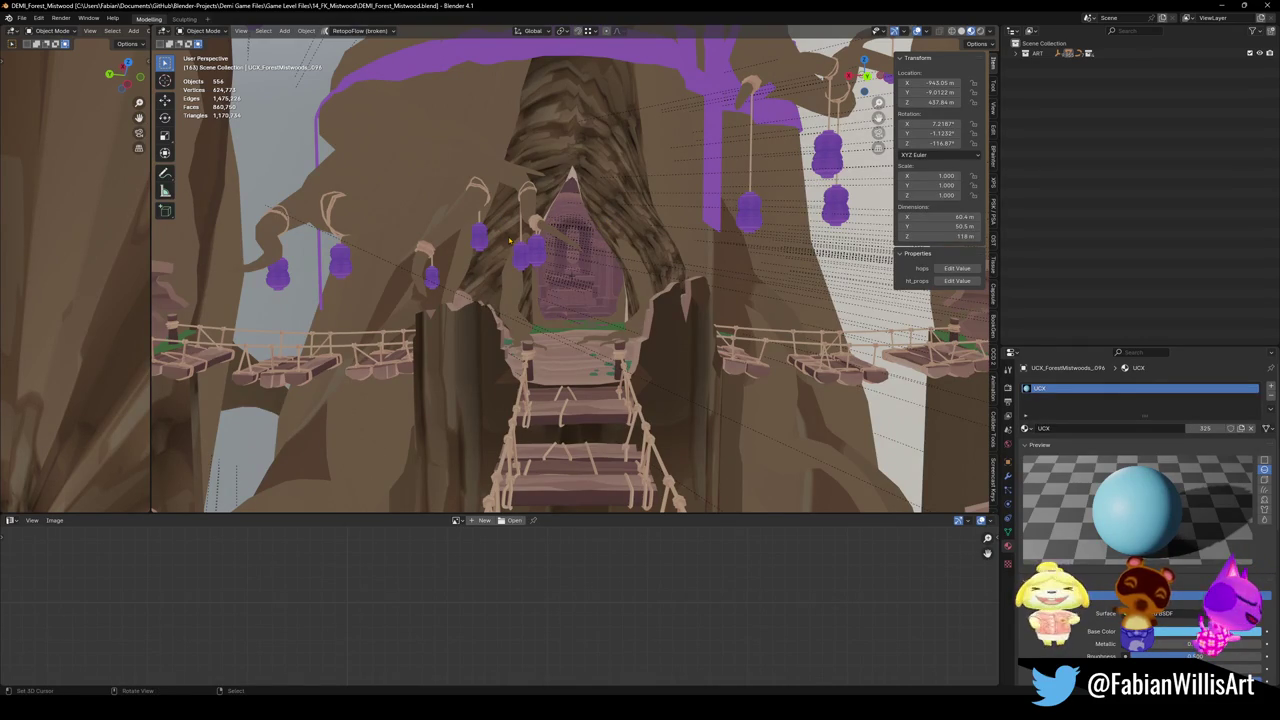
pyautogui.click(559, 143)
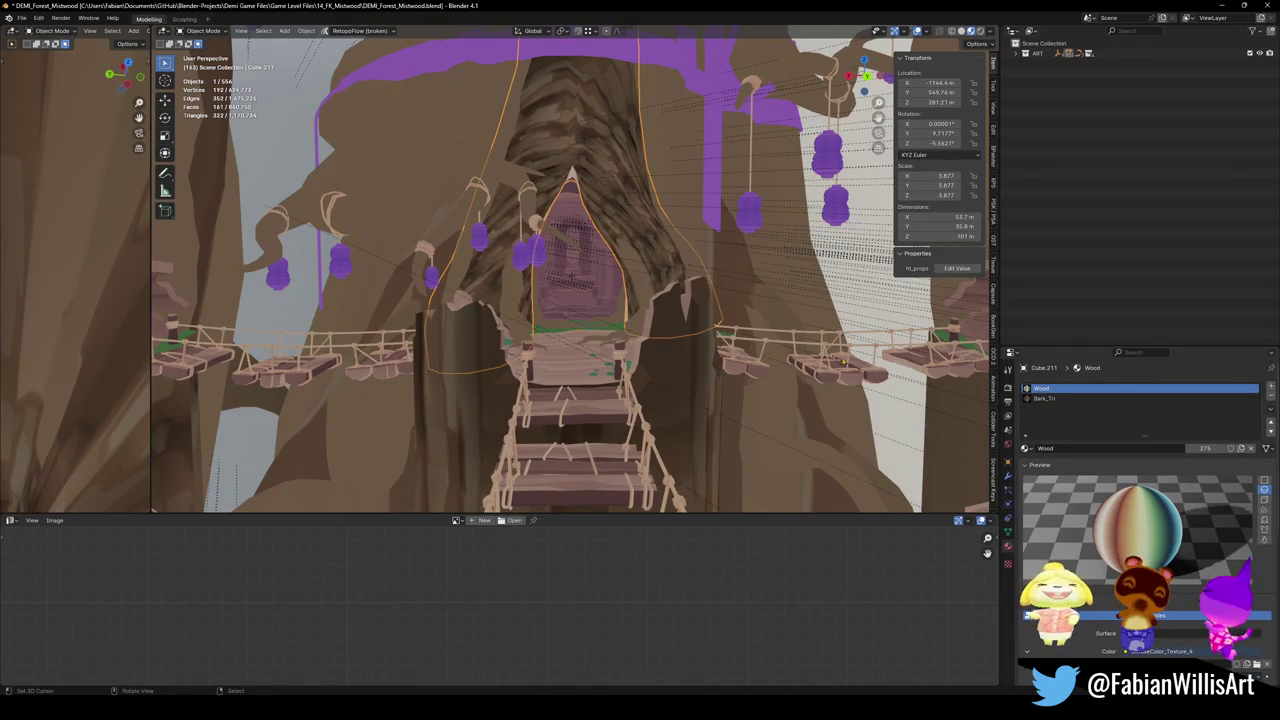
# Show the trunk's Bark_Tri material, then deselect and orbit around the tree and lanterns
pyautogui.click(1045, 398)
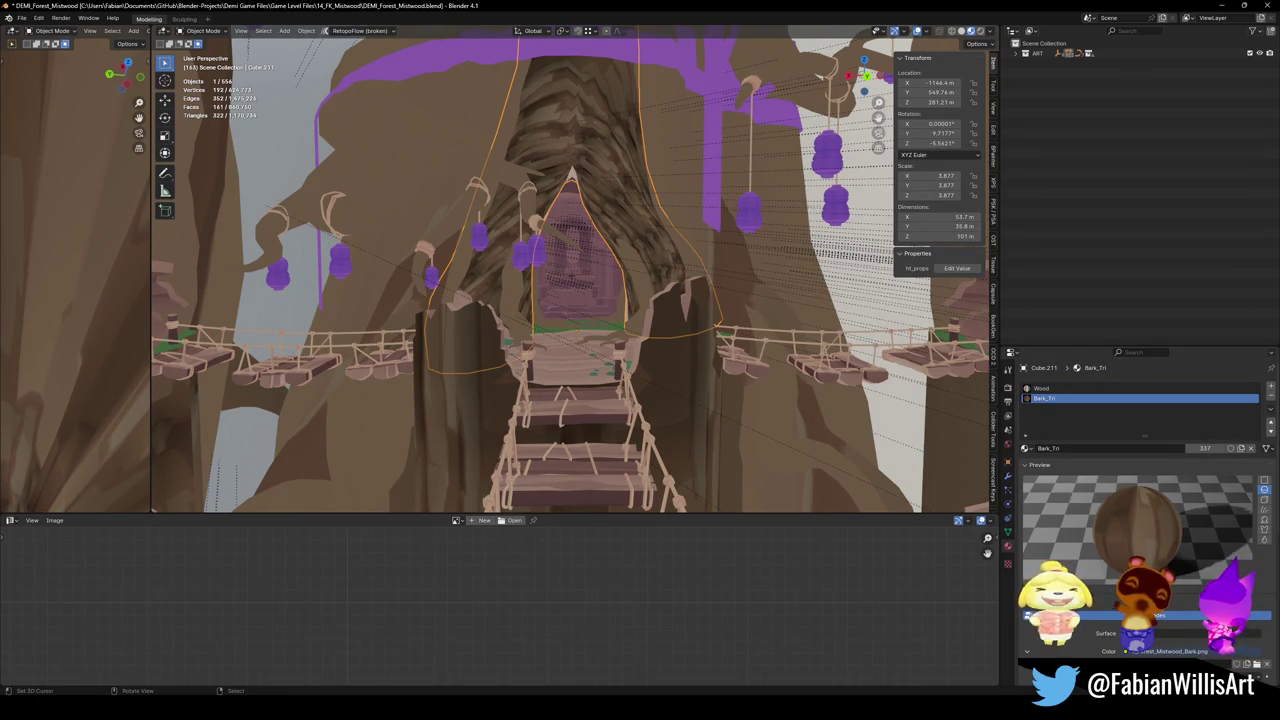
pyautogui.hotkey('alt', 'a')
pyautogui.scroll(2, 547, 278)
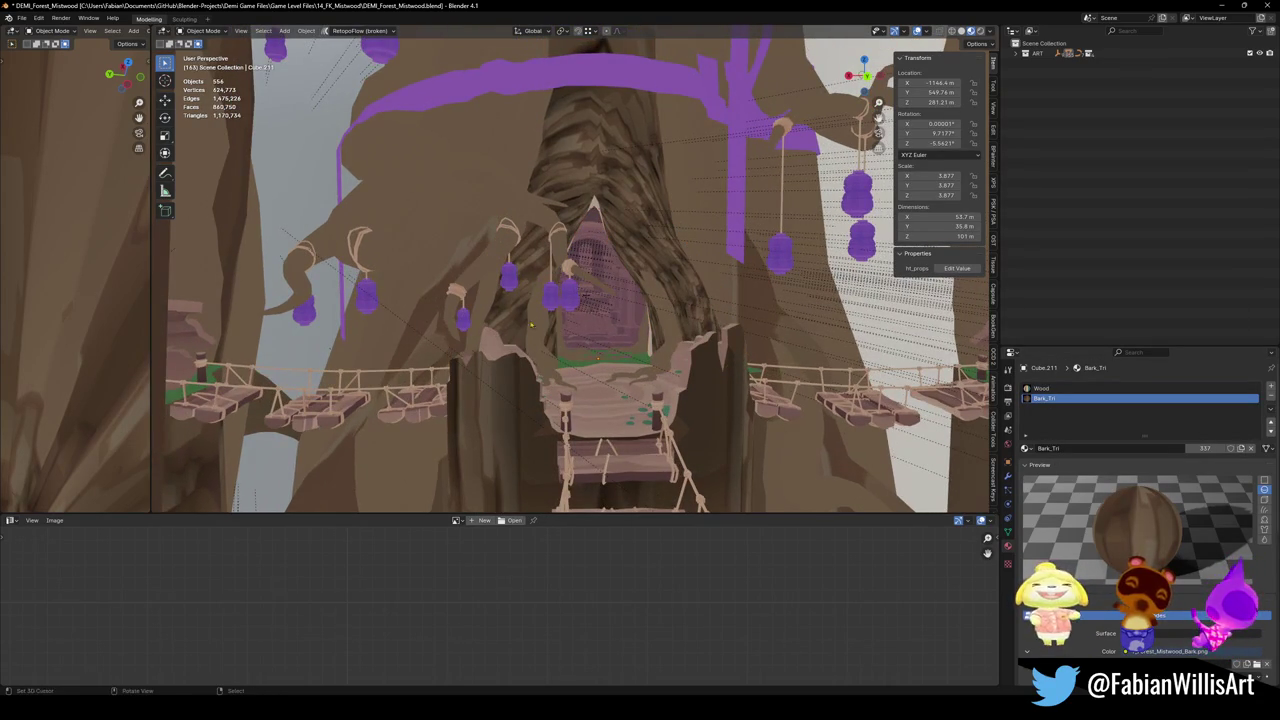
pyautogui.scroll(4, 550, 265)
pyautogui.scroll(-5, 603, 289)
pyautogui.moveTo(603, 289)
pyautogui.mouseDown(button='middle')
pyautogui.moveTo(572, 322)
pyautogui.moveTo(590, 320)
pyautogui.mouseUp(button='middle')
pyautogui.scroll(3, 590, 320)
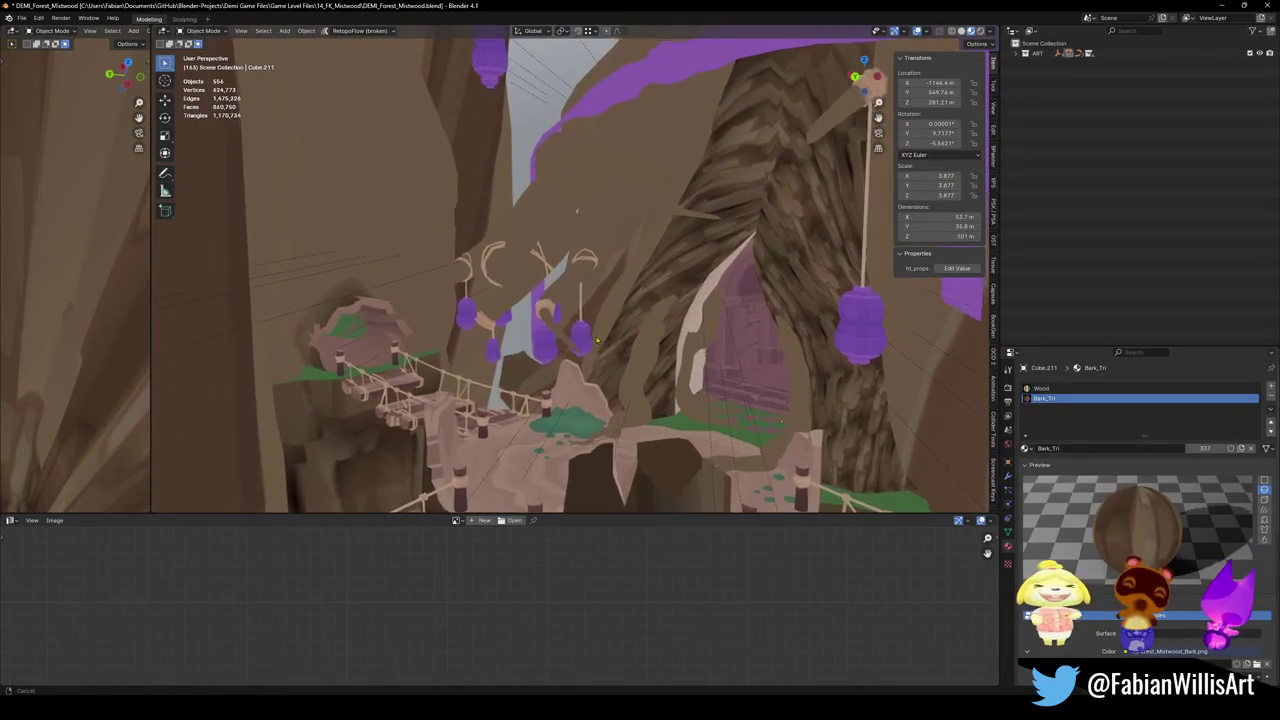
# Walk the camera across the bridge through the tree opening, then cancel back
pyautogui.hotkey('shift', '`')
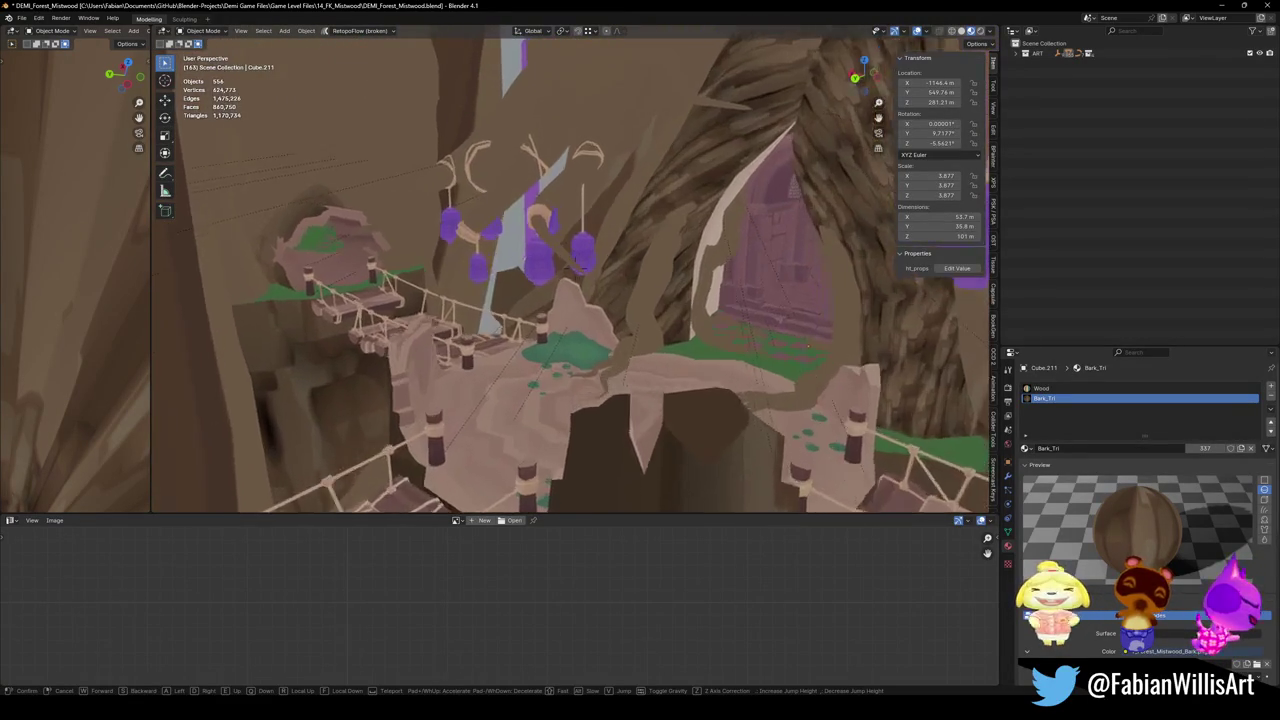
pyautogui.press('w')
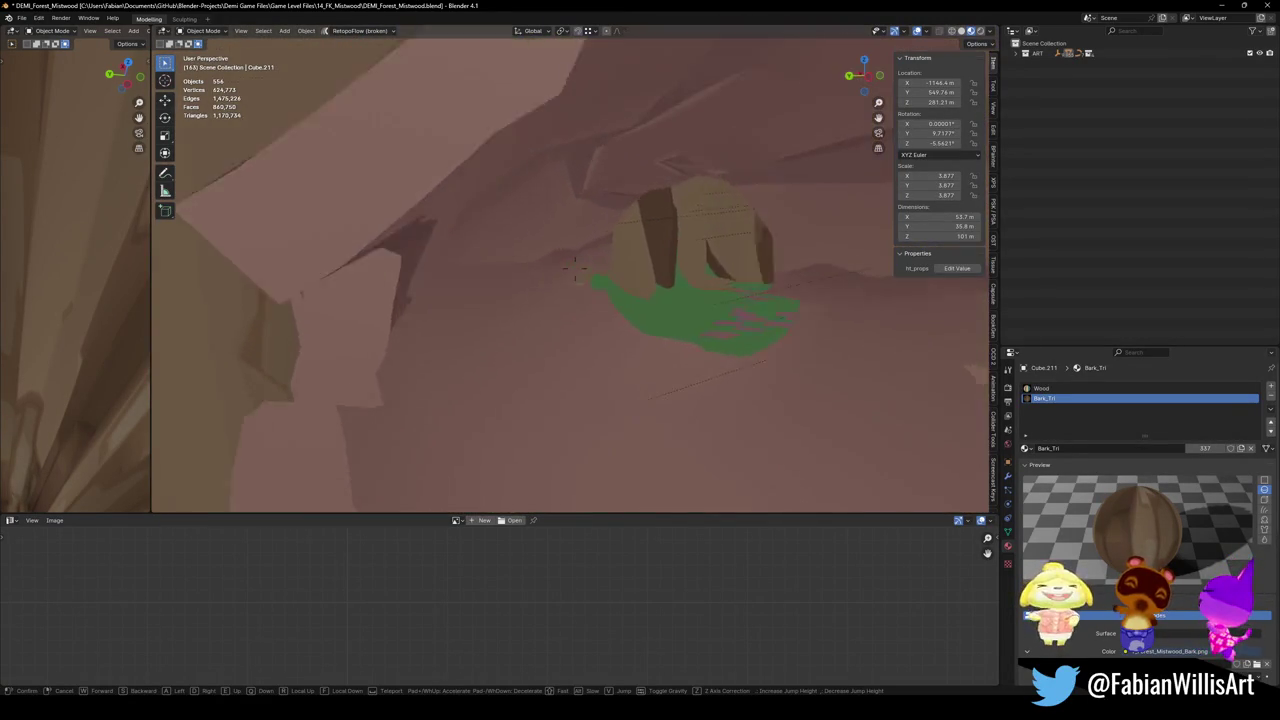
pyautogui.press('Escape')
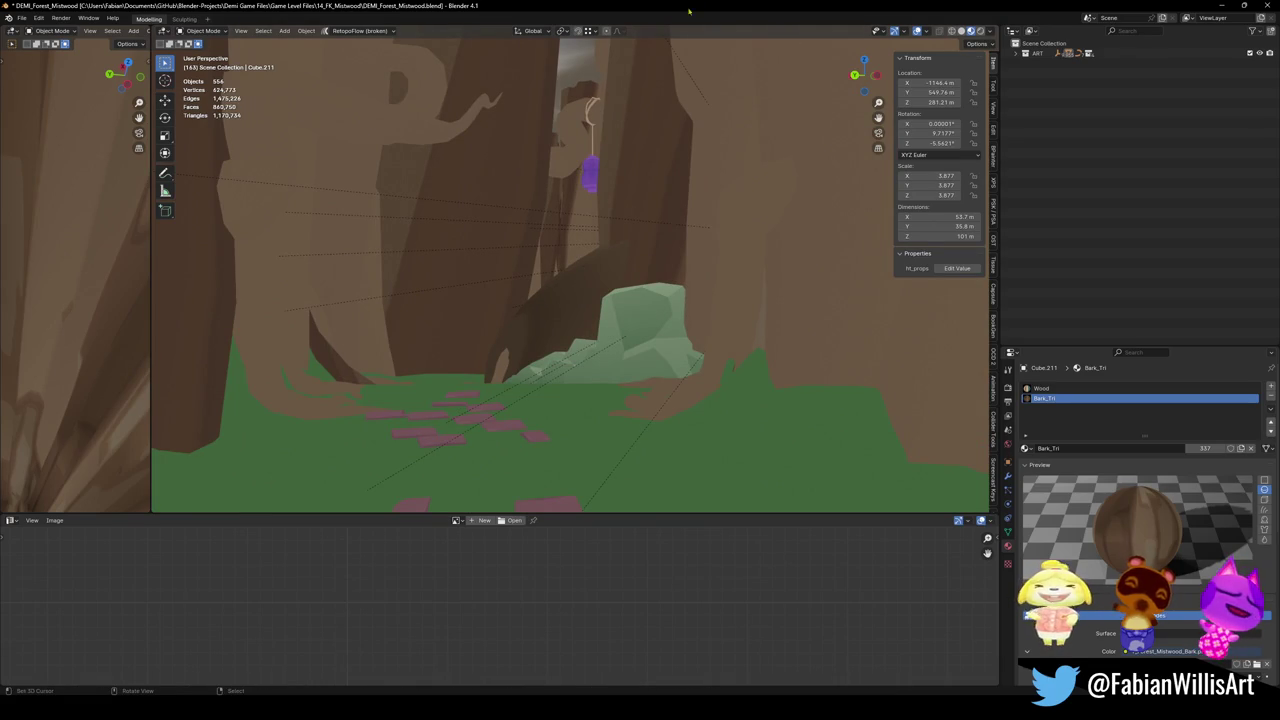
# Walk past the lanterns and pink house, through the hollow log toward the tree trunks
pyautogui.hotkey('shift', '`')
pyautogui.press('w')
pyautogui.press('w')
pyautogui.press('w')
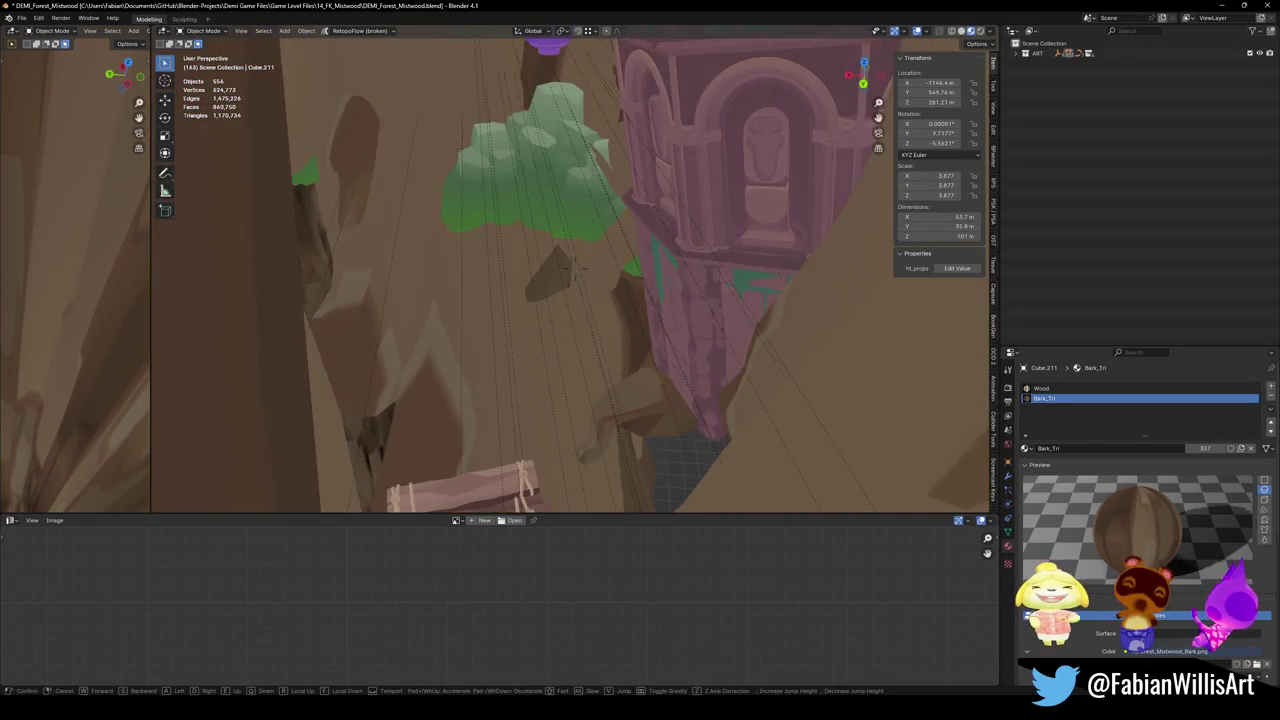
pyautogui.press('w')
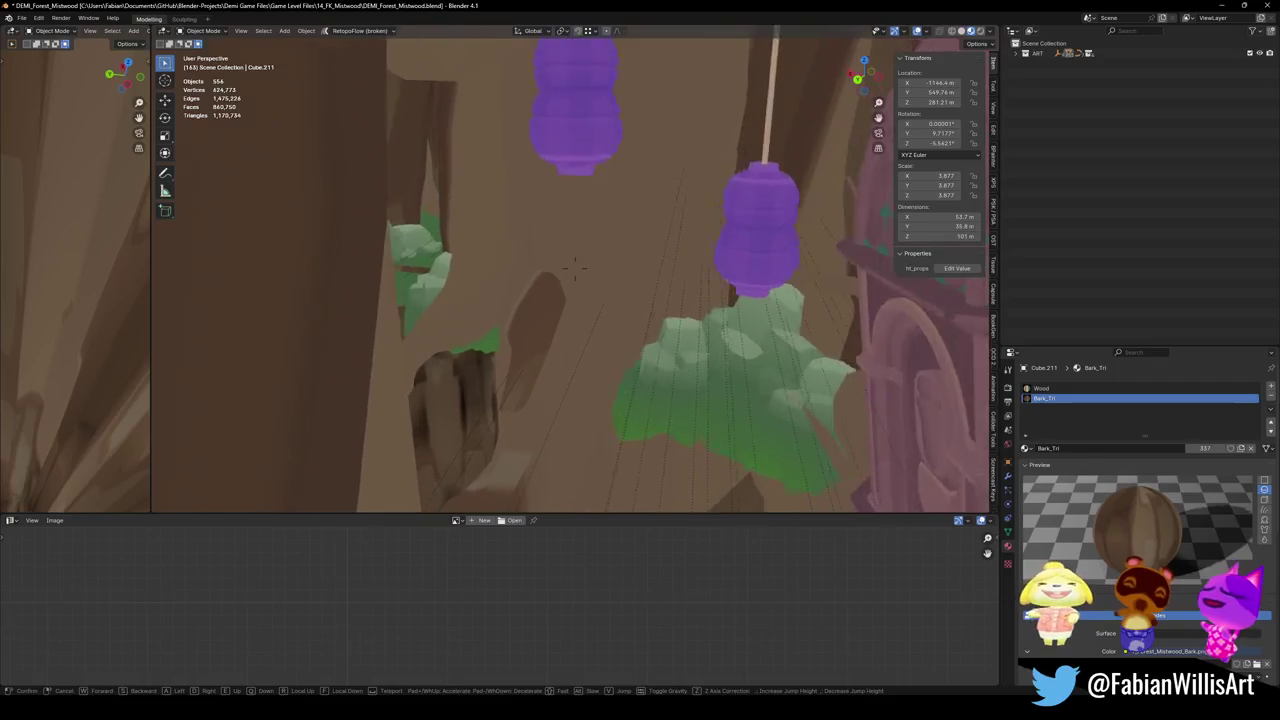
pyautogui.press('w')
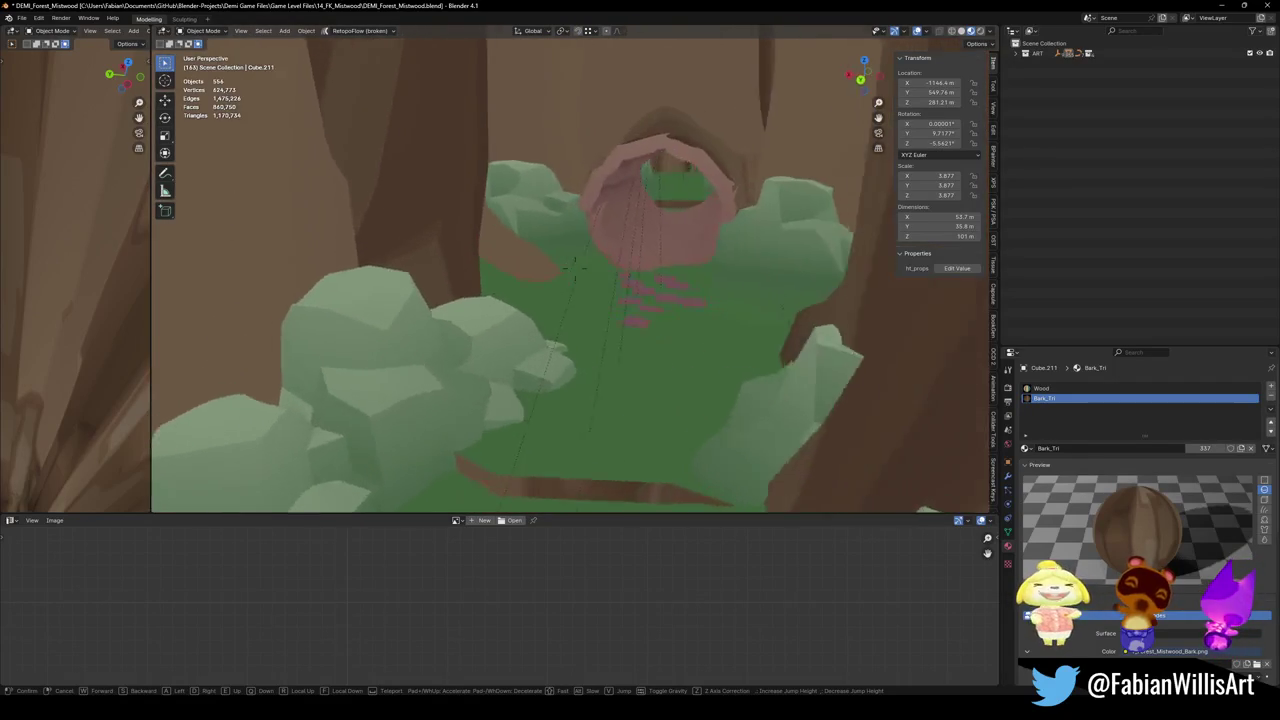
pyautogui.press('w')
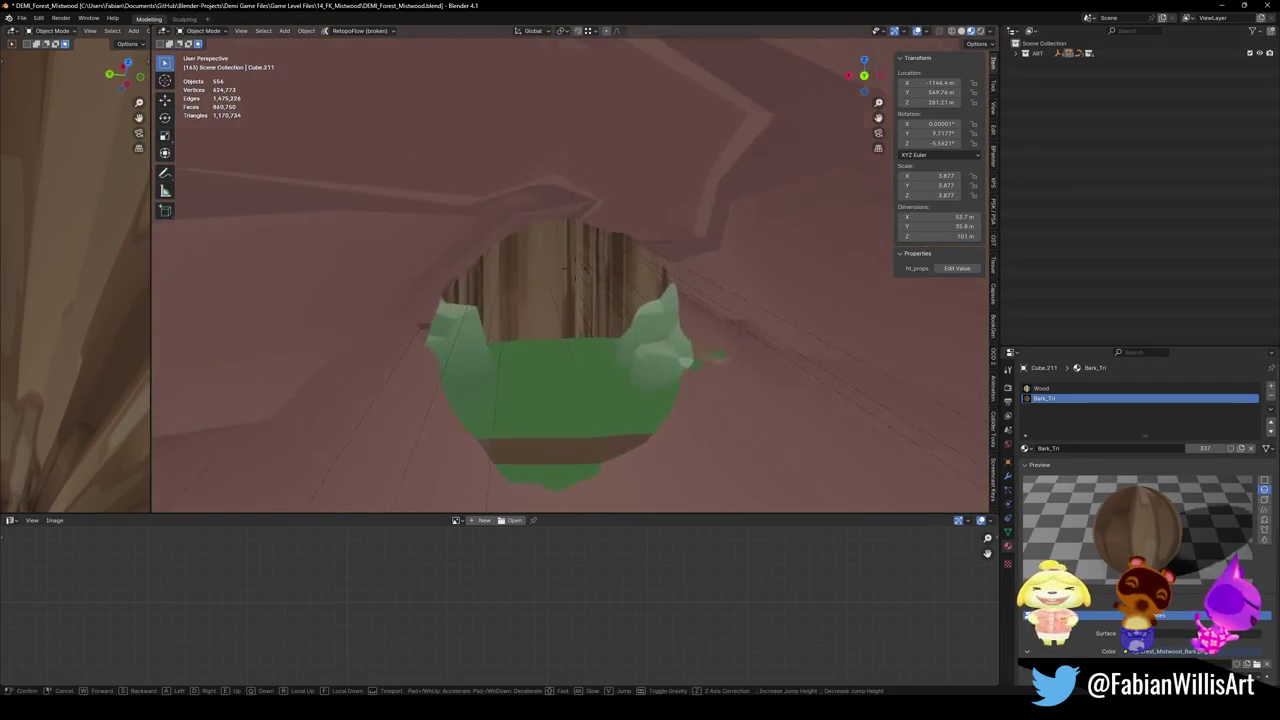
pyautogui.press('w')
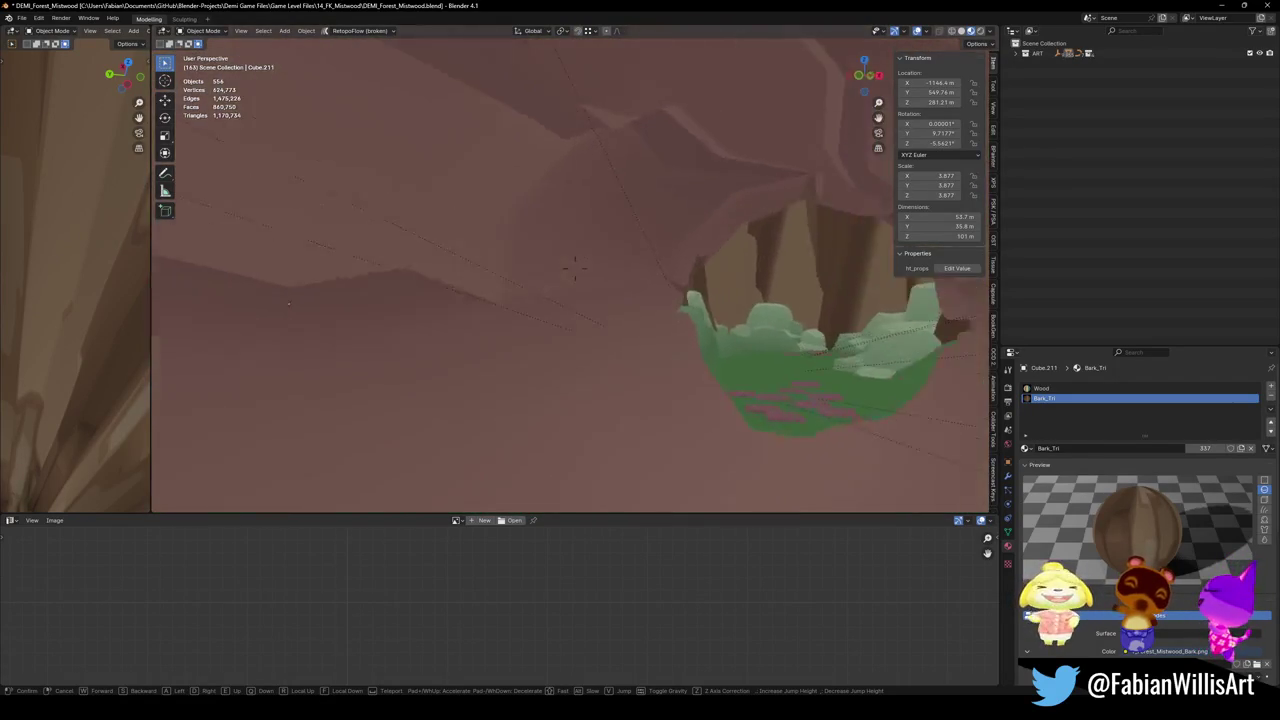
pyautogui.press('w')
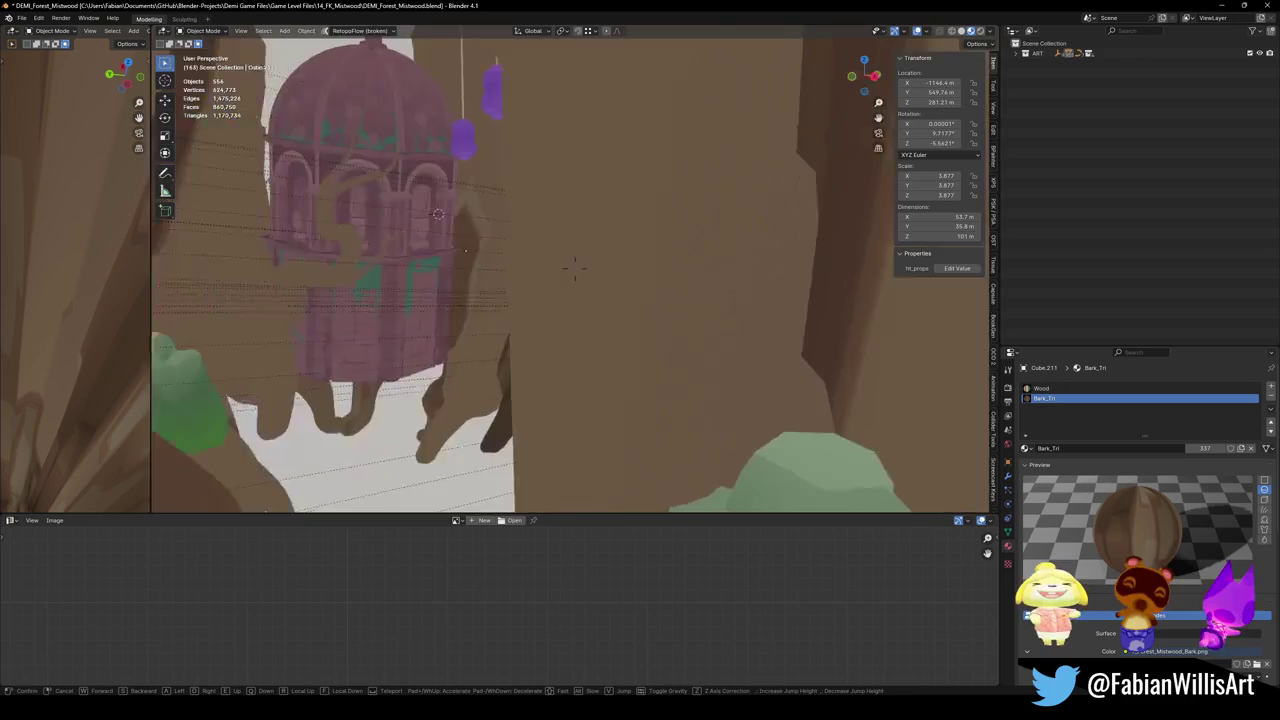
pyautogui.click(586, 209)
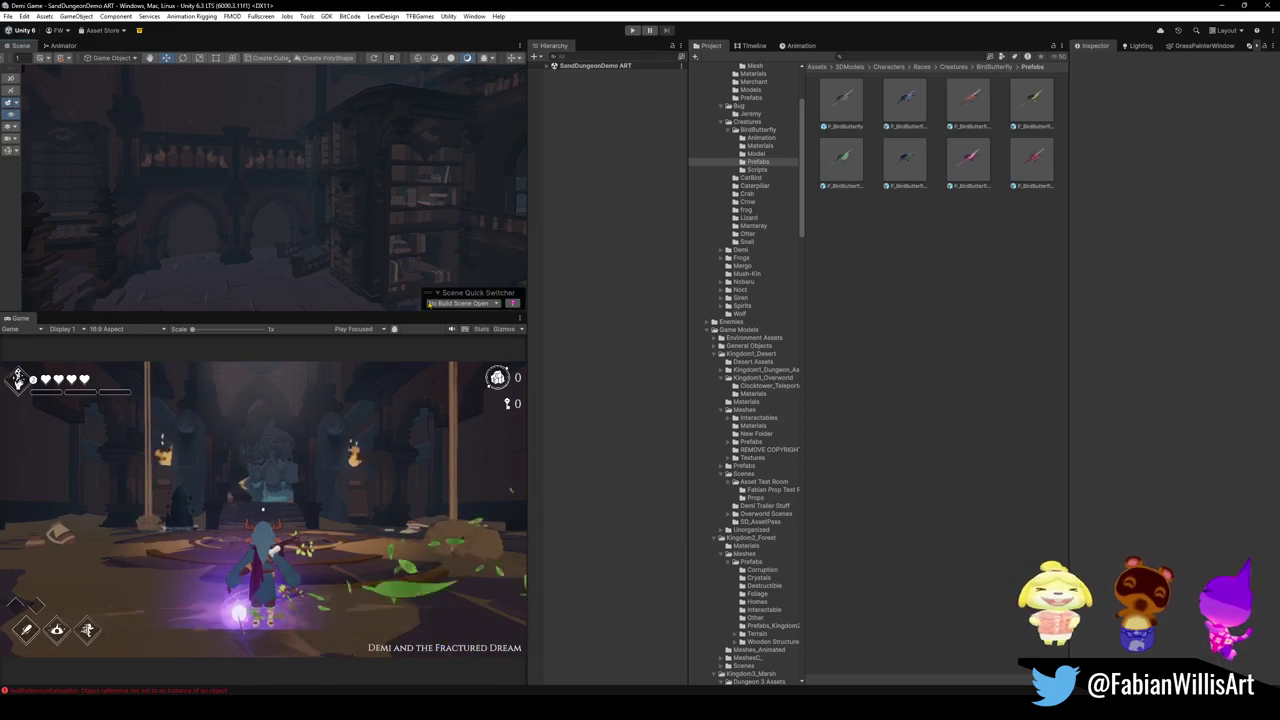
pyautogui.click(432, 350)
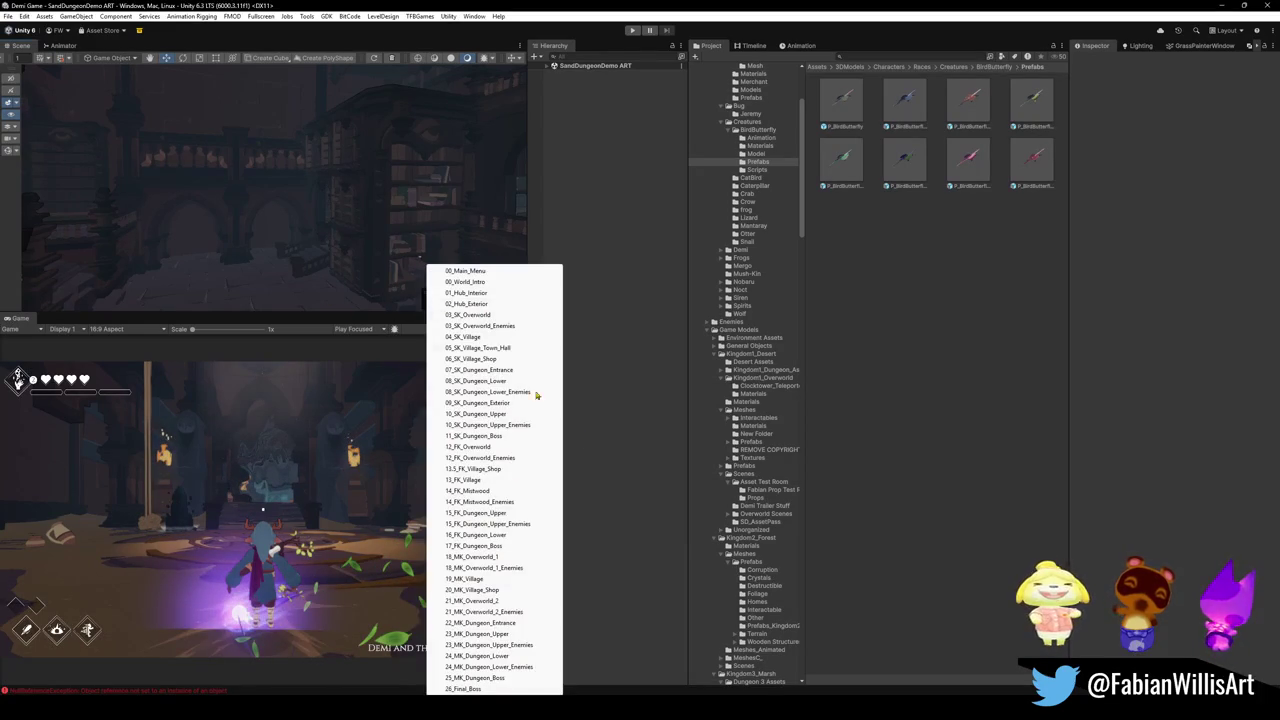
# Load the 14_FK_Mistwood scene and orbit the Scene view around the level
pyautogui.click(494, 491)
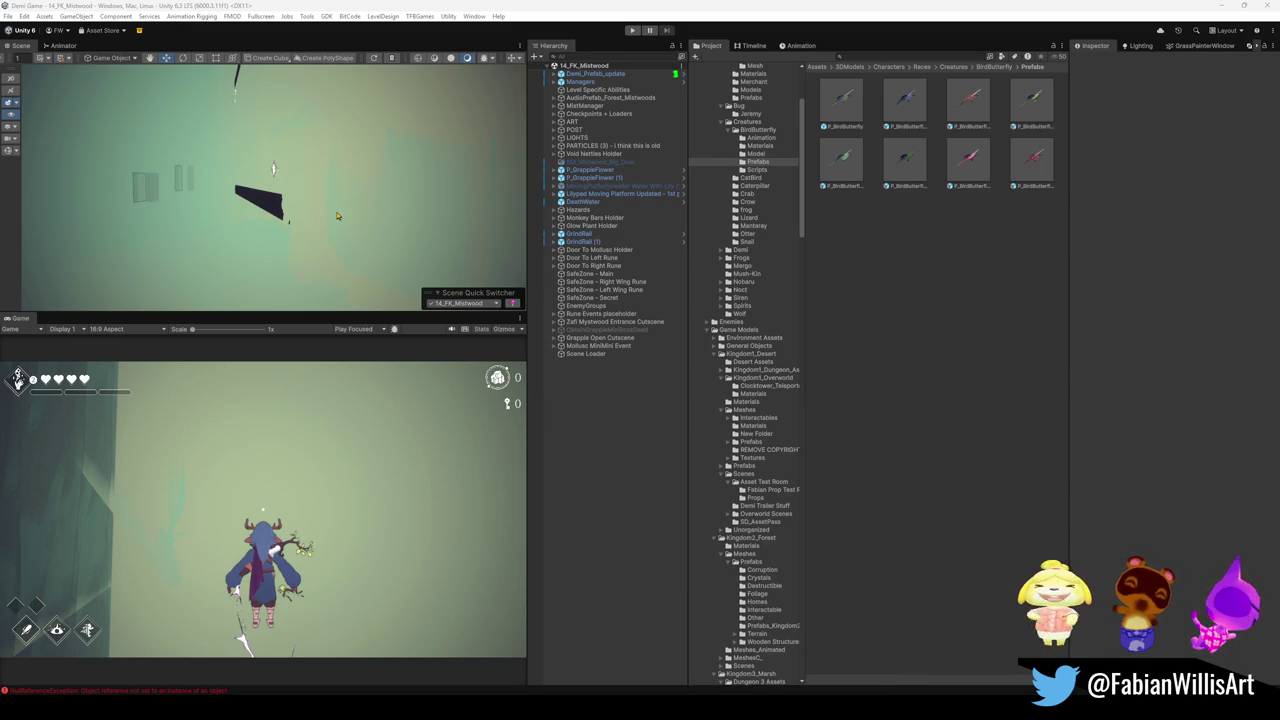
pyautogui.moveTo(321, 257); pyautogui.dragTo(240, 226, button='right')
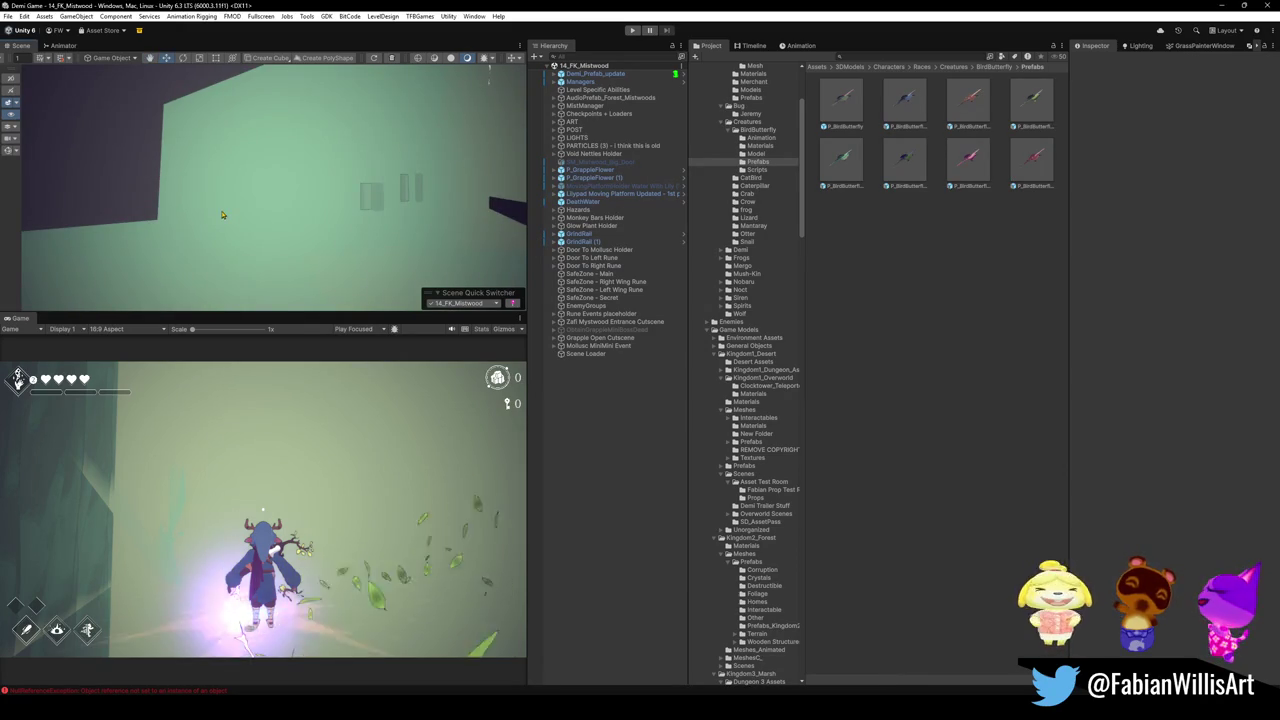
pyautogui.moveTo(240, 226); pyautogui.dragTo(480, 238, button='right')
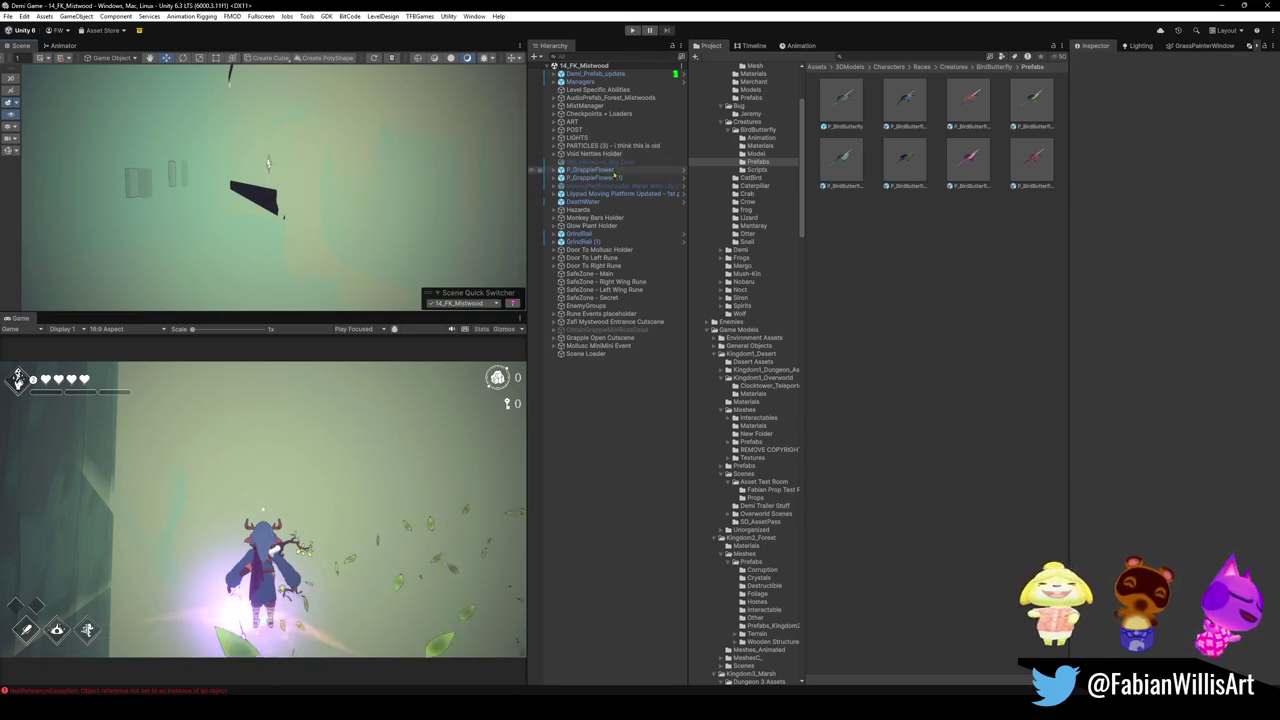
pyautogui.click(590, 242)
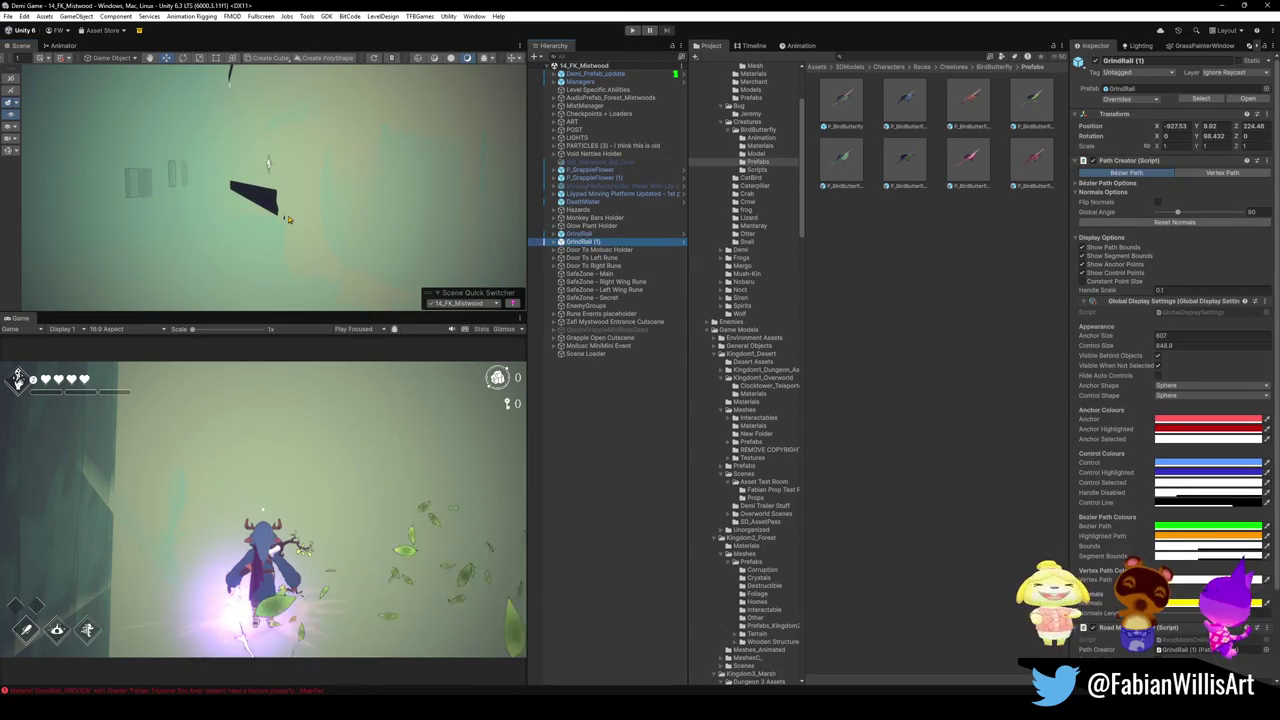
# Frame GrindRail (1), switch the Scene view to Shaded, orbit the rail, and search the hierarchy for 'point'
pyautogui.press('f')
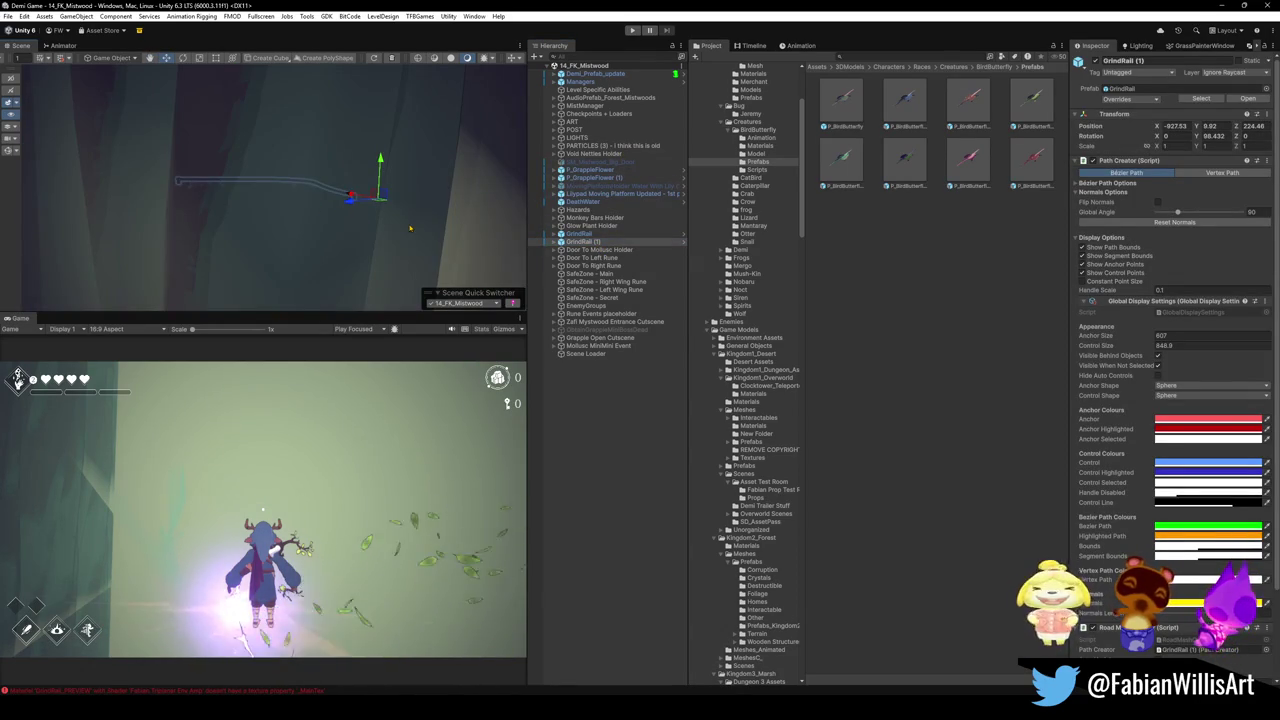
pyautogui.moveTo(409, 229)
pyautogui.mouseDown(button='right')
pyautogui.moveTo(371, 217)
pyautogui.moveTo(356, 241)
pyautogui.moveTo(330, 230)
pyautogui.mouseUp(button='right')
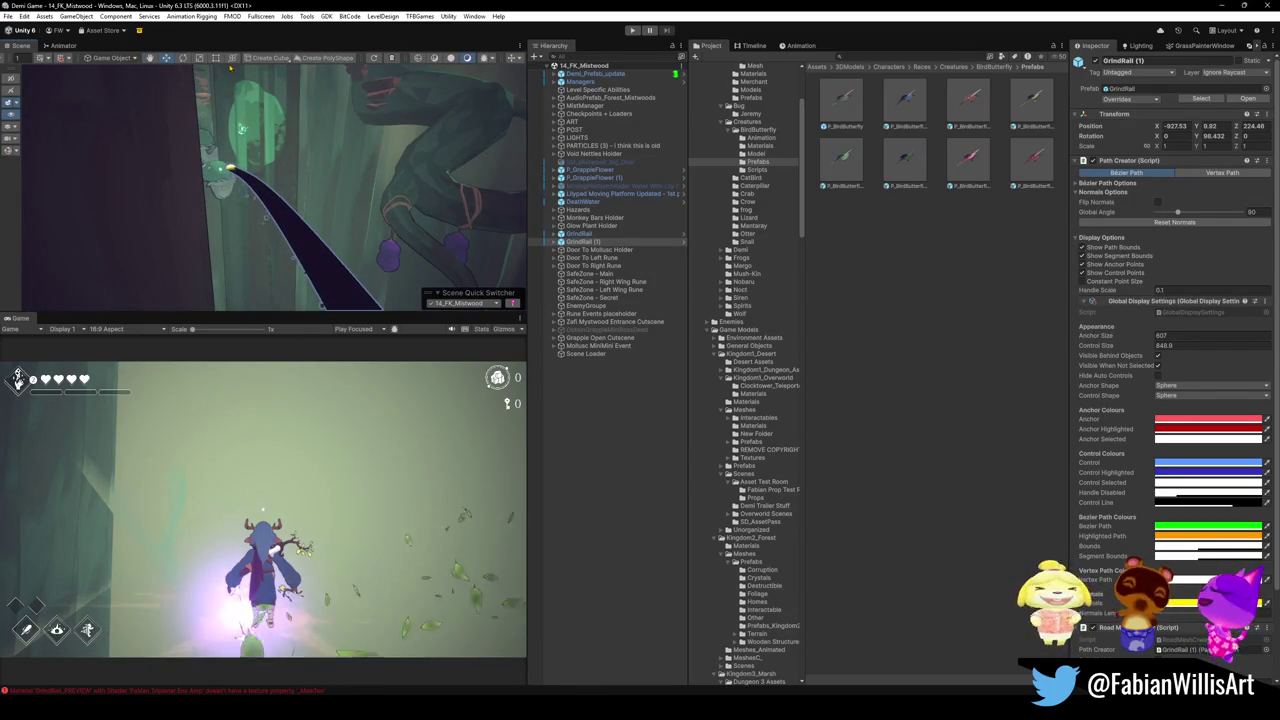
pyautogui.click(451, 57)
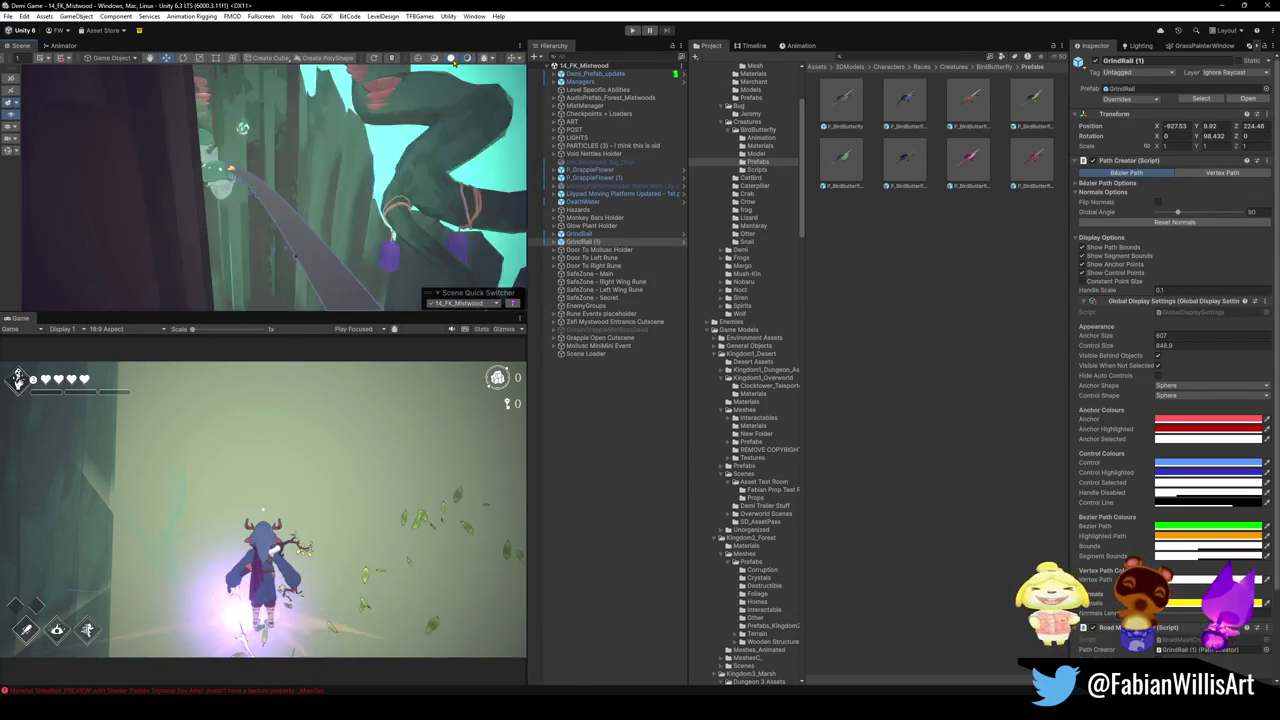
pyautogui.click(466, 59)
pyautogui.moveTo(371, 191); pyautogui.dragTo(42, 115, button='right')
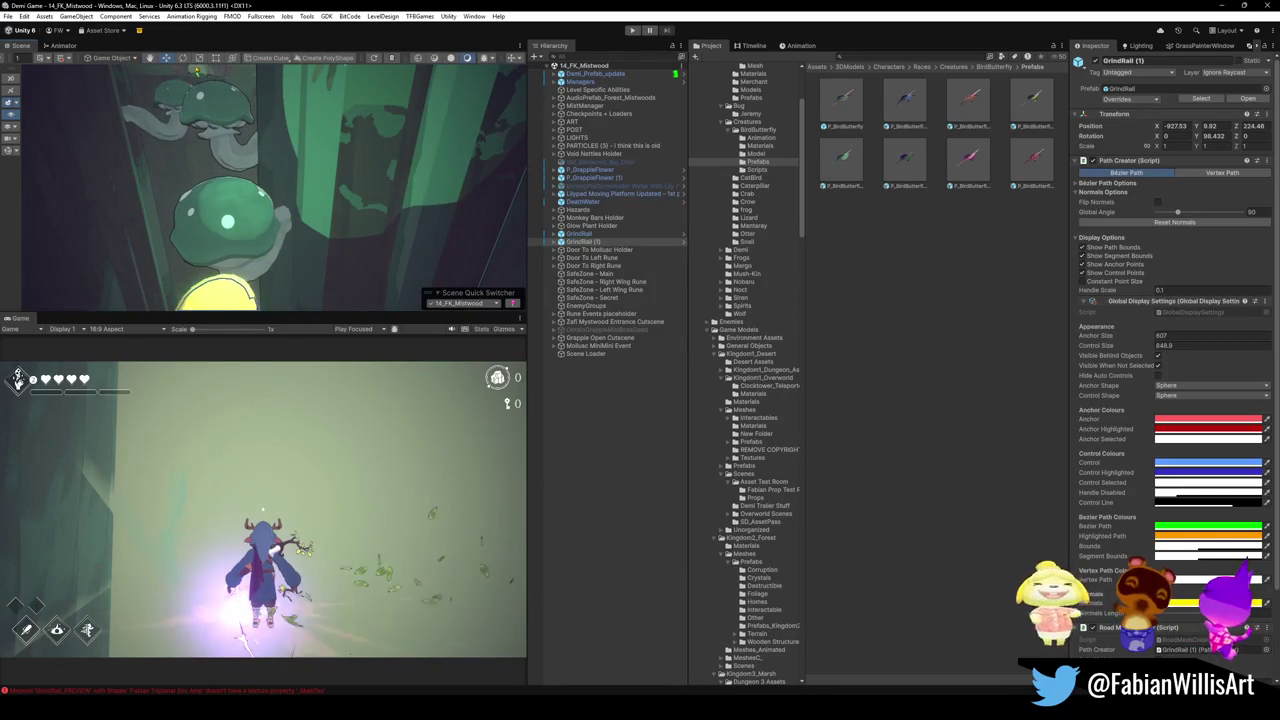
pyautogui.press('f')
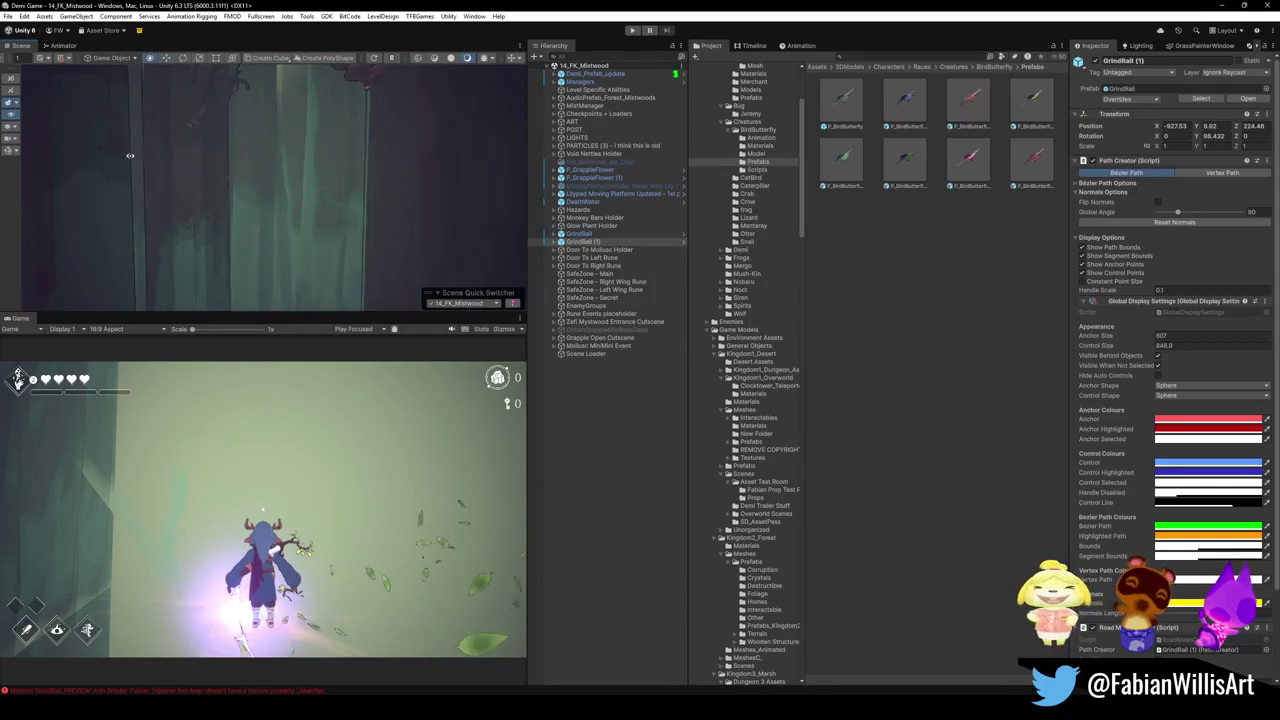
pyautogui.moveTo(278, 205)
pyautogui.mouseDown(button='right')
pyautogui.moveTo(320, 158)
pyautogui.moveTo(194, 227)
pyautogui.moveTo(151, 207)
pyautogui.moveTo(225, 178)
pyautogui.moveTo(342, 224)
pyautogui.moveTo(390, 211)
pyautogui.moveTo(394, 238)
pyautogui.moveTo(420, 240)
pyautogui.mouseUp(button='right')
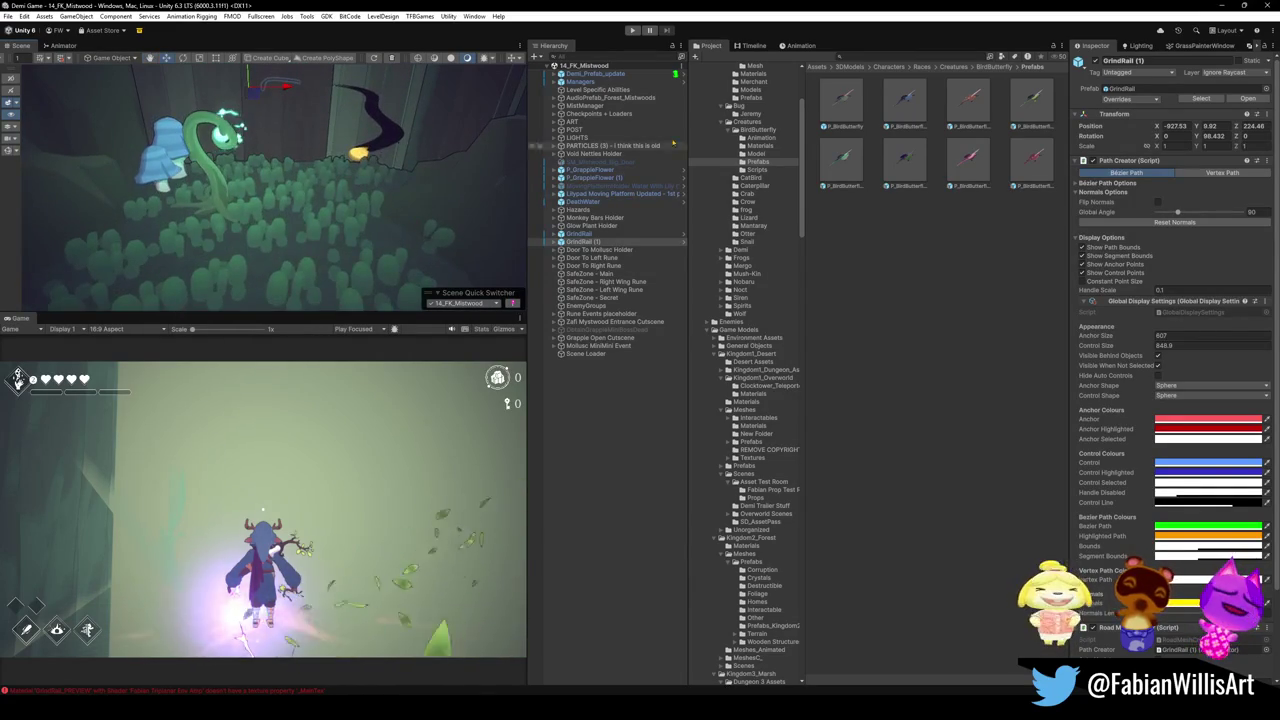
pyautogui.click(595, 57)
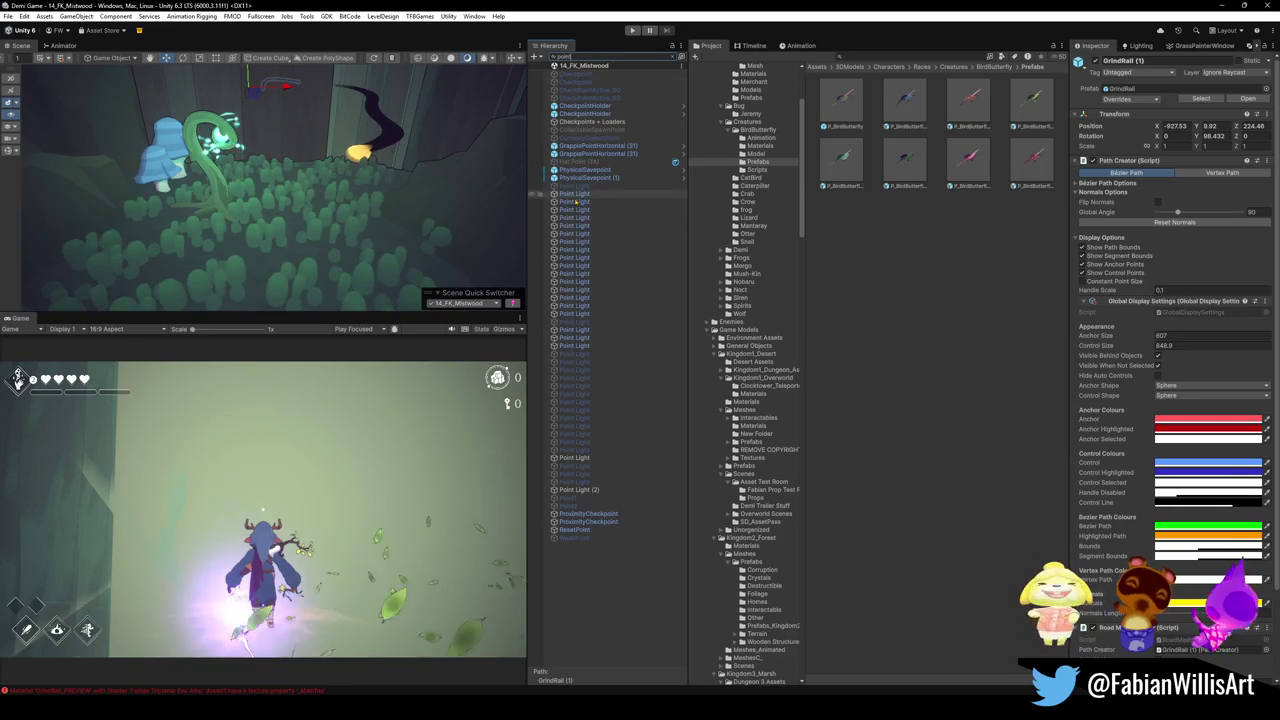
# Pick a Point Light from the filtered hierarchy, then adjust the search term
pyautogui.click(574, 194)
pyautogui.click(680, 57)
pyautogui.write('pos')
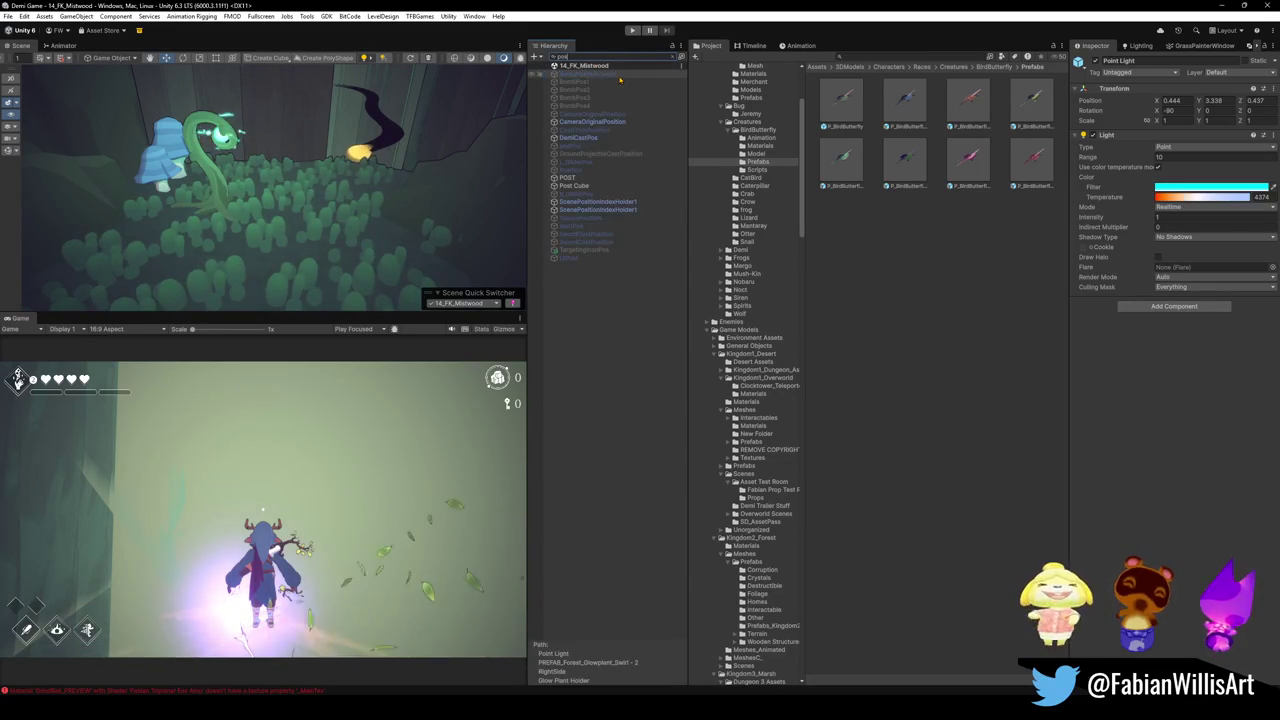
pyautogui.press('BackSpace')
pyautogui.write('ight')
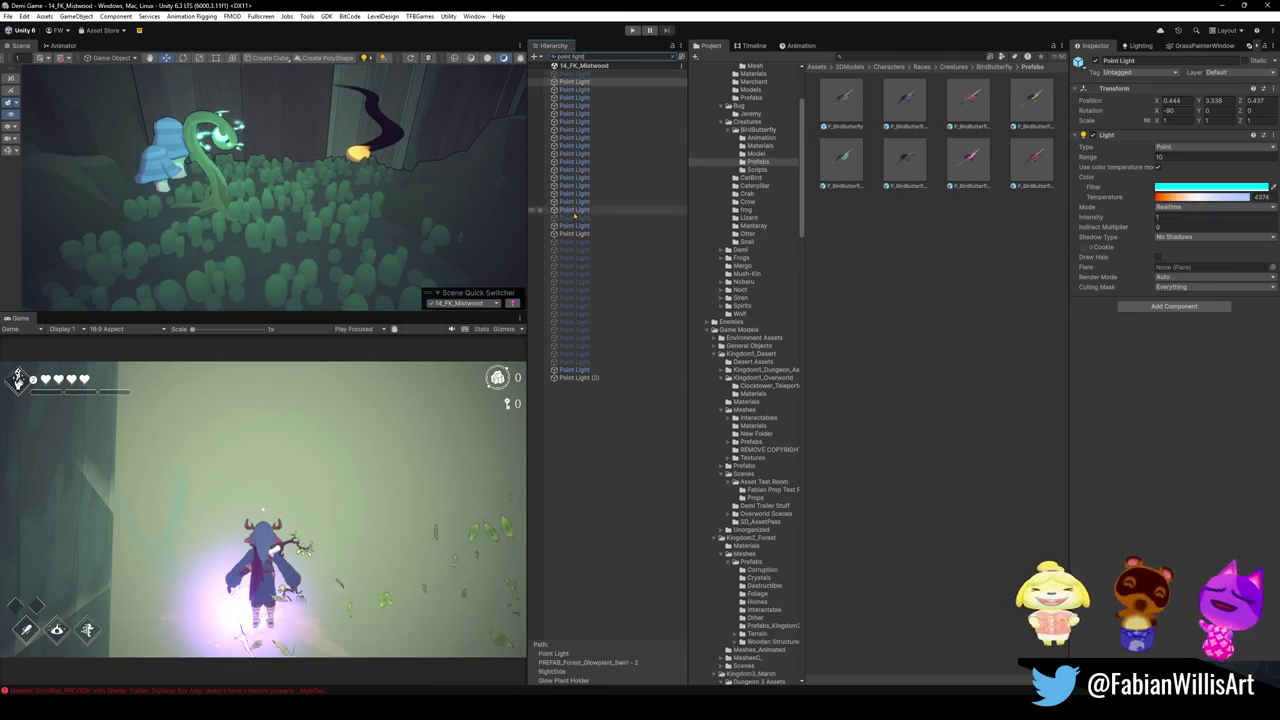
# Select the Point Light objects and deactivate them, briefly comparing with them on
pyautogui.keyDown('shift'); pyautogui.click(580, 209); pyautogui.keyUp('shift')
pyautogui.keyDown('ctrl'); pyautogui.click(580, 225); pyautogui.keyUp('ctrl')
pyautogui.keyDown('ctrl'); pyautogui.click(584, 369); pyautogui.keyUp('ctrl')
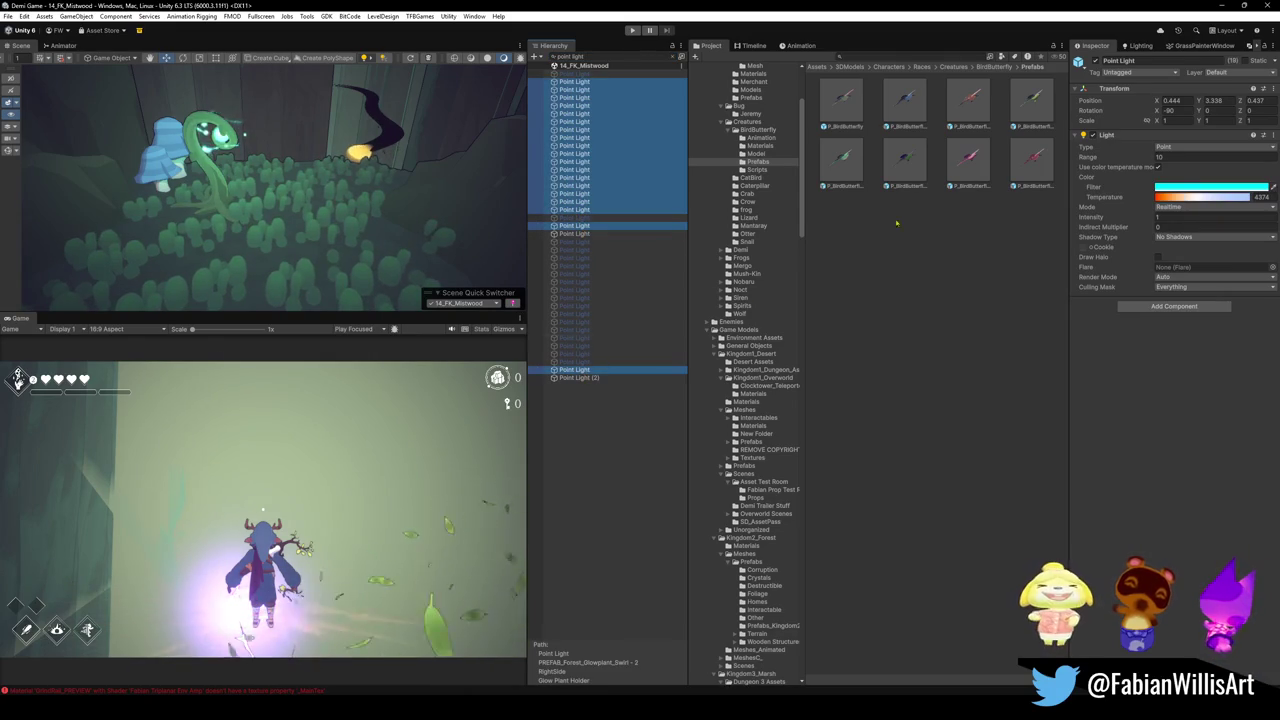
pyautogui.click(1095, 61)
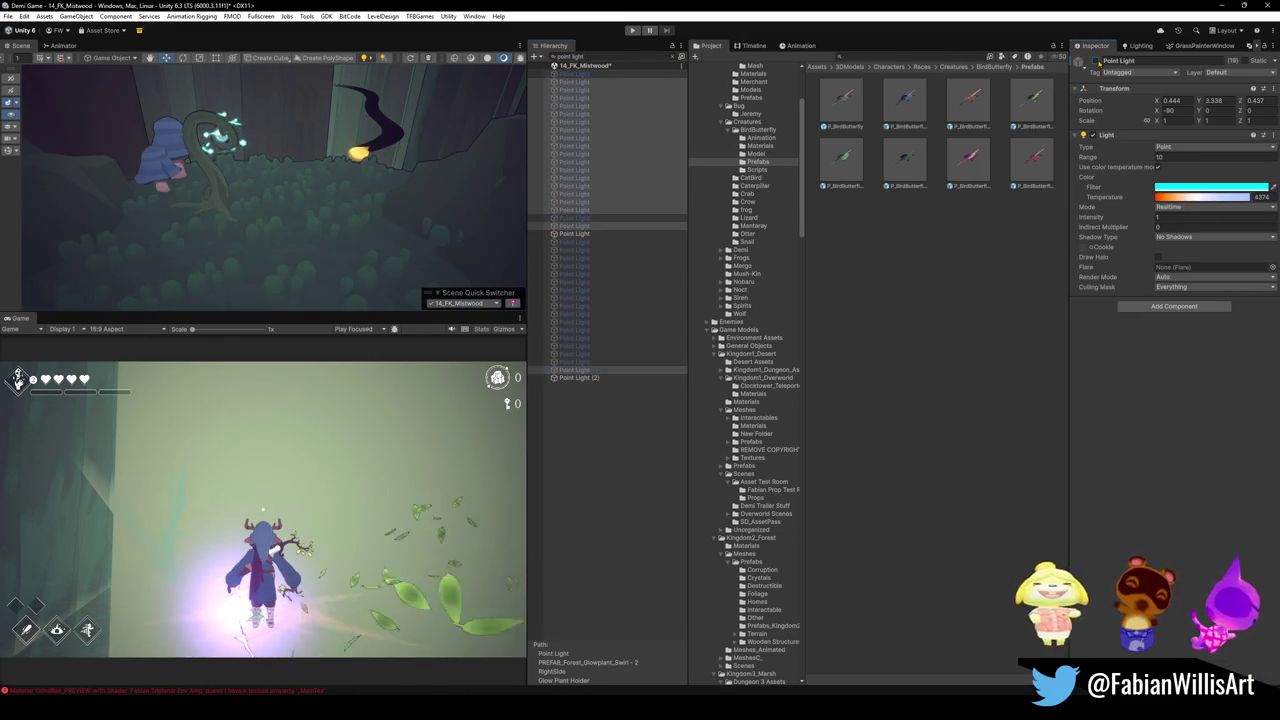
pyautogui.click(1095, 61)
pyautogui.click(1095, 61)
# Clear the hierarchy filter to show all 14_FK_Mistwood objects again
pyautogui.moveTo(275, 147); pyautogui.dragTo(275, 147, button='right')
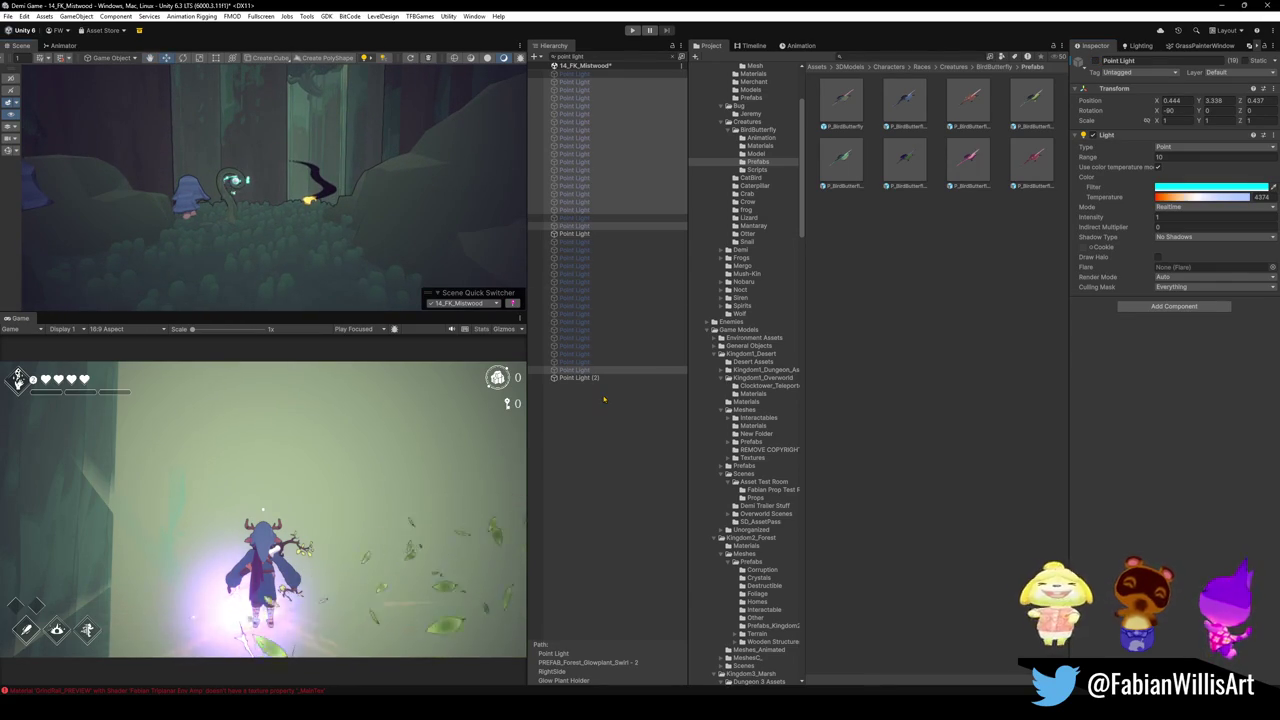
pyautogui.click(675, 57)
pyautogui.rightClick(629, 646)
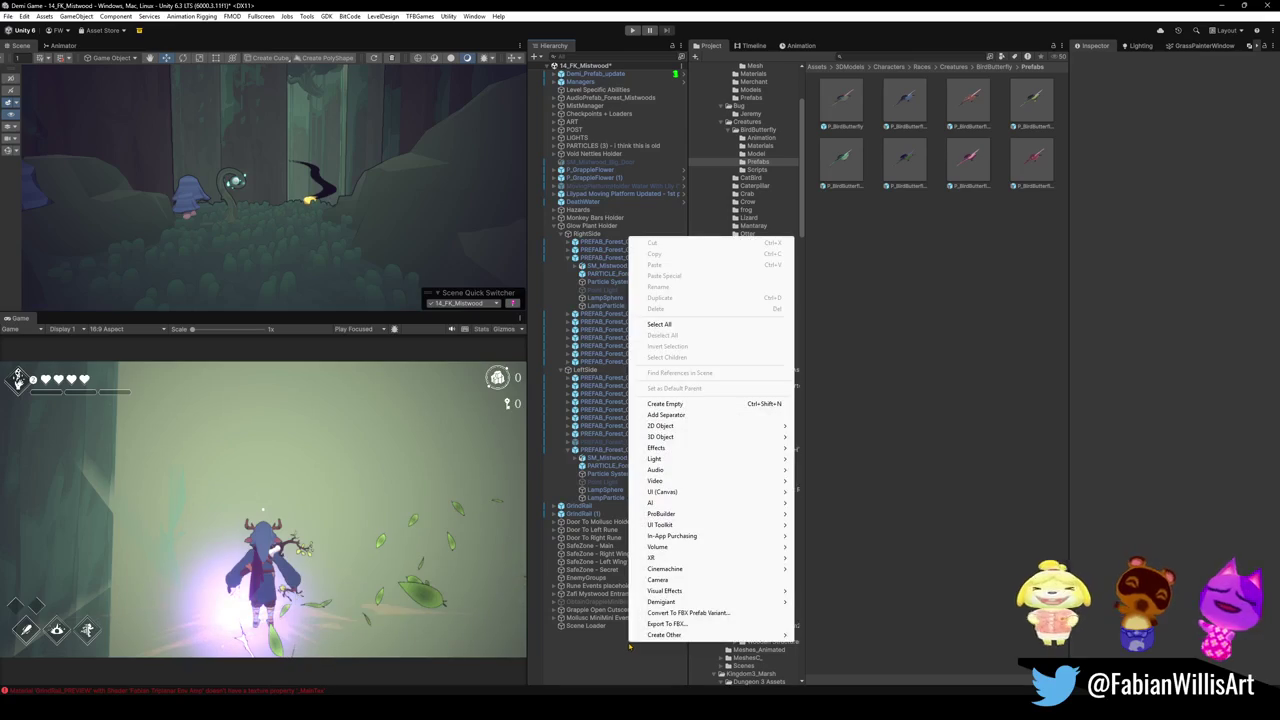
pyautogui.moveTo(661, 437)
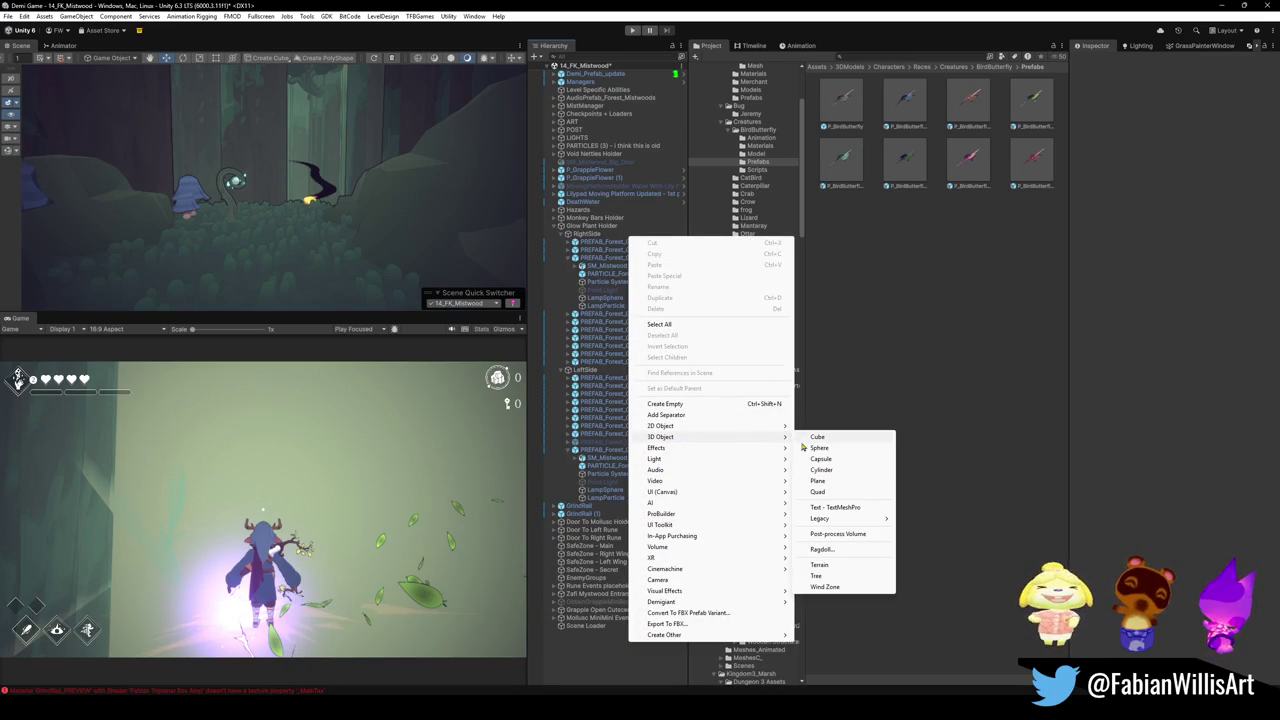
# Create a Sphere, move it onto the glowing plant, frame it and scale it up to about 18.9
pyautogui.click(820, 448)
pyautogui.scroll(5, 351, 231)
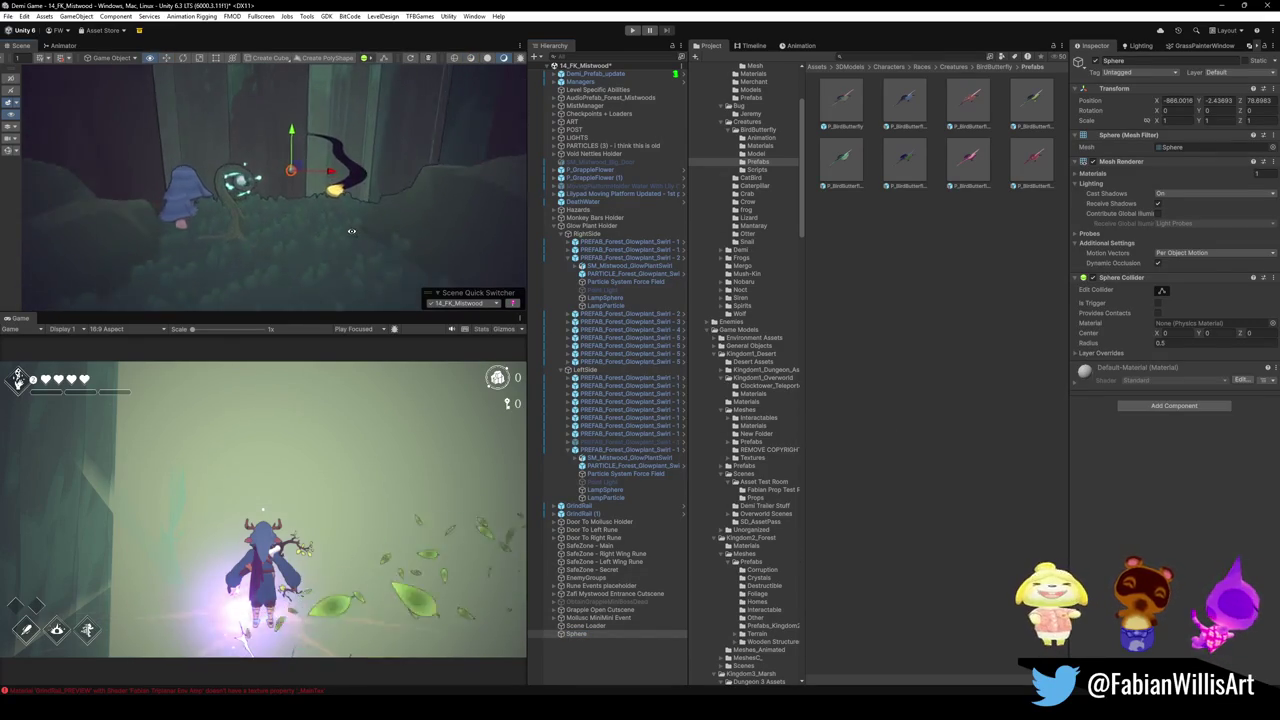
pyautogui.keyDown('alt'); pyautogui.moveTo(351, 231); pyautogui.dragTo(330, 231); pyautogui.keyUp('alt')
pyautogui.moveTo(295, 165)
pyautogui.mouseDown()
pyautogui.moveTo(238, 254)
pyautogui.moveTo(196, 257)
pyautogui.moveTo(223, 285)
pyautogui.moveTo(231, 122)
pyautogui.moveTo(328, 121)
pyautogui.moveTo(275, 160)
pyautogui.moveTo(414, 154)
pyautogui.mouseUp()
pyautogui.scroll(-3, 328, 121)
pyautogui.scroll(-3, 352, 122)
pyautogui.press('f')
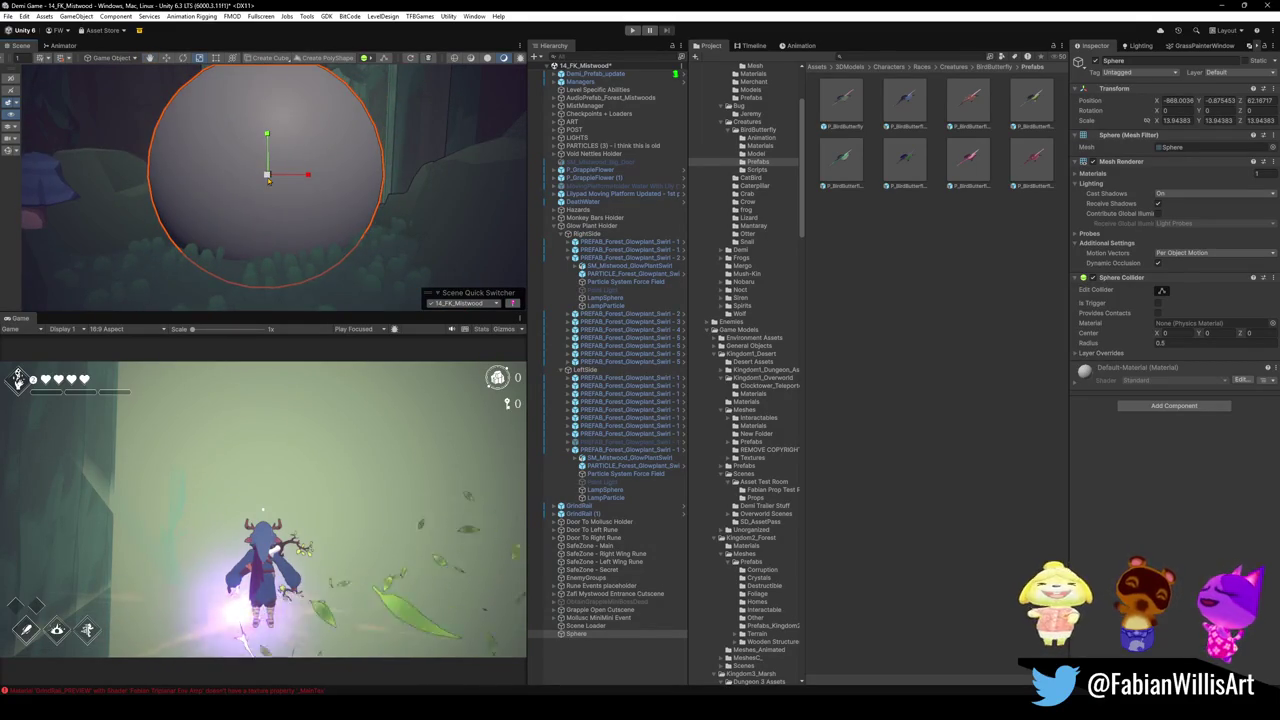
pyautogui.moveTo(267, 176); pyautogui.dragTo(294, 168)
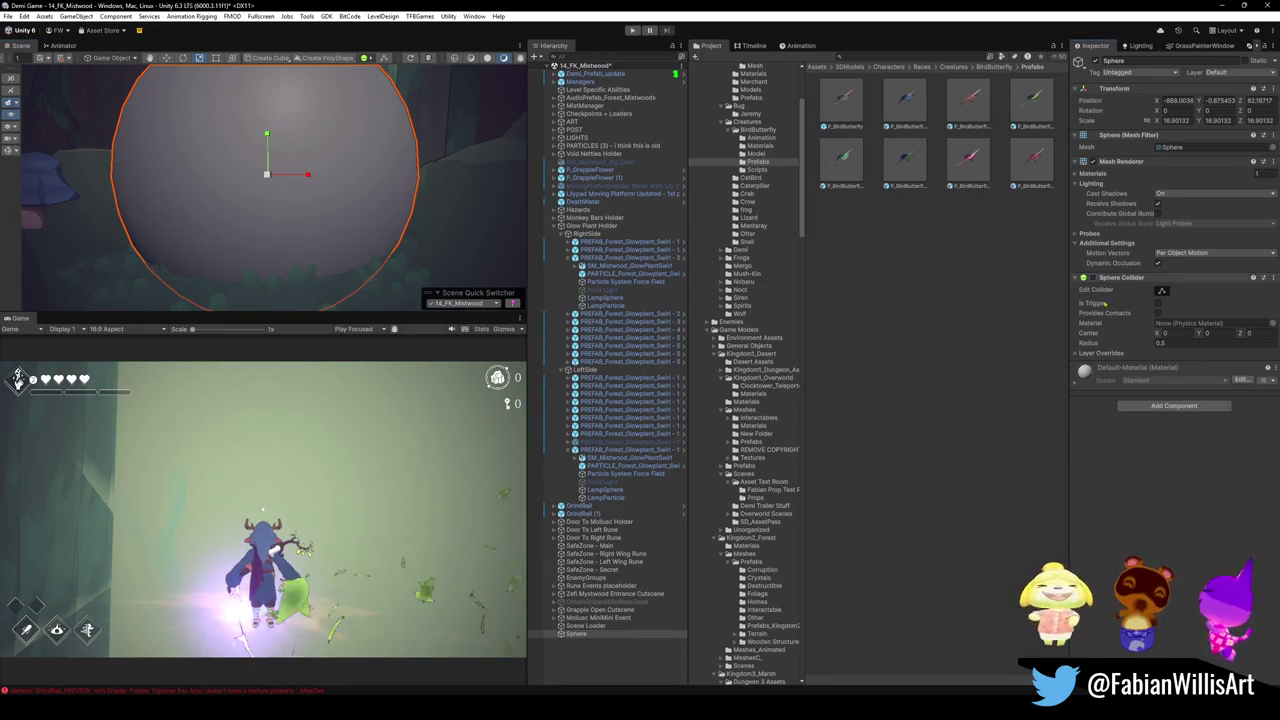
pyautogui.click(1151, 410)
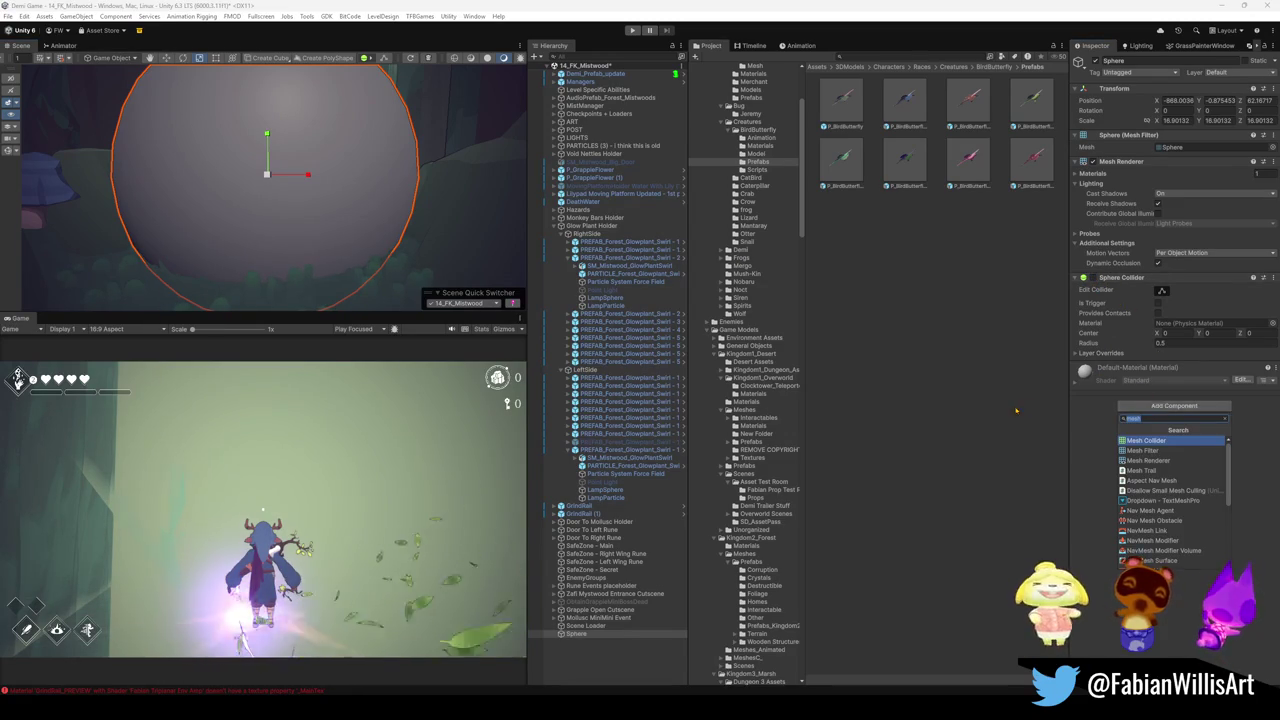
# Dismiss the component list, reselect the Sphere and enlarge it around the plant's orb
pyautogui.click(893, 100)
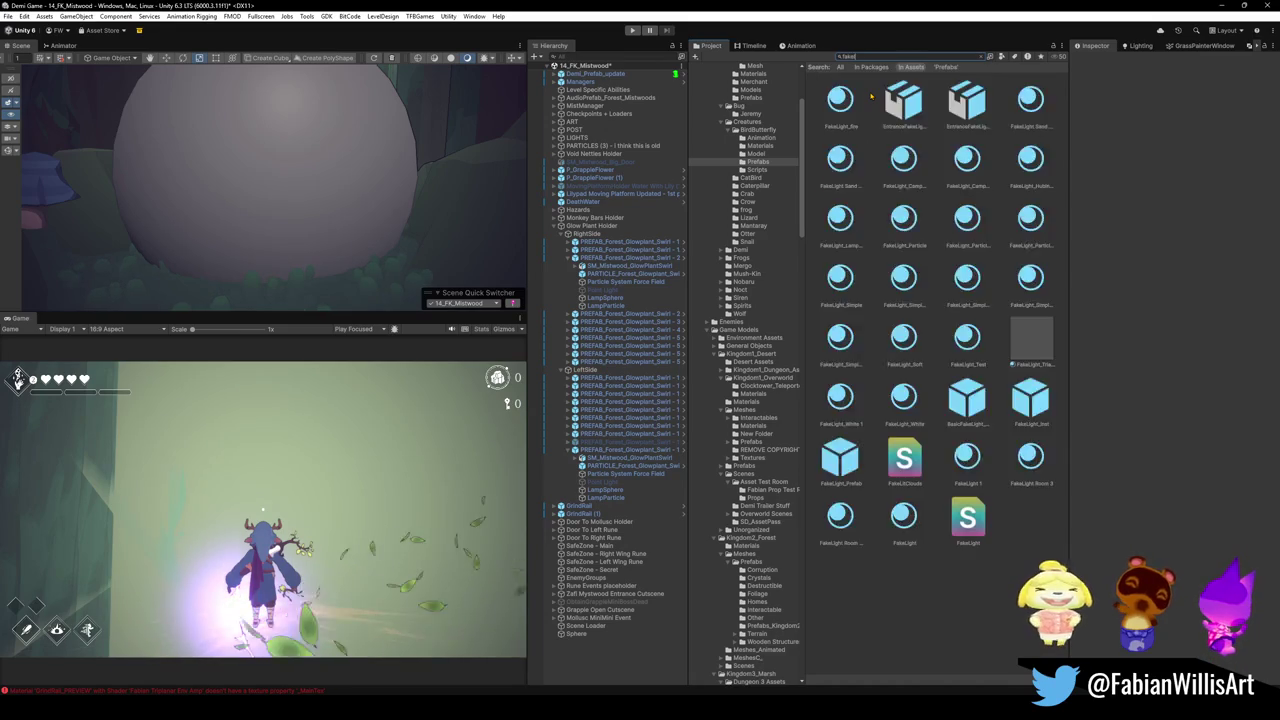
pyautogui.write('fakel')
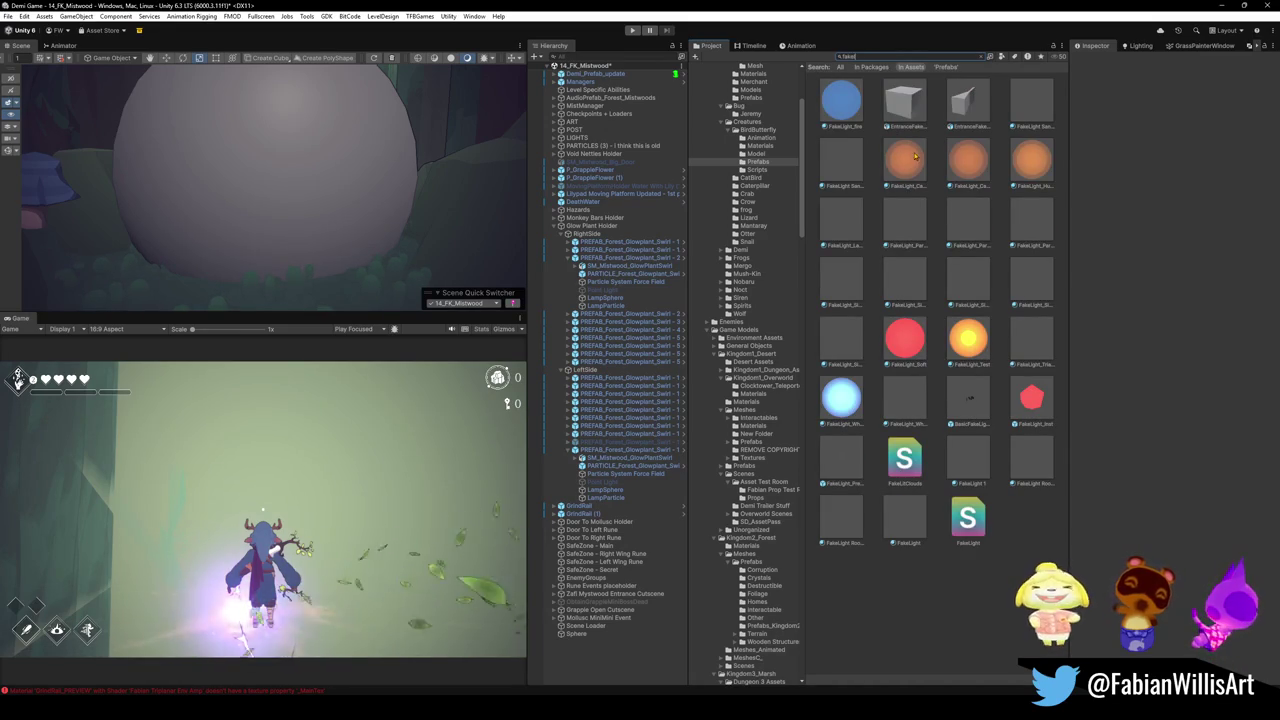
pyautogui.scroll(2, 328, 162)
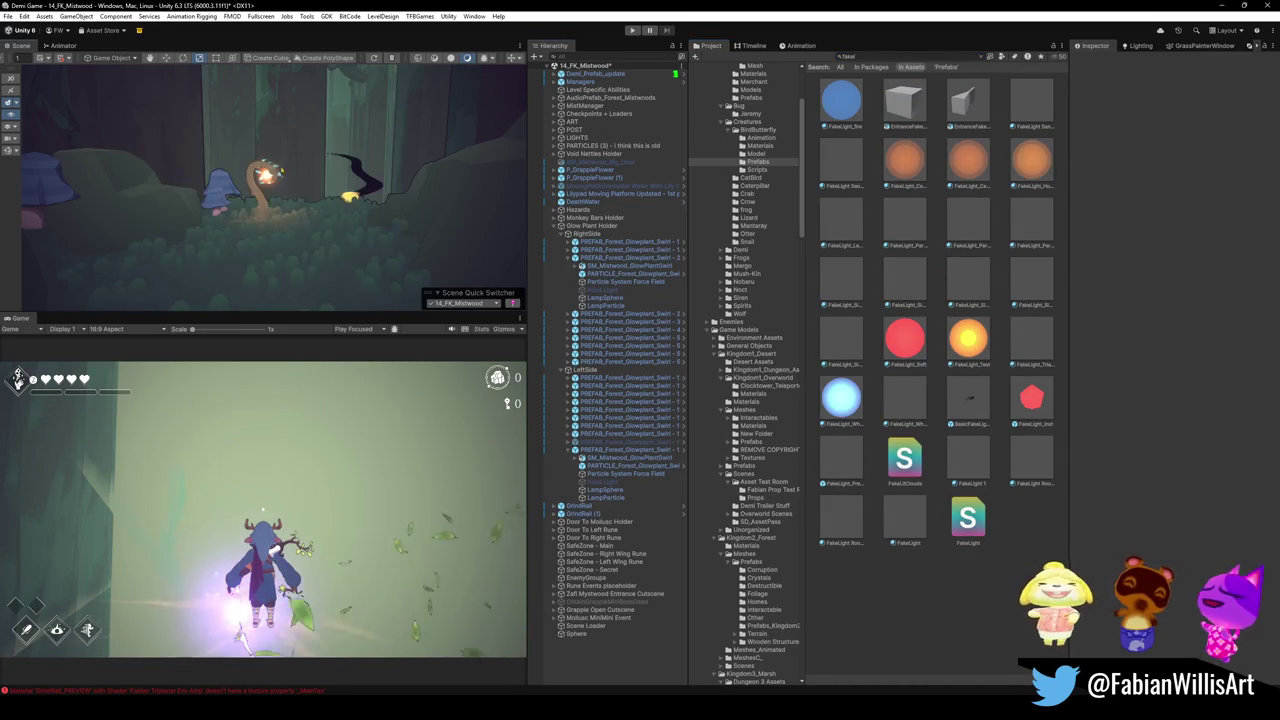
pyautogui.scroll(3, 380, 220)
pyautogui.scroll(3, 405, 250)
pyautogui.scroll(-2, 405, 250)
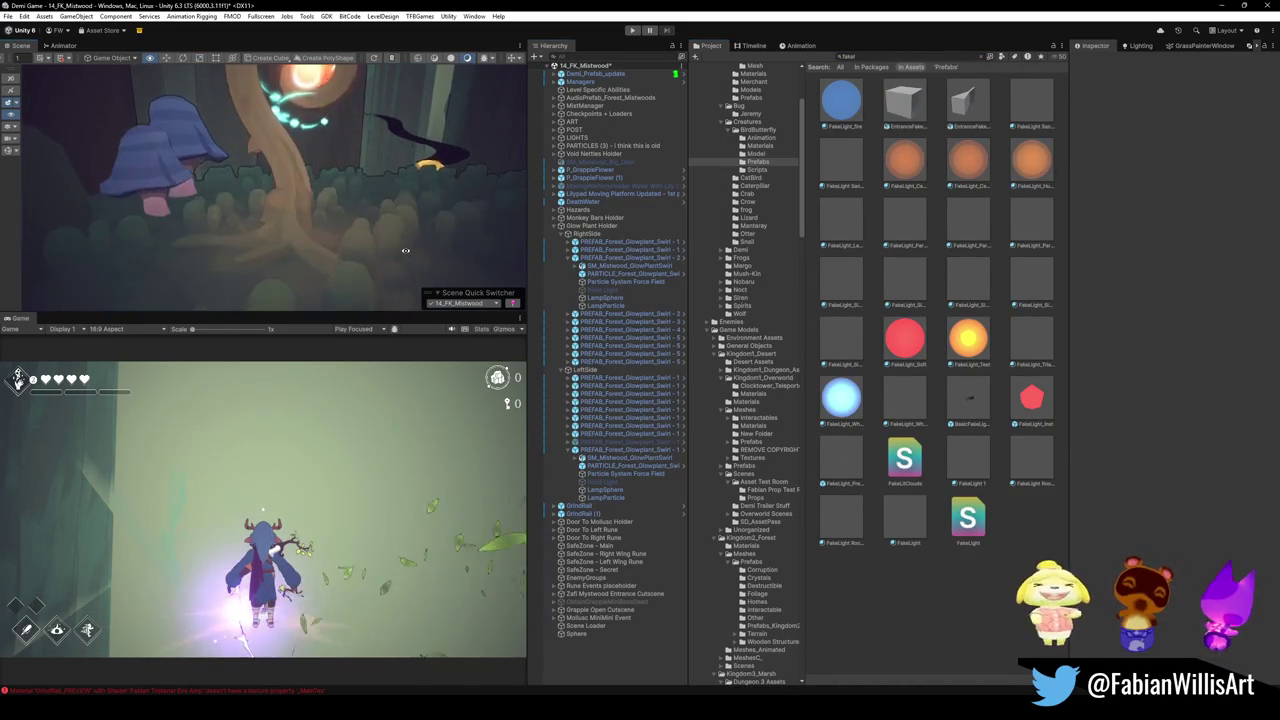
pyautogui.scroll(-2, 405, 250)
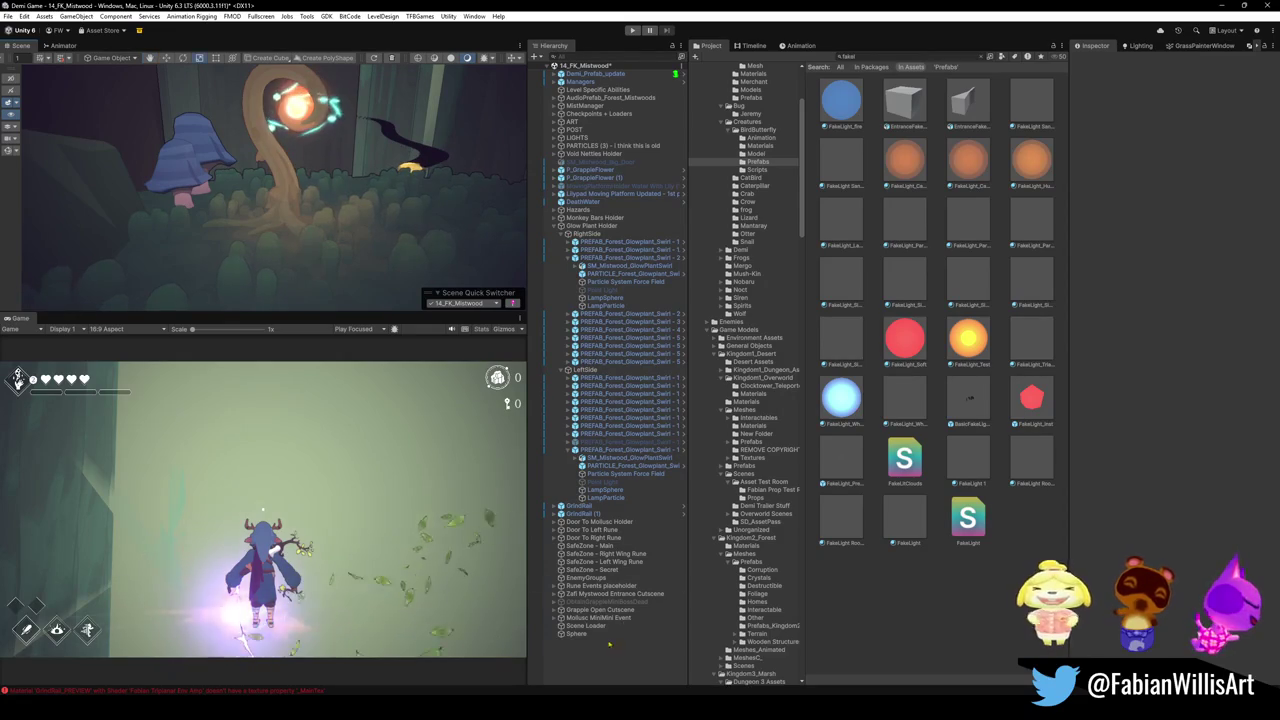
pyautogui.click(296, 108)
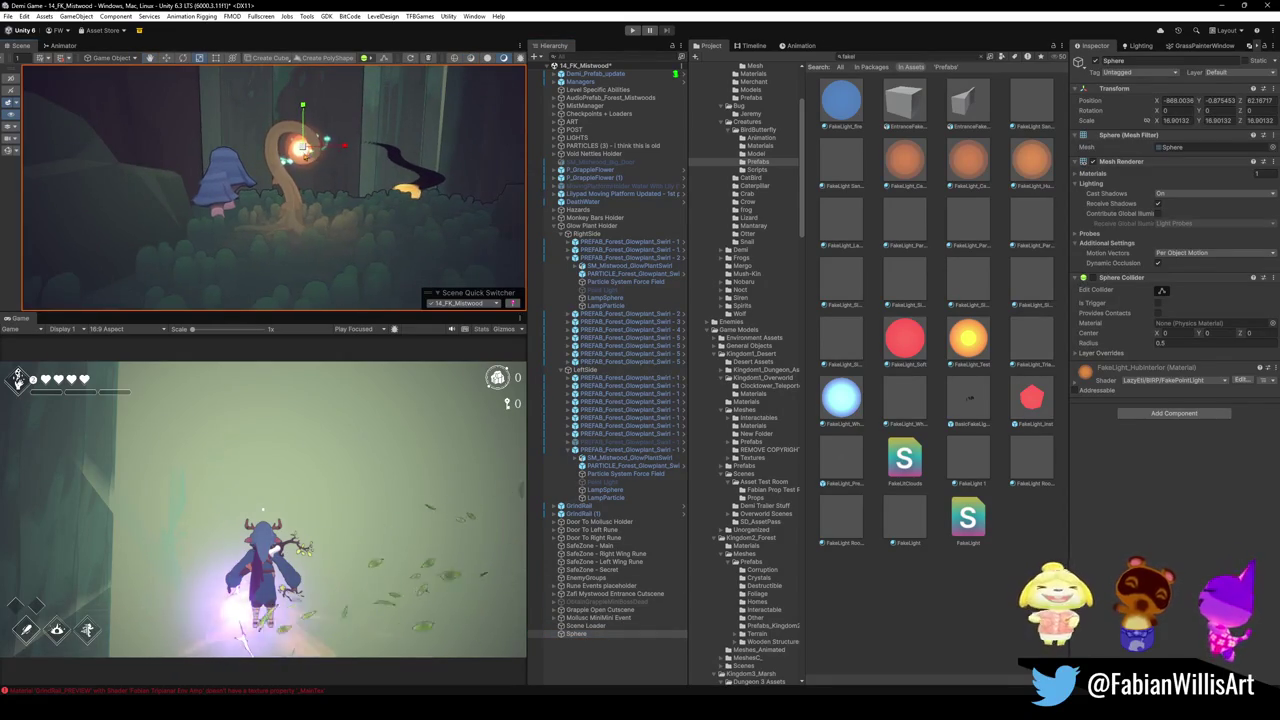
pyautogui.moveTo(340, 173)
pyautogui.keyDown('alt'); pyautogui.mouseDown()
pyautogui.moveTo(320, 165)
pyautogui.moveTo(330, 150)
pyautogui.moveTo(358, 166)
pyautogui.mouseUp(); pyautogui.keyUp('alt')
pyautogui.press('r')
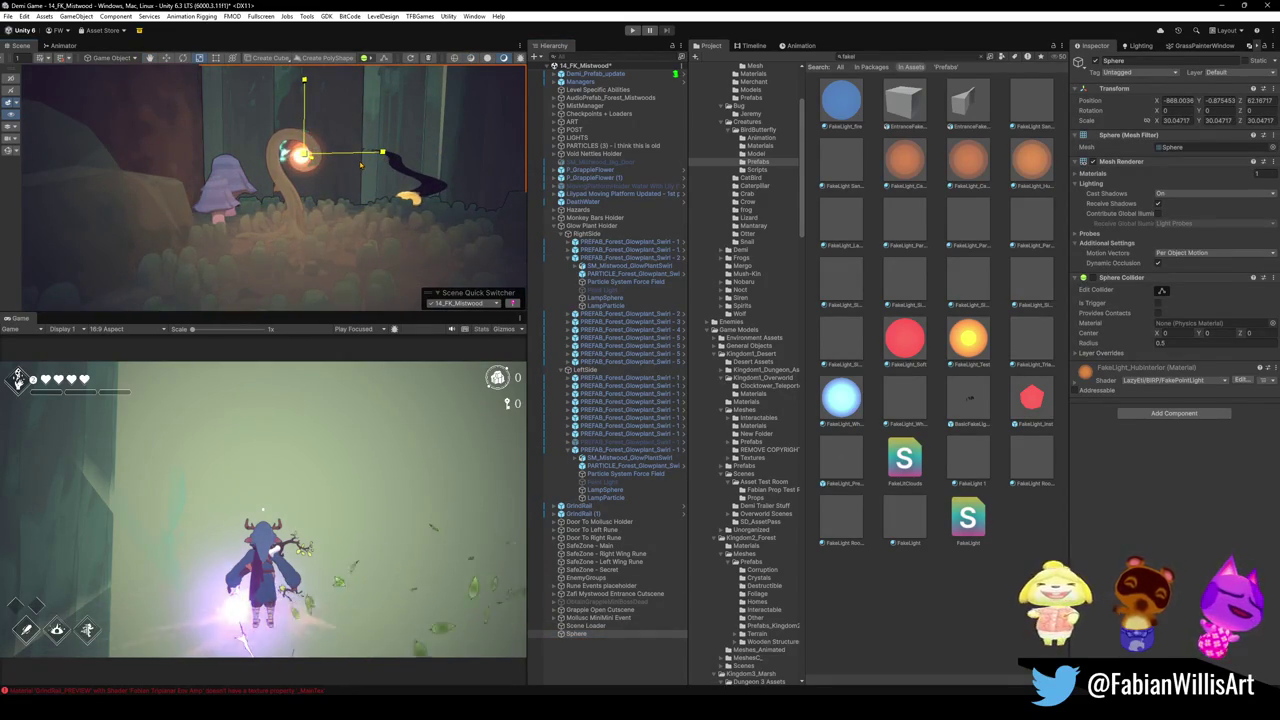
# Reposition the Sphere onto the plant's glowing orb and expand its FakeLight material settings
pyautogui.moveTo(361, 165)
pyautogui.keyDown('alt'); pyautogui.mouseDown()
pyautogui.moveTo(365, 234)
pyautogui.moveTo(378, 203)
pyautogui.mouseUp(); pyautogui.keyUp('alt')
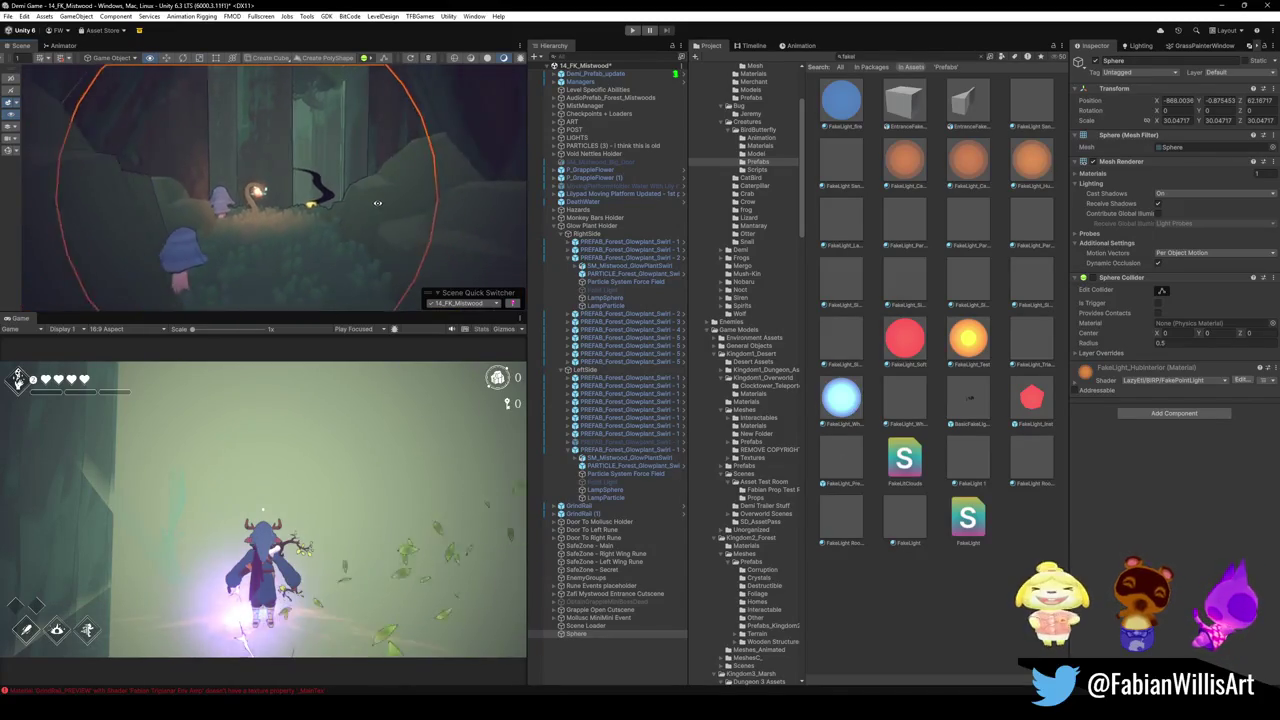
pyautogui.scroll(3, 378, 203)
pyautogui.scroll(3, 378, 203)
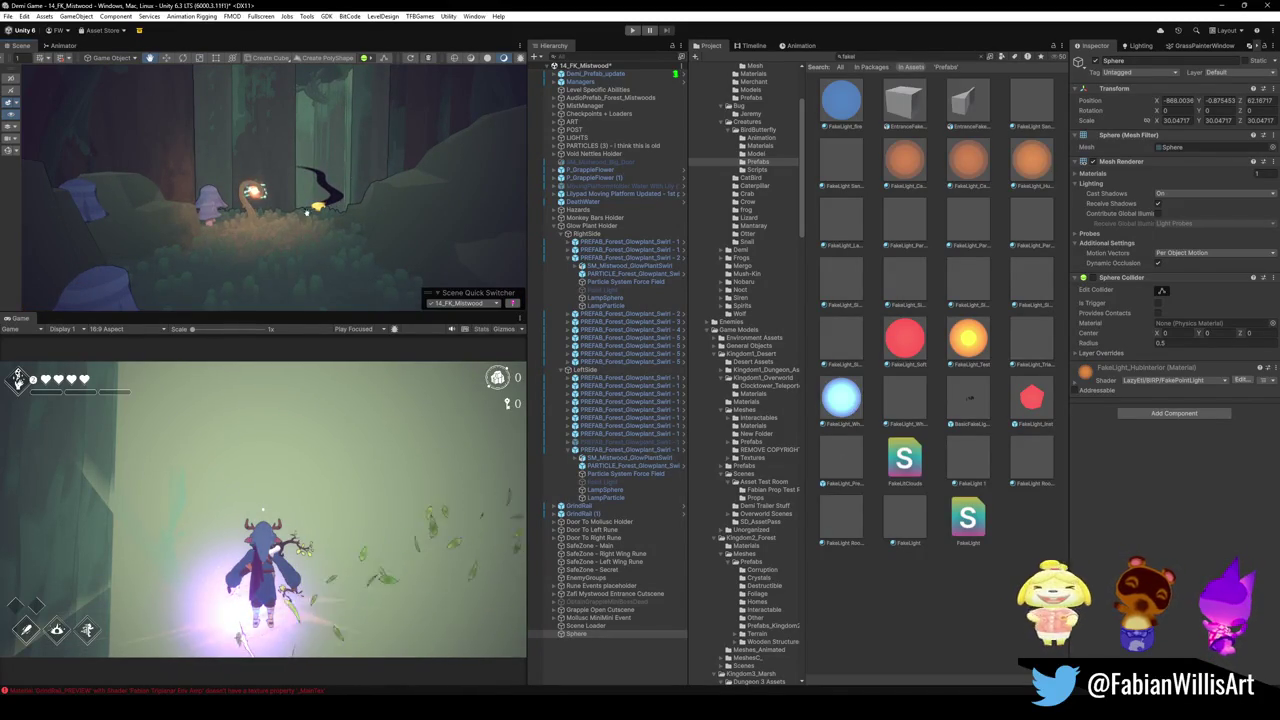
pyautogui.keyDown('alt'); pyautogui.moveTo(307, 212); pyautogui.dragTo(318, 215); pyautogui.keyUp('alt')
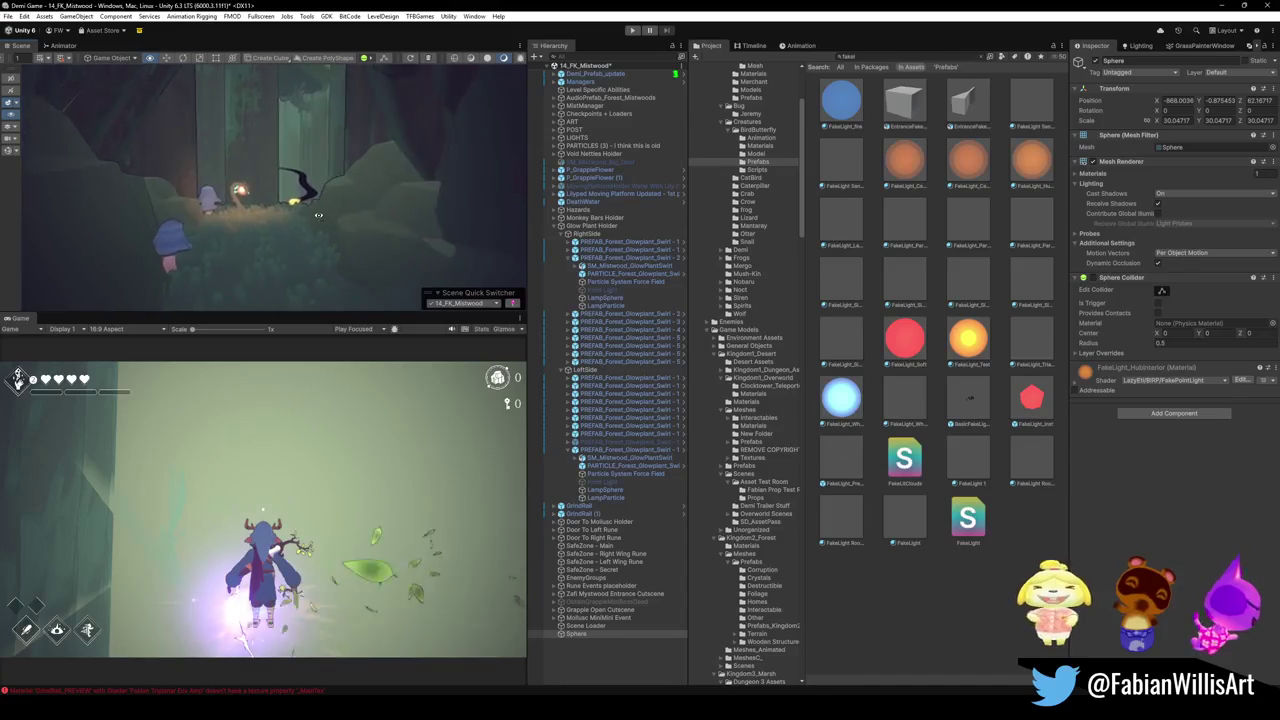
pyautogui.scroll(2, 318, 215)
pyautogui.scroll(2, 318, 215)
pyautogui.scroll(2, 318, 215)
pyautogui.scroll(2, 318, 215)
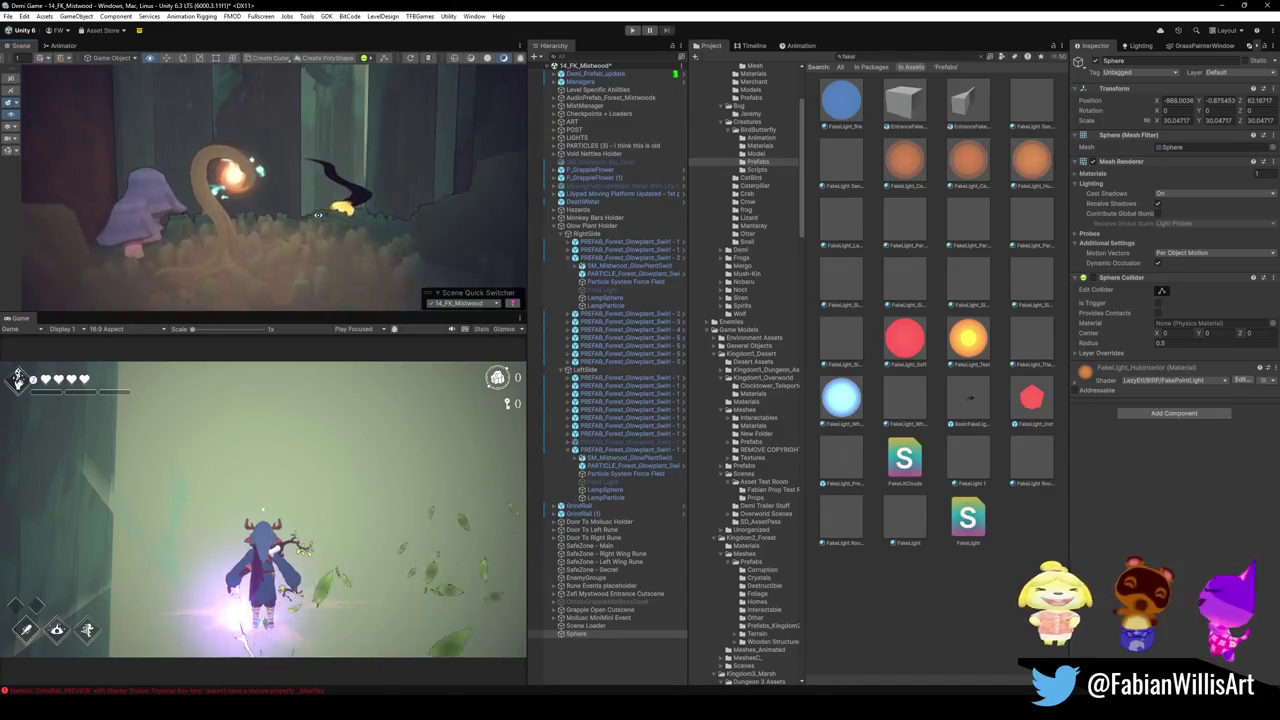
pyautogui.scroll(2, 330, 212)
pyautogui.scroll(2, 345, 210)
pyautogui.scroll(2, 360, 207)
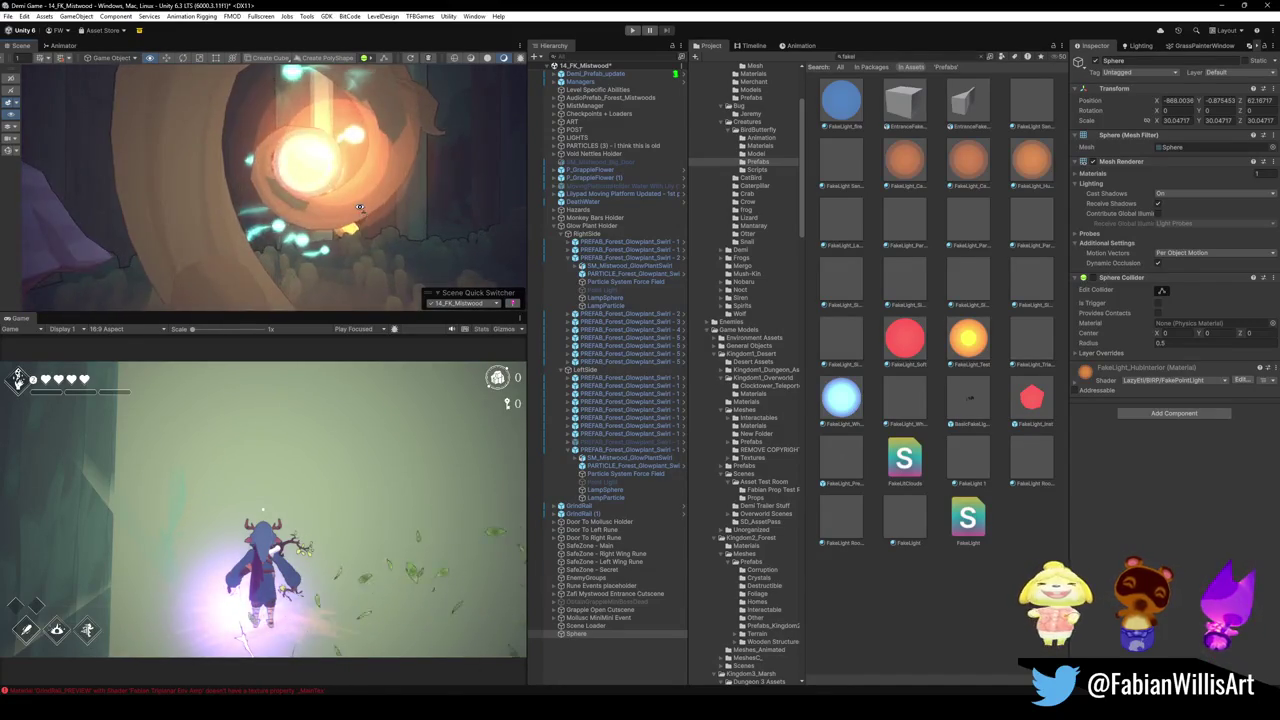
pyautogui.scroll(-1, 355, 208)
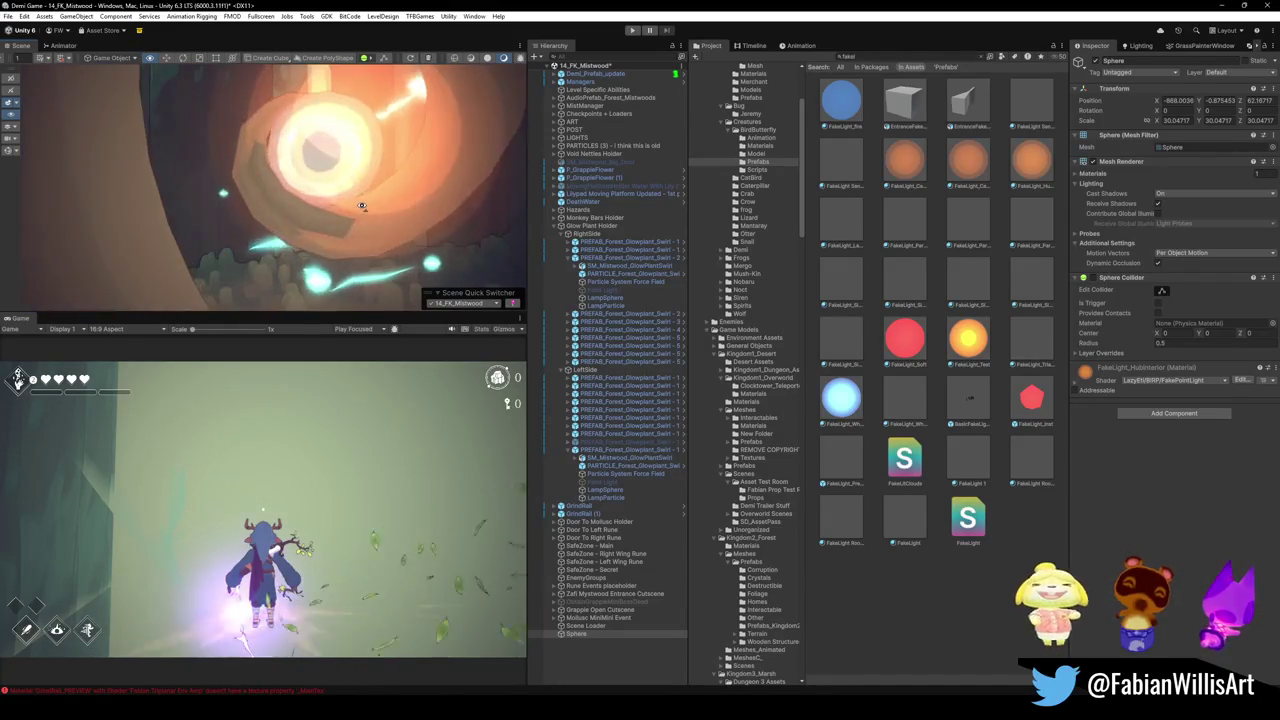
pyautogui.scroll(-3, 345, 209)
pyautogui.scroll(-2, 335, 211)
pyautogui.scroll(-1, 327, 212)
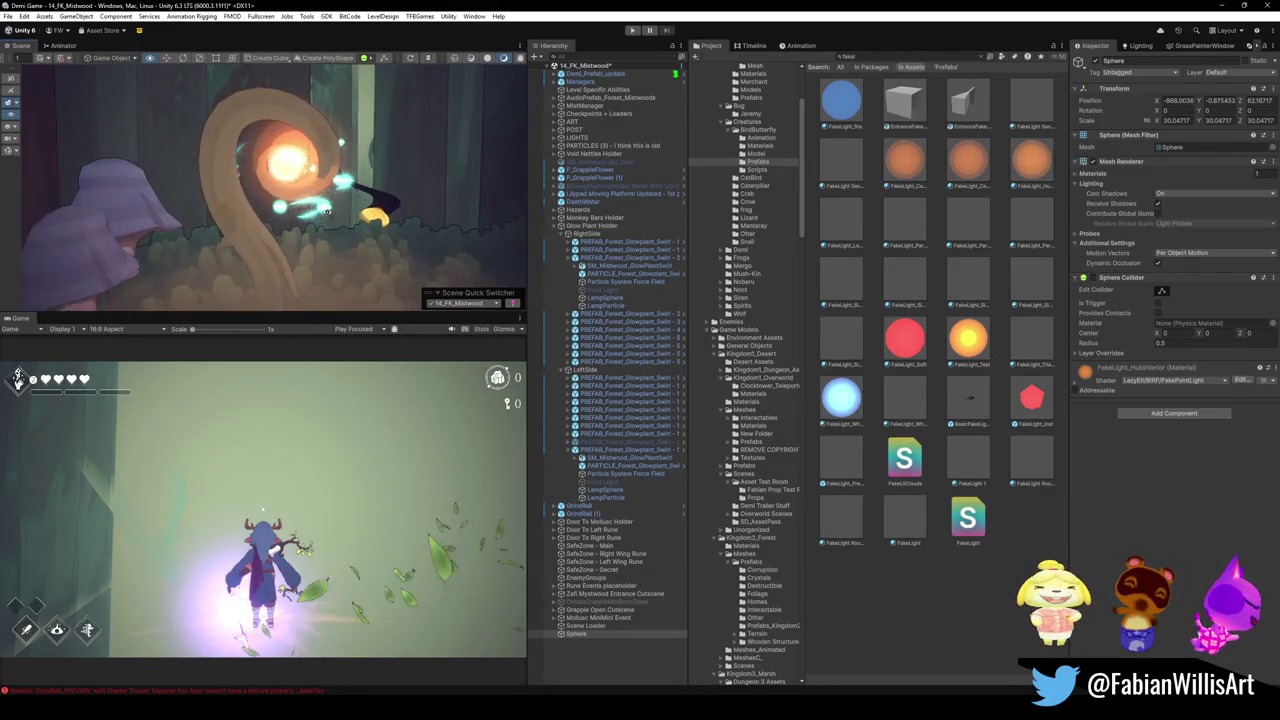
pyautogui.scroll(2, 327, 212)
pyautogui.press('w')
pyautogui.moveTo(286, 150)
pyautogui.mouseDown()
pyautogui.moveTo(297, 165)
pyautogui.moveTo(274, 217)
pyautogui.moveTo(336, 206)
pyautogui.mouseUp()
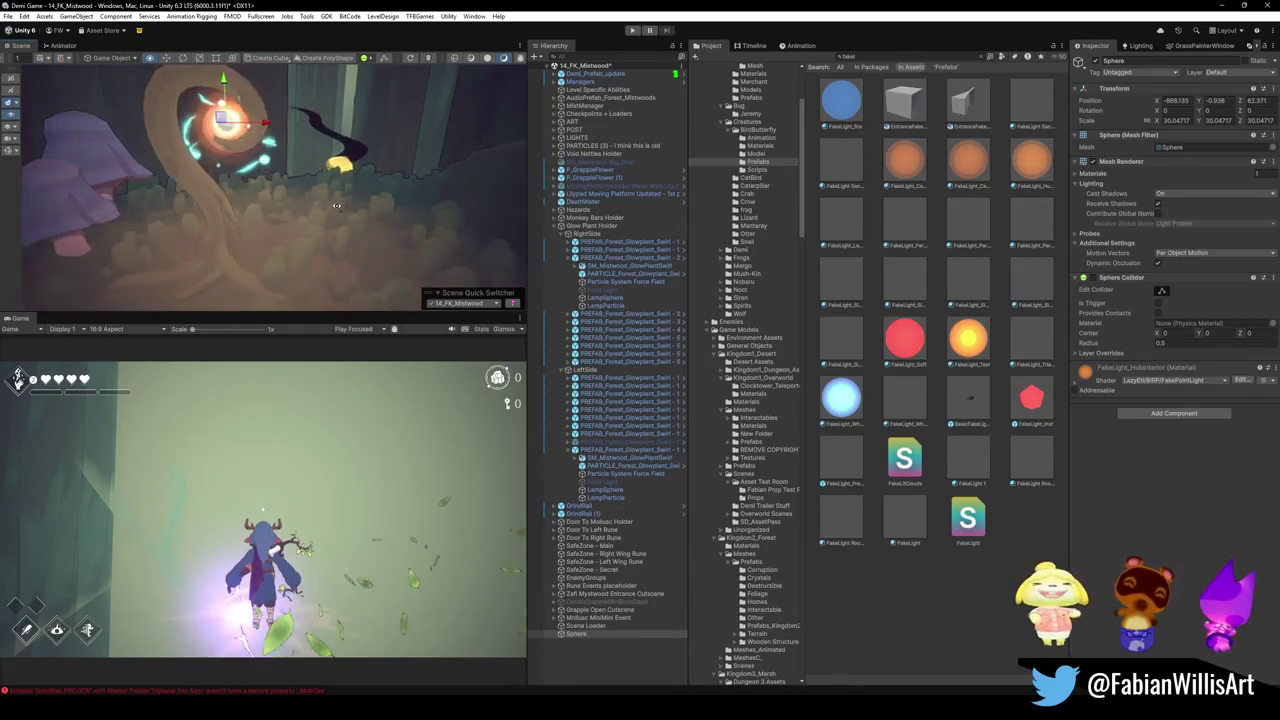
pyautogui.scroll(-5, 335, 210)
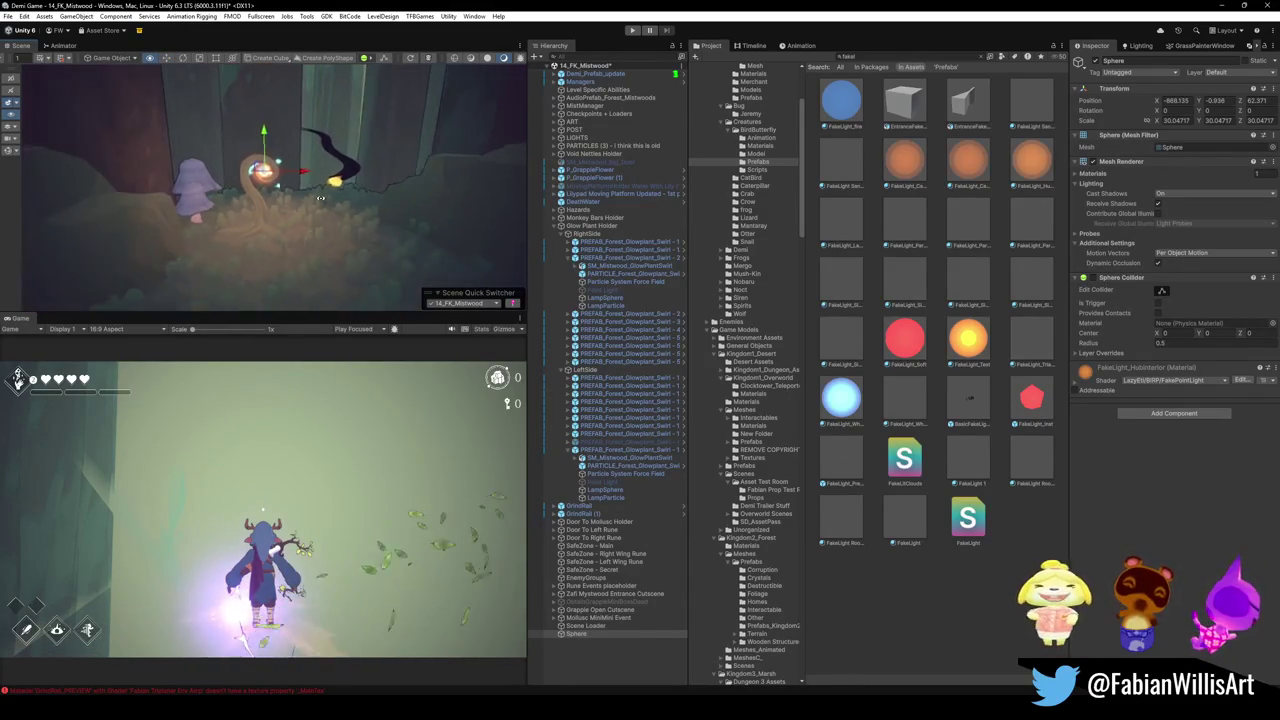
pyautogui.keyDown('alt'); pyautogui.moveTo(334, 213); pyautogui.dragTo(338, 208); pyautogui.keyUp('alt')
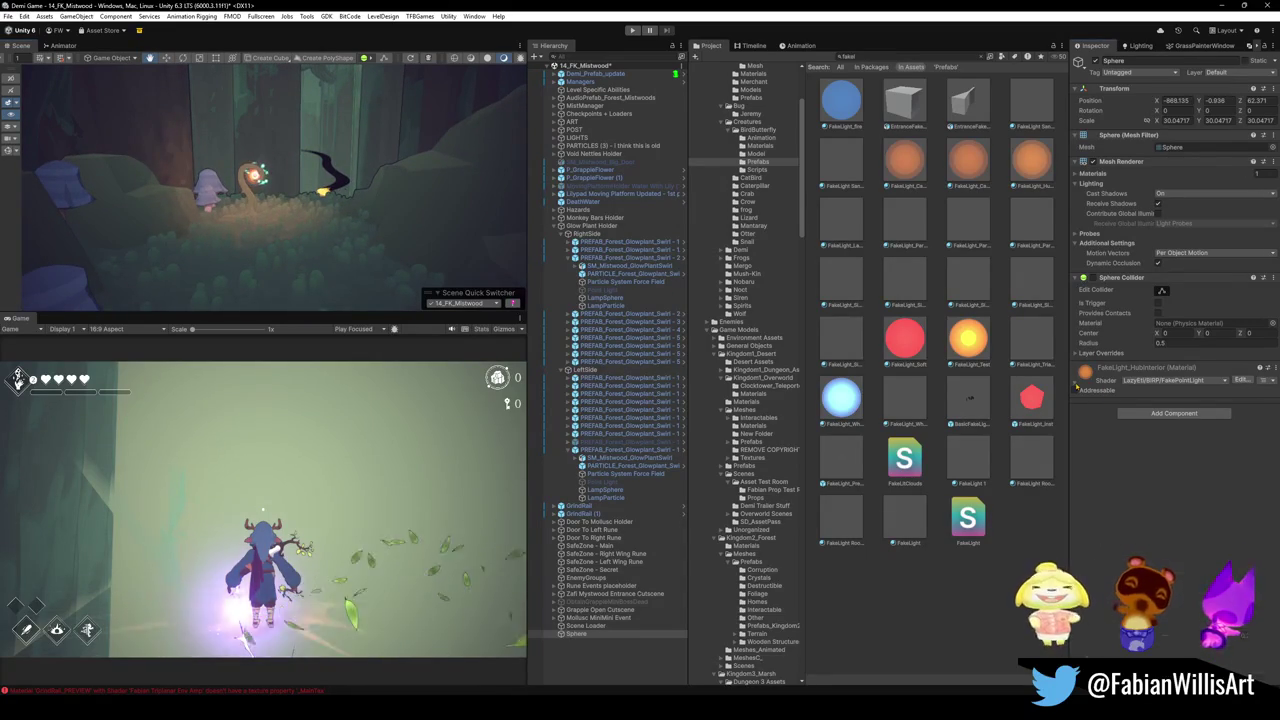
pyautogui.click(1077, 386)
pyautogui.click(1249, 433)
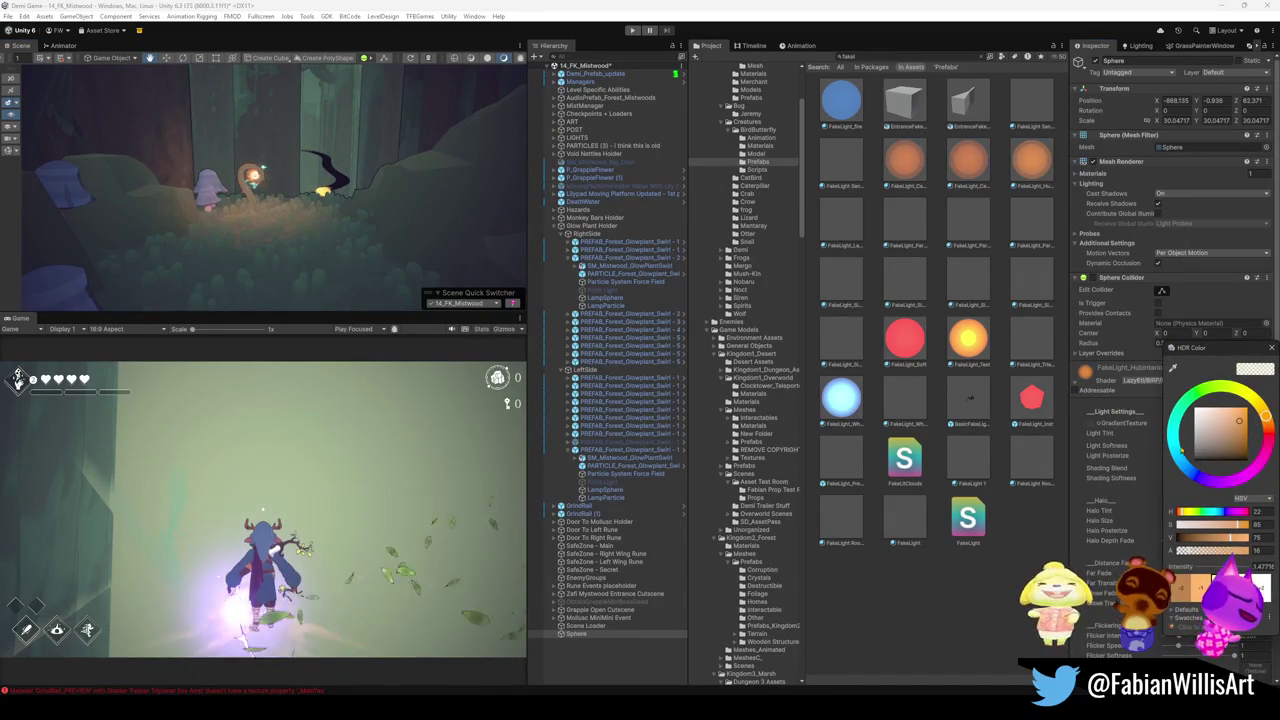
# Shift the sphere's Light Tint and Halo Tint HDR colours toward blue hues
pyautogui.moveTo(1178, 455)
pyautogui.mouseDown()
pyautogui.moveTo(1172, 445)
pyautogui.moveTo(1178, 458)
pyautogui.mouseUp()
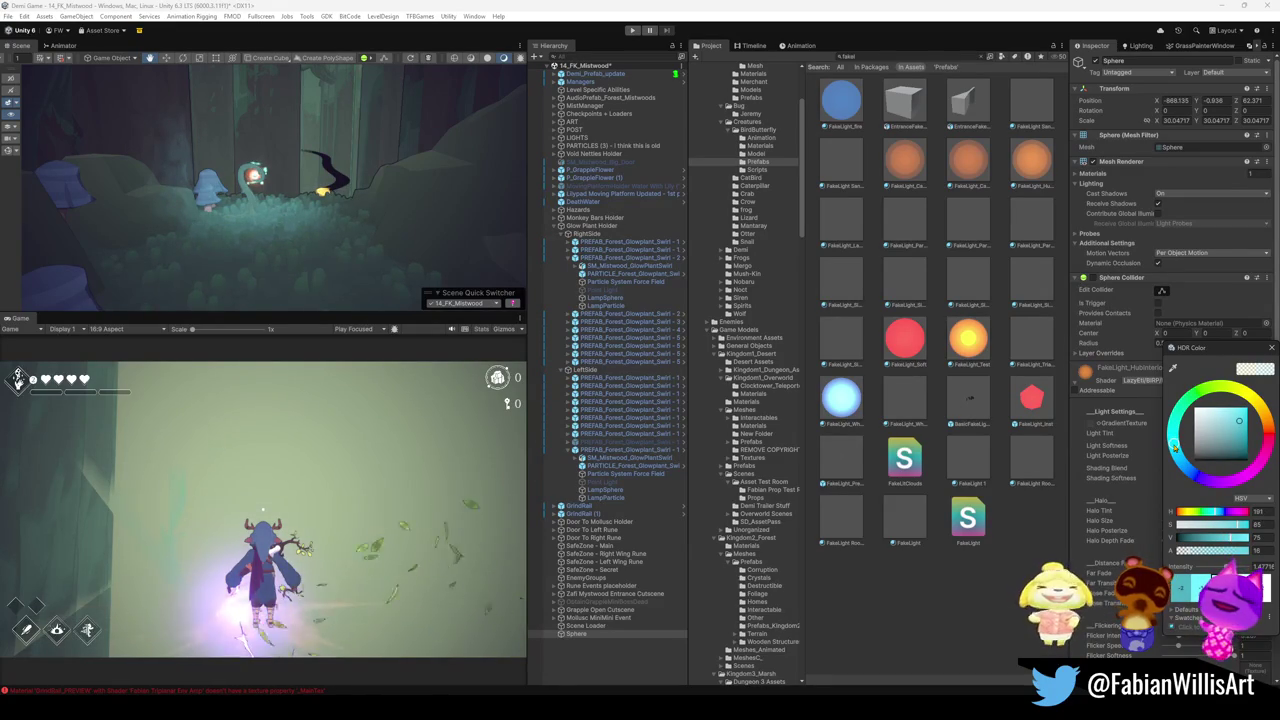
pyautogui.click(1099, 492)
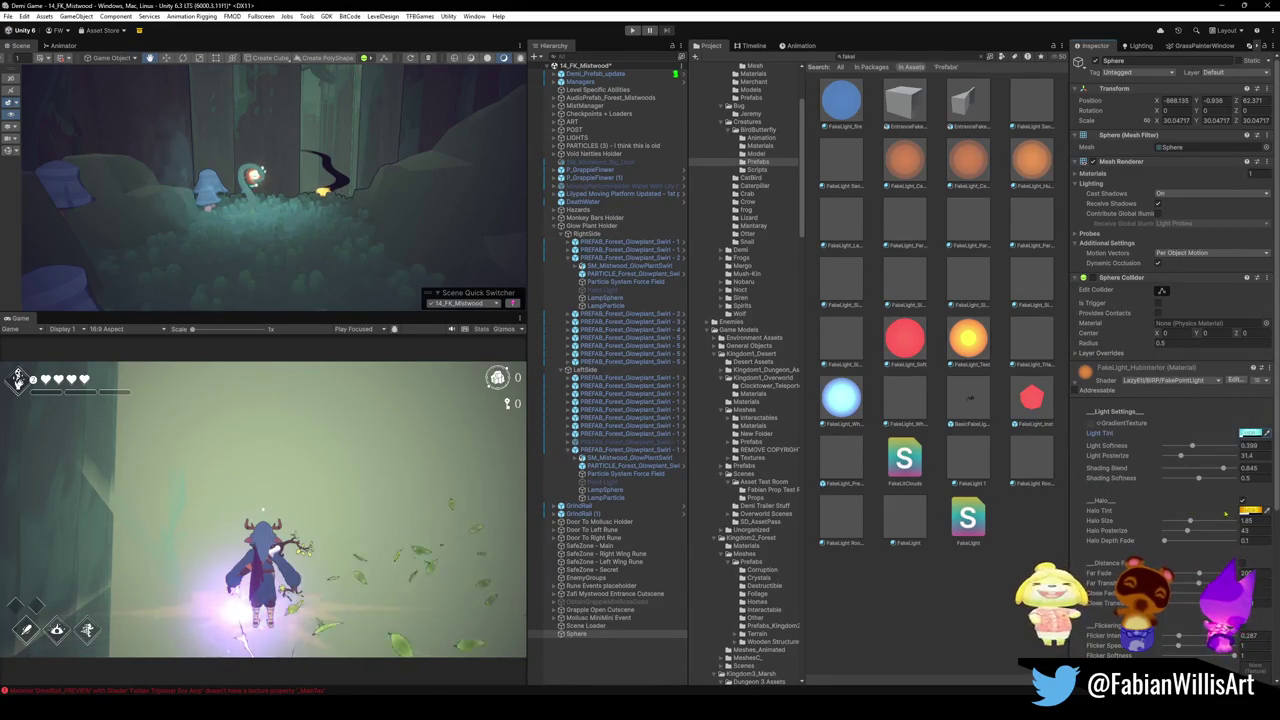
pyautogui.click(1251, 432)
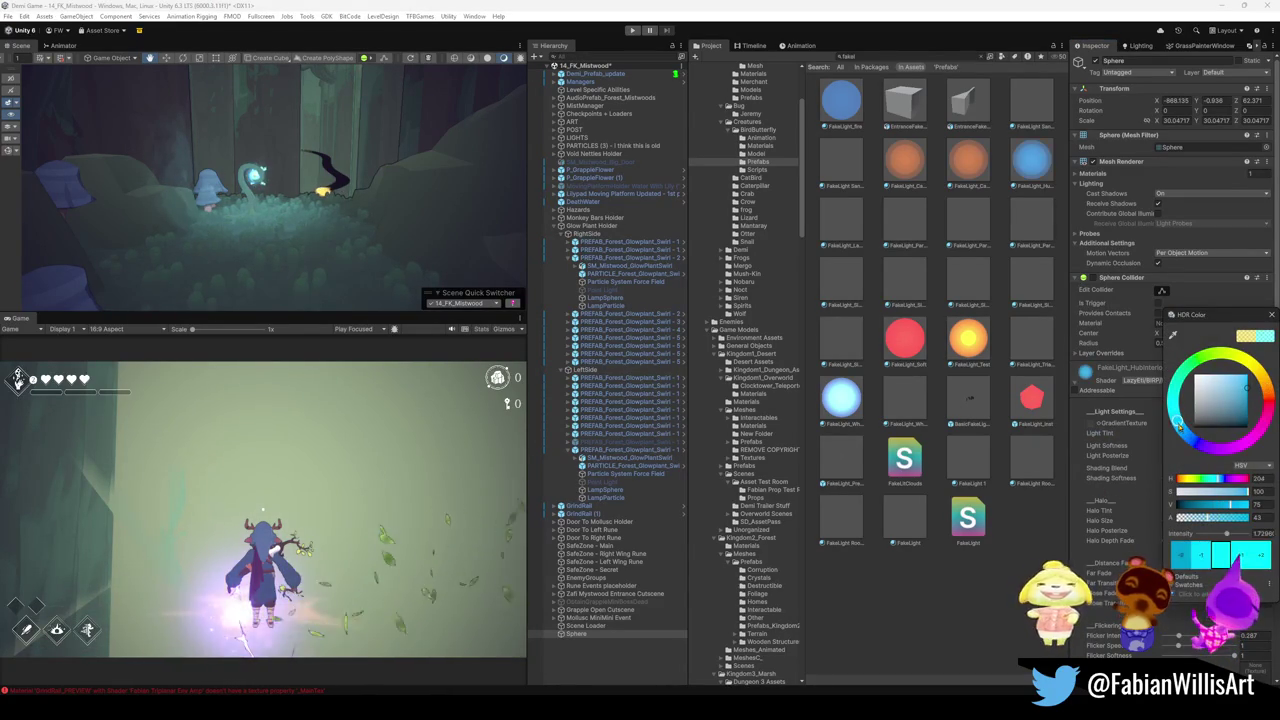
pyautogui.moveTo(1178, 420)
pyautogui.mouseDown()
pyautogui.moveTo(1244, 362)
pyautogui.moveTo(1225, 447)
pyautogui.moveTo(1191, 438)
pyautogui.mouseUp()
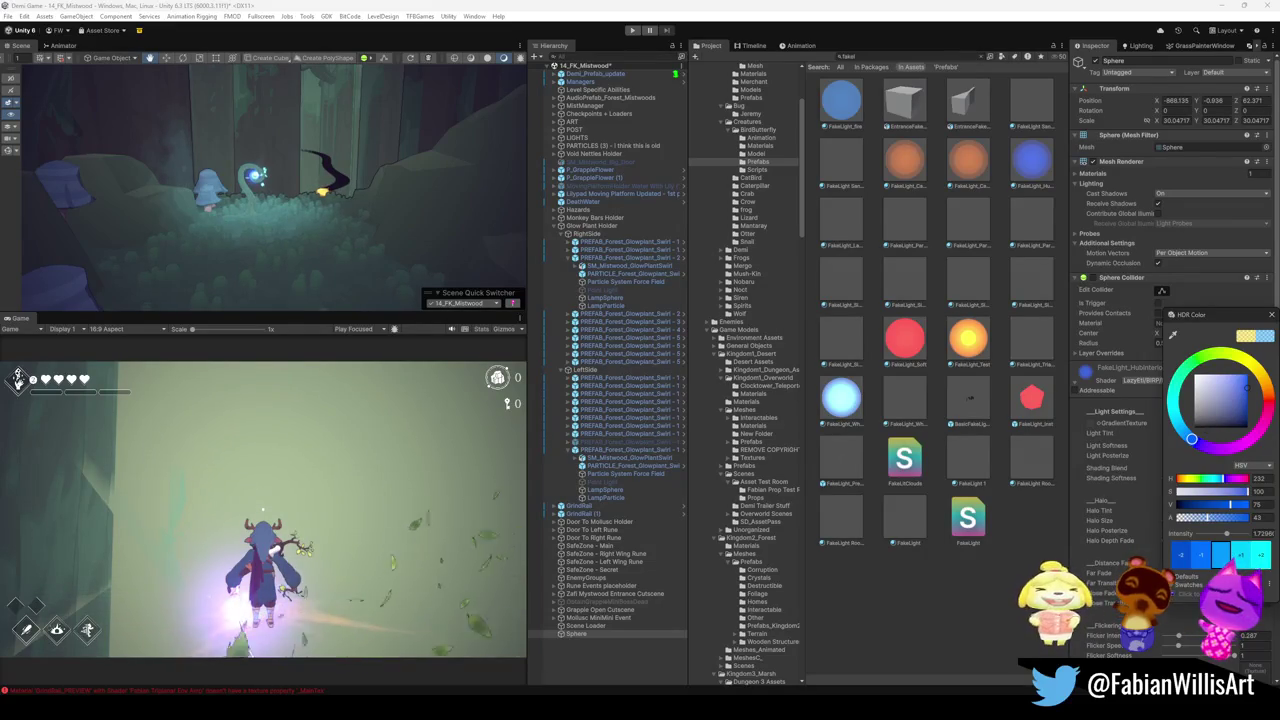
pyautogui.click(1102, 223)
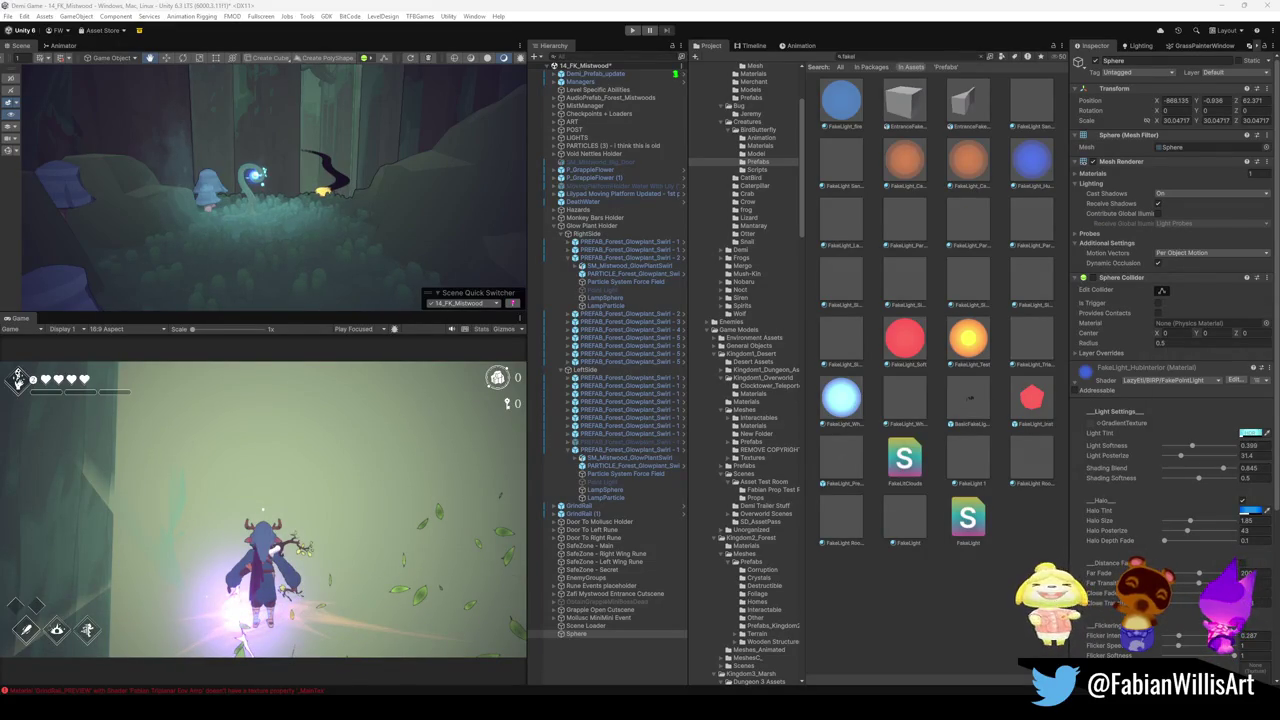
# Fly the camera closer to the glowing plant and crow, then deselect the sphere
pyautogui.moveTo(402, 231)
pyautogui.mouseDown(button='right')
pyautogui.moveTo(338, 269)
pyautogui.moveTo(372, 239)
pyautogui.moveTo(120, 186)
pyautogui.moveTo(378, 190)
pyautogui.mouseUp(button='right')
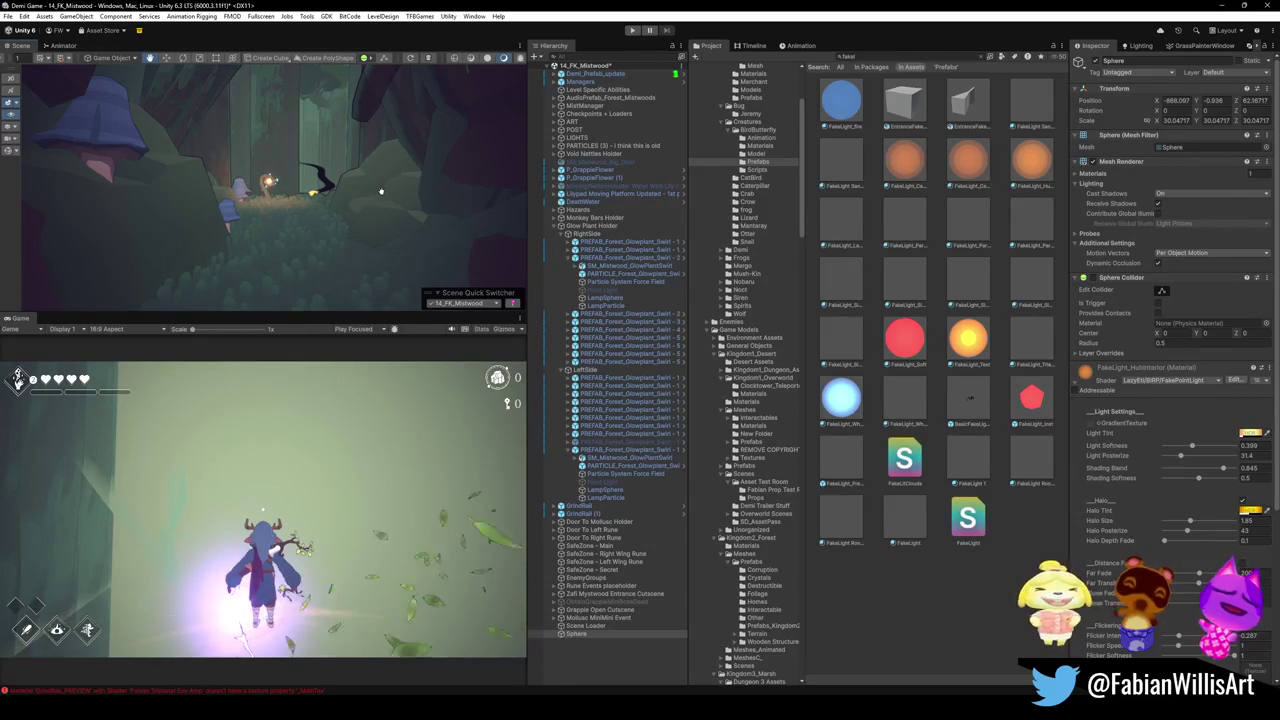
pyautogui.moveTo(381, 191)
pyautogui.mouseDown(button='right')
pyautogui.moveTo(366, 195)
pyautogui.moveTo(380, 195)
pyautogui.mouseUp(button='right')
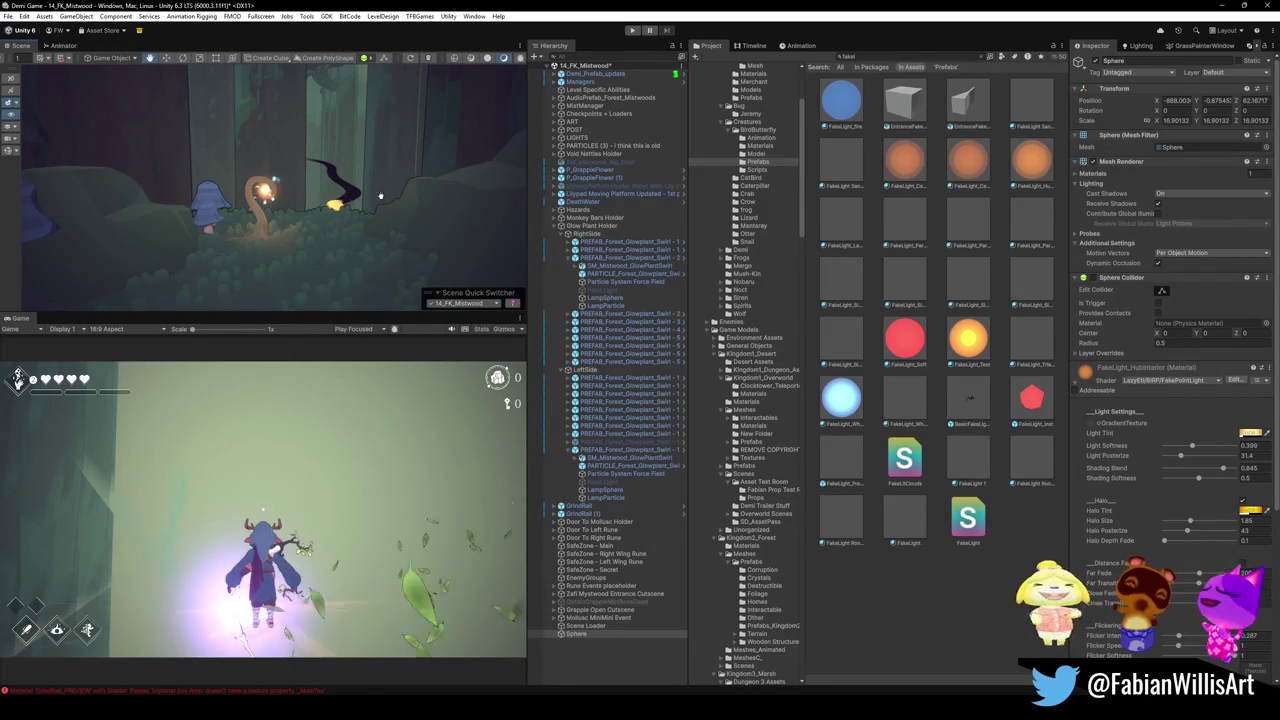
pyautogui.click(380, 195)
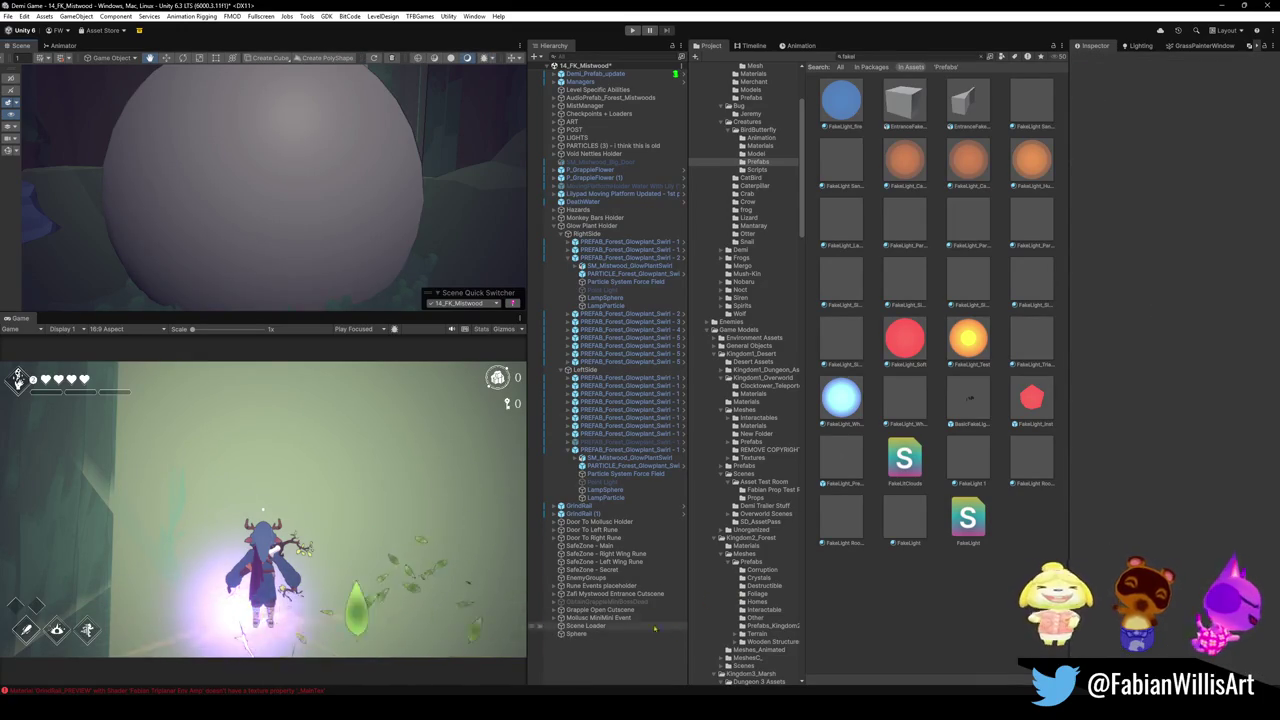
# Discard and confirm the 14_FK_Mistwood unsaved changes, then select GrindRail
pyautogui.rightClick(596, 66)
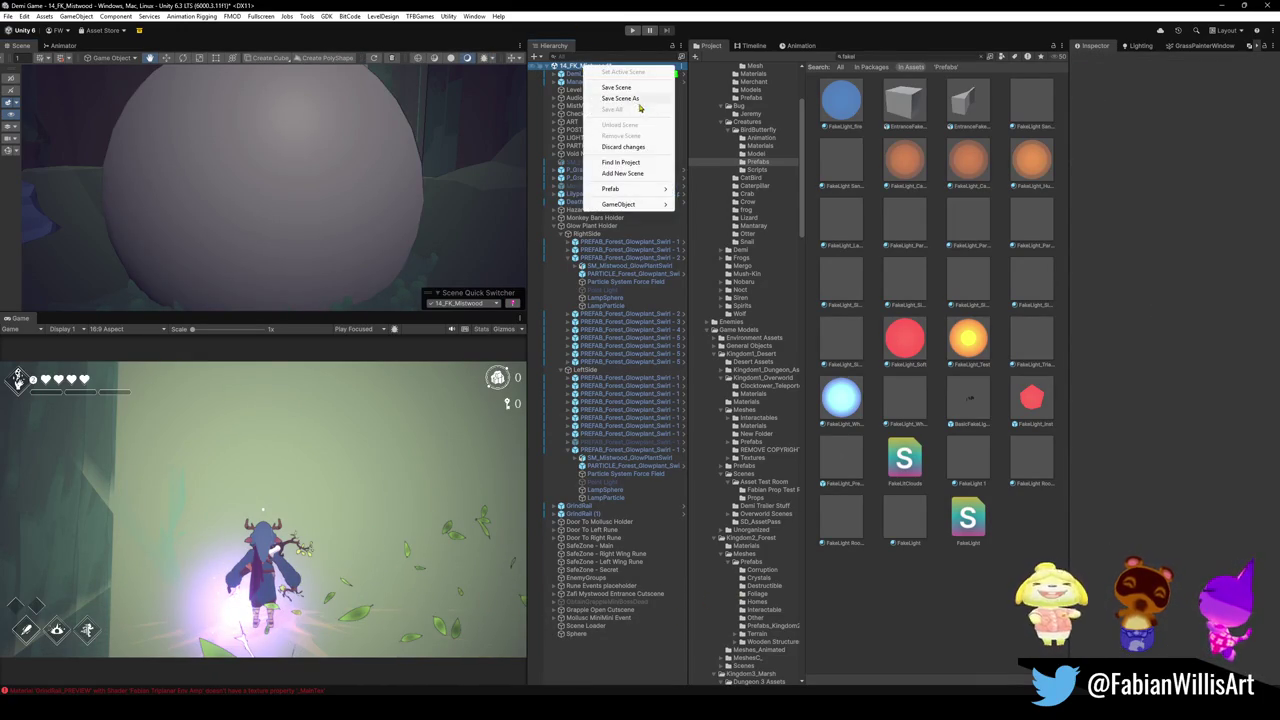
pyautogui.click(623, 147)
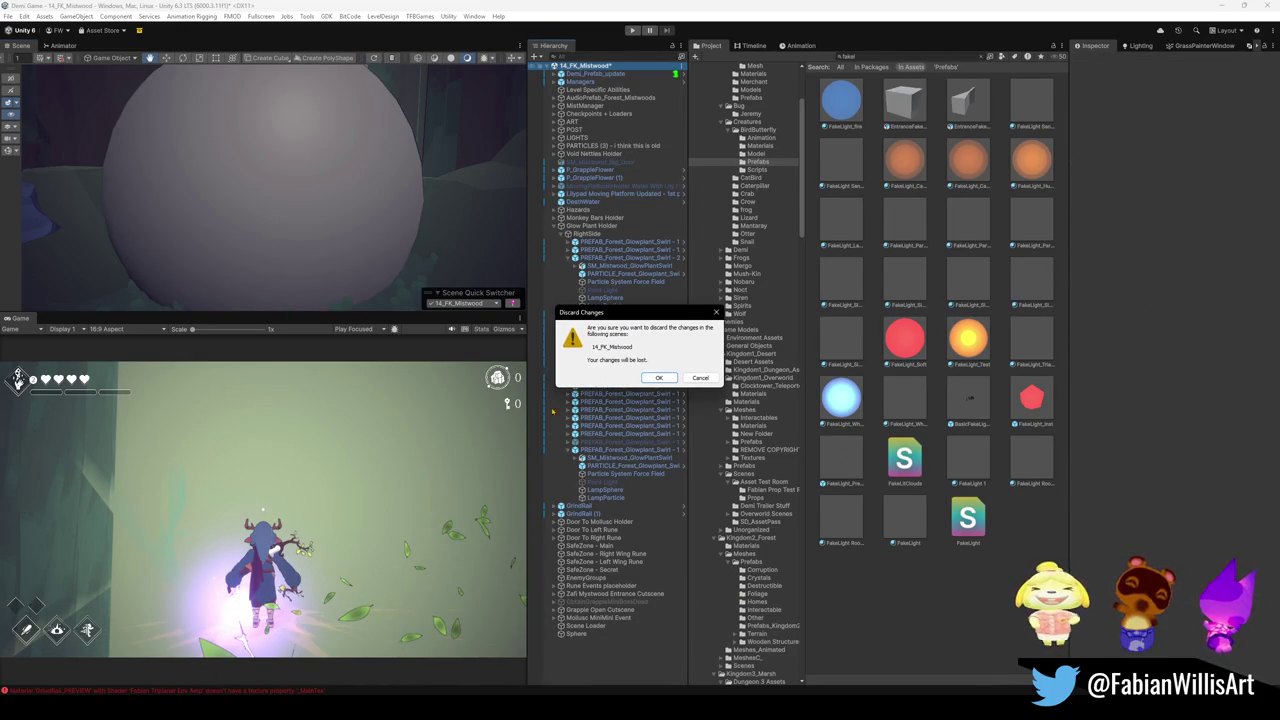
pyautogui.click(658, 378)
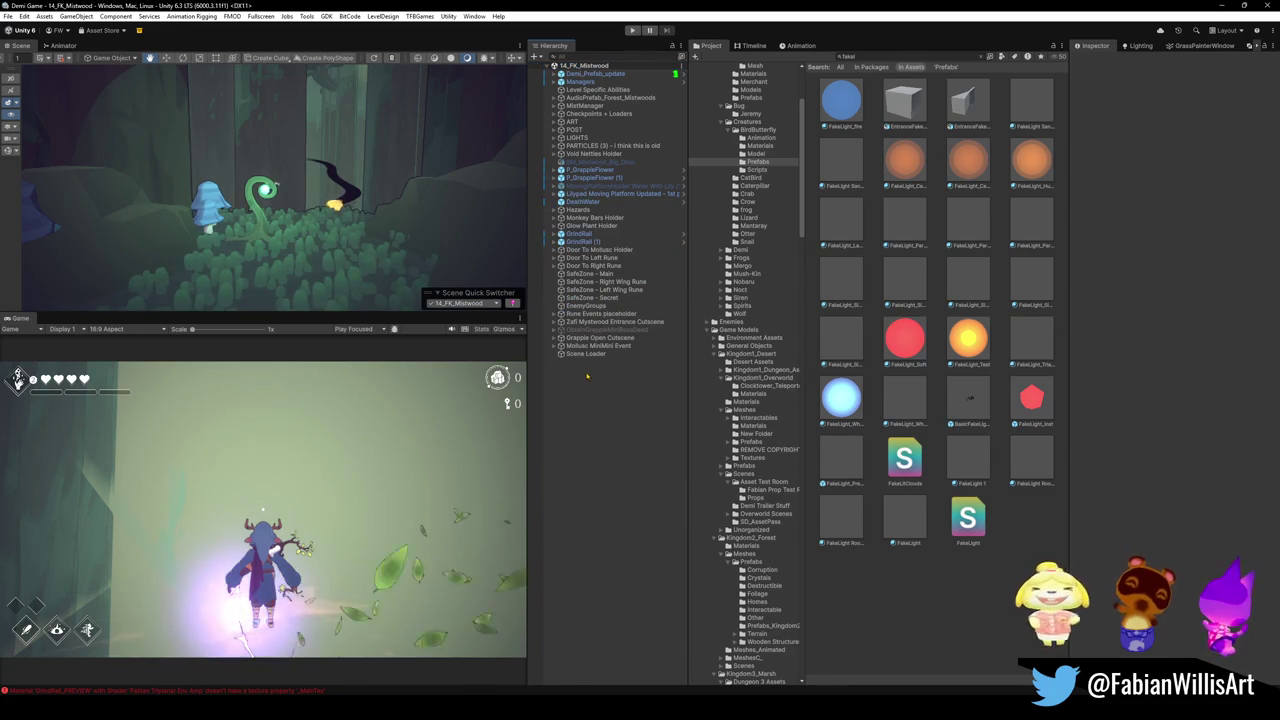
pyautogui.click(590, 234)
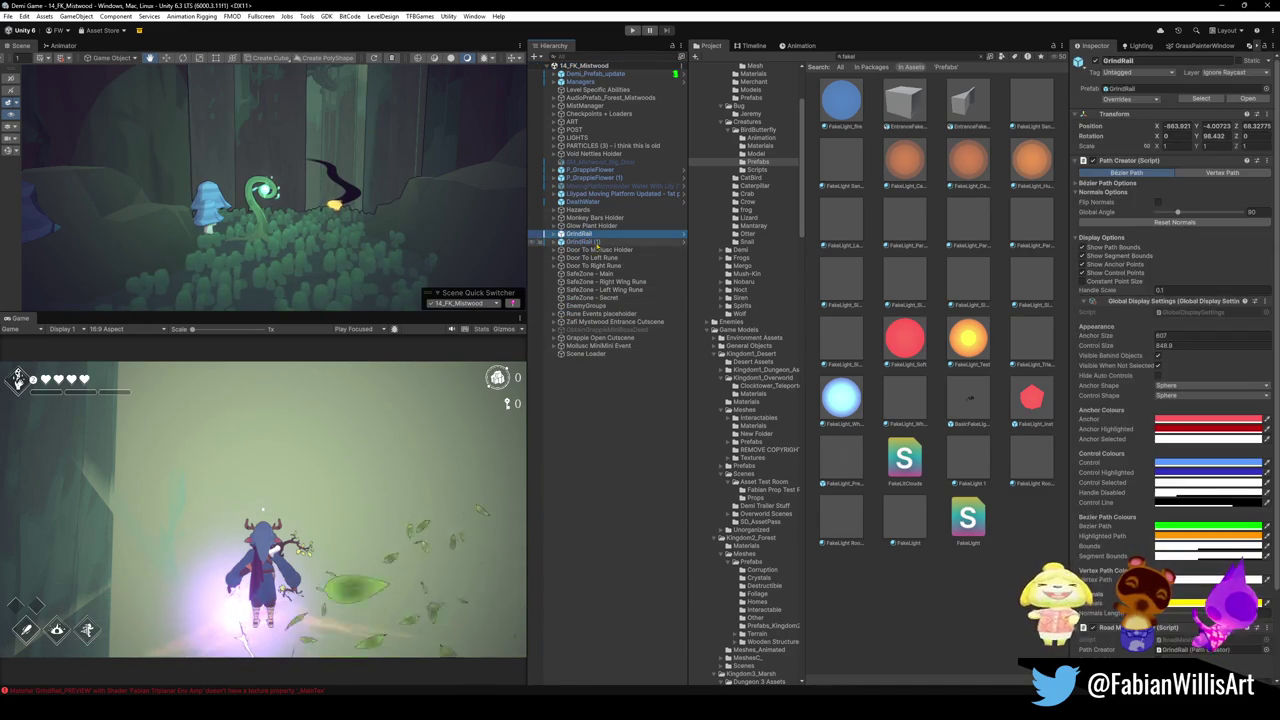
# Group GrindRail and GrindRail (1) under a new empty parent with Ctrl+Shift+G
pyautogui.keyDown('shift'); pyautogui.click(596, 243); pyautogui.keyUp('shift')
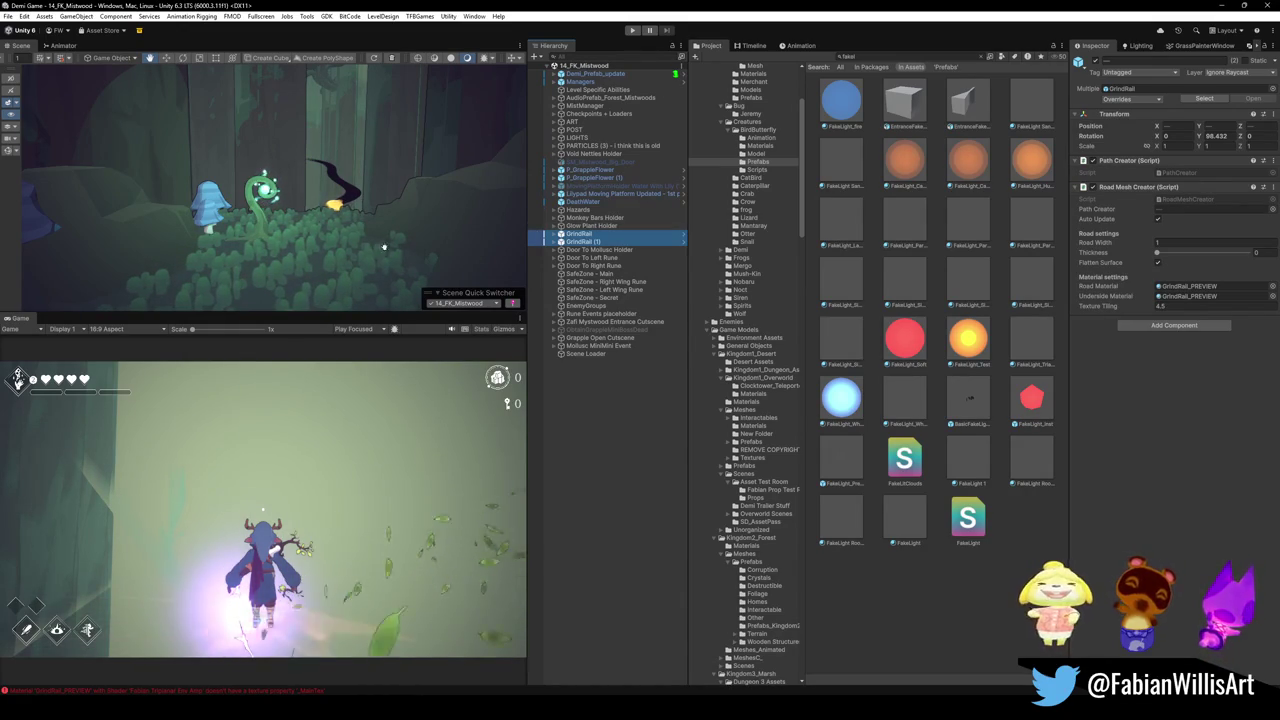
pyautogui.hotkey('ctrl', 'shift', 'g')
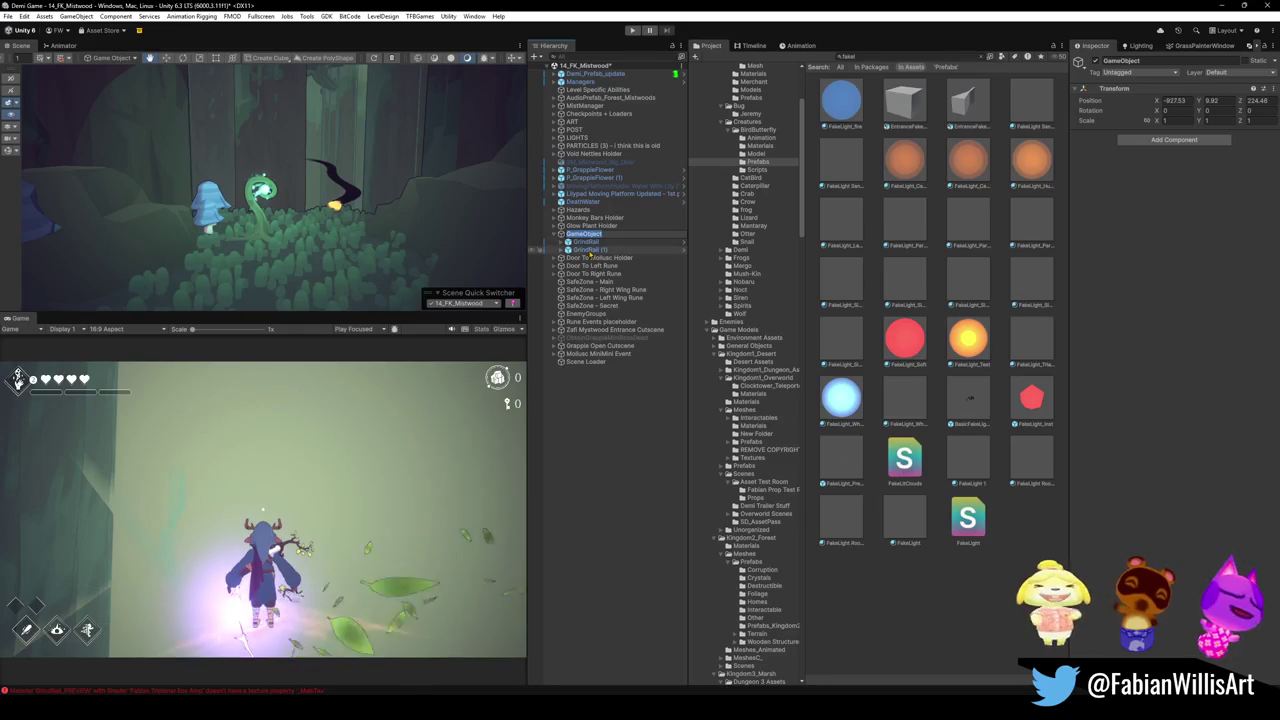
pyautogui.keyDown('shift'); pyautogui.click(588, 249); pyautogui.keyUp('shift')
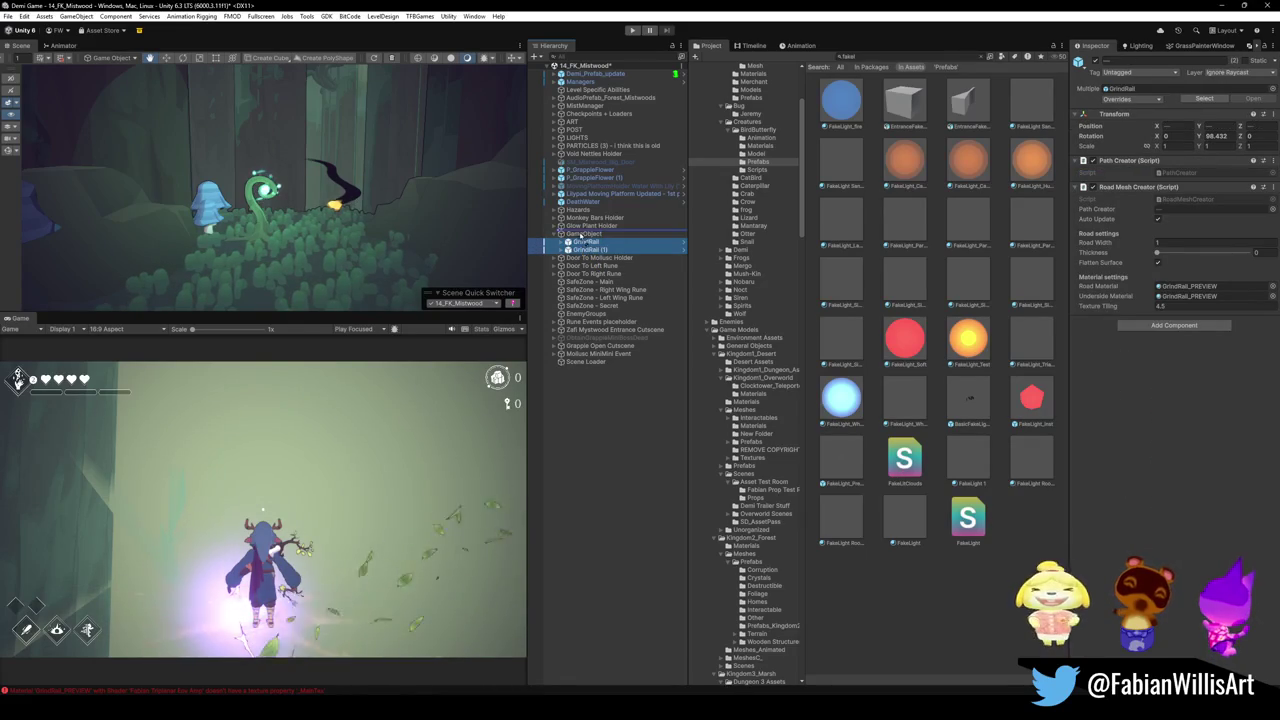
pyautogui.hotkey('ctrl', 'z')
pyautogui.press('f')
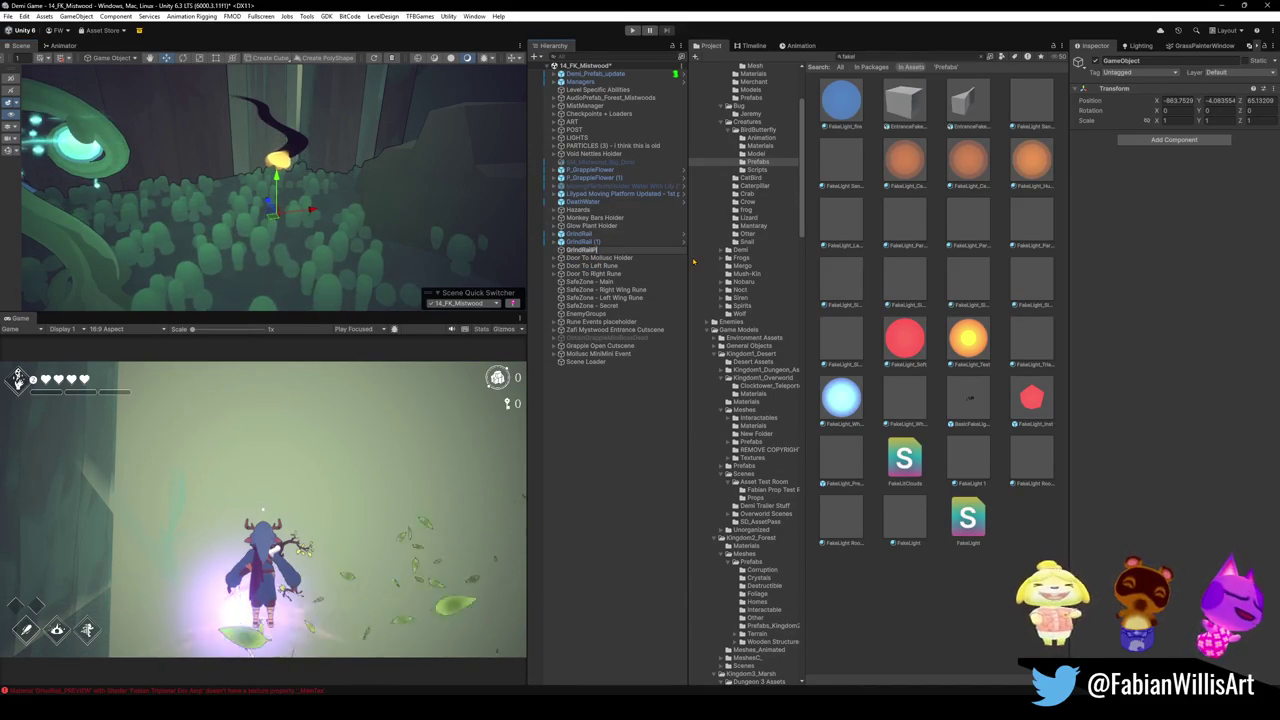
# Drag both rails under GrindRailPivot and check it with the hierarchy filter 'nd'
pyautogui.click(580, 241)
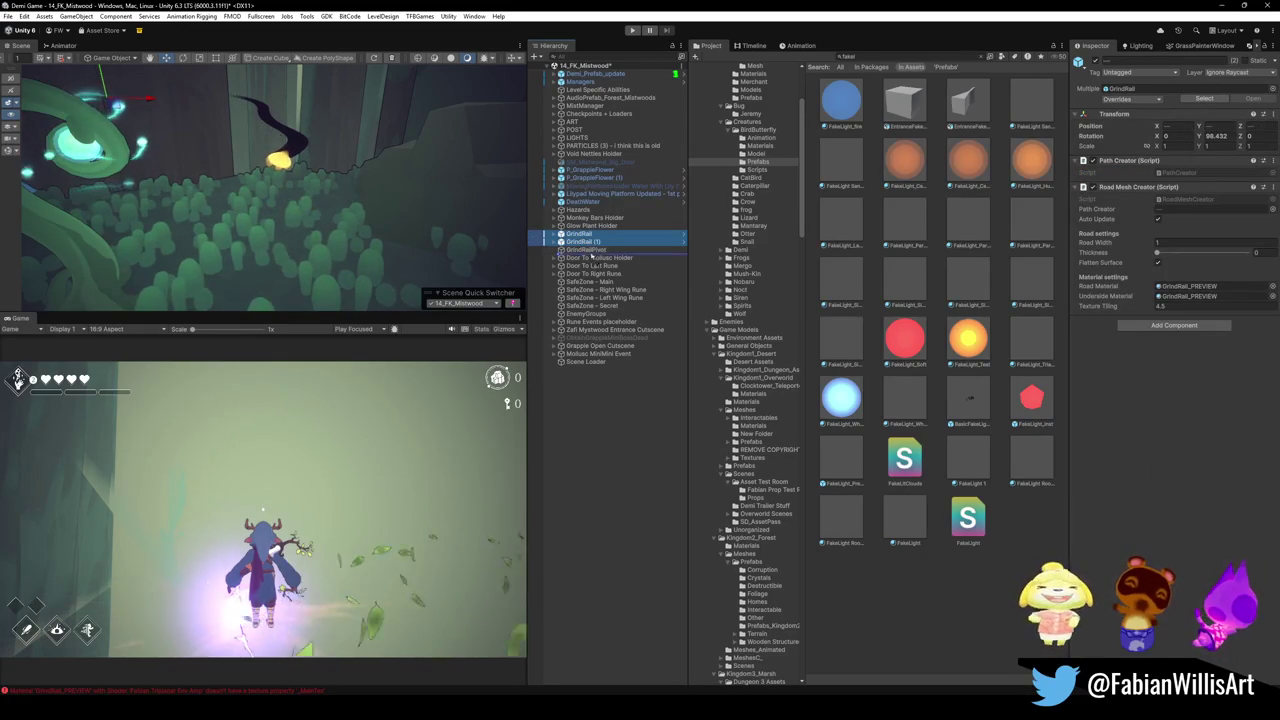
pyautogui.moveTo(591, 256); pyautogui.dragTo(591, 250)
pyautogui.click(620, 234)
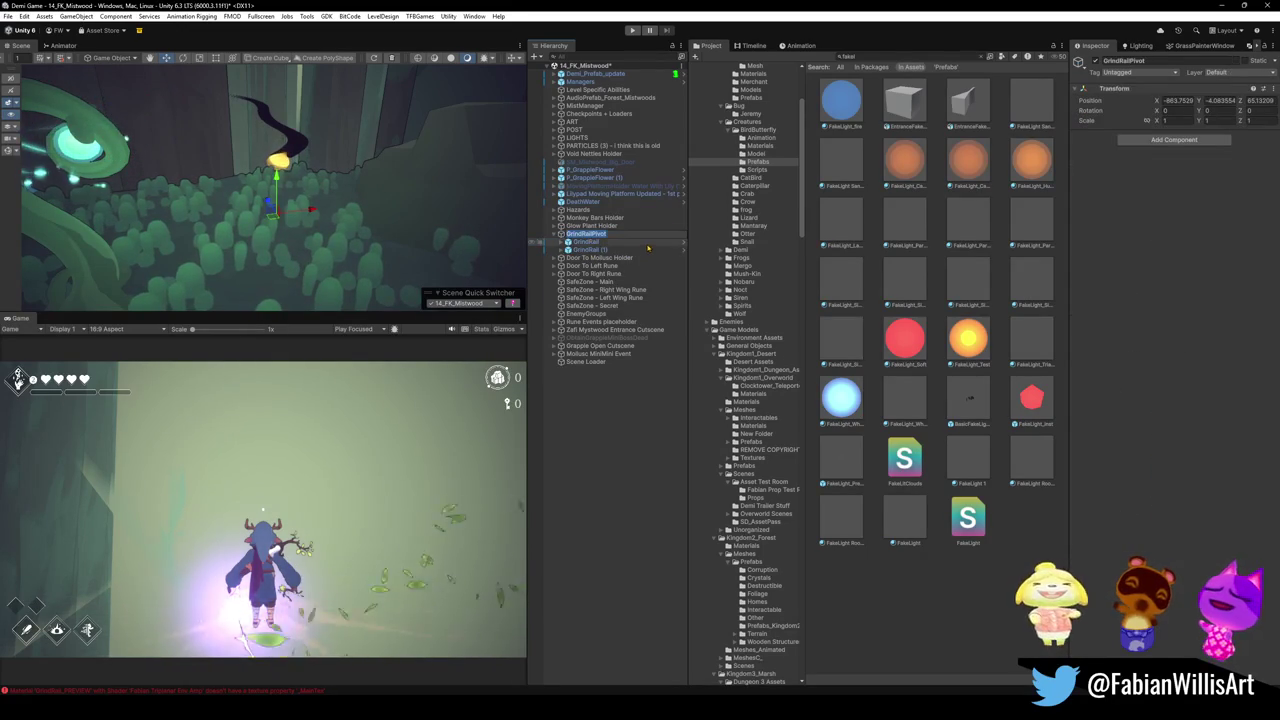
pyautogui.click(587, 233)
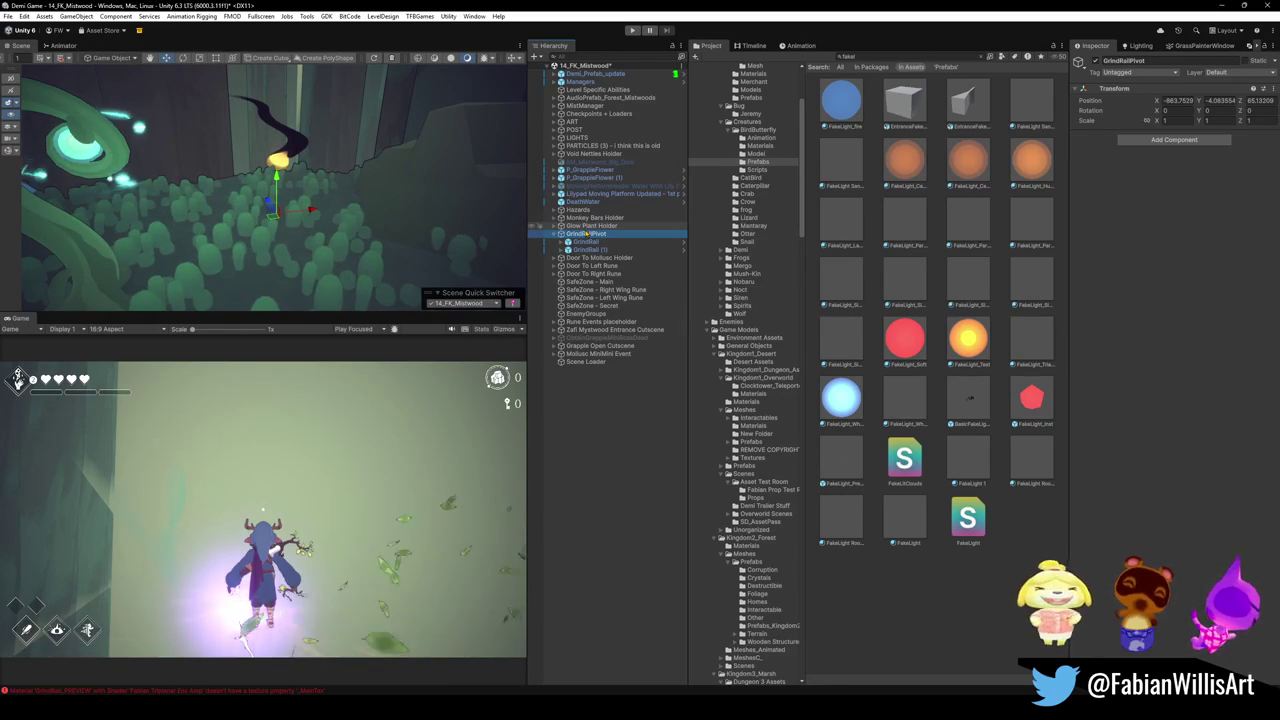
pyautogui.click(600, 56)
pyautogui.write('gri')
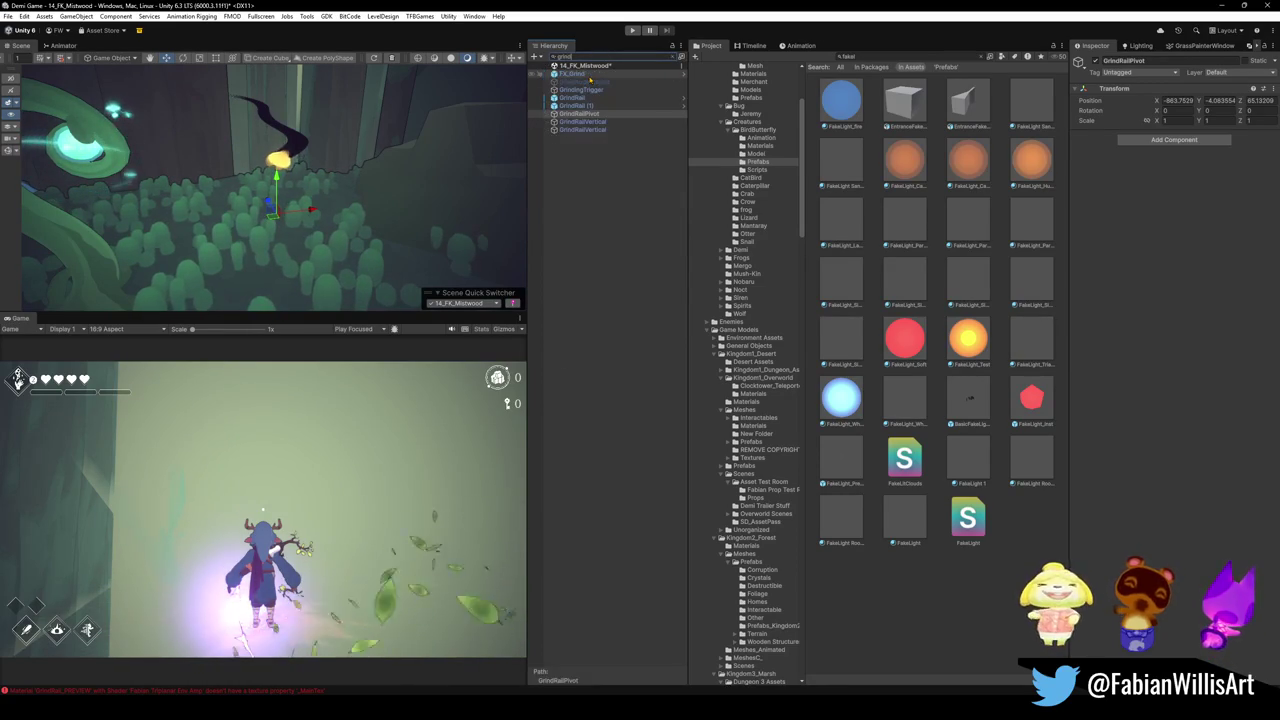
pyautogui.write('nd')
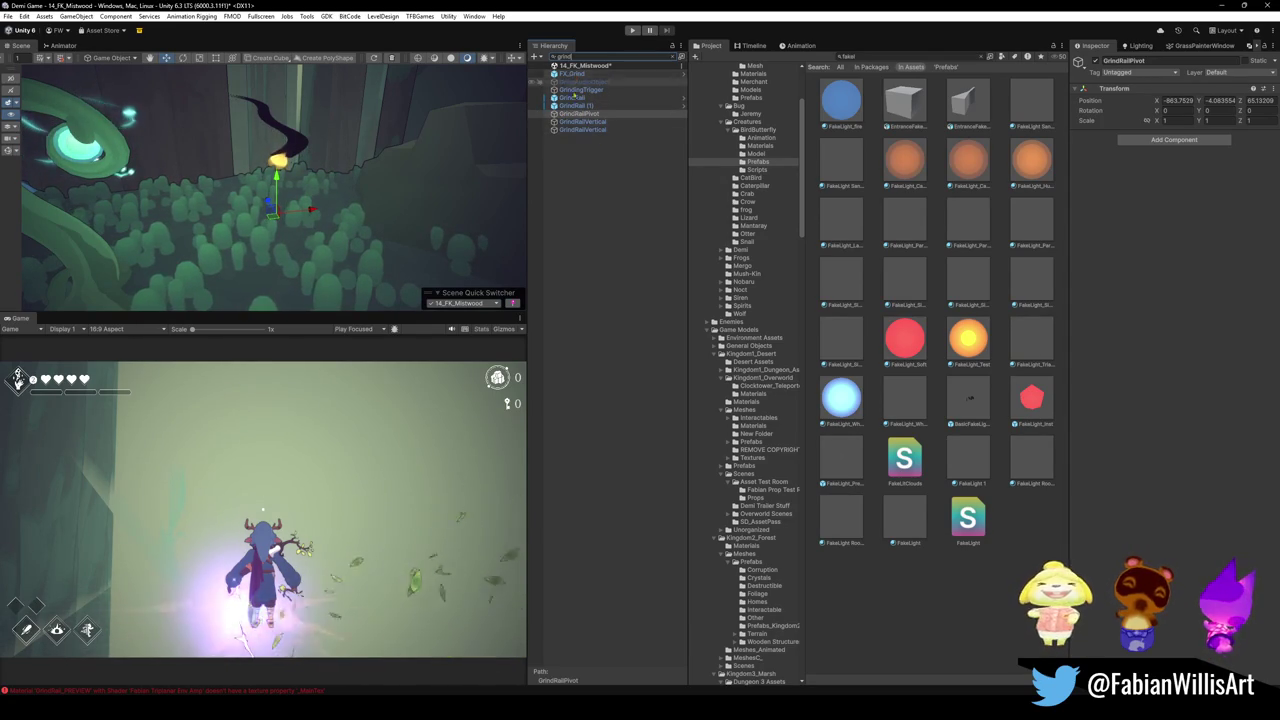
pyautogui.click(673, 58)
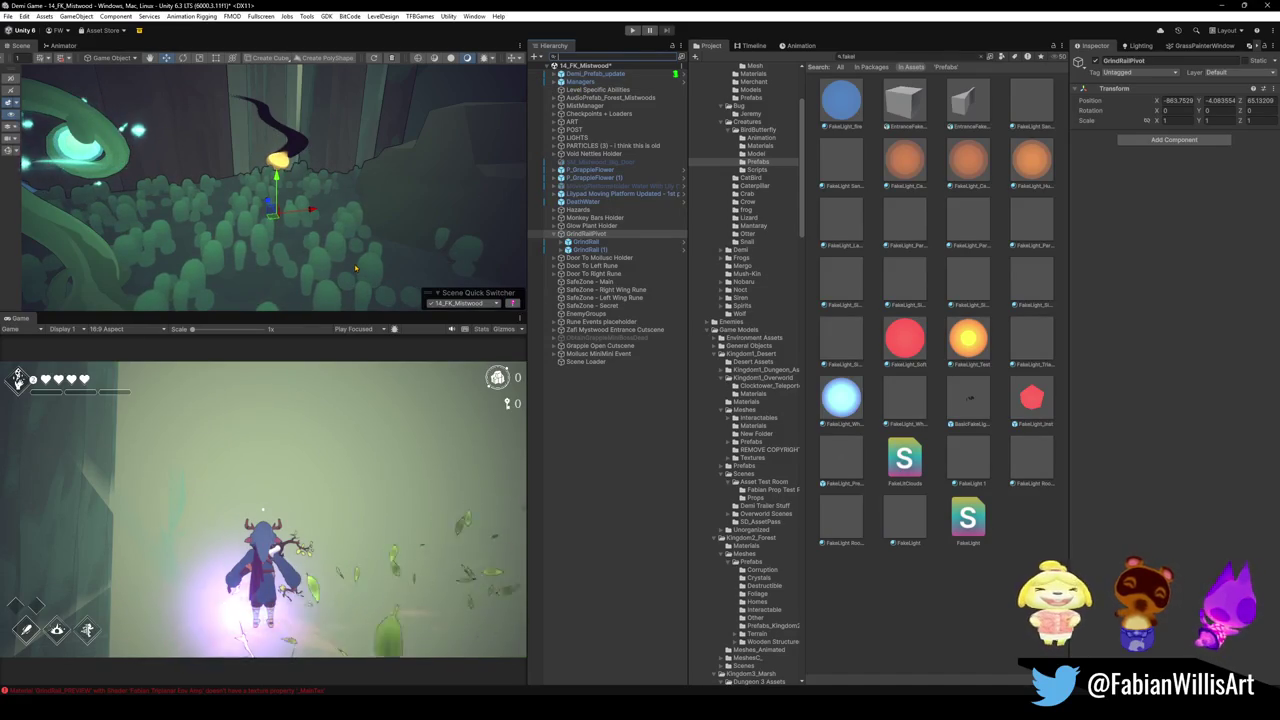
# Export GrindRailPivot to FBX in Blender-Projects/Demi Game Files/Unity Exports
pyautogui.rightClick(588, 234)
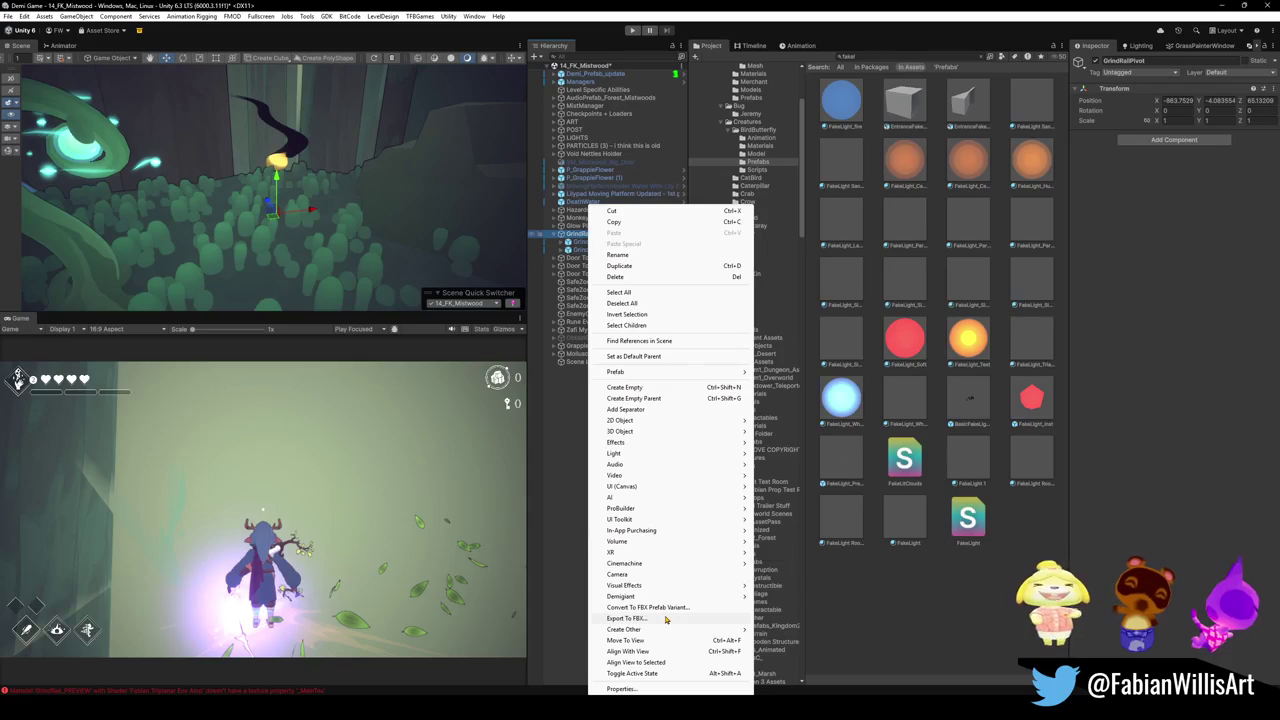
pyautogui.click(626, 618)
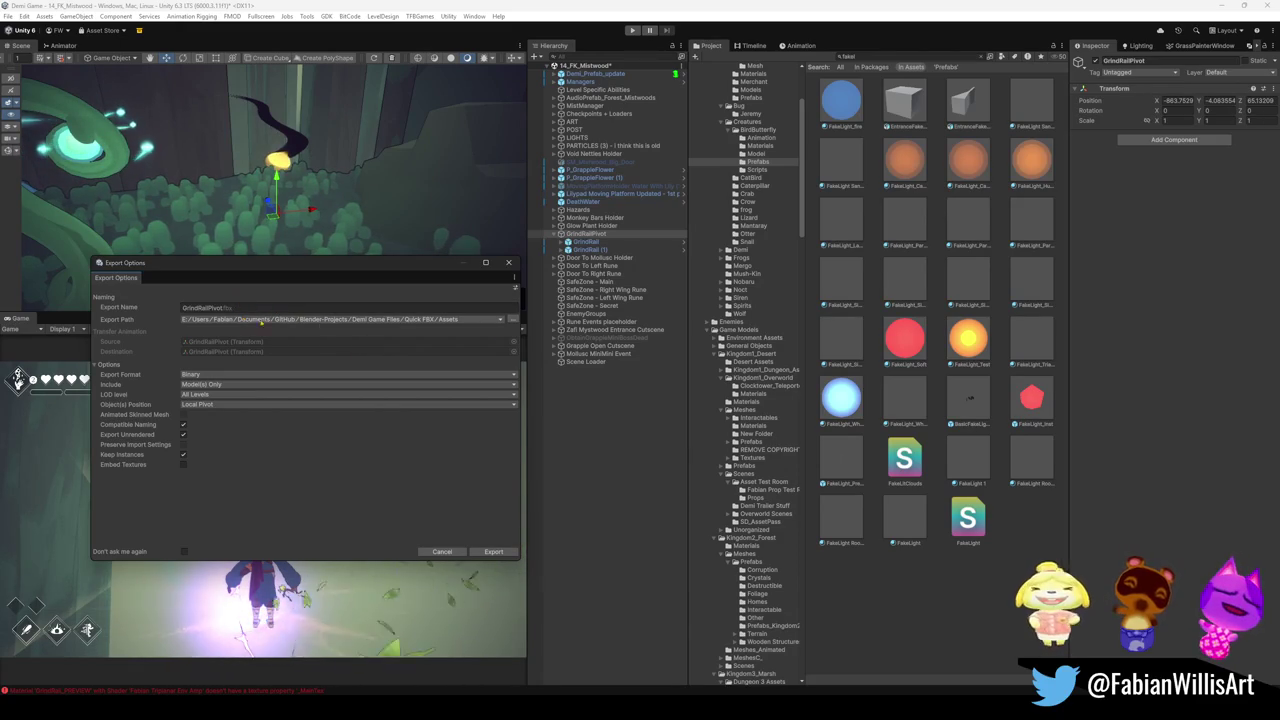
pyautogui.click(512, 319)
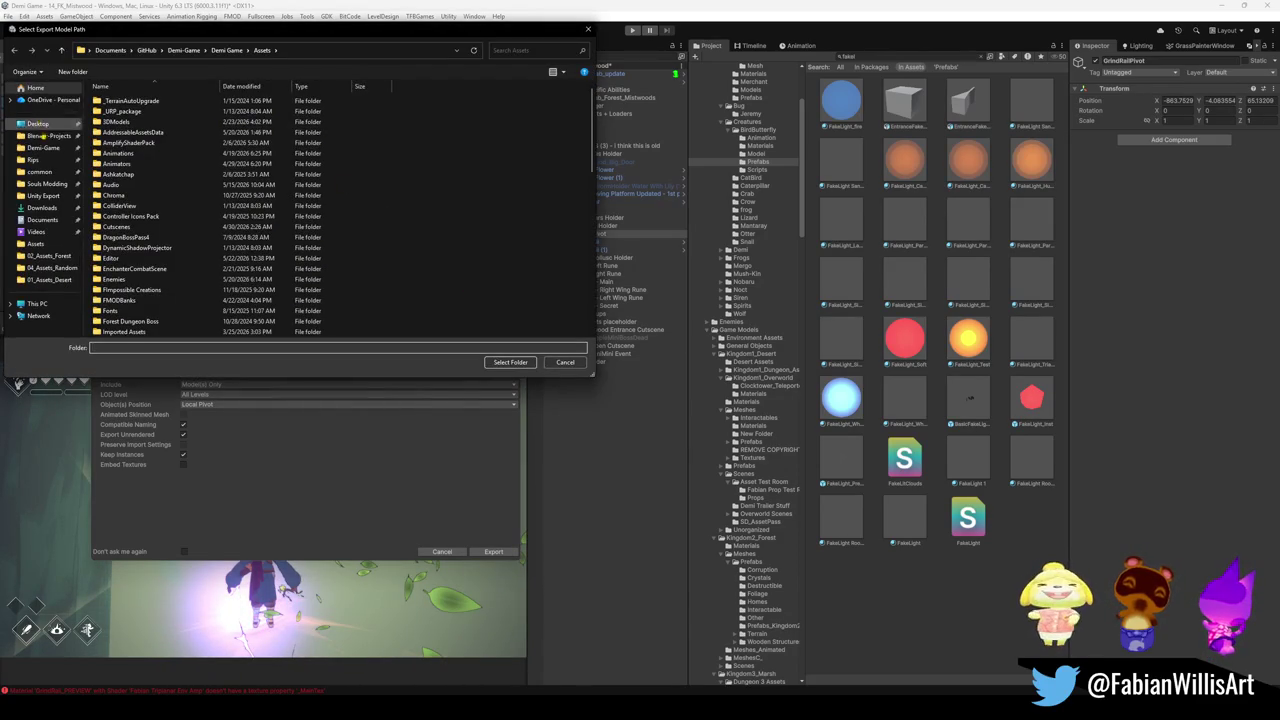
pyautogui.click(48, 135)
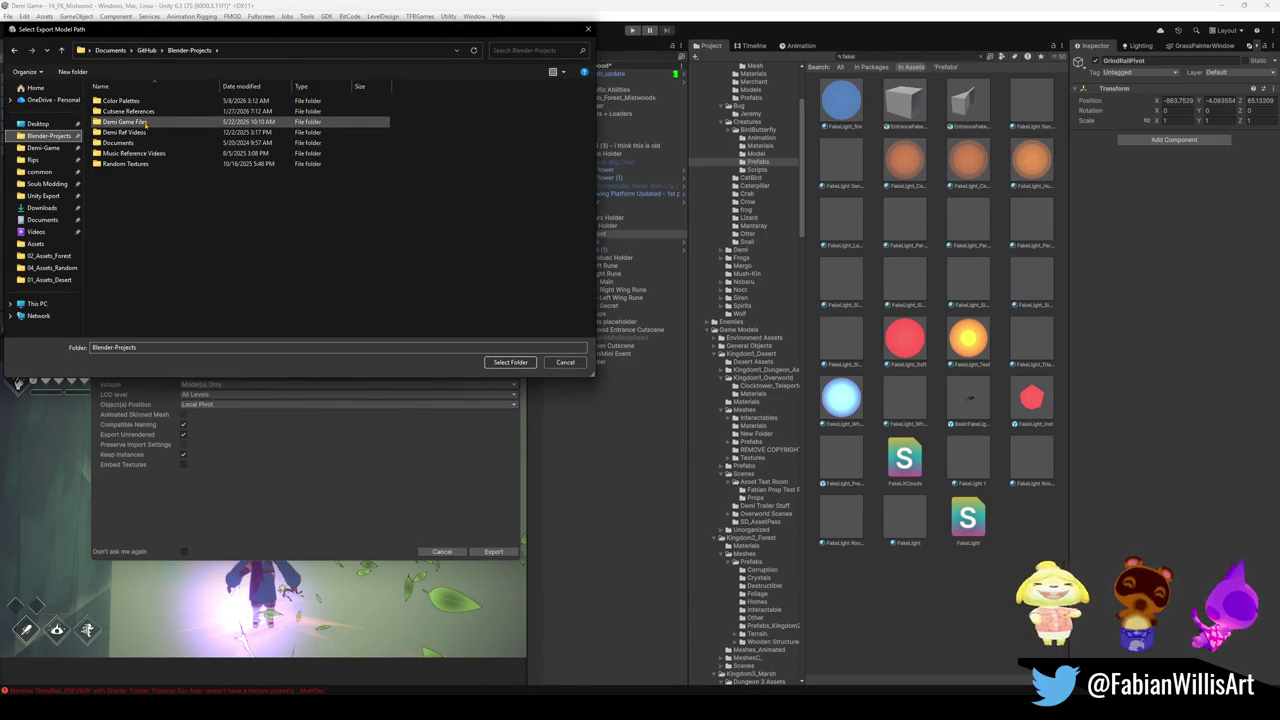
pyautogui.doubleClick(125, 121)
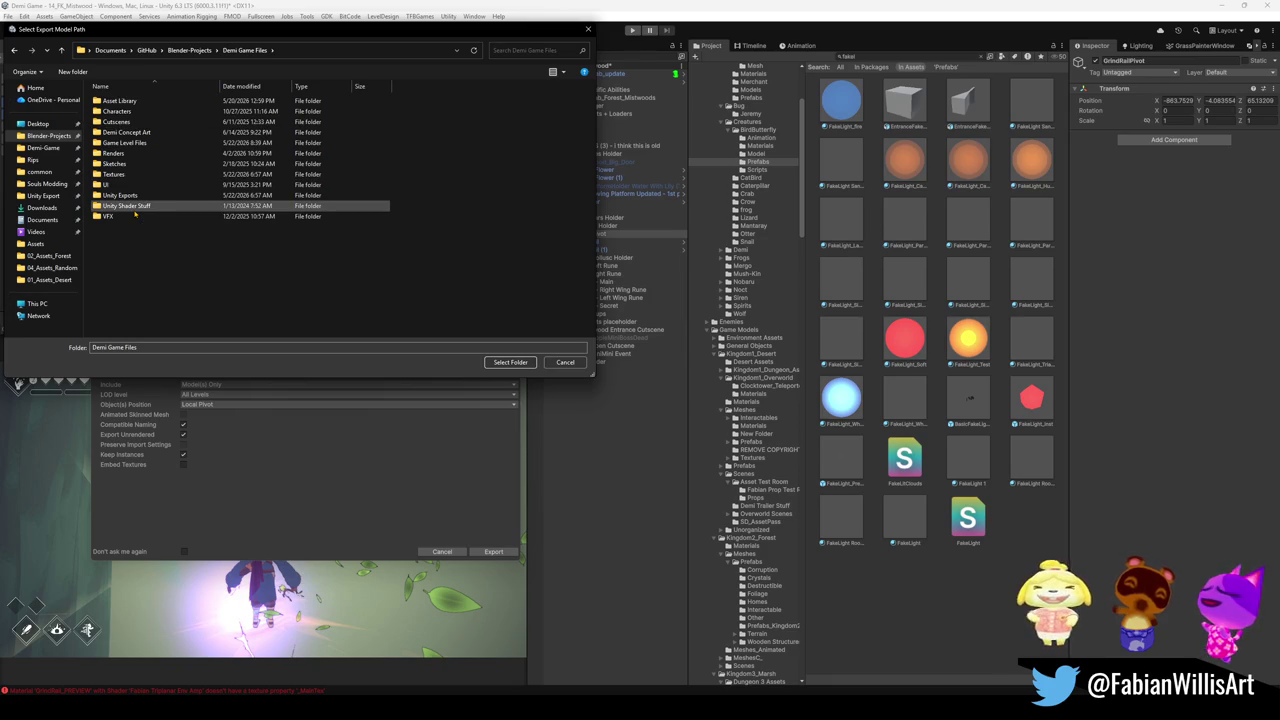
pyautogui.doubleClick(140, 196)
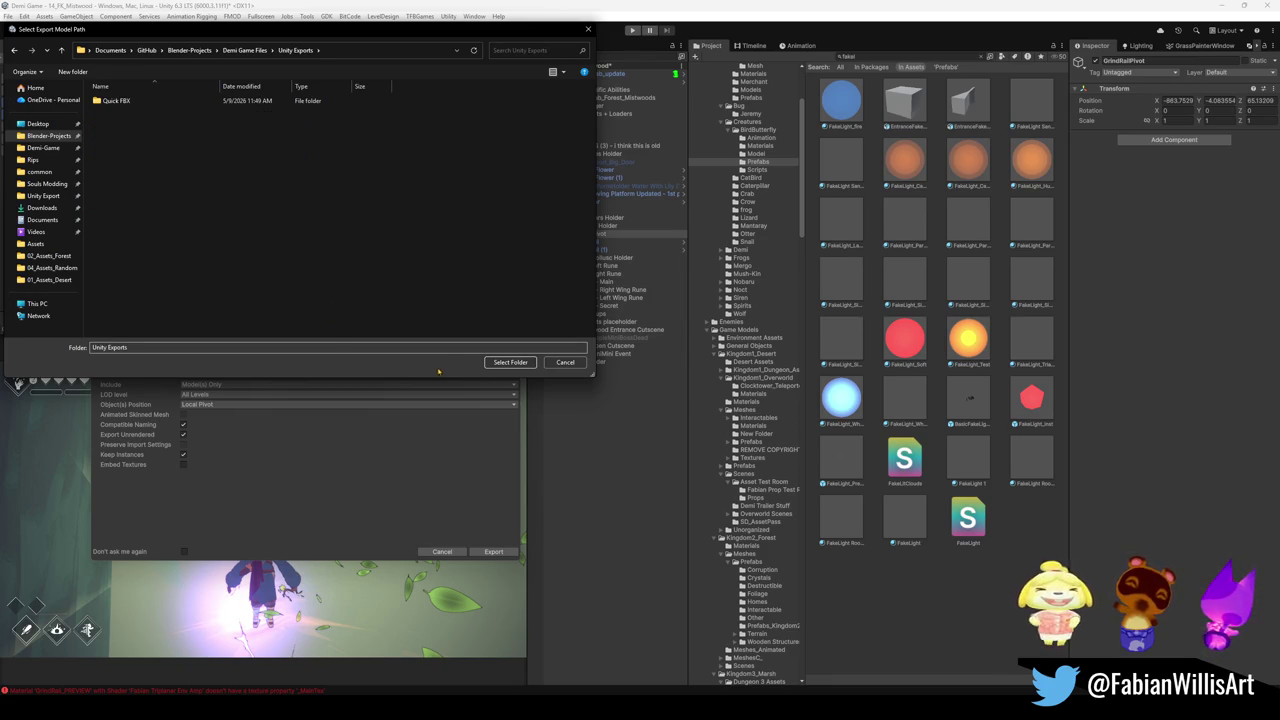
pyautogui.click(510, 362)
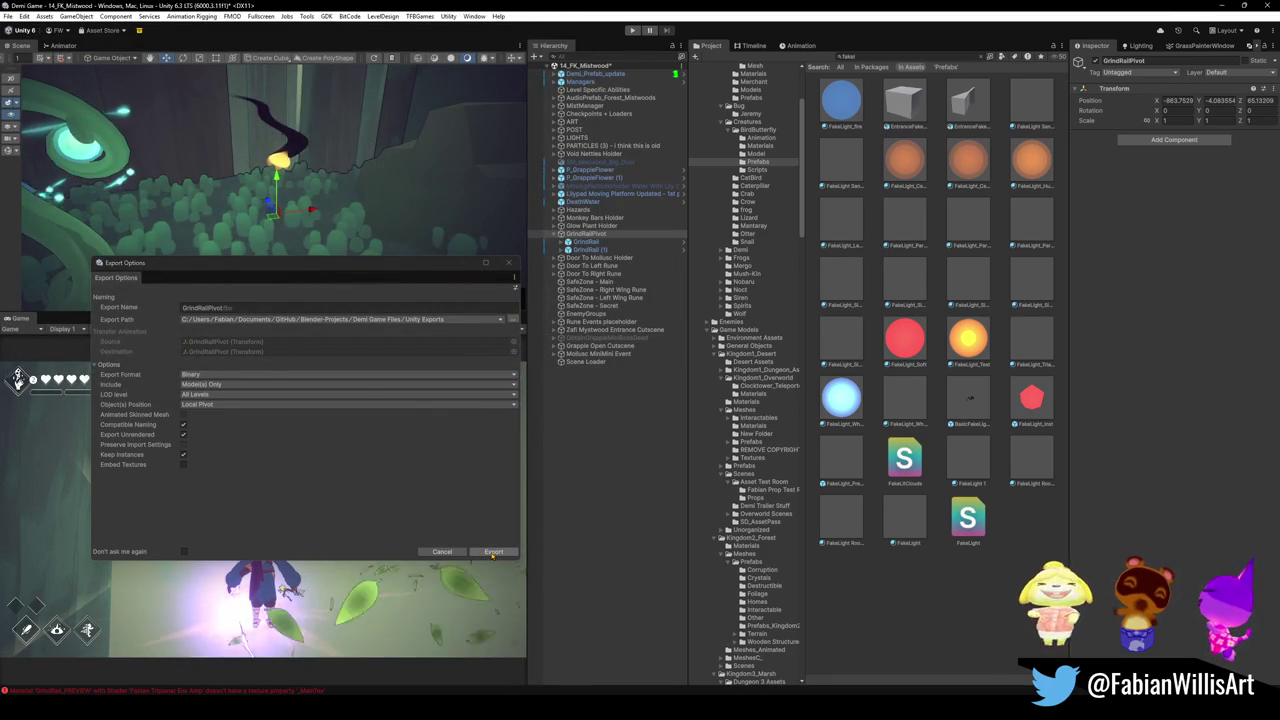
pyautogui.click(493, 552)
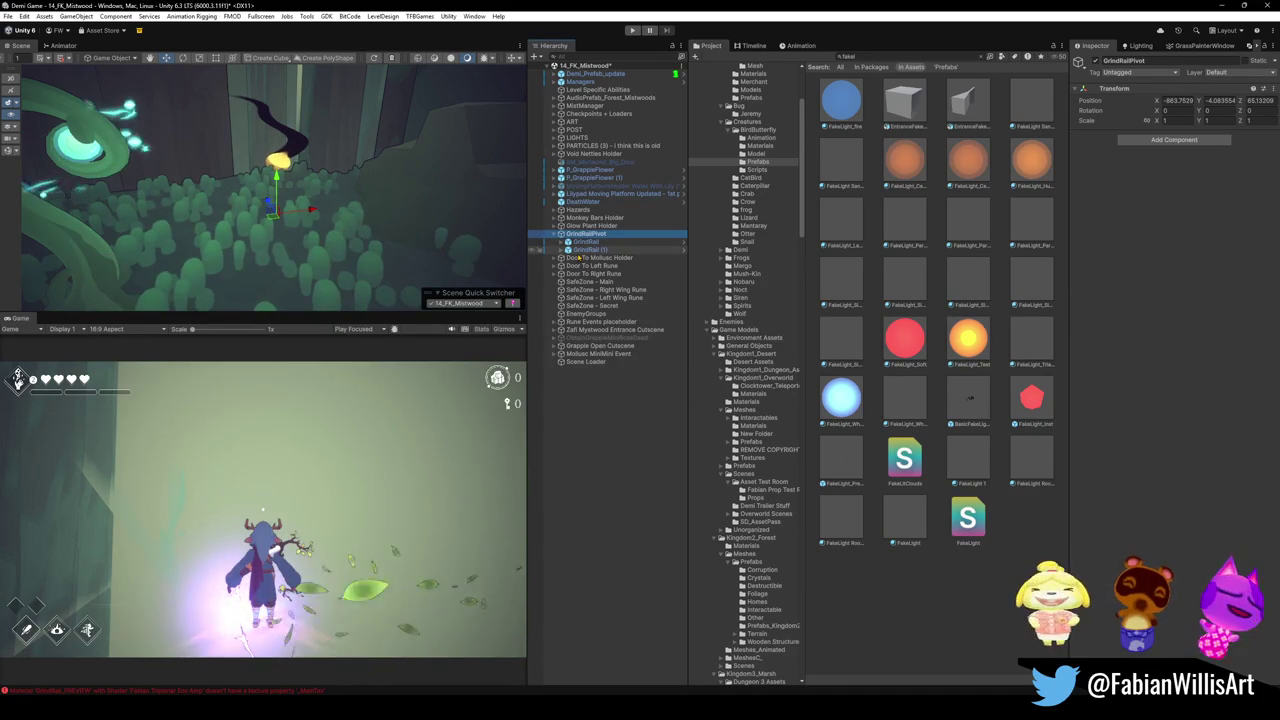
pyautogui.click(581, 67)
# Discard the 14_FK_Mistwood scene changes, removing GrindRailPivot
pyautogui.rightClick(583, 68)
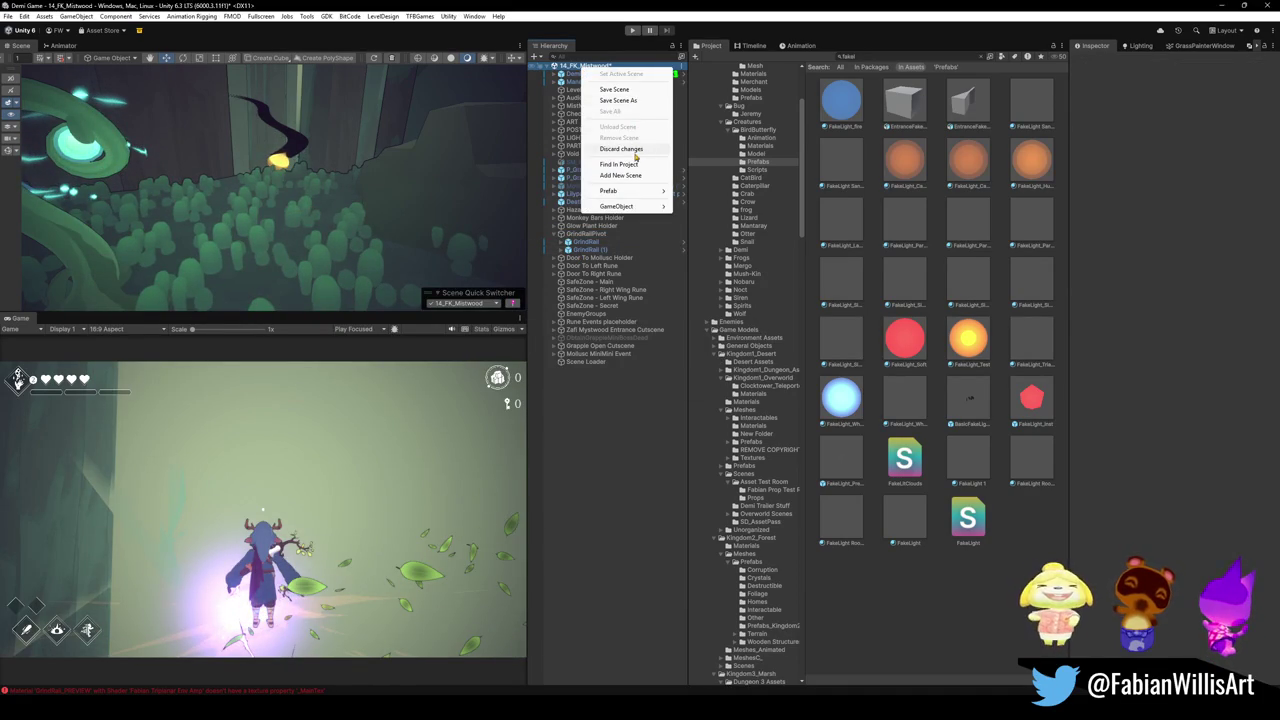
pyautogui.click(637, 156)
pyautogui.click(658, 378)
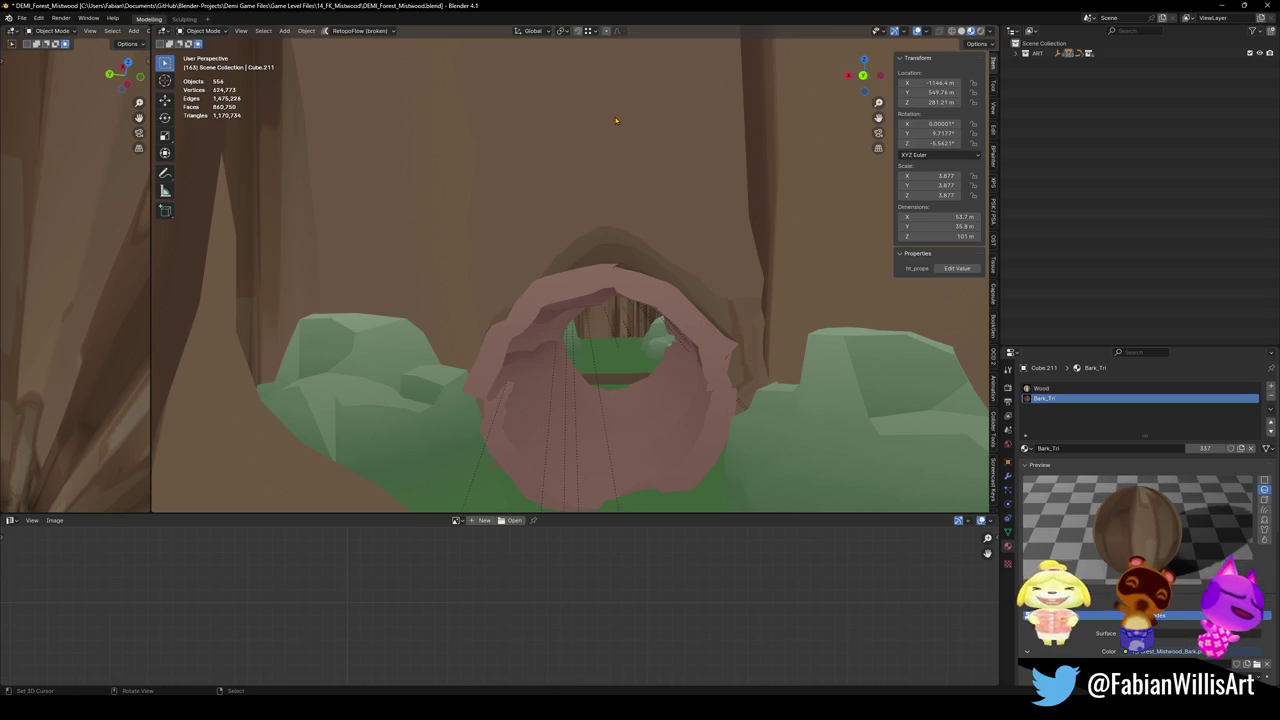
# In File Explorer, browse into Assets > 02_Assets_Forest and scan its contents
pyautogui.hotkey('alt', 'Tab')
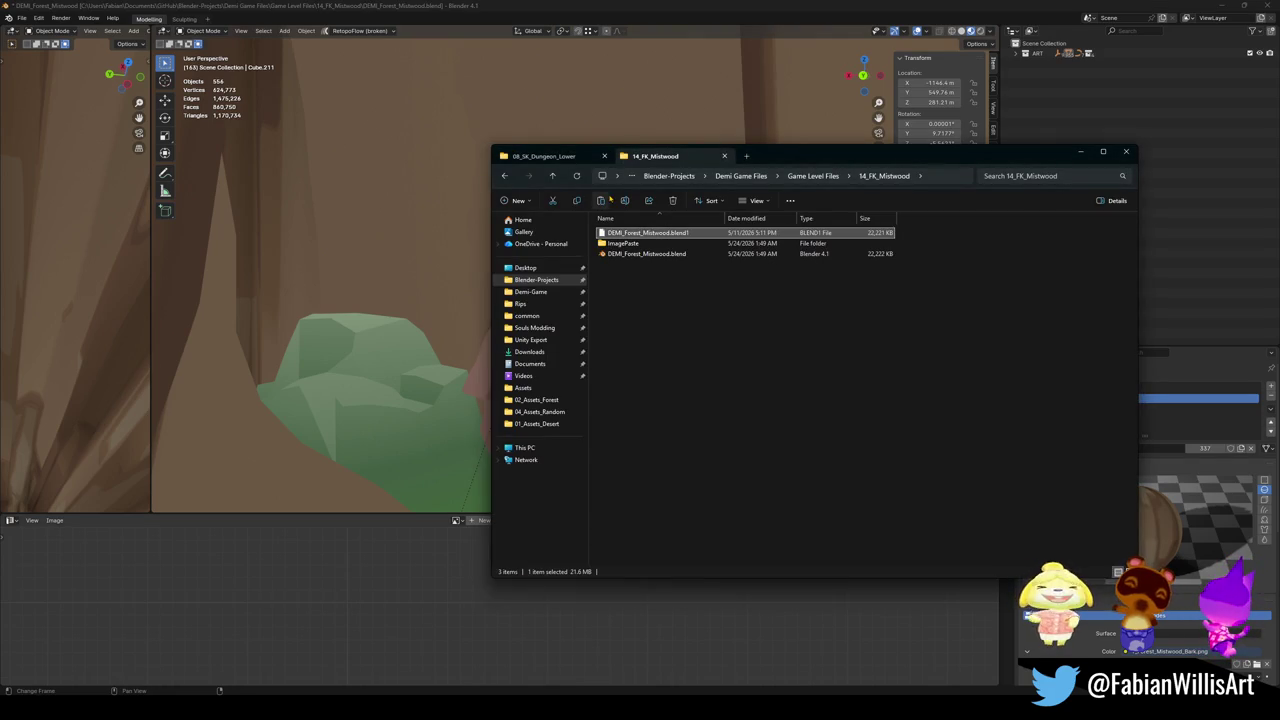
pyautogui.click(552, 177)
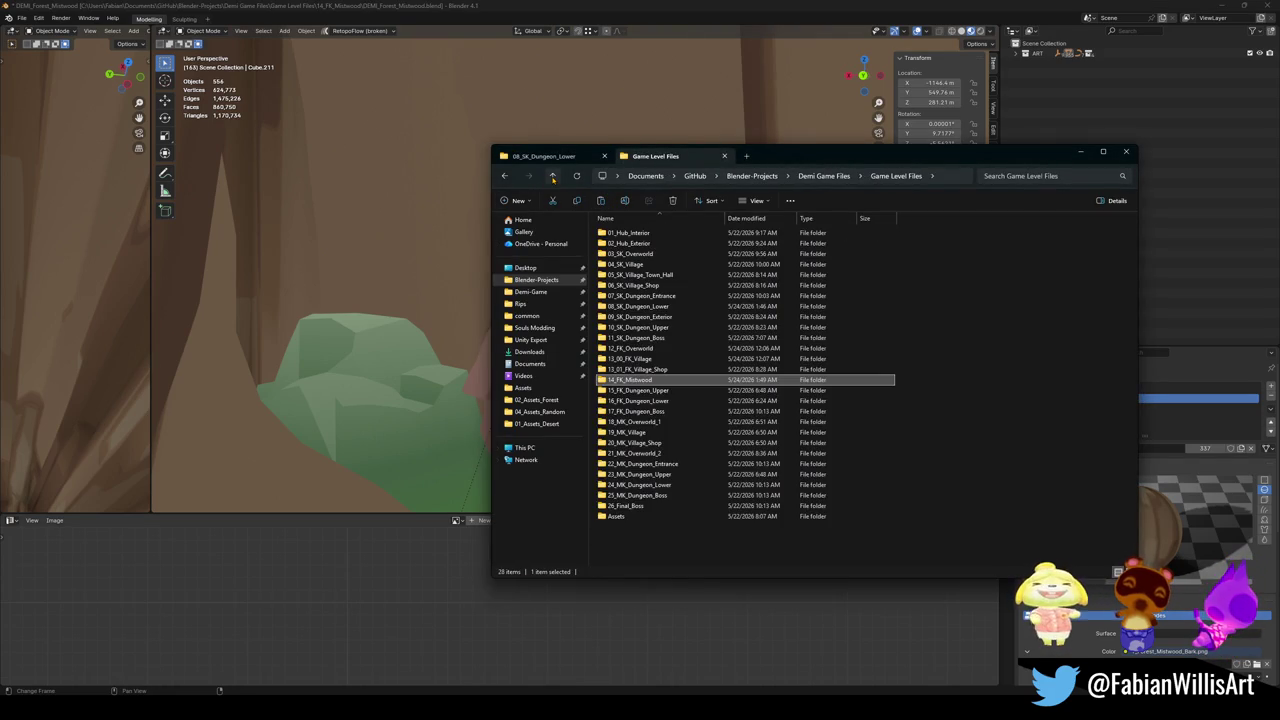
pyautogui.doubleClick(618, 517)
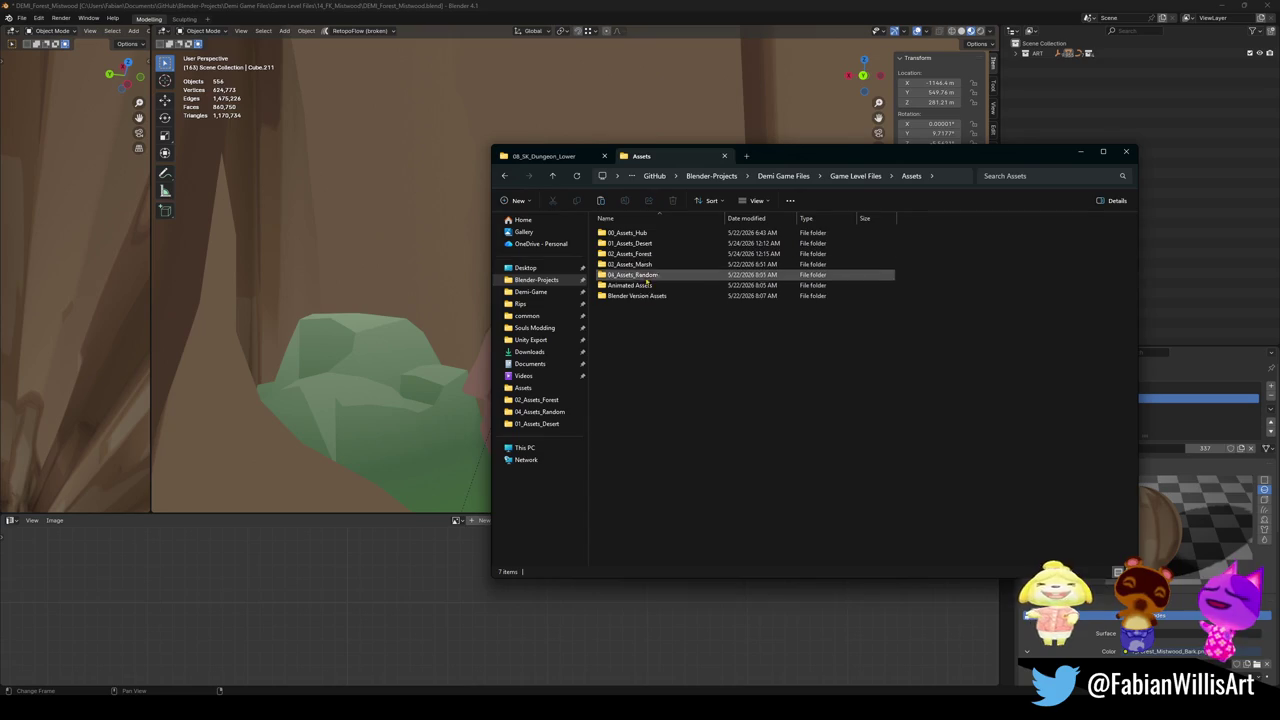
pyautogui.click(658, 255)
pyautogui.doubleClick(658, 256)
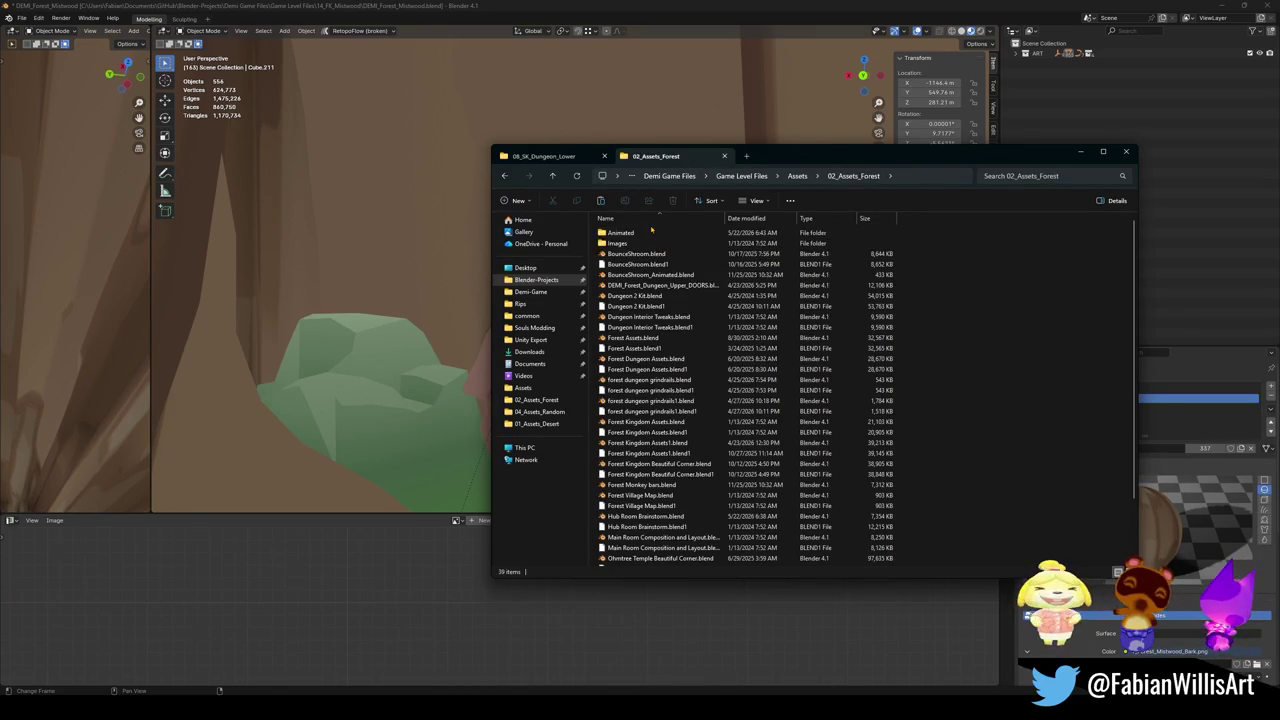
pyautogui.scroll(-3, 686, 510)
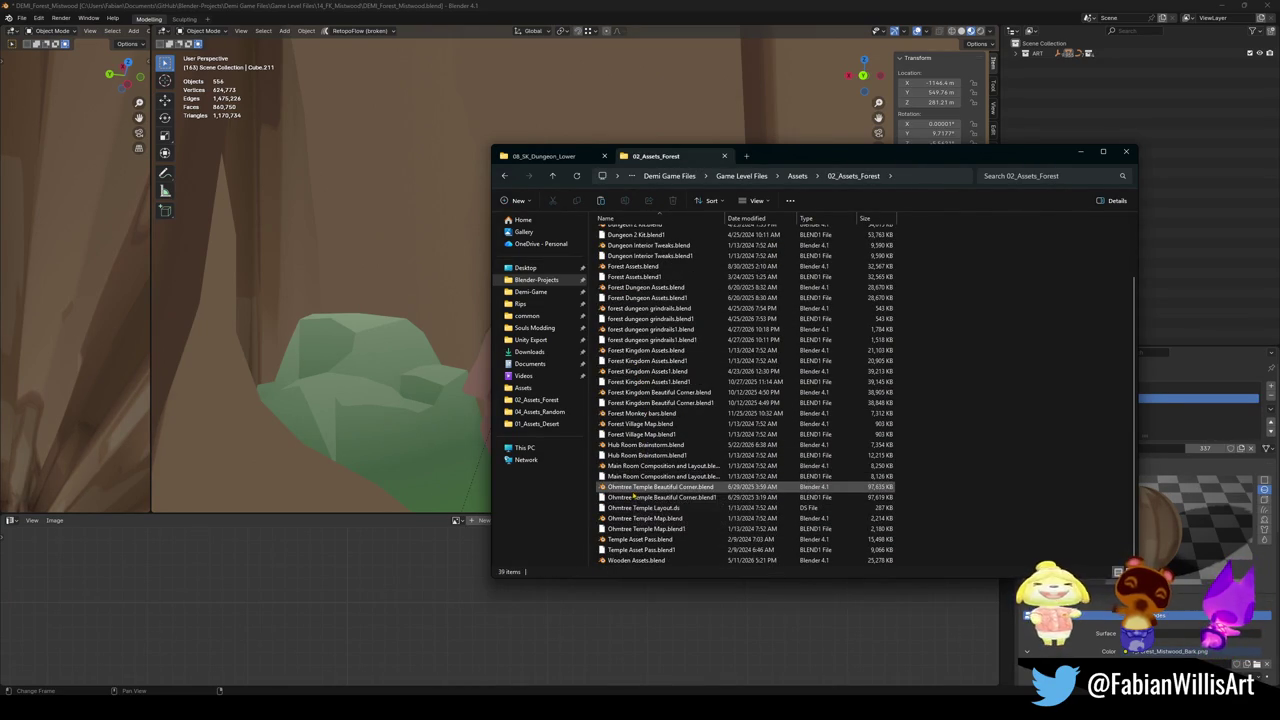
pyautogui.scroll(3, 640, 465)
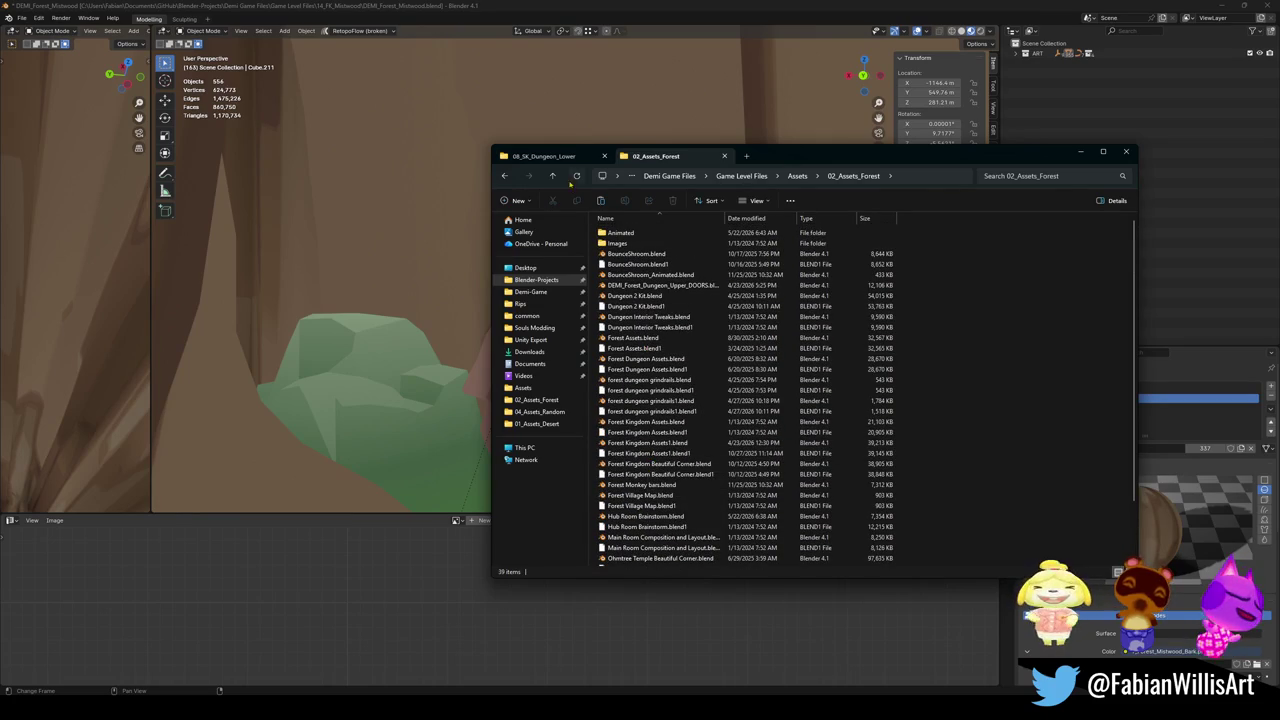
# Navigate through Demi Game Files to Game Level Files and search for 'g'
pyautogui.click(537, 279)
pyautogui.click(640, 254)
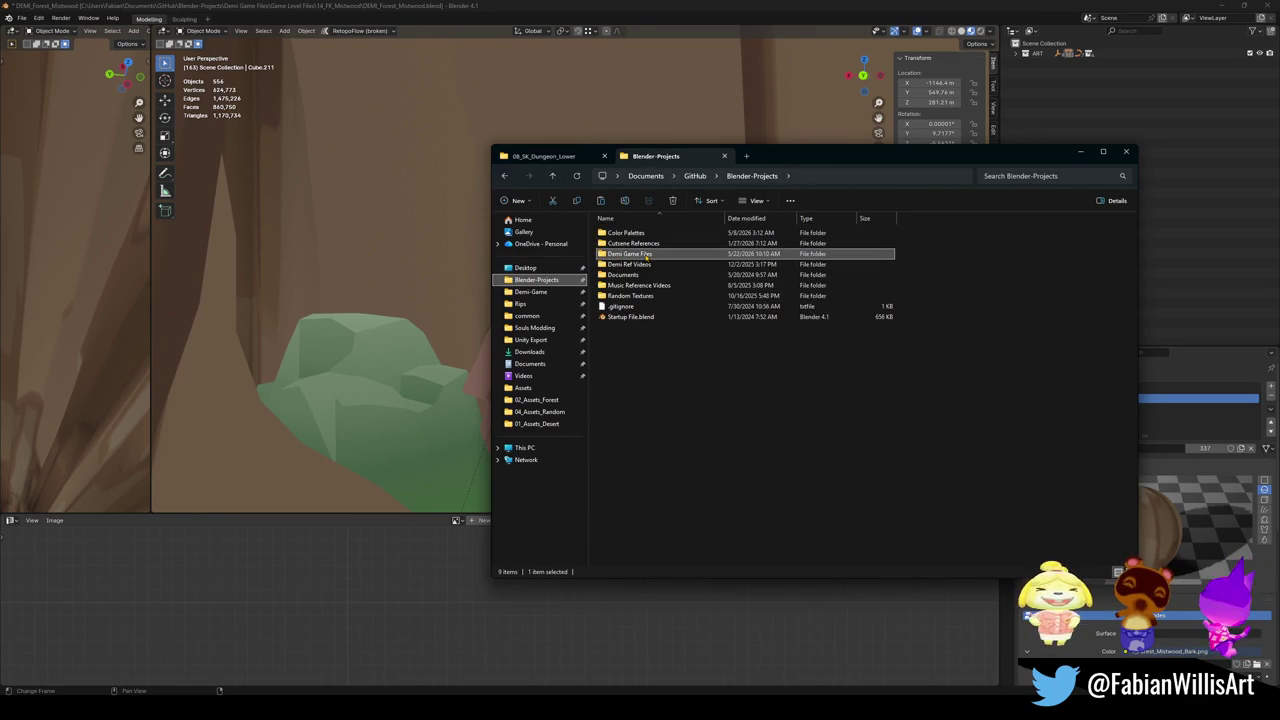
pyautogui.doubleClick(647, 257)
pyautogui.doubleClick(645, 264)
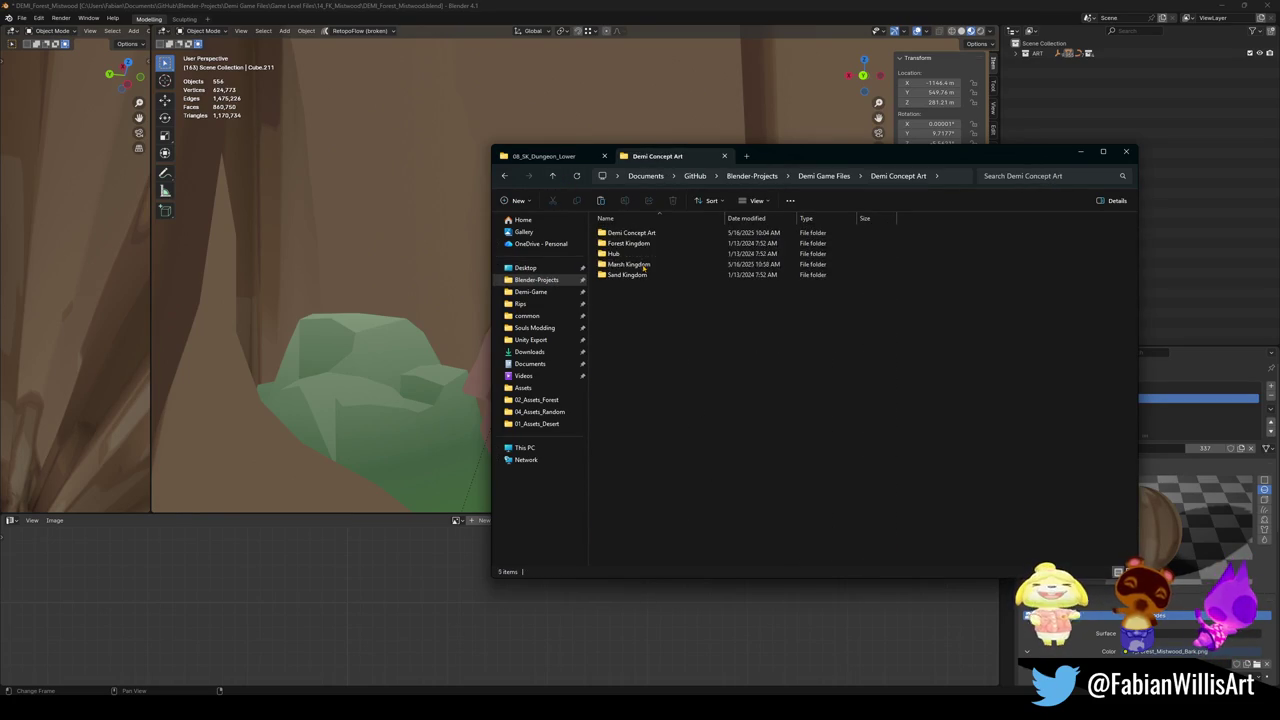
pyautogui.click(552, 177)
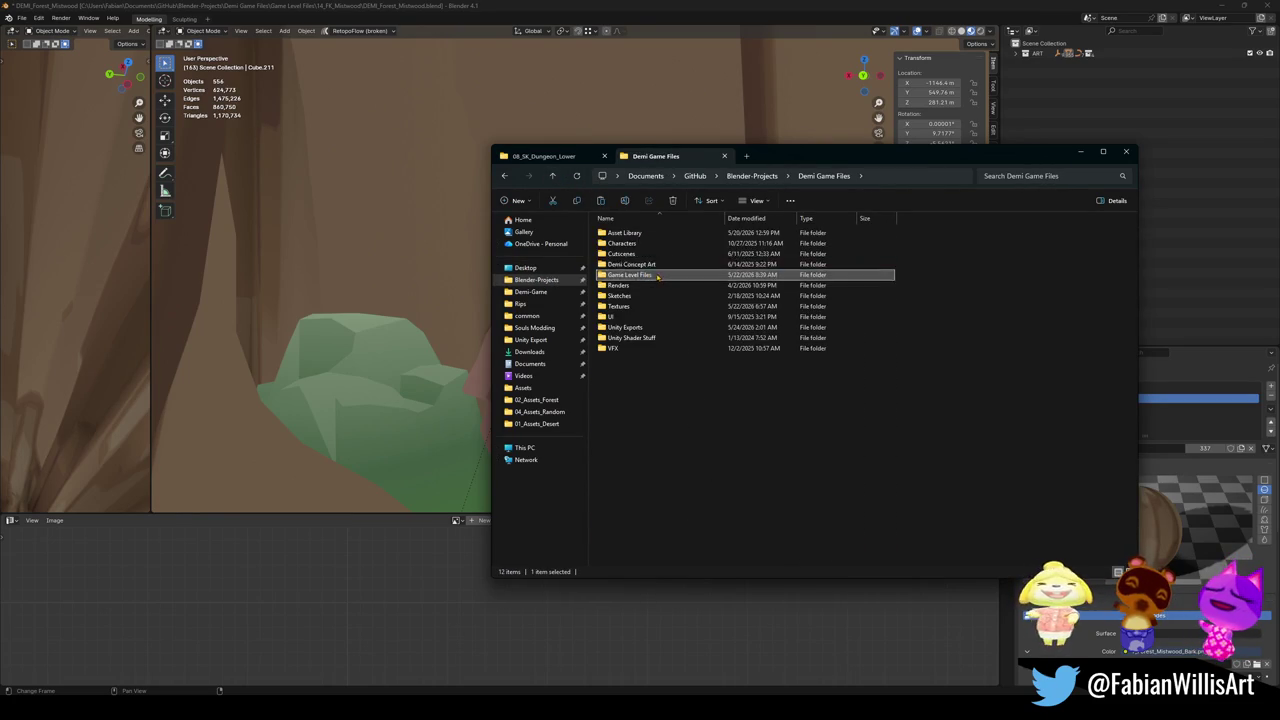
pyautogui.doubleClick(630, 275)
pyautogui.write('grind')
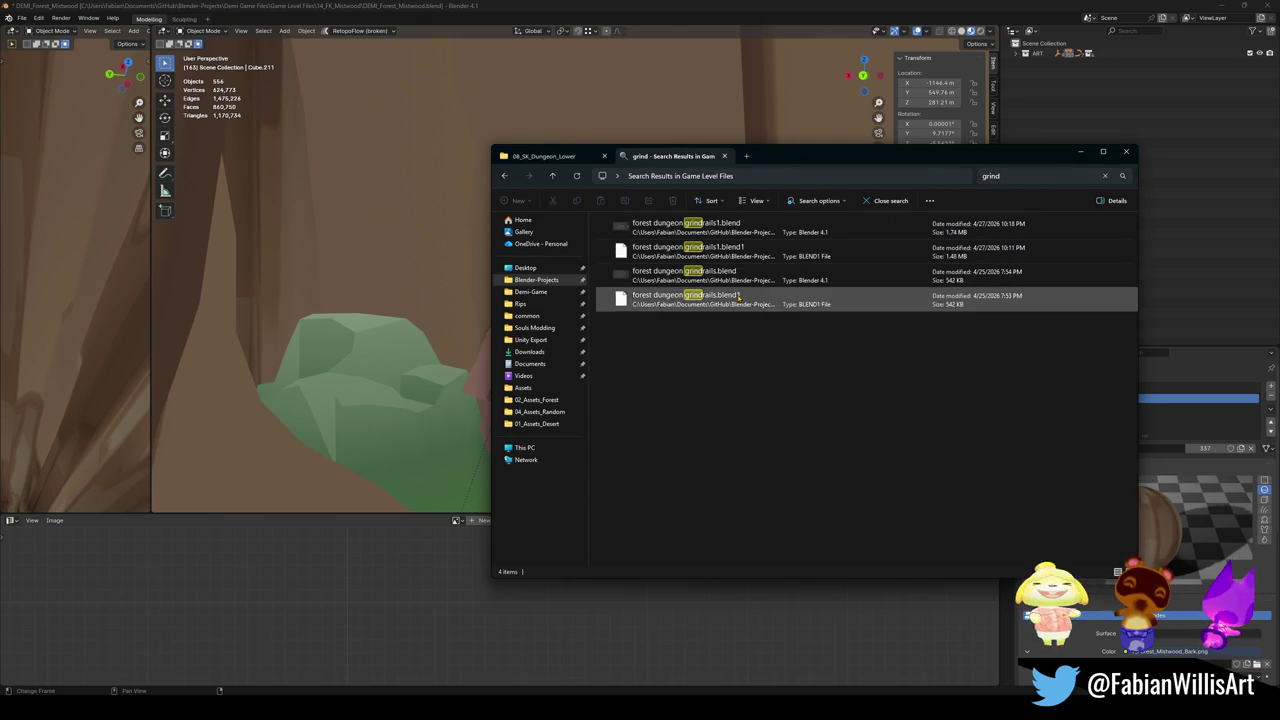
# Open forest dungeon grindrails.blend in Blender from its file location
pyautogui.click(750, 275)
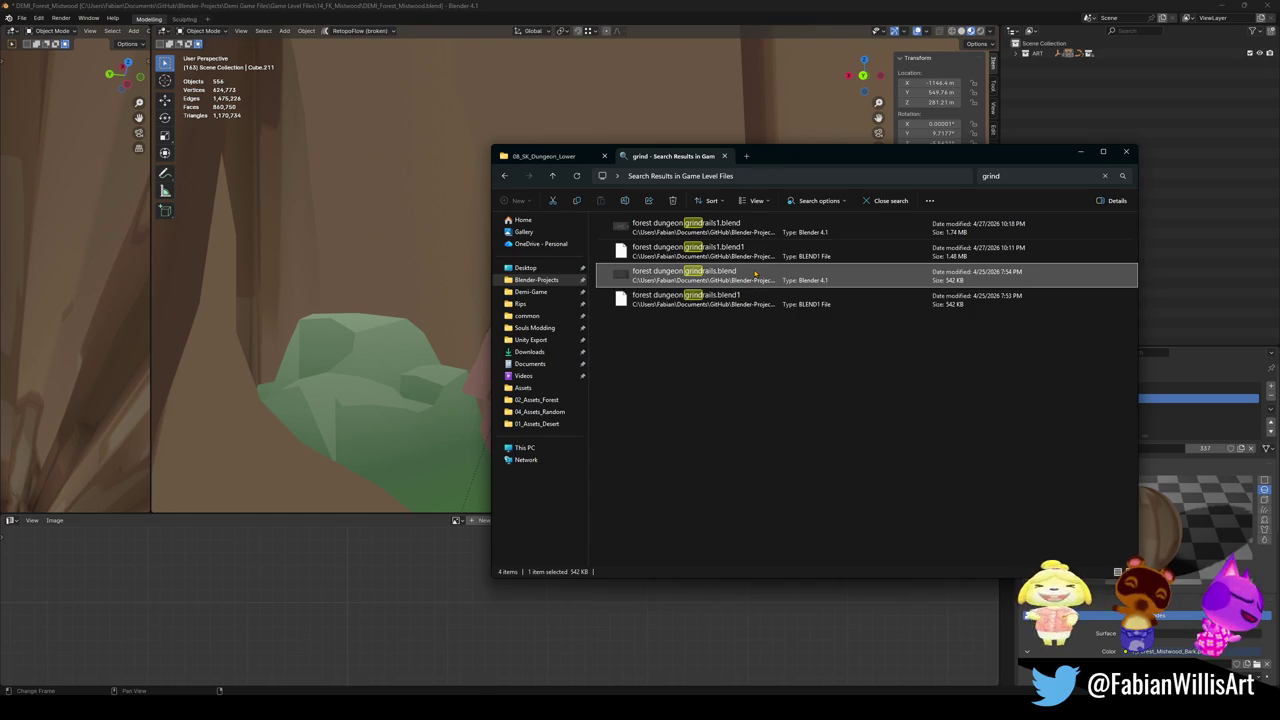
pyautogui.rightClick(755, 274)
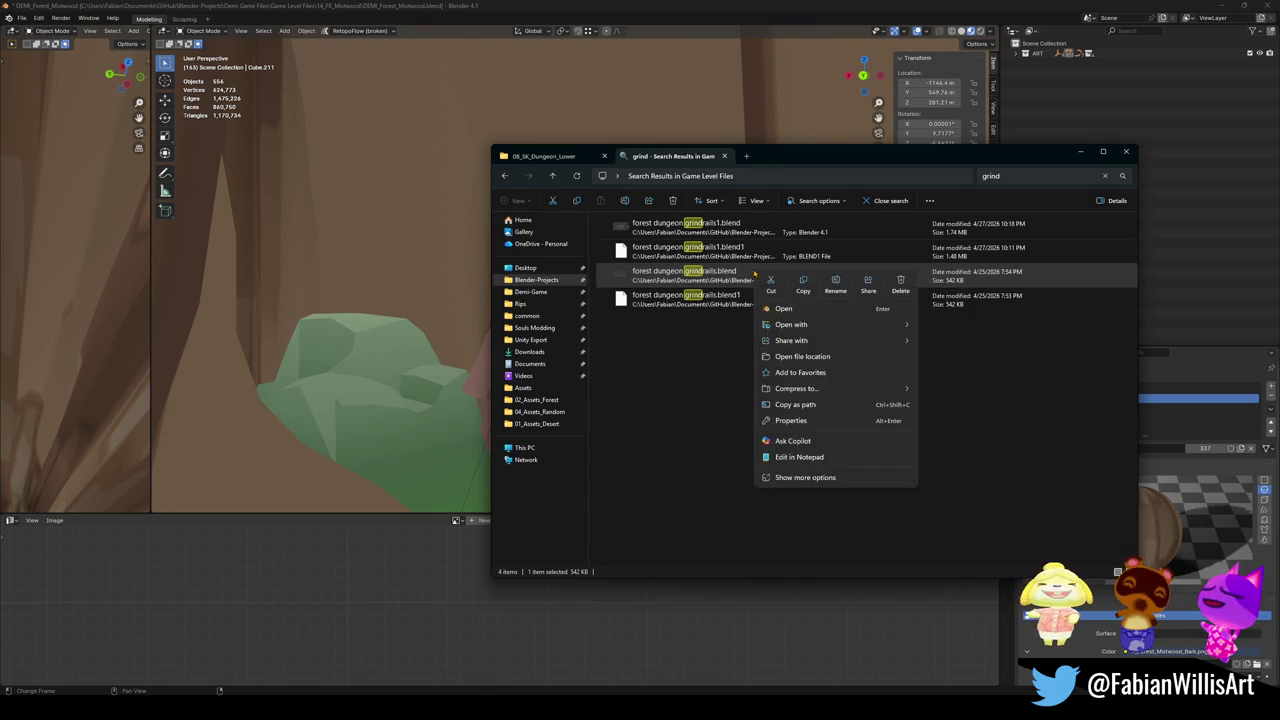
pyautogui.click(832, 359)
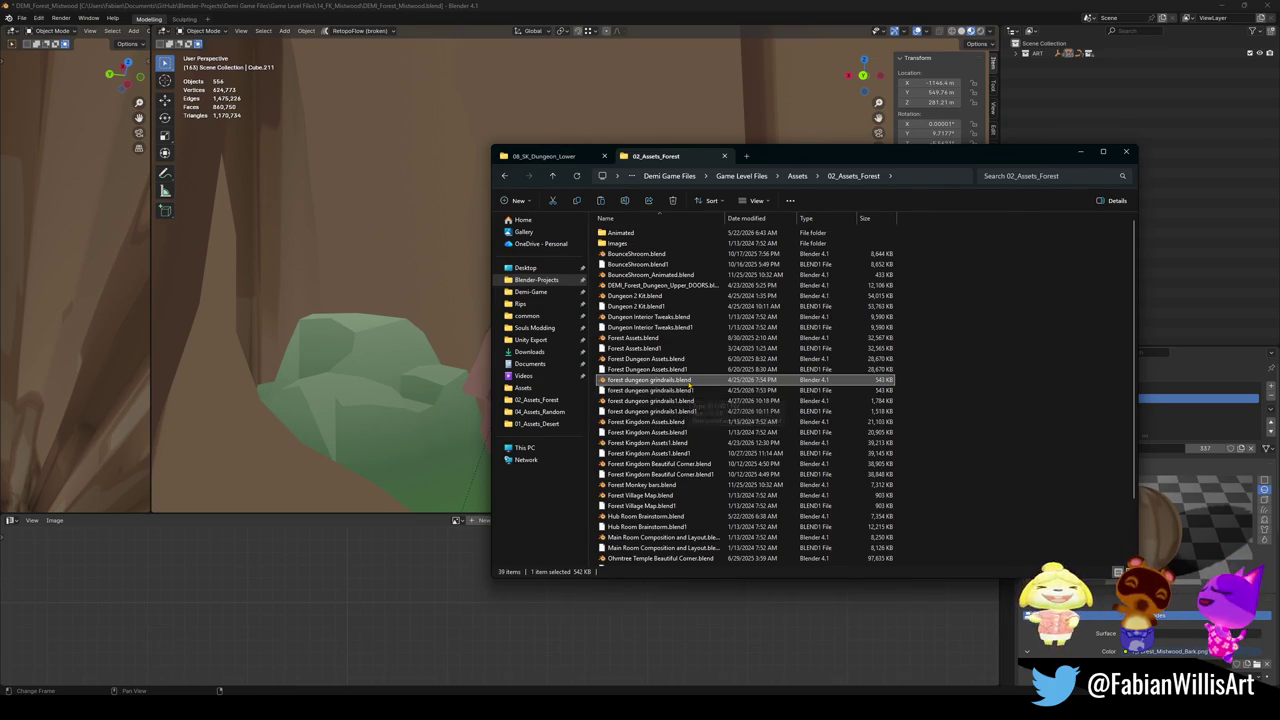
pyautogui.doubleClick(688, 382)
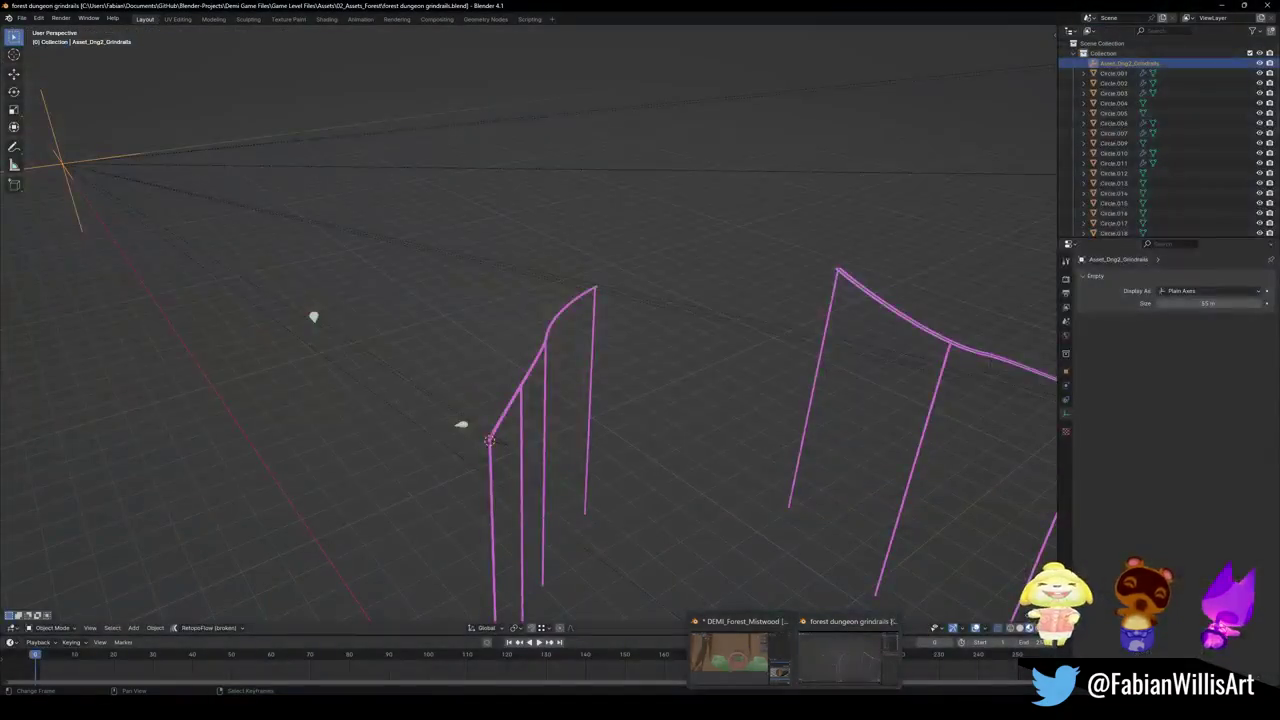
pyautogui.click(845, 655)
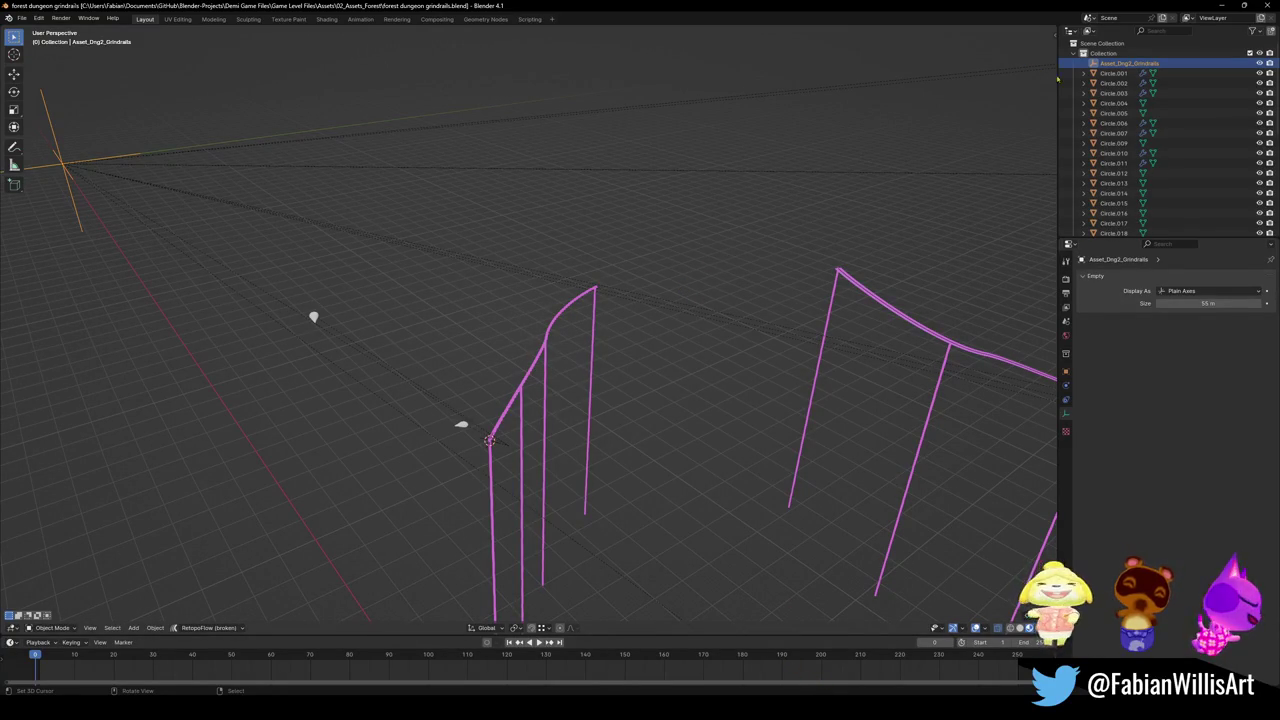
# Move all grindrail objects into a new collection named fd
pyautogui.click(1077, 54)
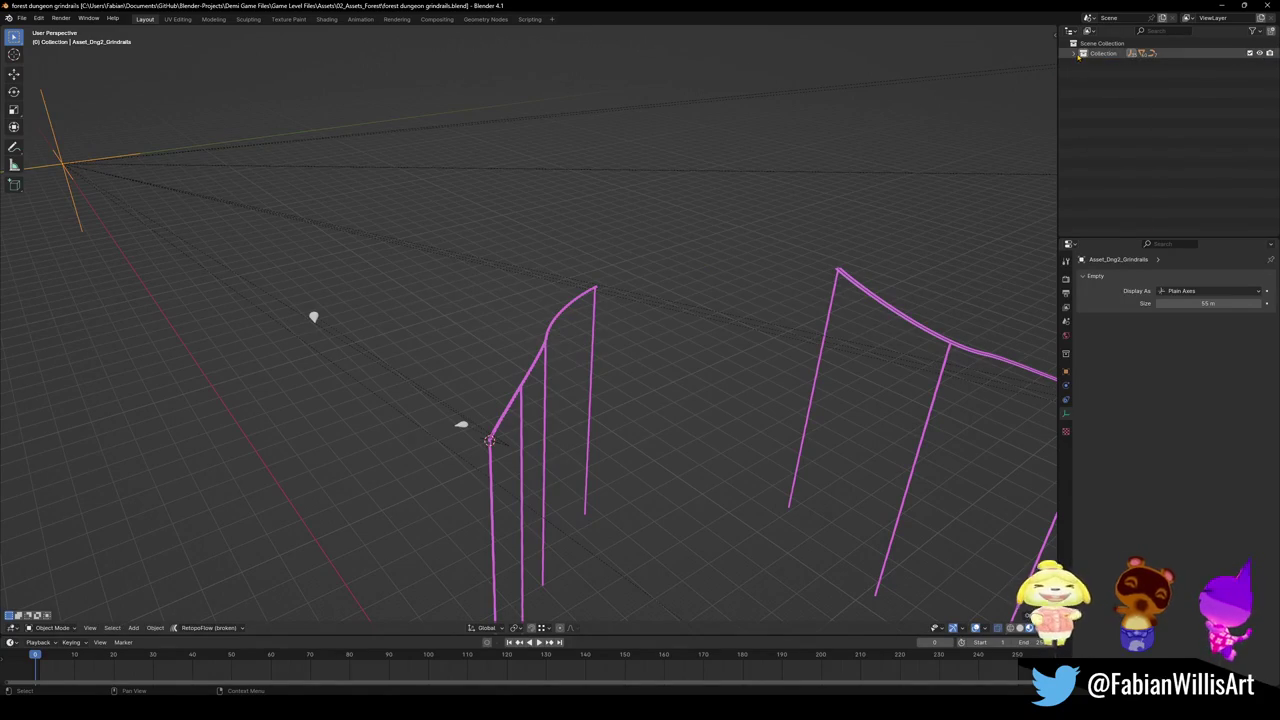
pyautogui.click(1077, 54)
pyautogui.press('a')
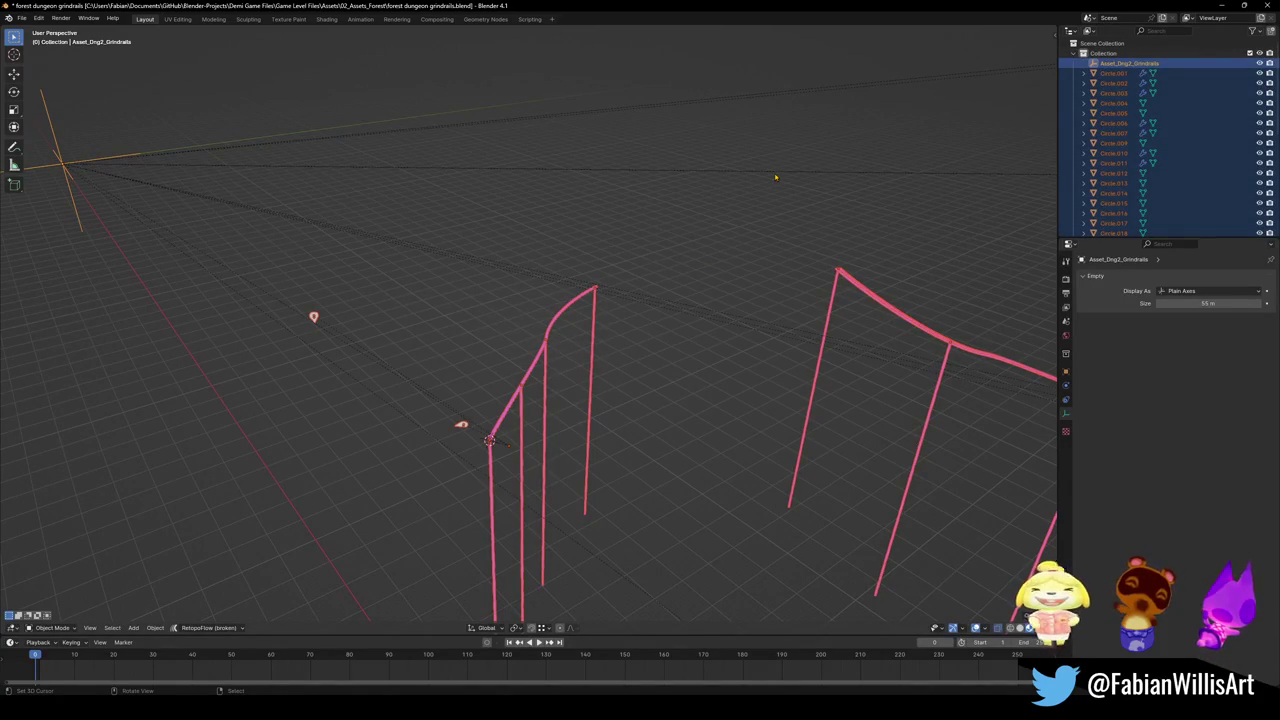
pyautogui.press('m')
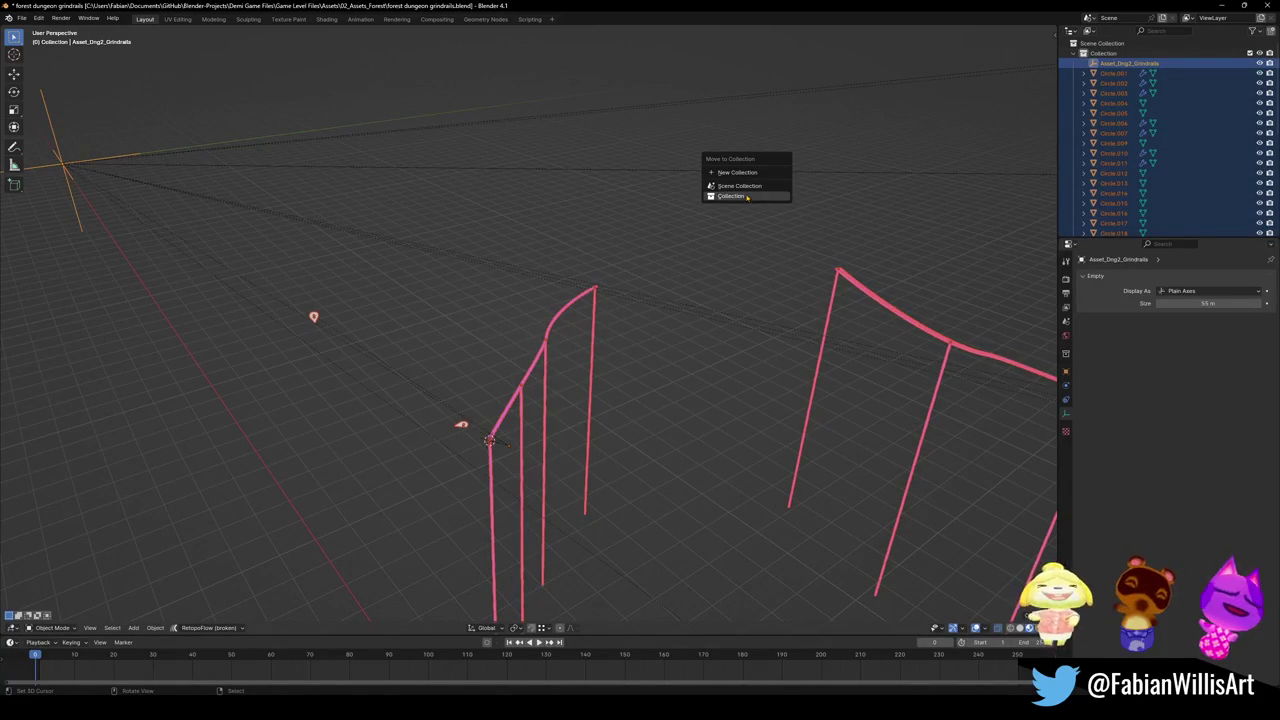
pyautogui.click(751, 174)
pyautogui.write('fd')
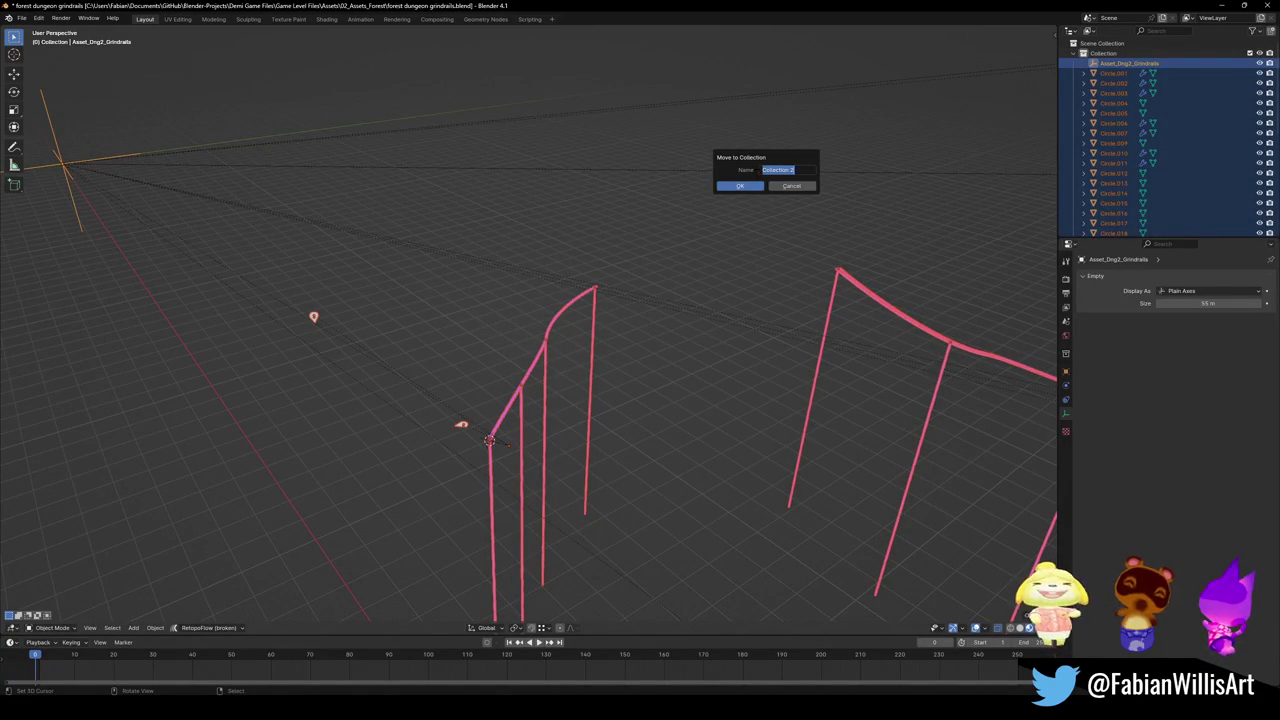
pyautogui.click(741, 188)
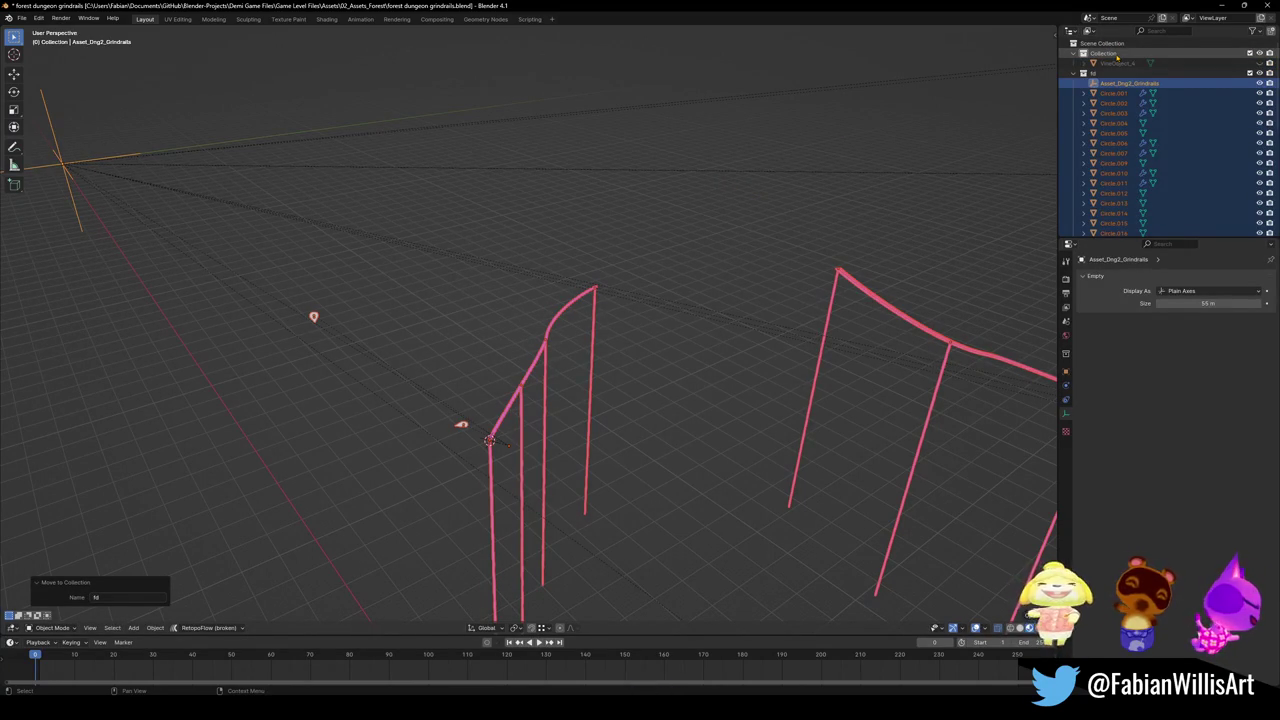
# Exclude the fd collection from the scene and save forest dungeon grindrails.blend
pyautogui.click(1074, 73)
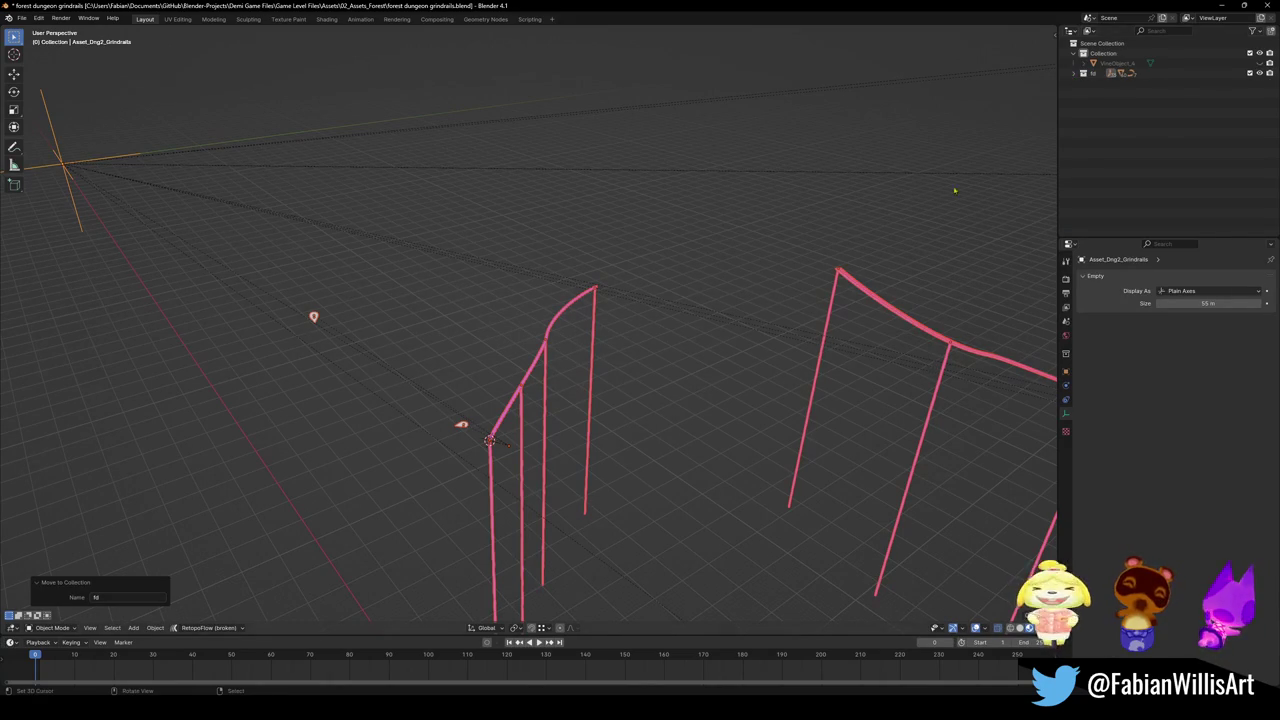
pyautogui.hotkey('shift', '`')
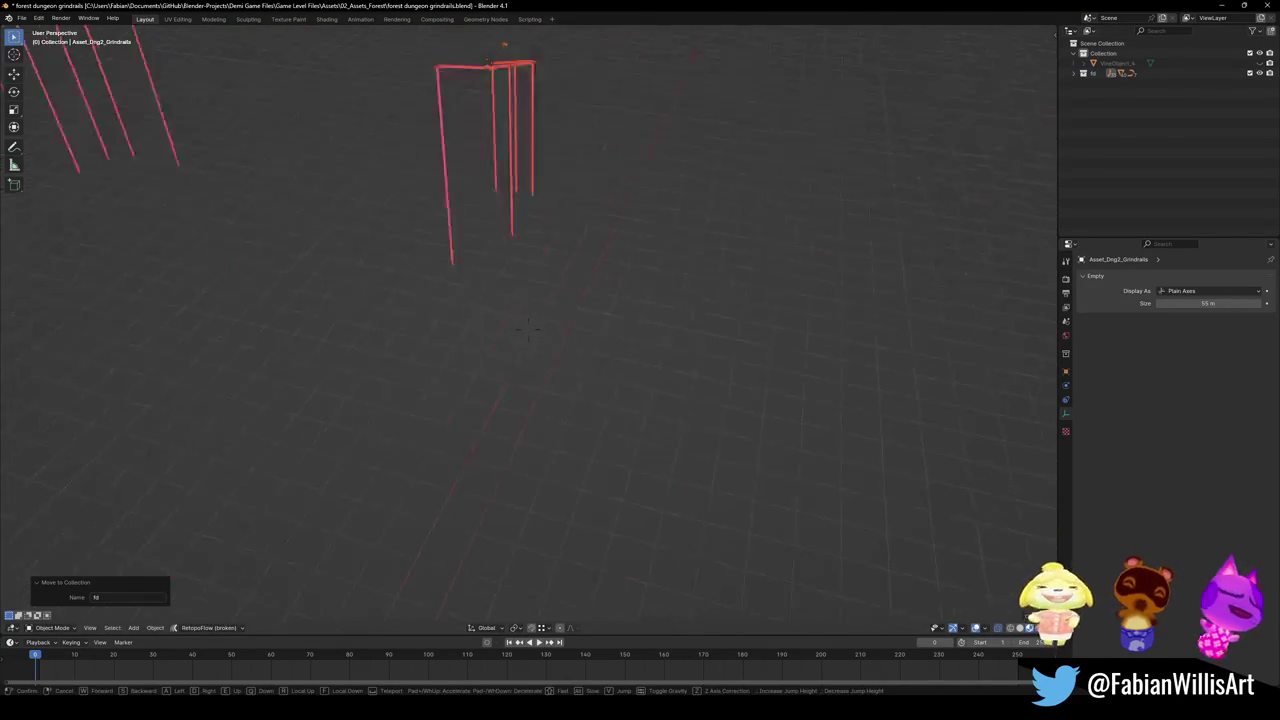
pyautogui.press('Return')
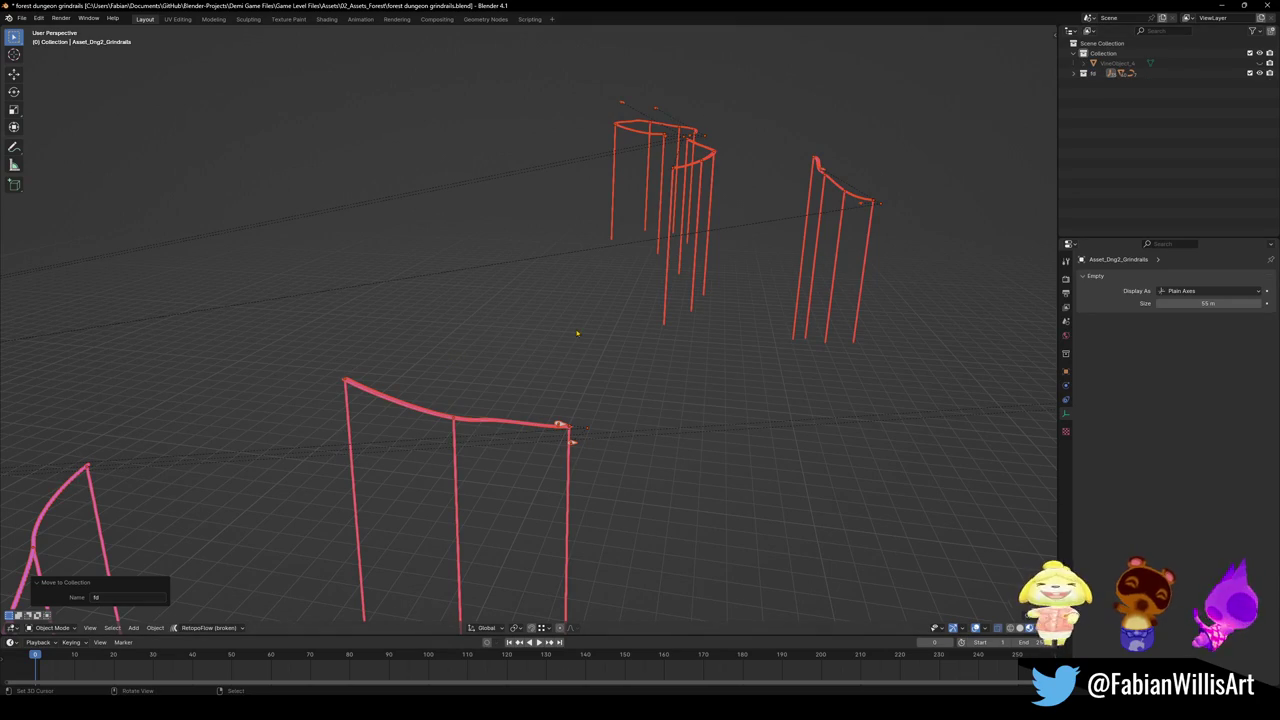
pyautogui.click(1249, 74)
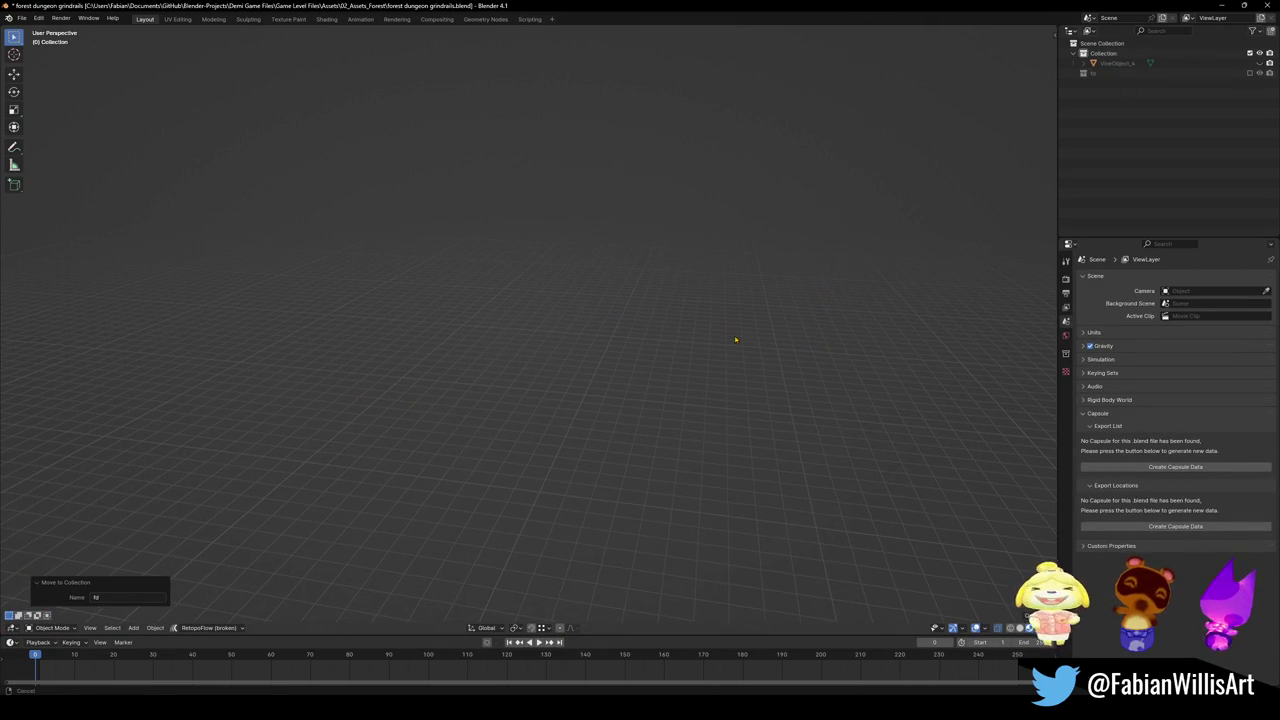
pyautogui.hotkey('ctrl', 's')
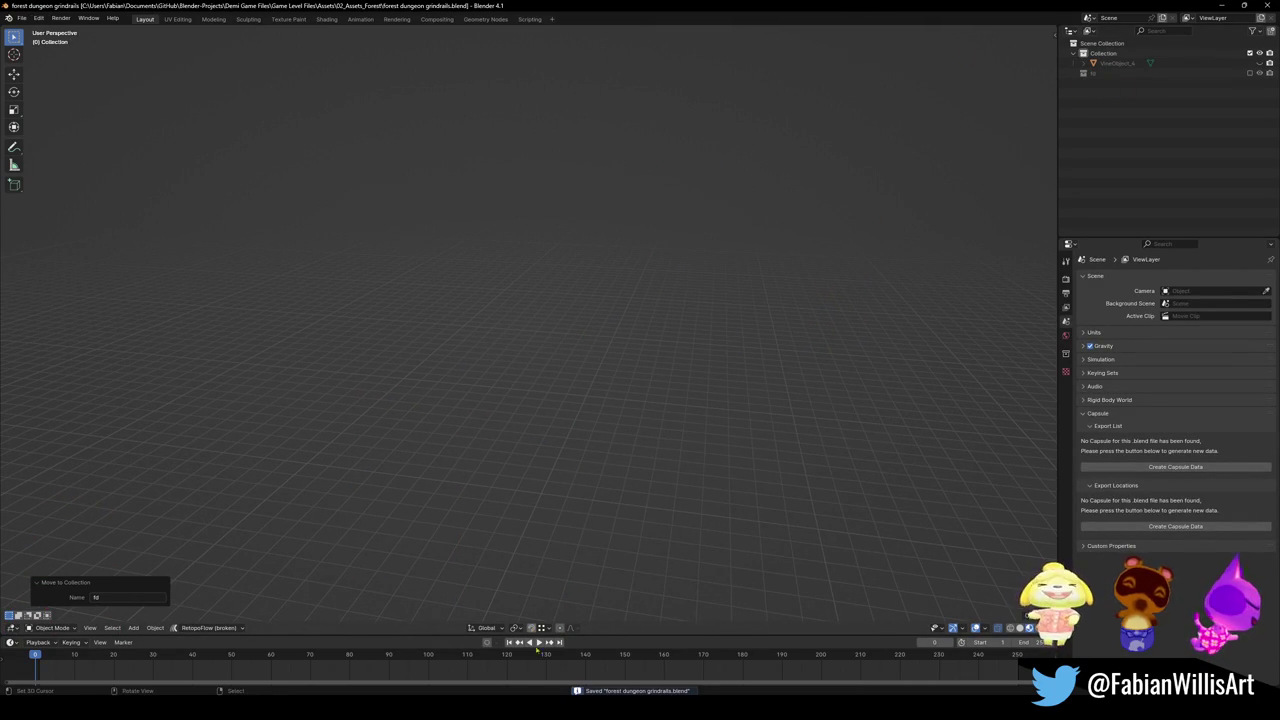
pyautogui.hotkey('alt', 'Tab')
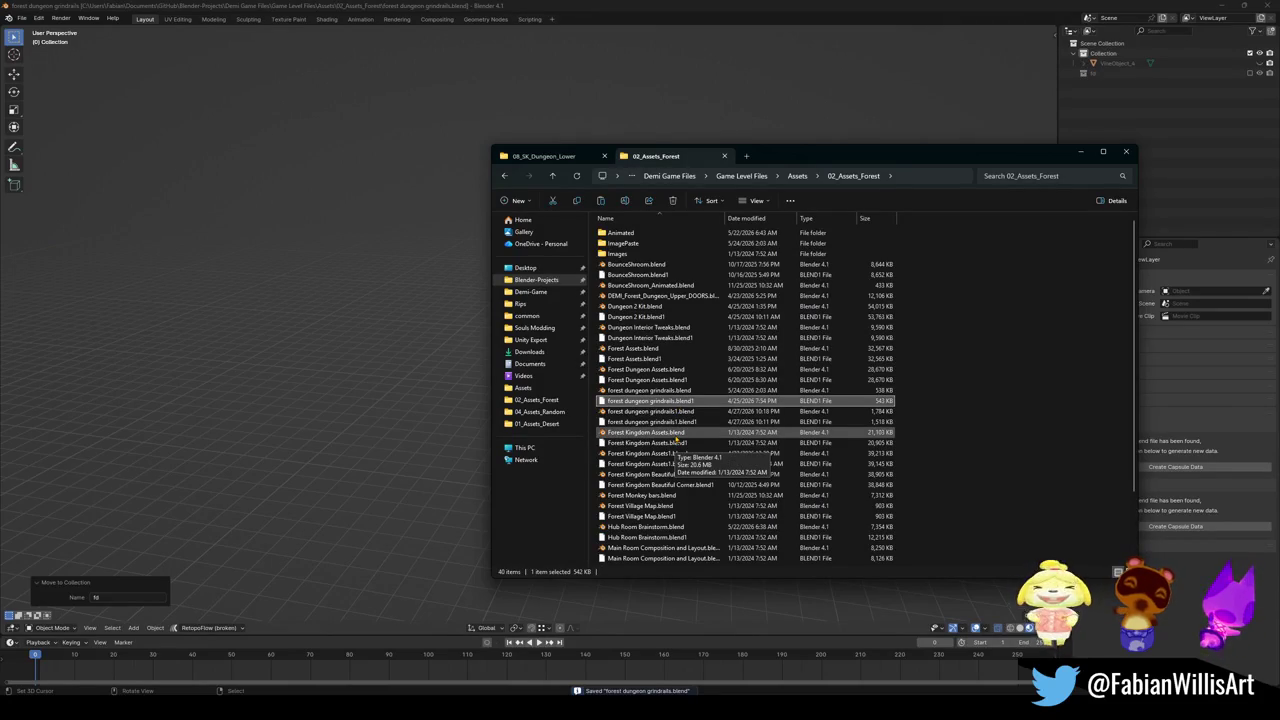
# Open Forest Kingdom Assets.blend from 02_Assets_Forest in Blender
pyautogui.click(679, 434)
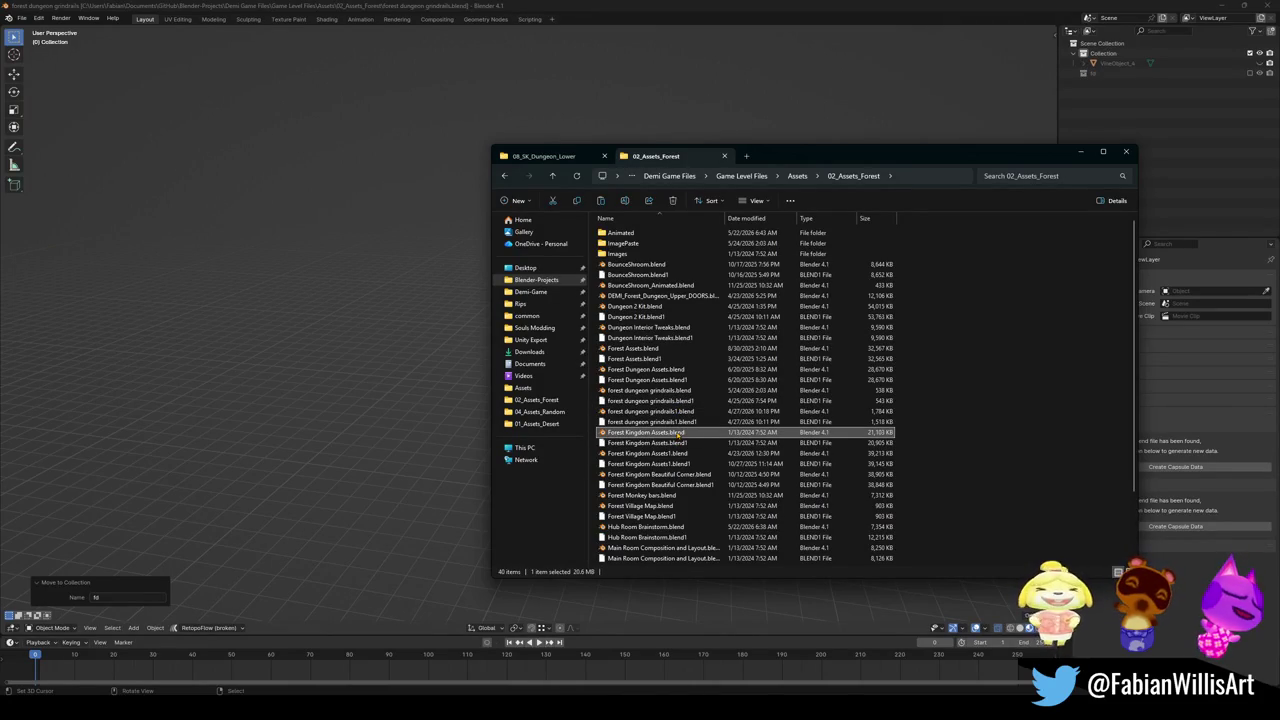
pyautogui.doubleClick(679, 434)
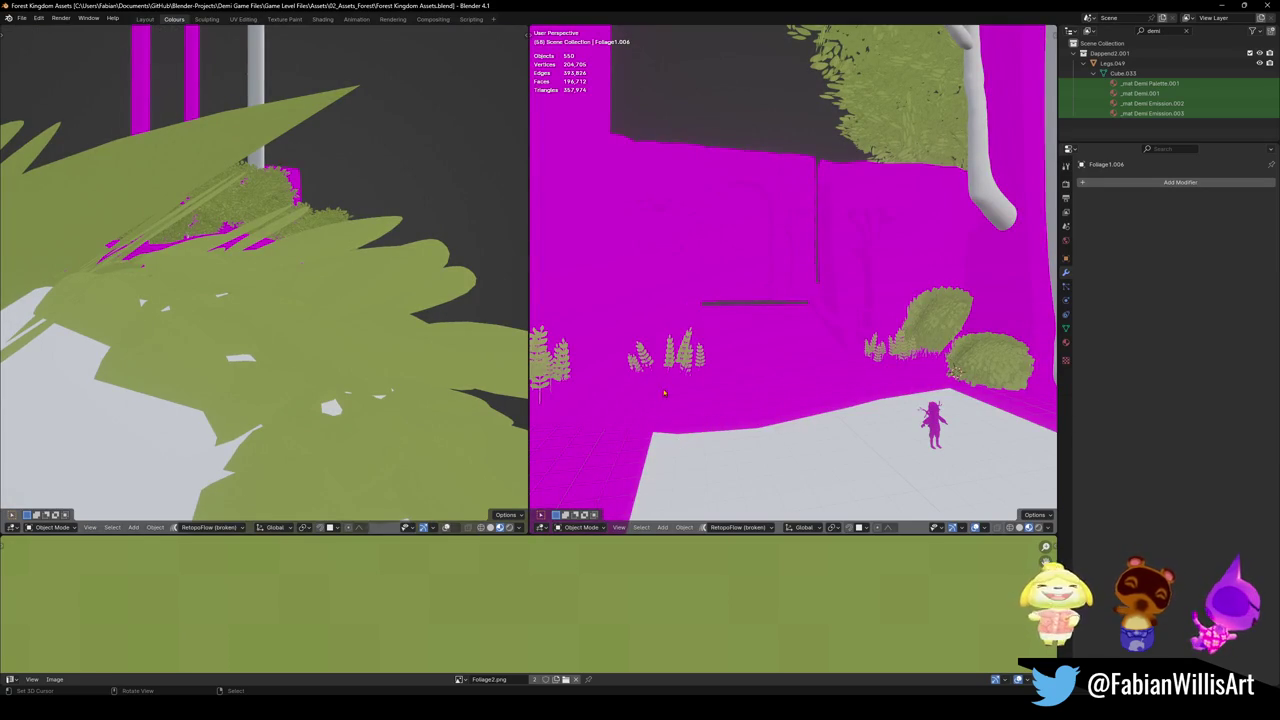
# Run Find Missing Files on Blender-Projects; Nature Palette.png remains missing, then select the pillar
pyautogui.click(21, 18)
pyautogui.moveTo(47, 183)
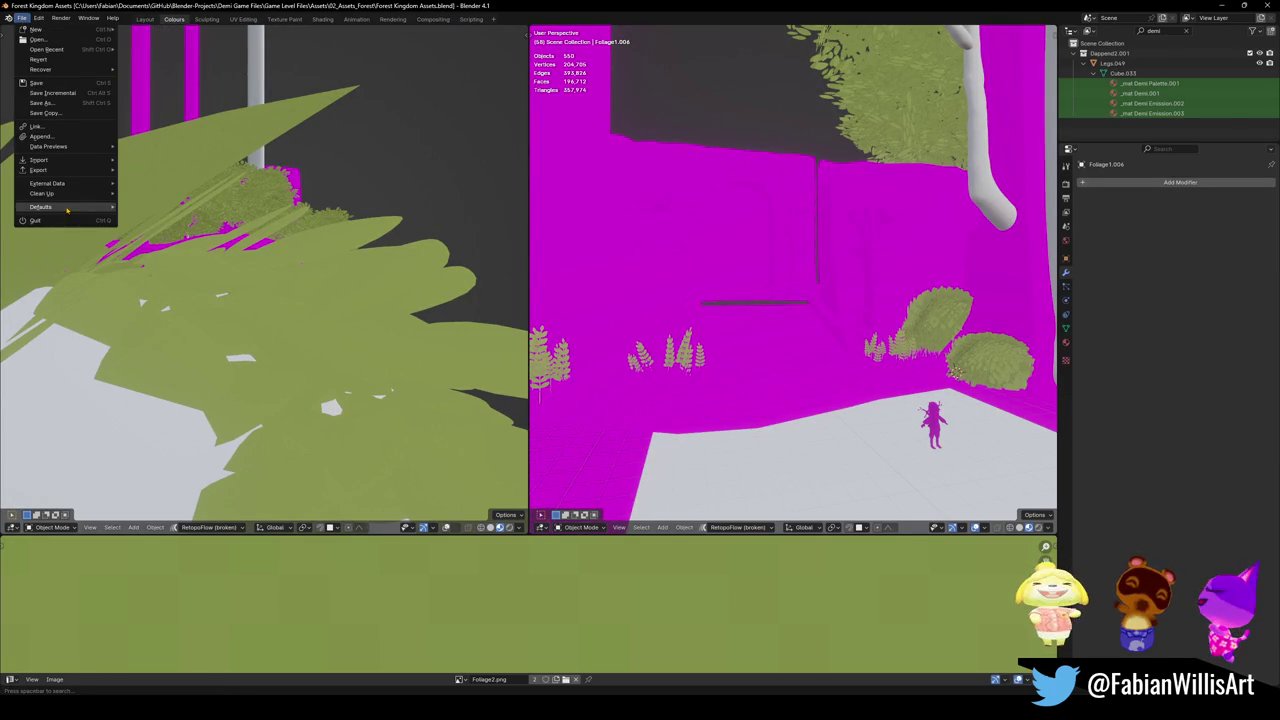
pyautogui.click(157, 273)
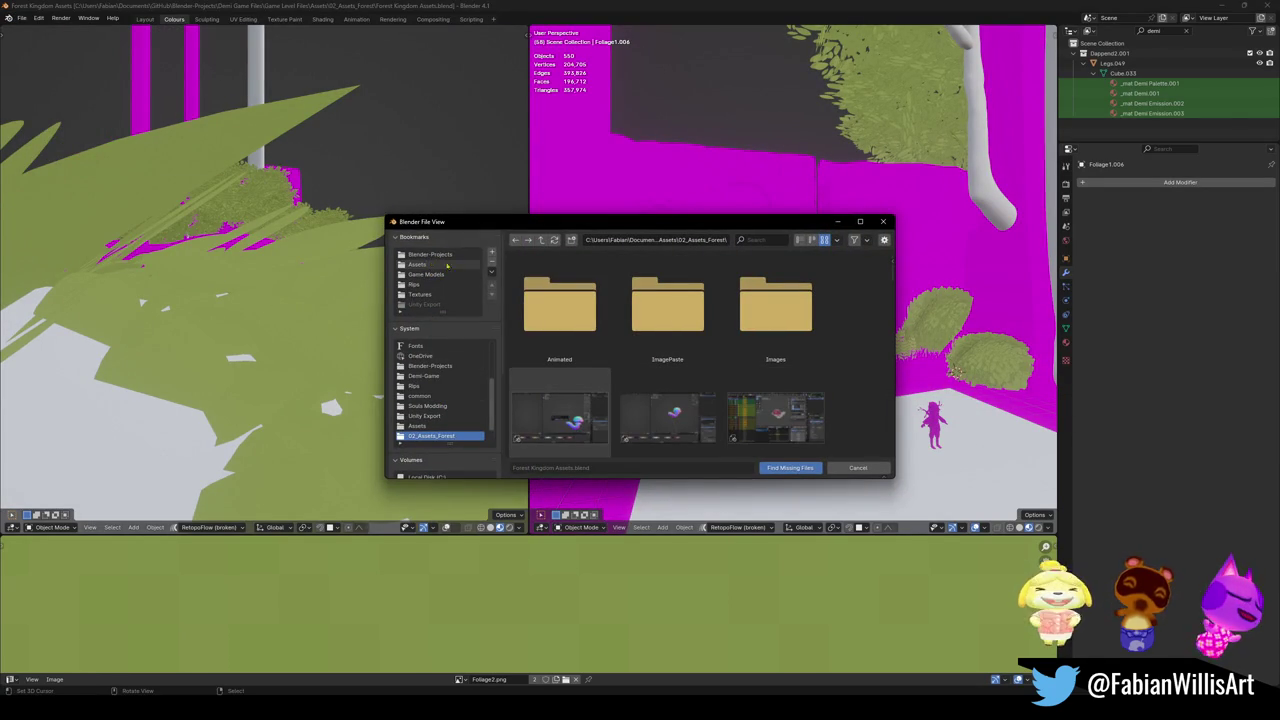
pyautogui.click(435, 254)
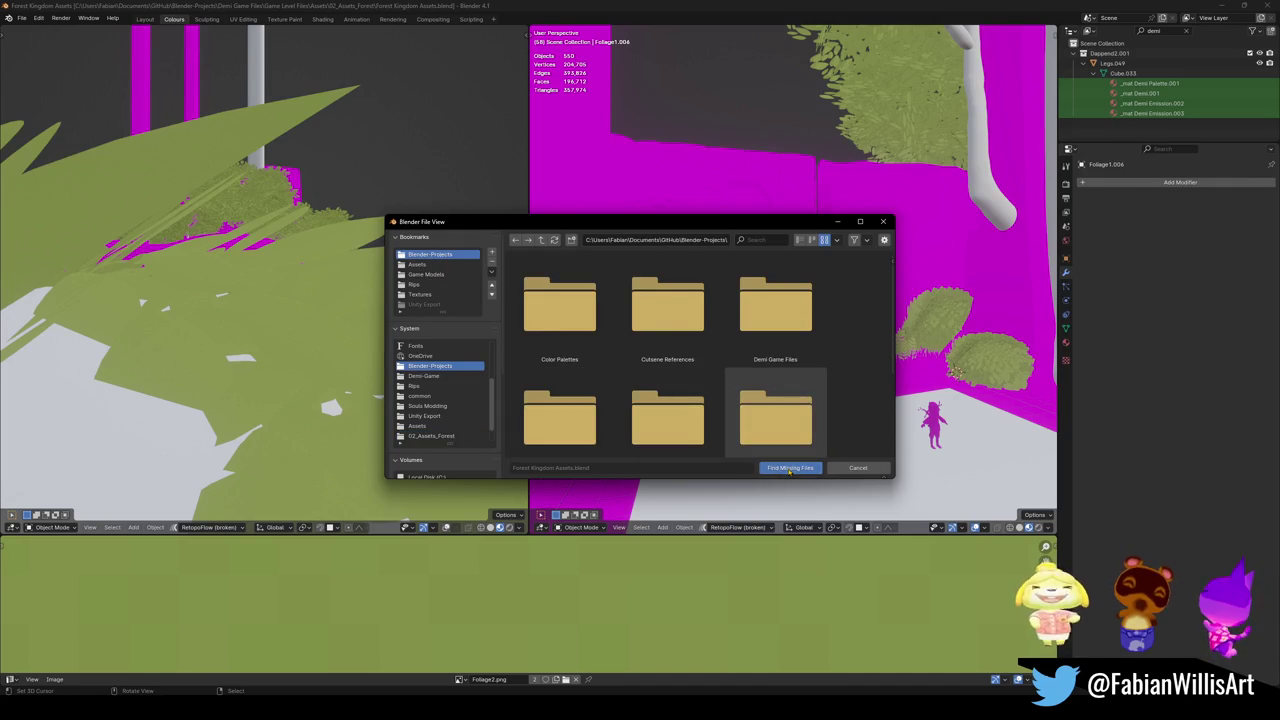
pyautogui.click(790, 468)
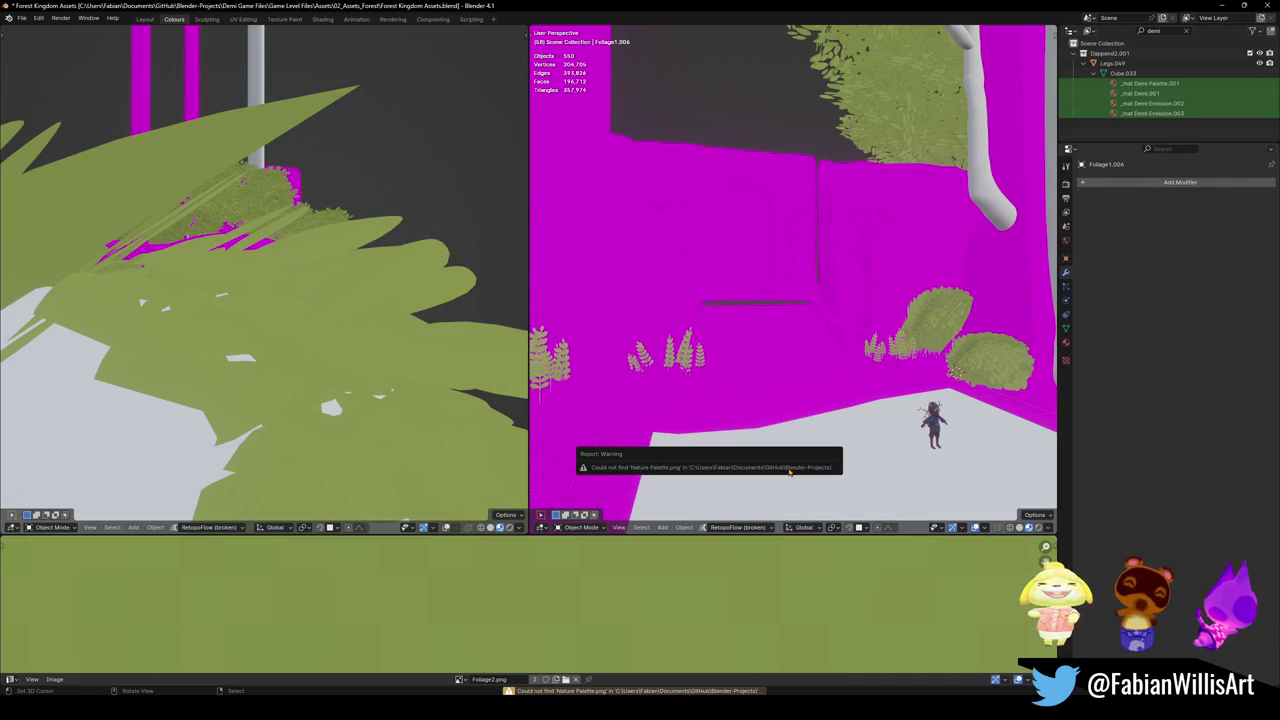
pyautogui.moveTo(787, 466); pyautogui.dragTo(760, 440, button='middle')
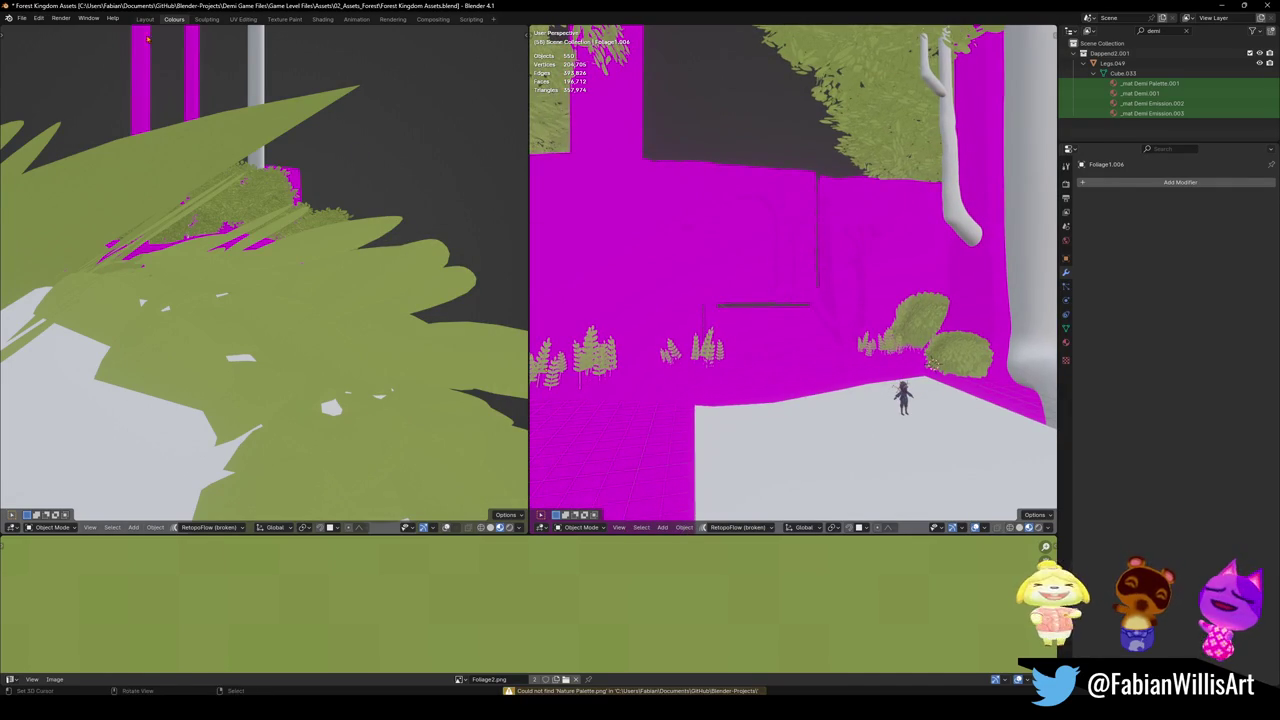
pyautogui.click(21, 18)
pyautogui.moveTo(47, 183)
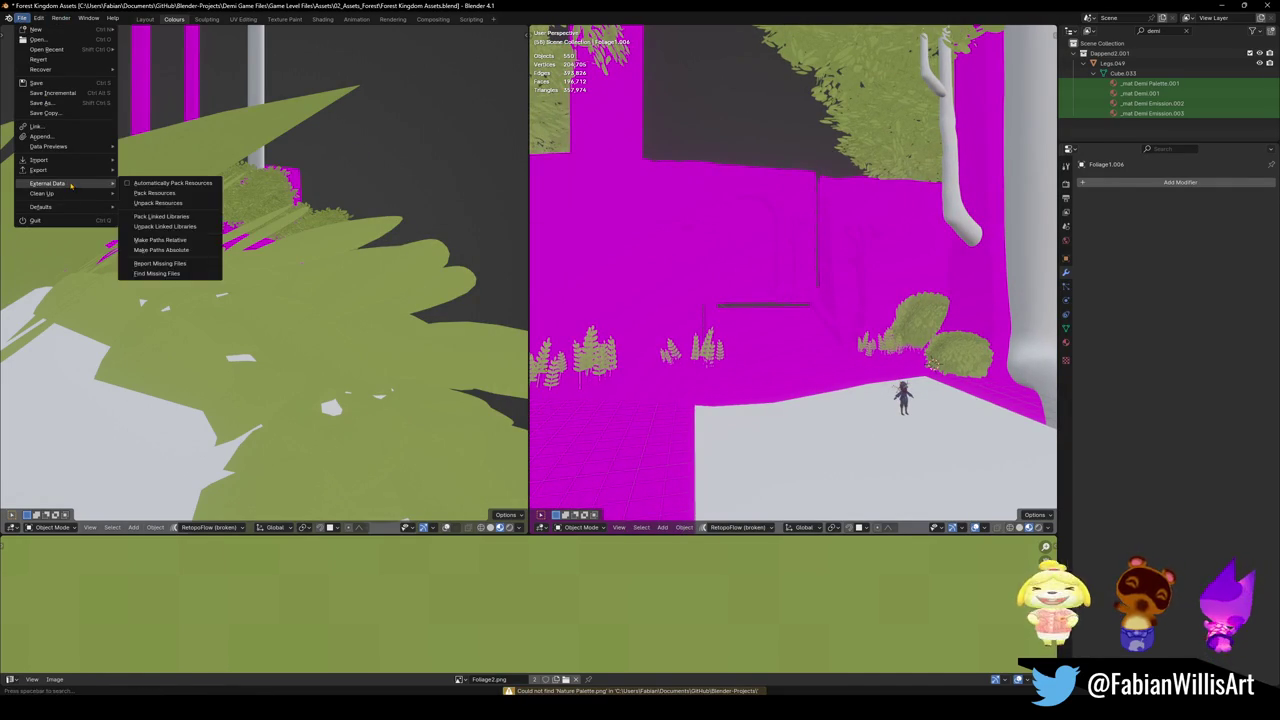
pyautogui.click(860, 237)
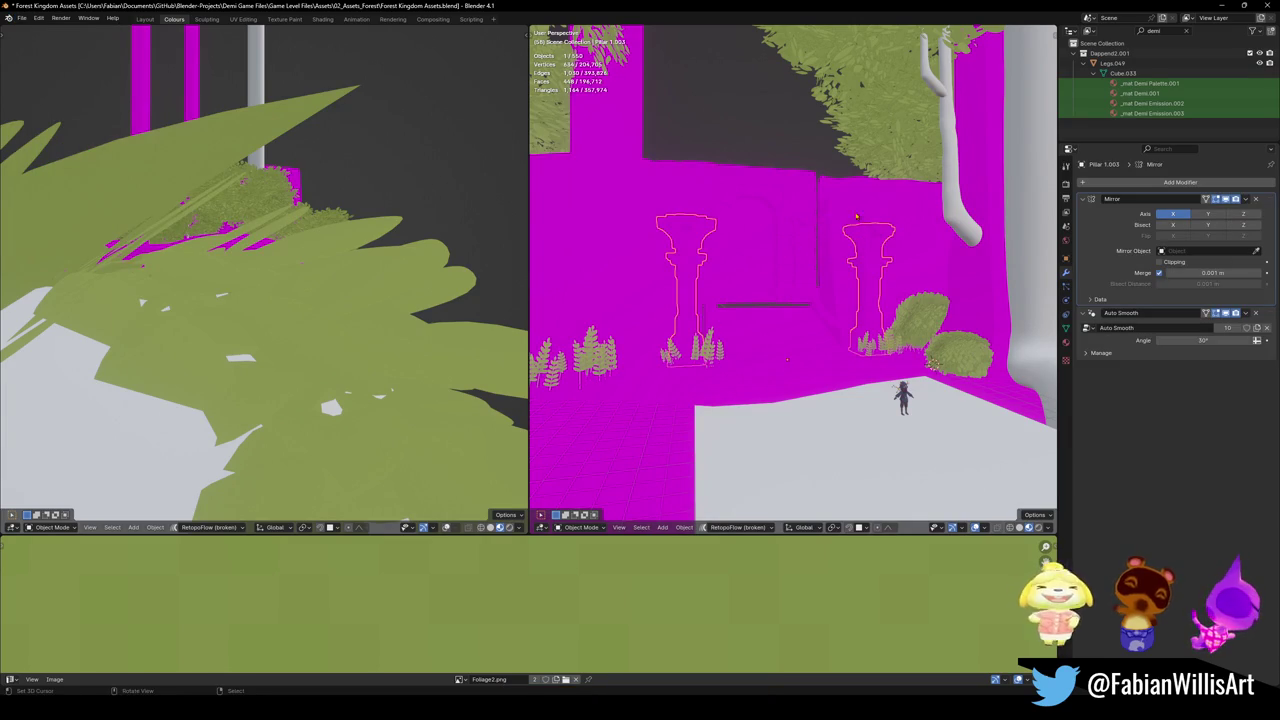
# Set the Nature material's Surface to Emission with Color from a Nature Palette.png image texture
pyautogui.click(1066, 342)
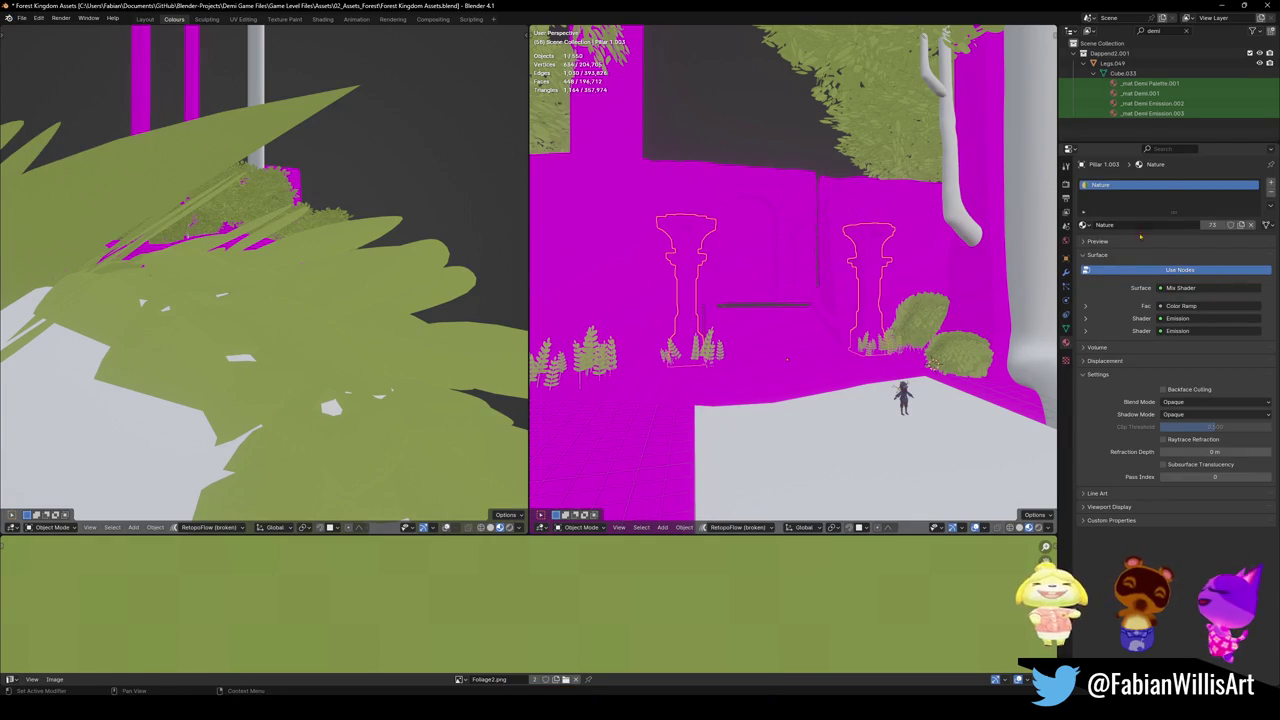
pyautogui.click(1188, 288)
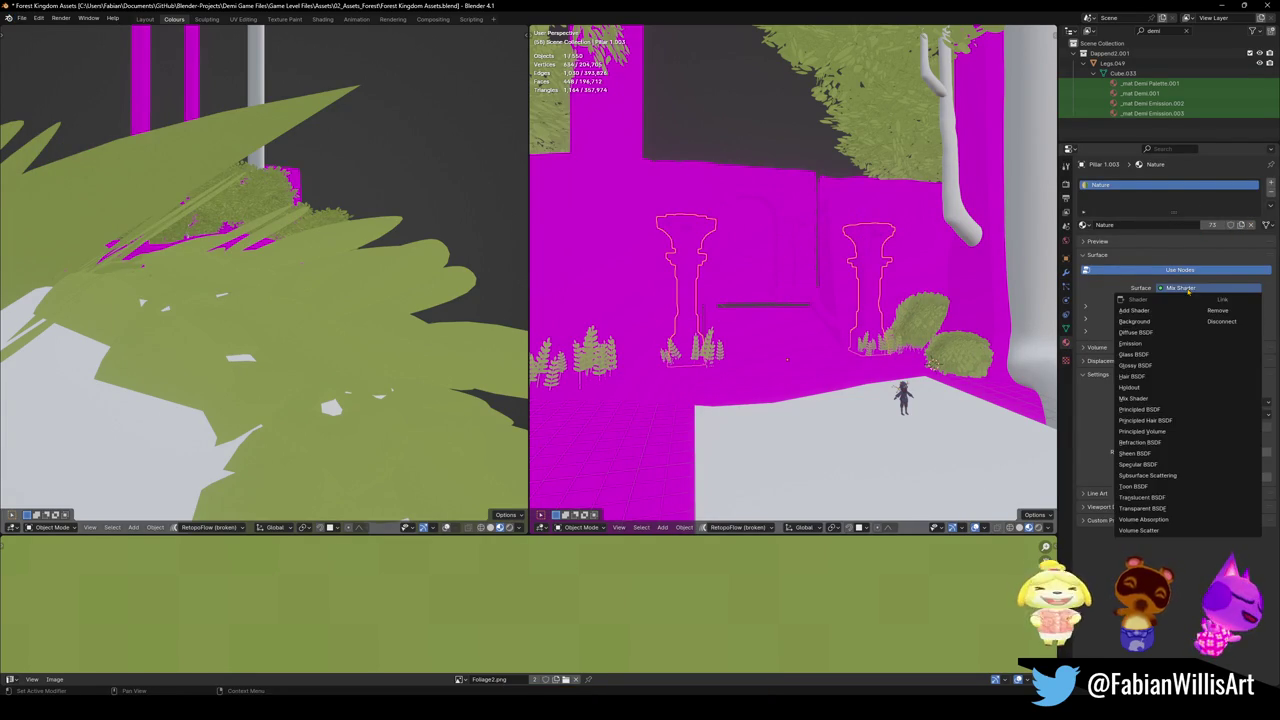
pyautogui.click(1132, 343)
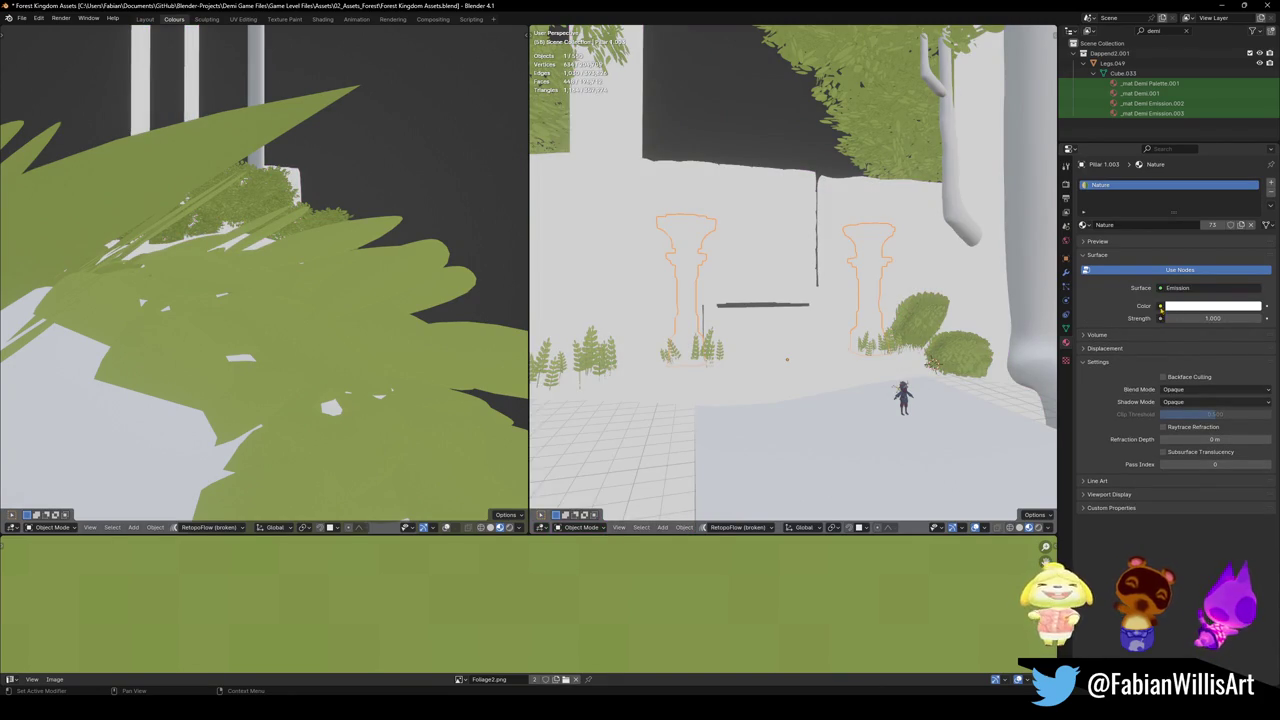
pyautogui.click(1160, 306)
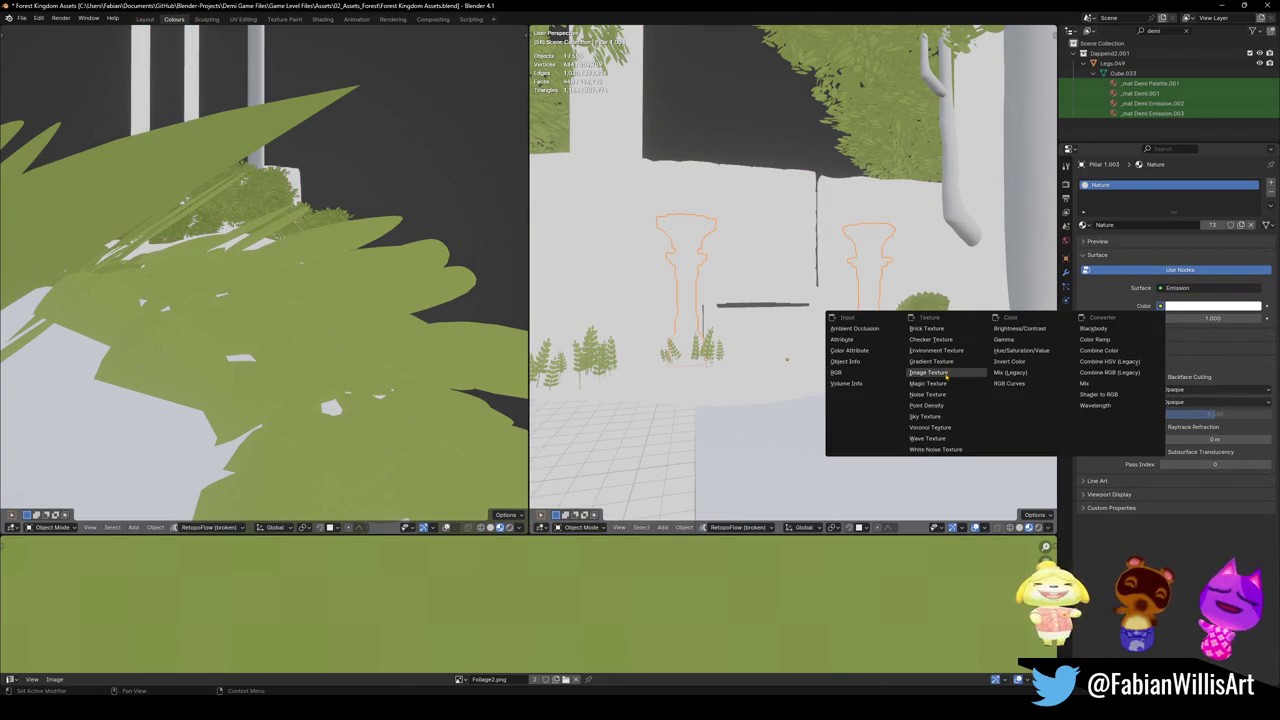
pyautogui.click(945, 373)
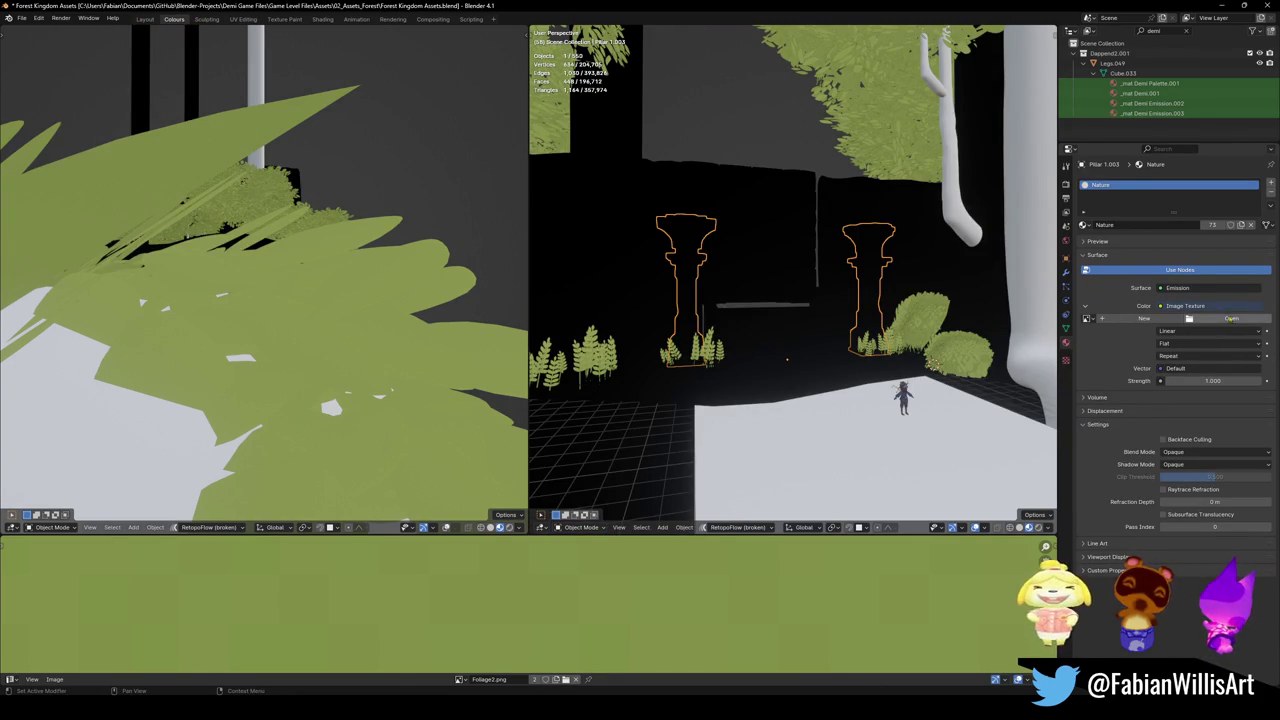
pyautogui.click(1088, 318)
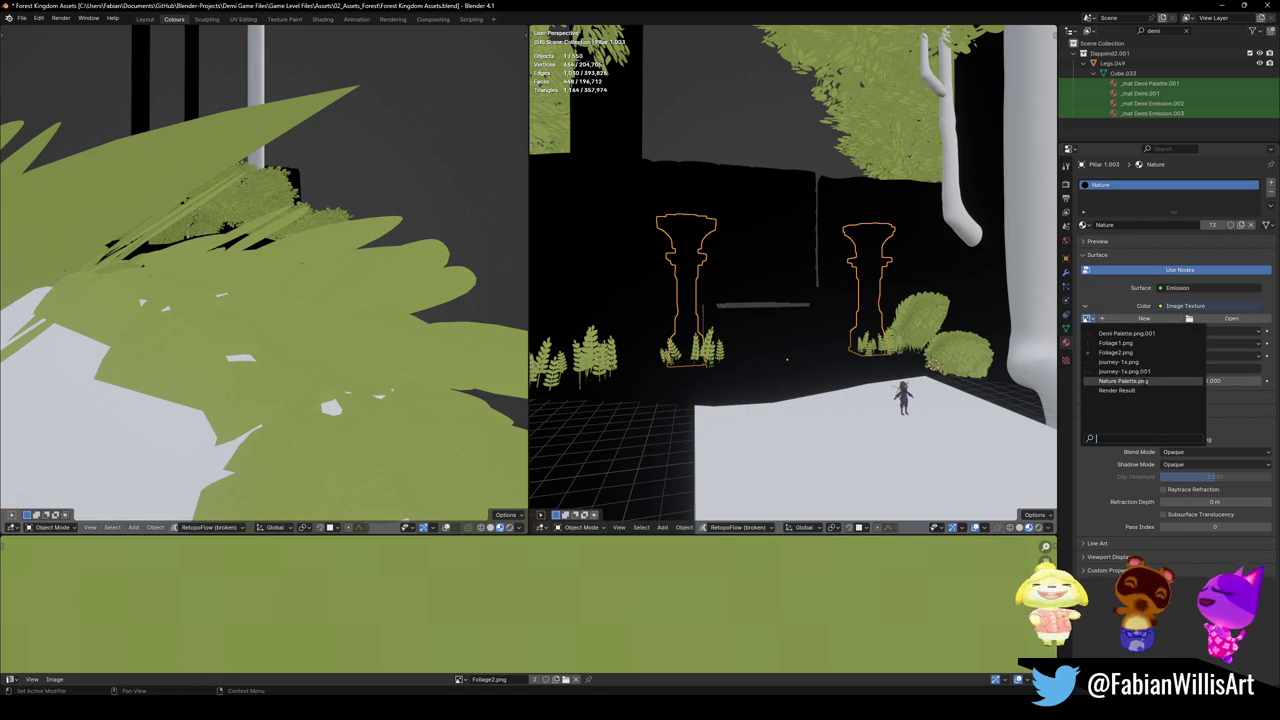
pyautogui.click(1162, 381)
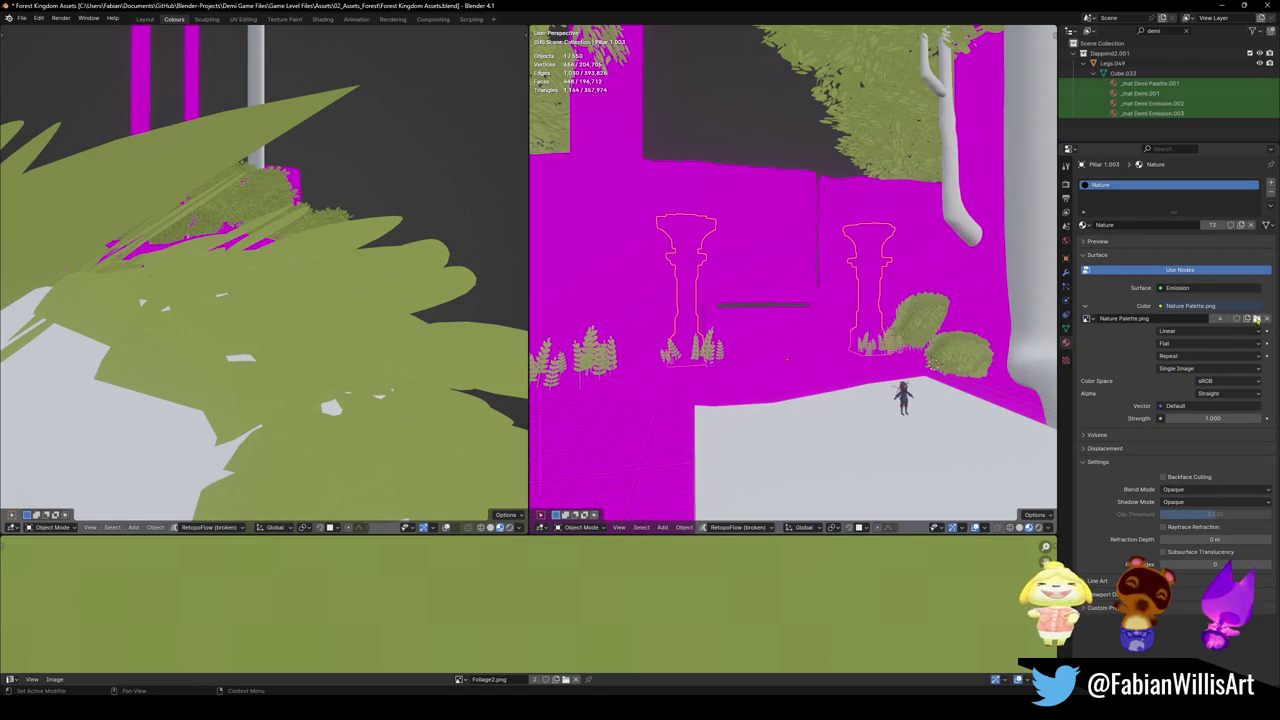
pyautogui.click(1256, 318)
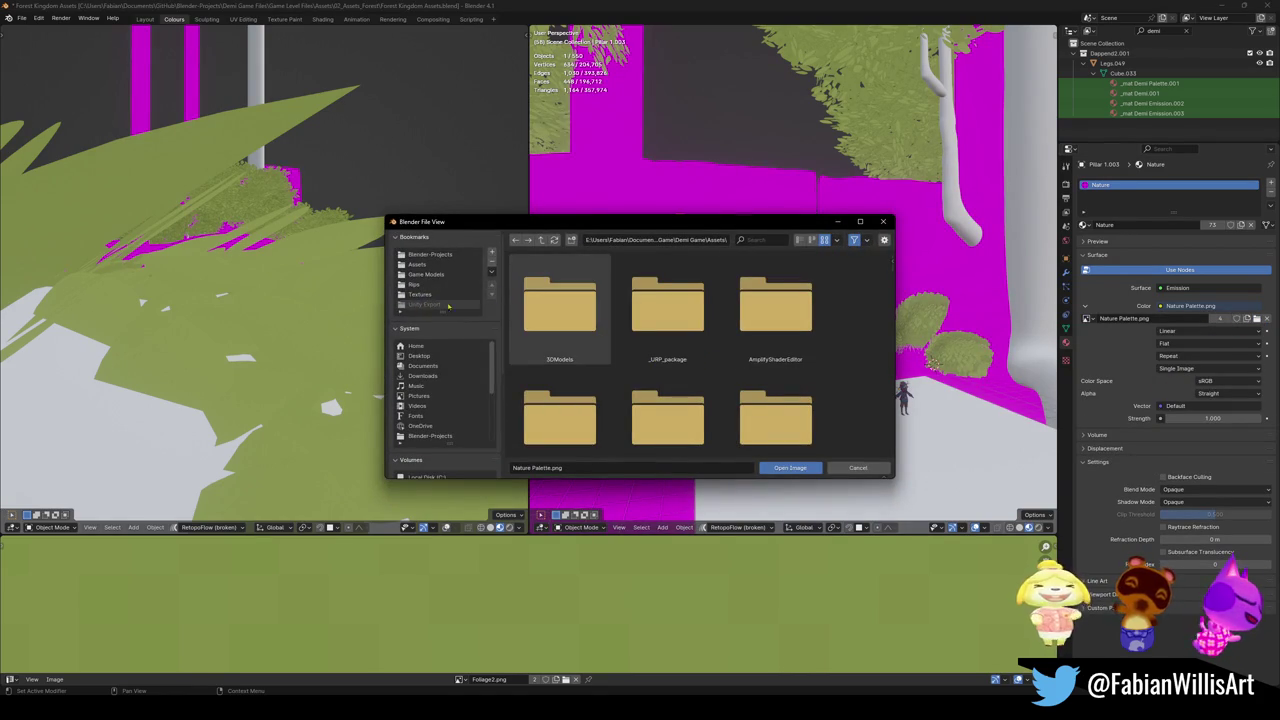
# From Blender-Projects/Color Palettes in list view, load Nature.png as the Nature material's missing texture
pyautogui.click(432, 255)
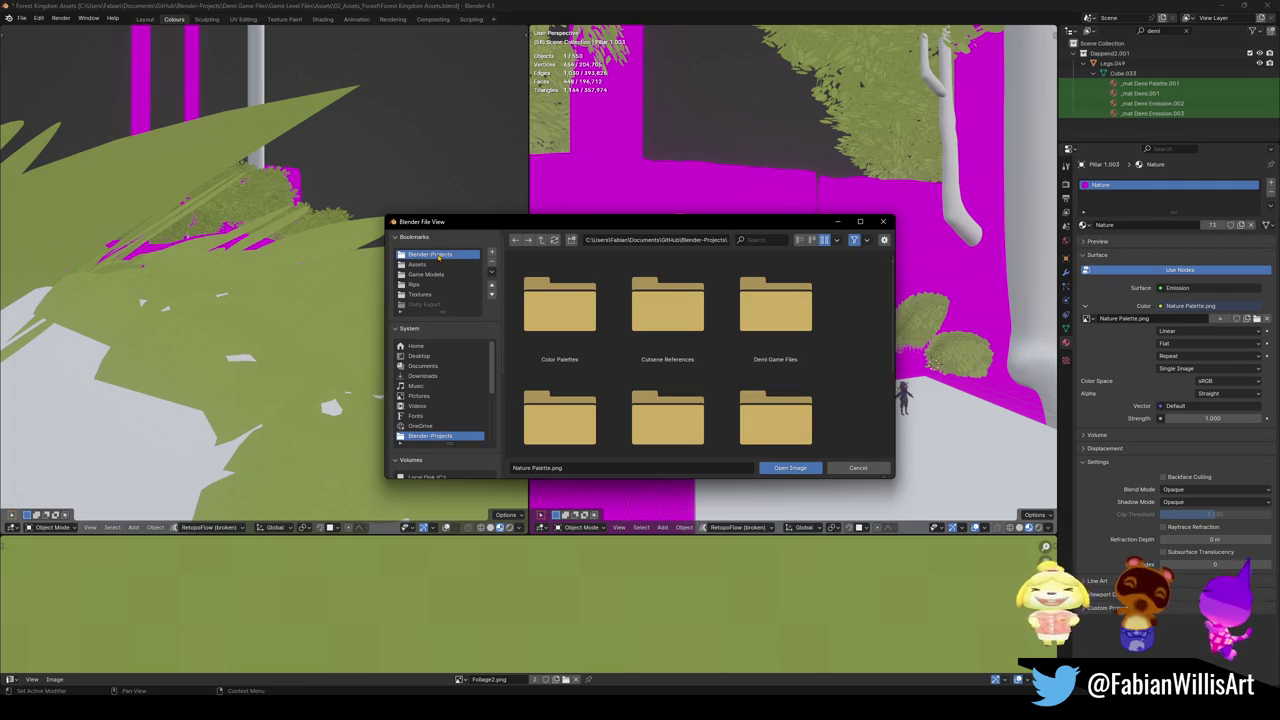
pyautogui.click(799, 240)
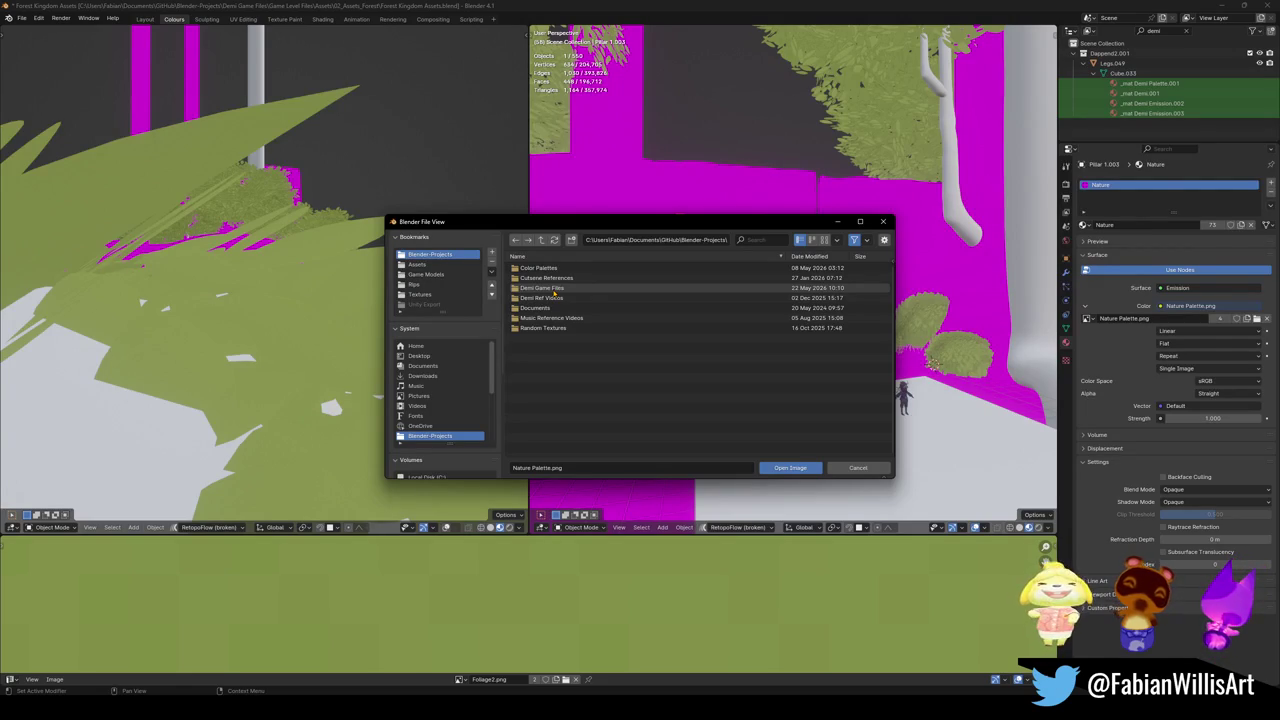
pyautogui.doubleClick(540, 268)
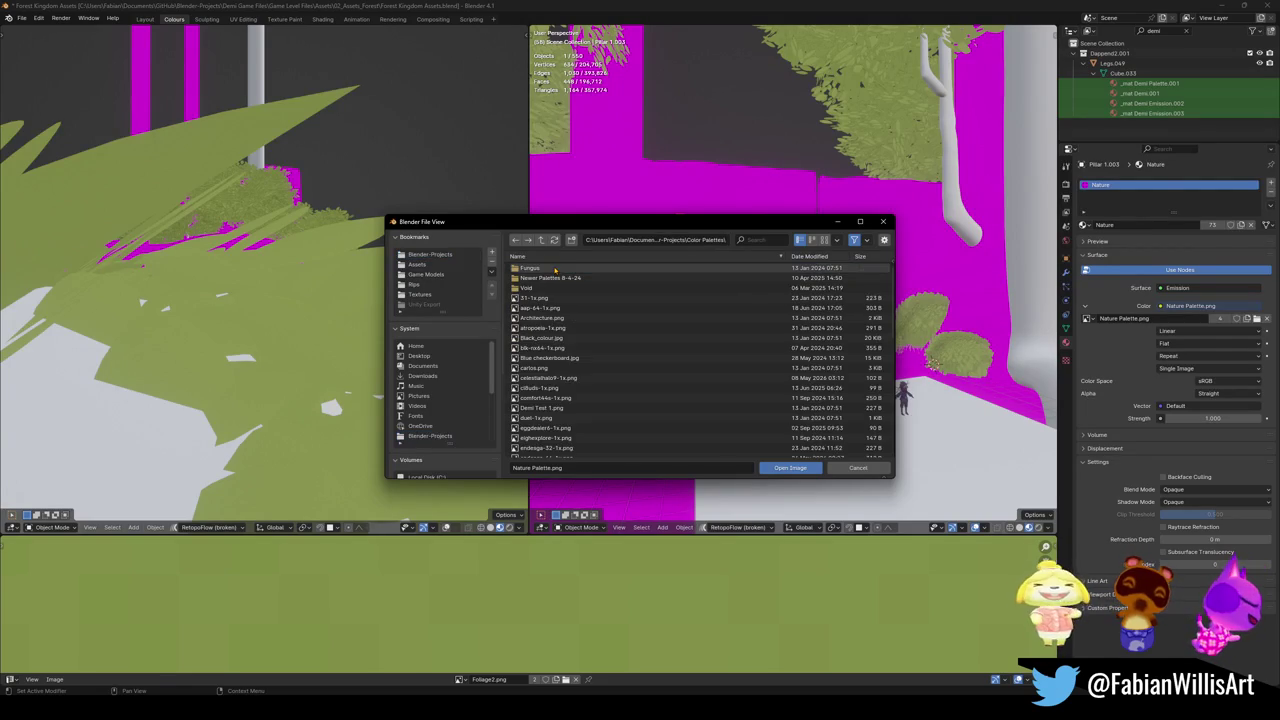
pyautogui.scroll(-5, 560, 430)
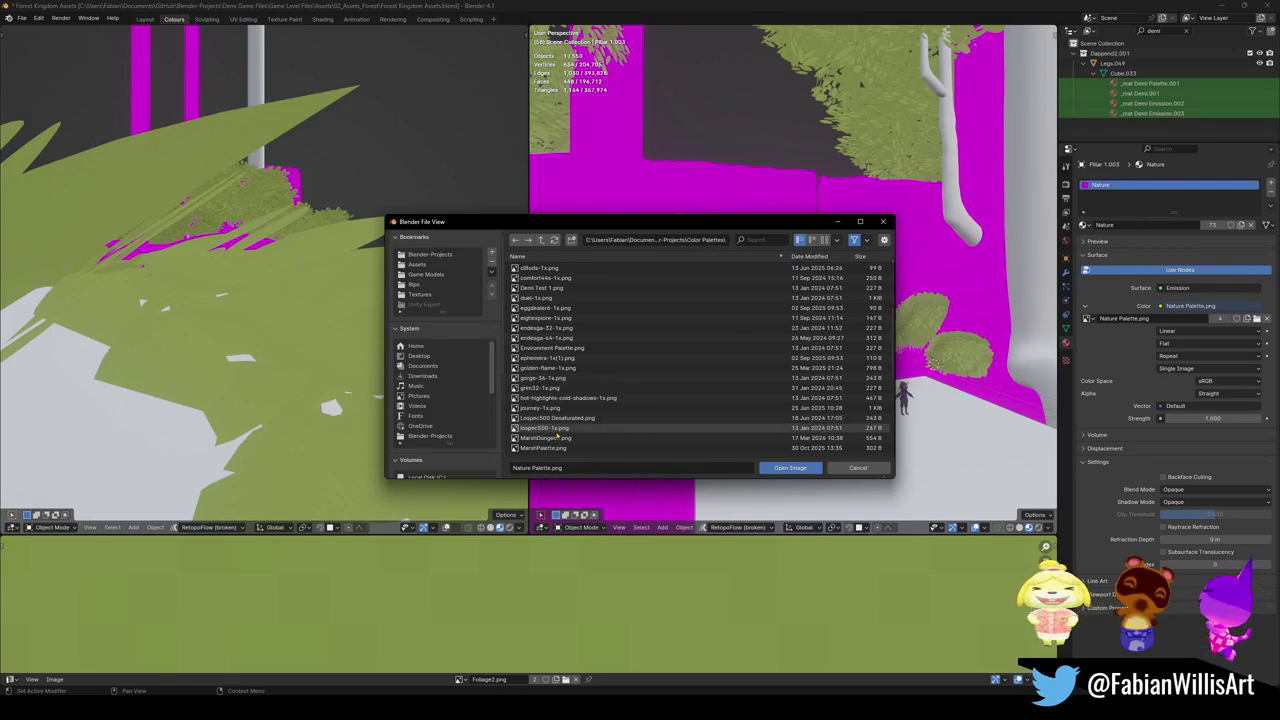
pyautogui.scroll(-4, 575, 430)
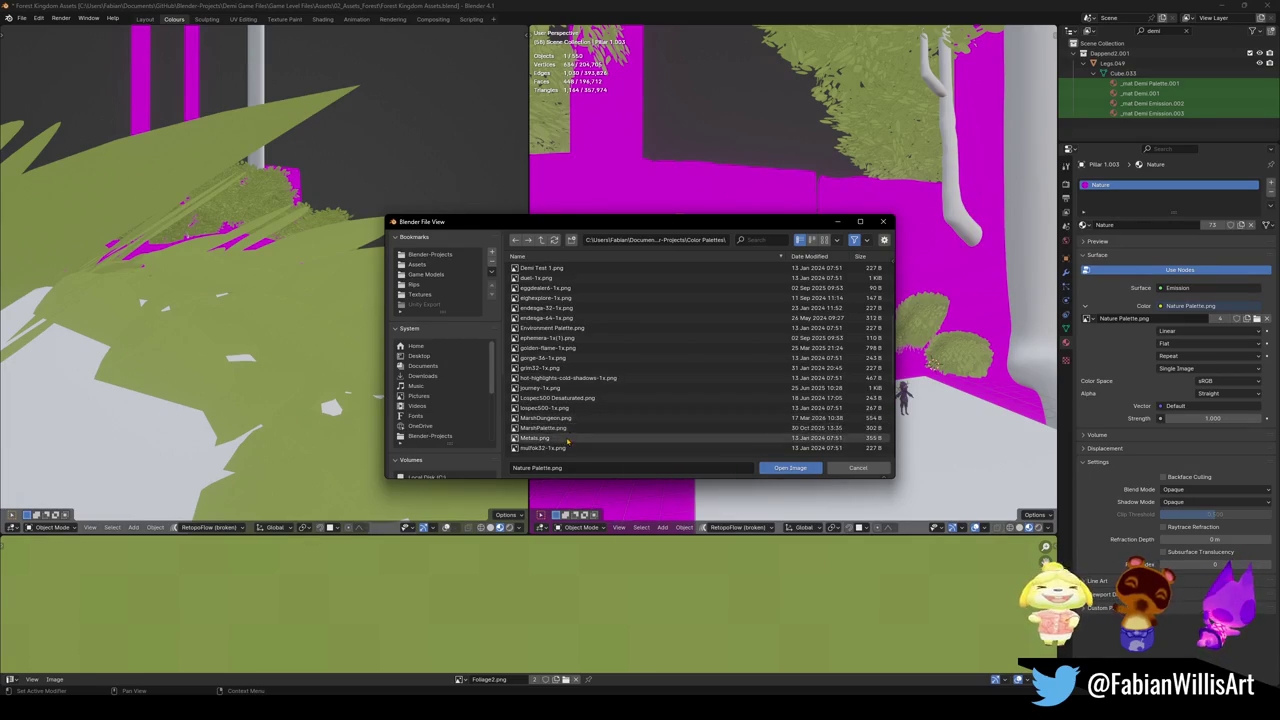
pyautogui.click(554, 448)
pyautogui.doubleClick(554, 448)
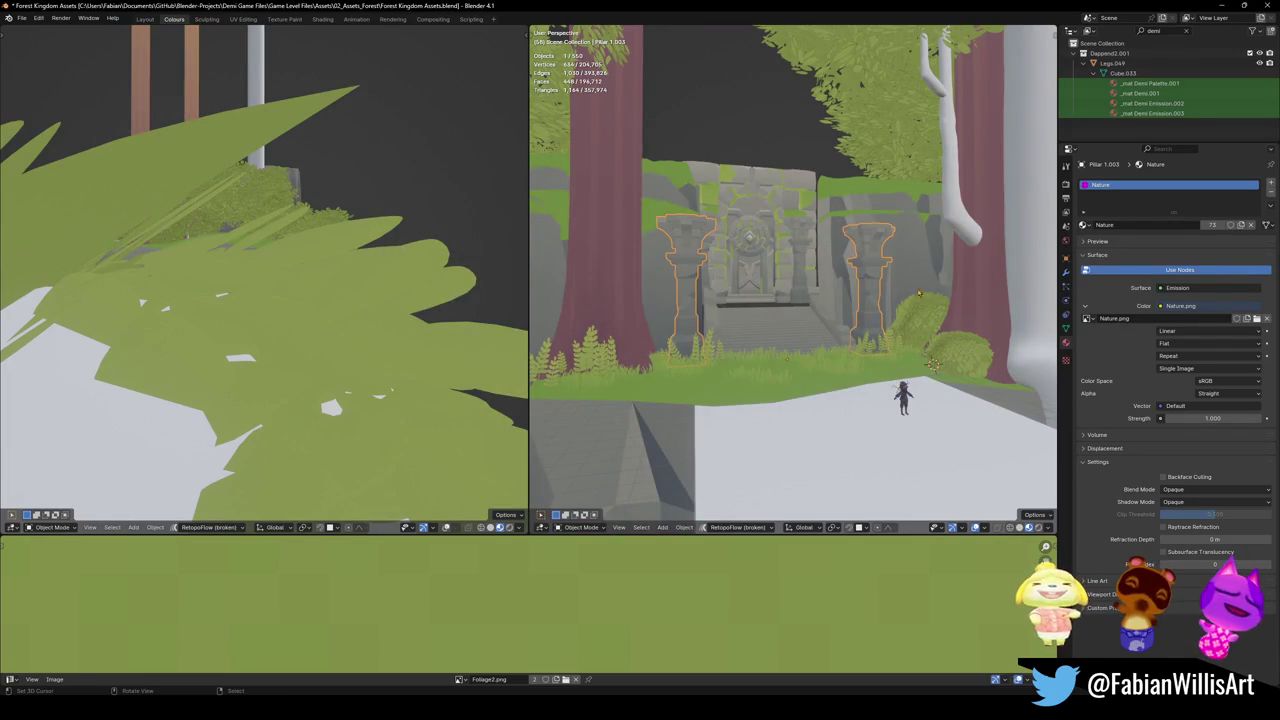
# Bring the temple doorway into view and hide the temple's side pillars
pyautogui.scroll(4, 775, 235)
pyautogui.scroll(5, 776, 240)
pyautogui.moveTo(776, 240)
pyautogui.mouseDown(button='middle')
pyautogui.moveTo(779, 270)
pyautogui.moveTo(800, 276)
pyautogui.moveTo(800, 260)
pyautogui.mouseUp(button='middle')
pyautogui.scroll(-1, 800, 260)
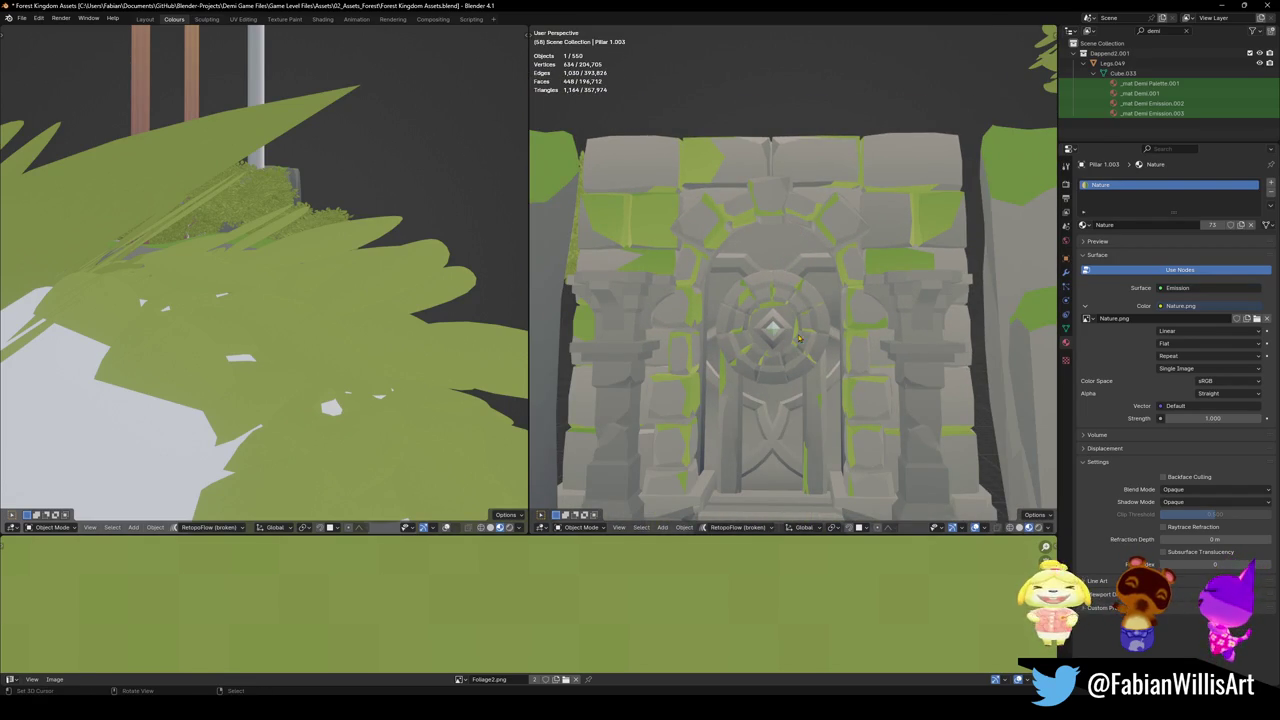
pyautogui.press('h')
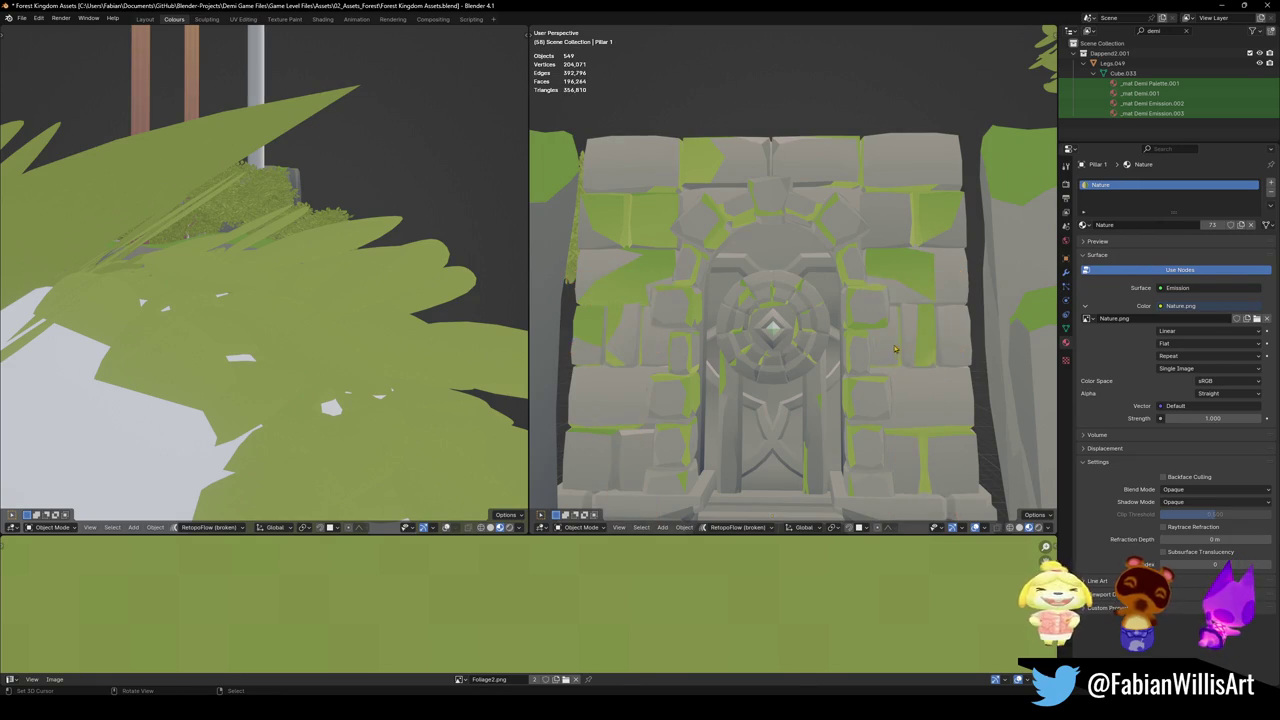
# Give the temple wall Cube.002 a subdivision surface, settling on level 2
pyautogui.moveTo(892, 354)
pyautogui.mouseDown(button='middle')
pyautogui.moveTo(772, 392)
pyautogui.moveTo(802, 370)
pyautogui.mouseUp(button='middle')
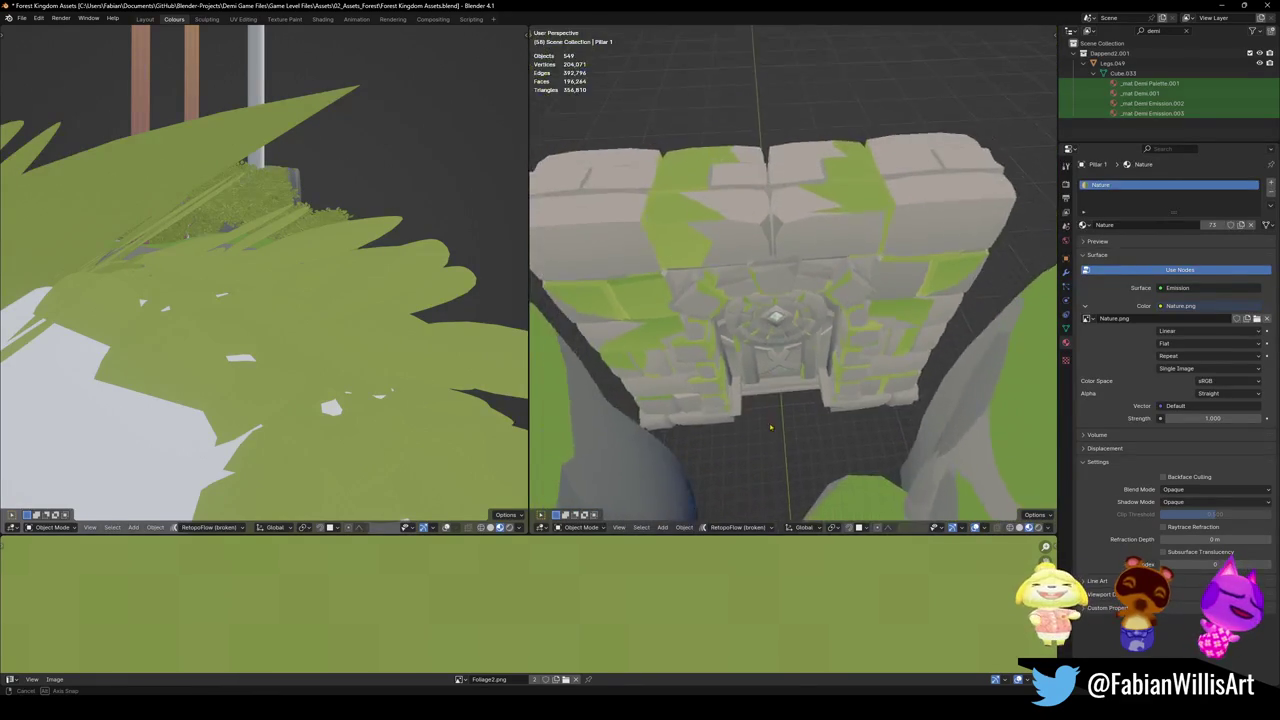
pyautogui.click(887, 370)
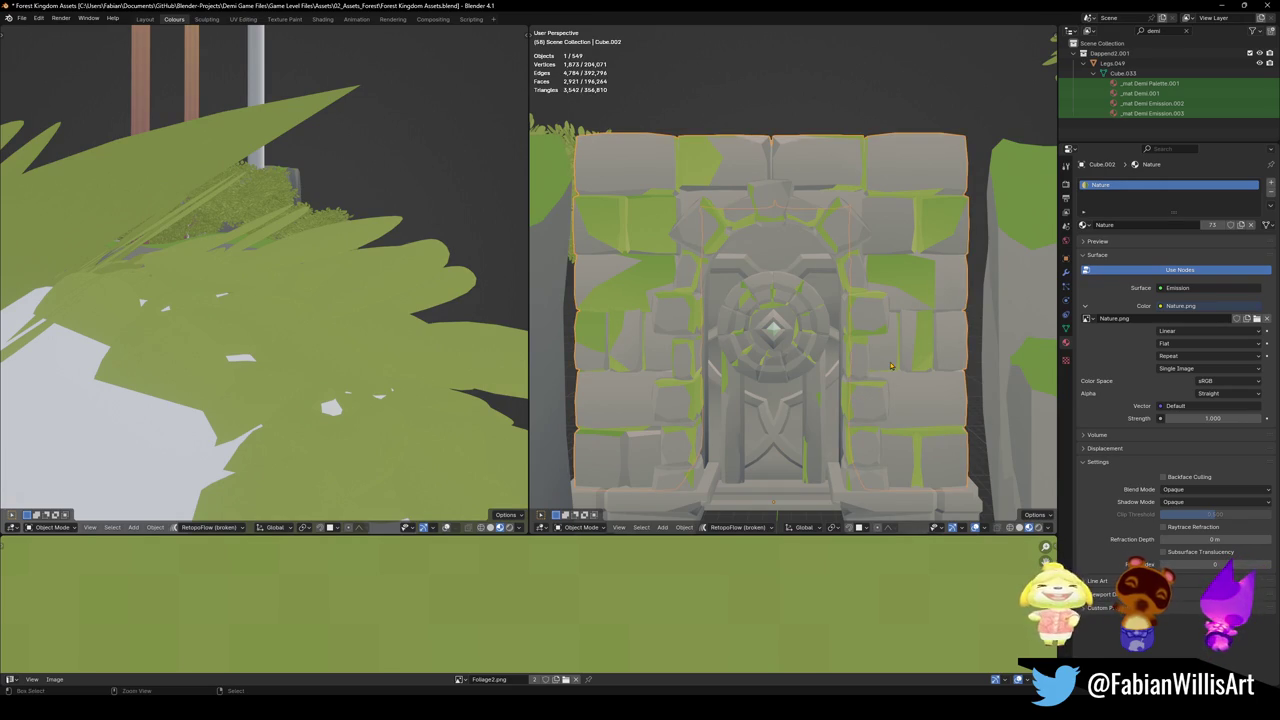
pyautogui.hotkey('ctrl', '1')
pyautogui.moveTo(882, 370)
pyautogui.mouseDown(button='middle')
pyautogui.moveTo(868, 333)
pyautogui.moveTo(900, 347)
pyautogui.mouseUp(button='middle')
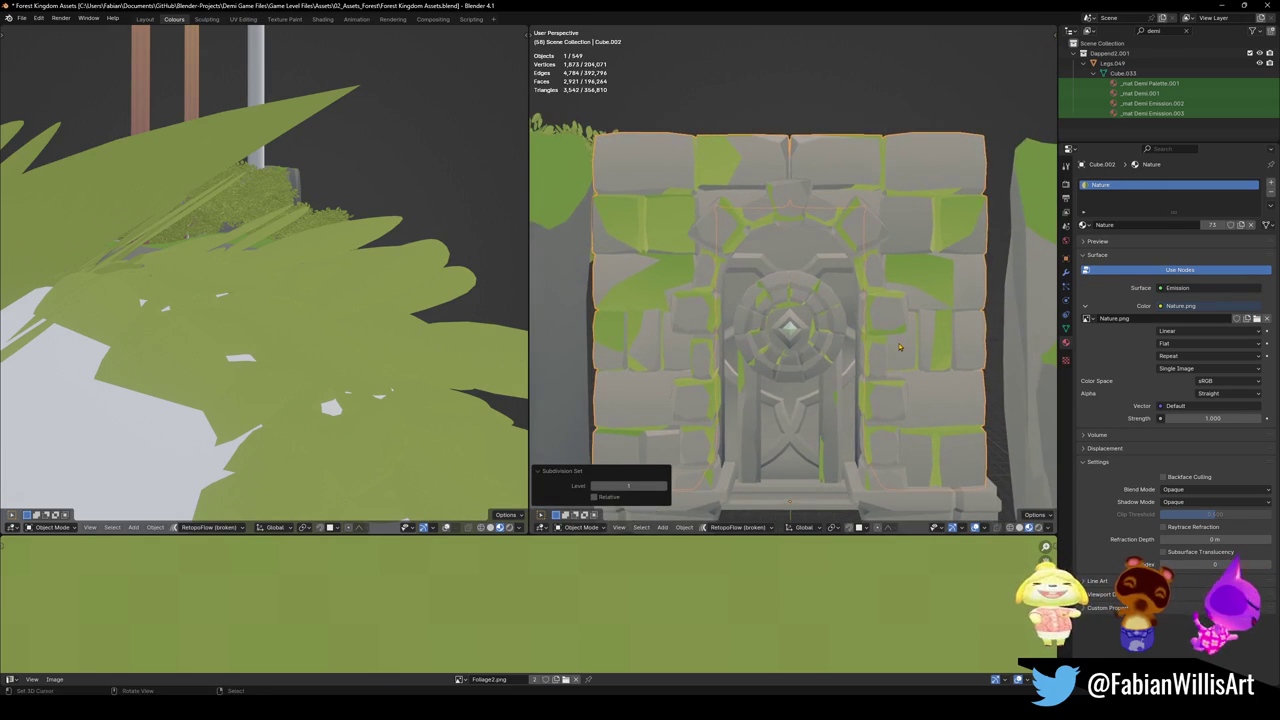
pyautogui.hotkey('ctrl', '2')
pyautogui.hotkey('ctrl', '3')
pyautogui.scroll(-1, 903, 347)
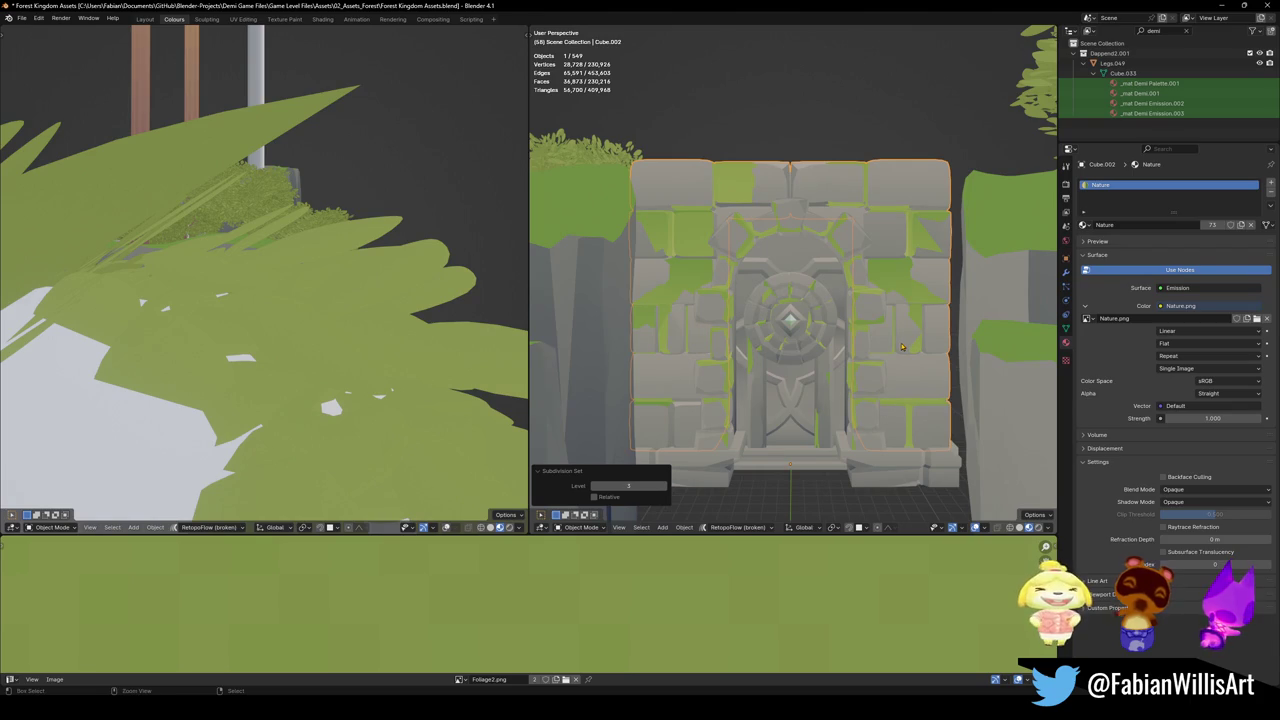
pyautogui.hotkey('ctrl', '2')
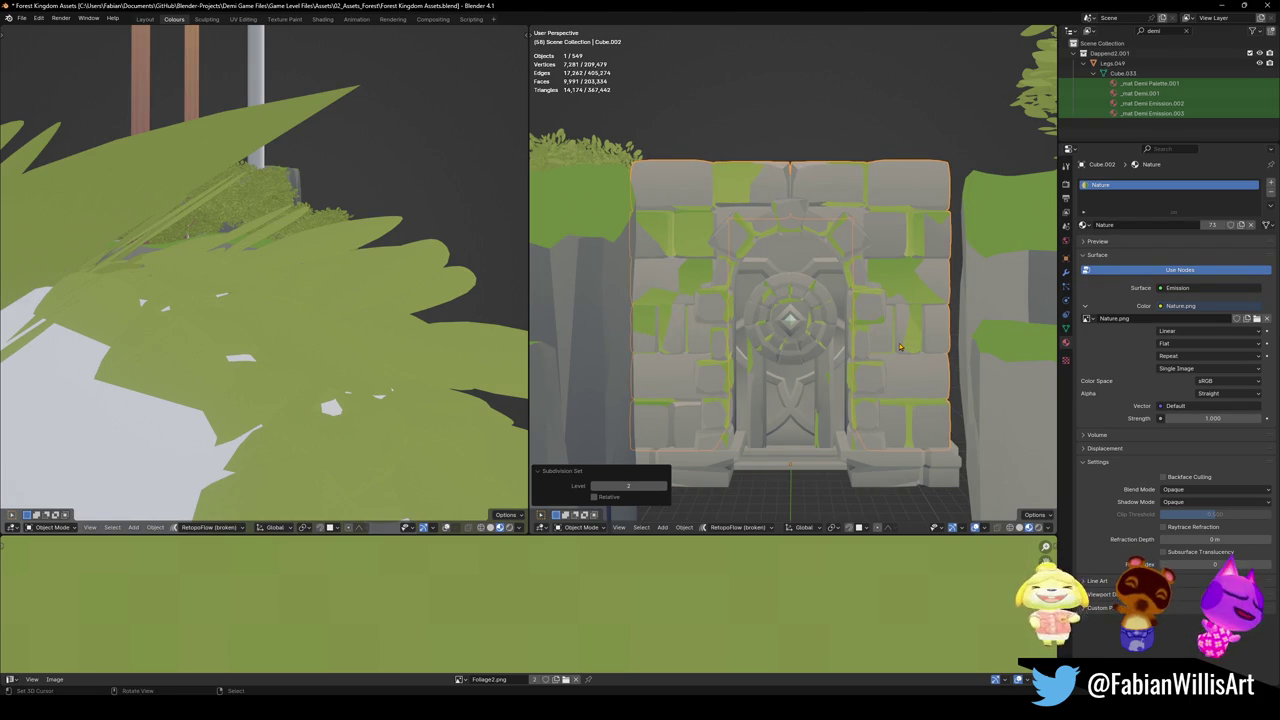
pyautogui.click(843, 373)
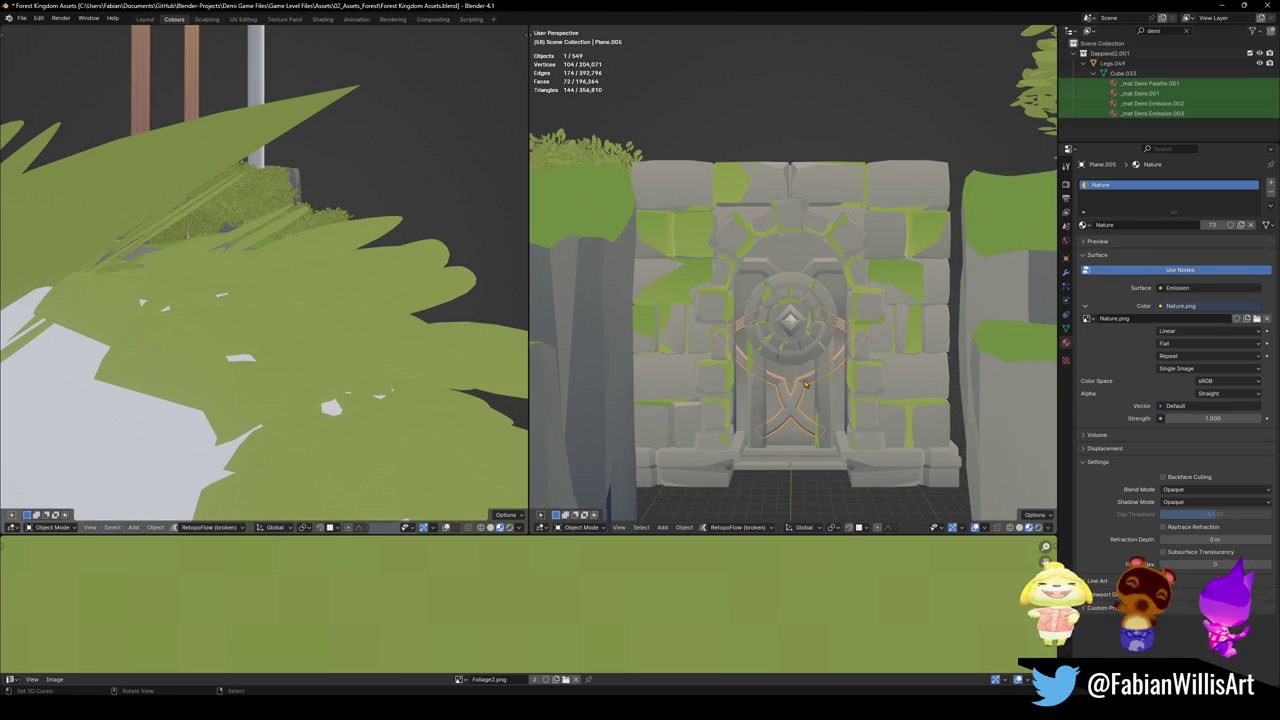
pyautogui.scroll(3, 841, 375)
pyautogui.scroll(-2, 841, 375)
pyautogui.scroll(-2, 840, 376)
pyautogui.scroll(-1, 838, 376)
pyautogui.click(826, 378)
pyautogui.keyDown('shift'); pyautogui.click(792, 408); pyautogui.keyUp('shift')
pyautogui.keyDown('shift'); pyautogui.click(790, 295); pyautogui.keyUp('shift')
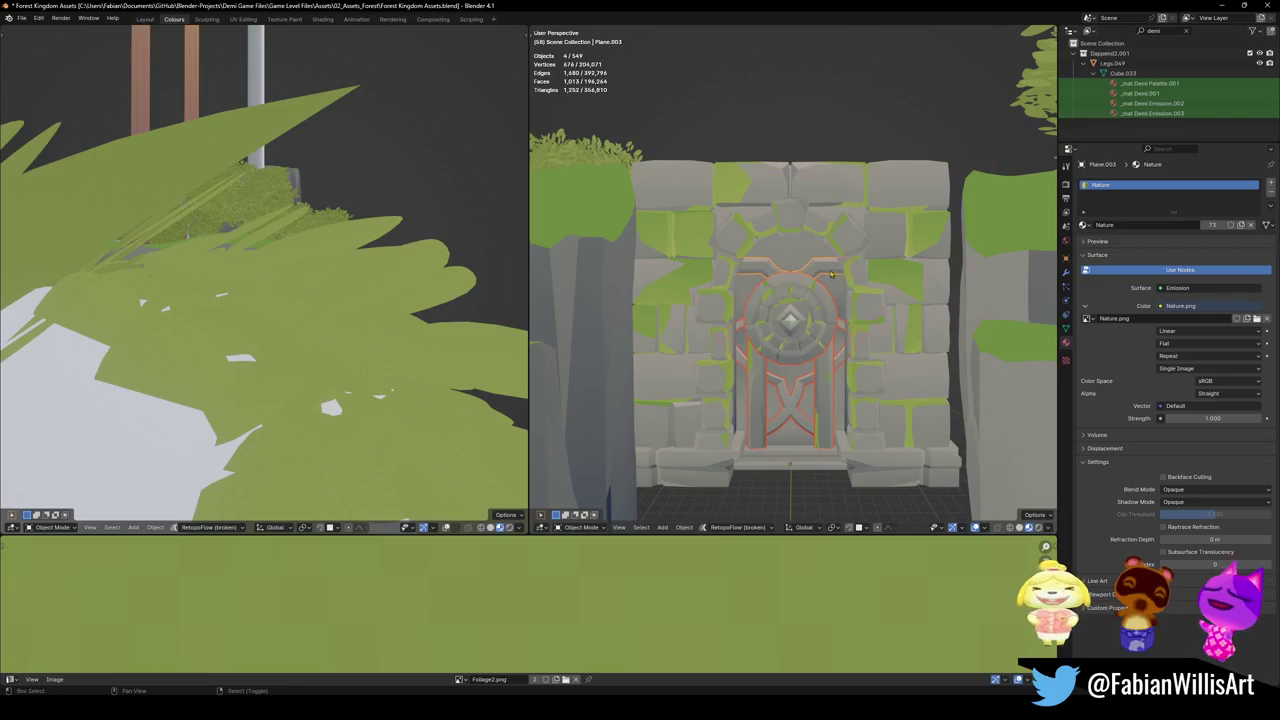
pyautogui.keyDown('shift'); pyautogui.click(852, 268); pyautogui.keyUp('shift')
pyautogui.press('g')
pyautogui.press('Escape')
pyautogui.keyDown('shift'); pyautogui.click(820, 268); pyautogui.keyUp('shift')
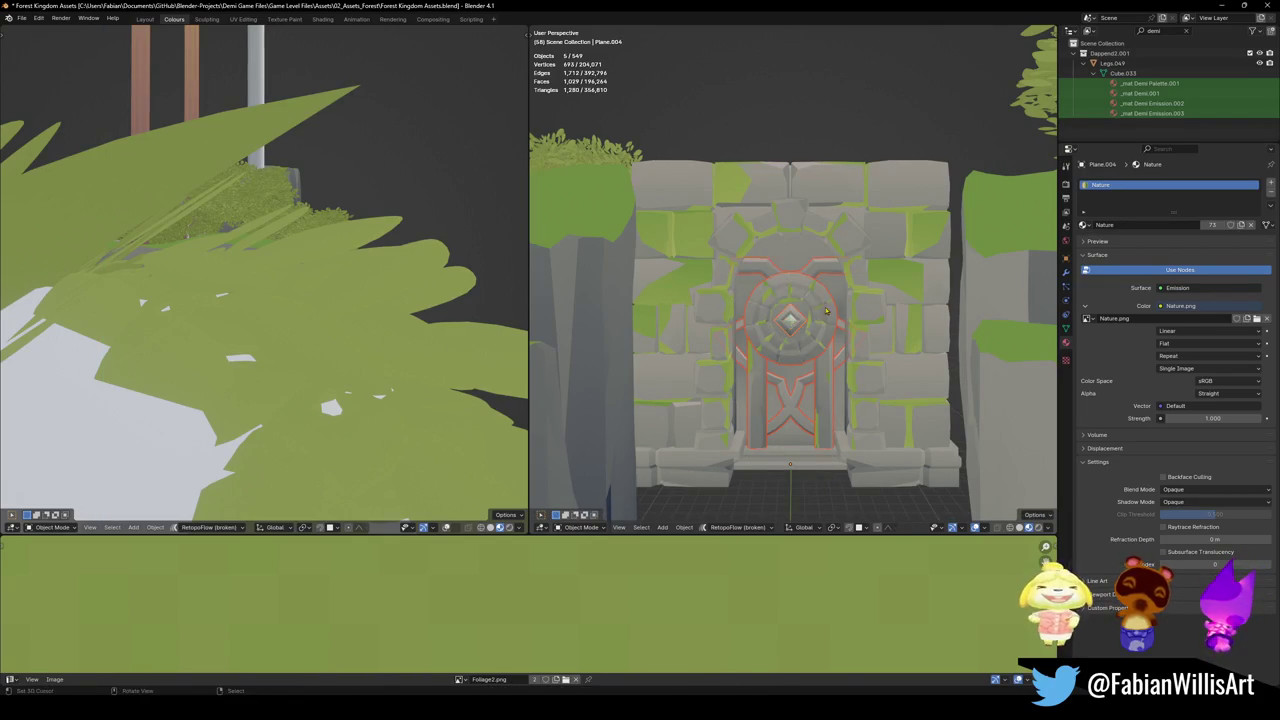
pyautogui.press('g')
pyautogui.press('z')
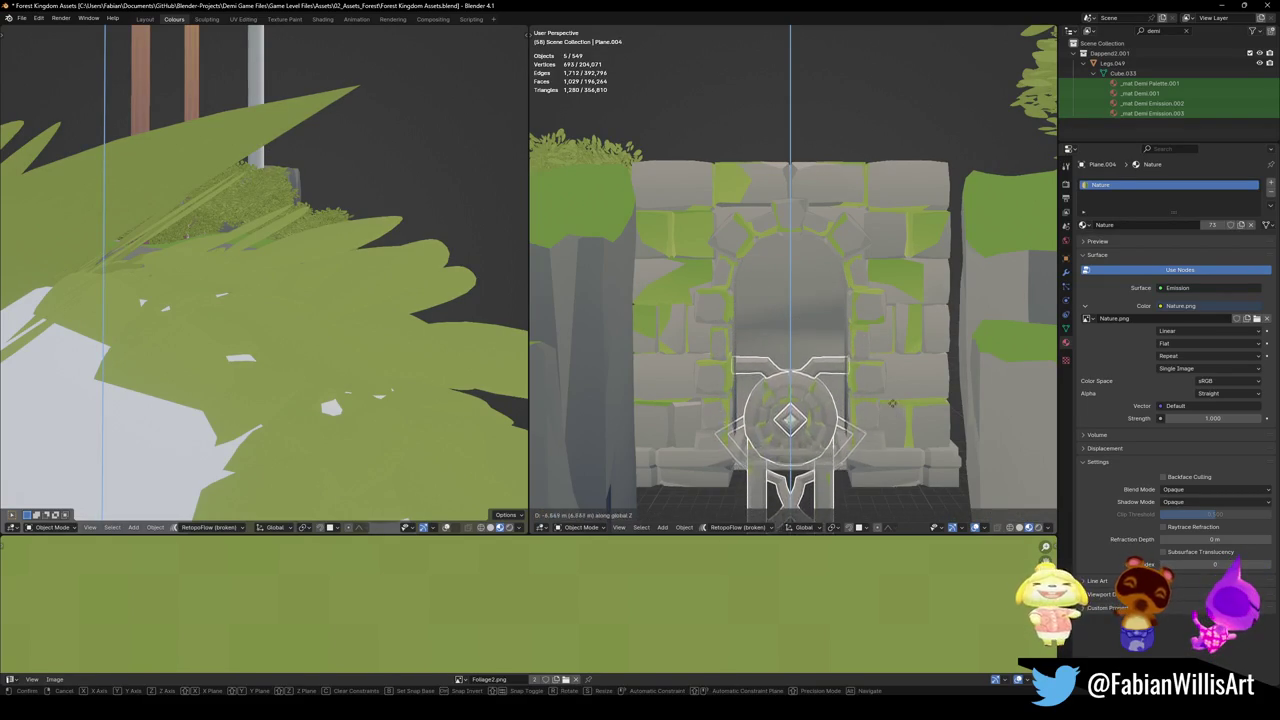
pyautogui.press('Escape')
pyautogui.keyDown('shift'); pyautogui.click(808, 250); pyautogui.keyUp('shift')
pyautogui.press('g')
pyautogui.press('z')
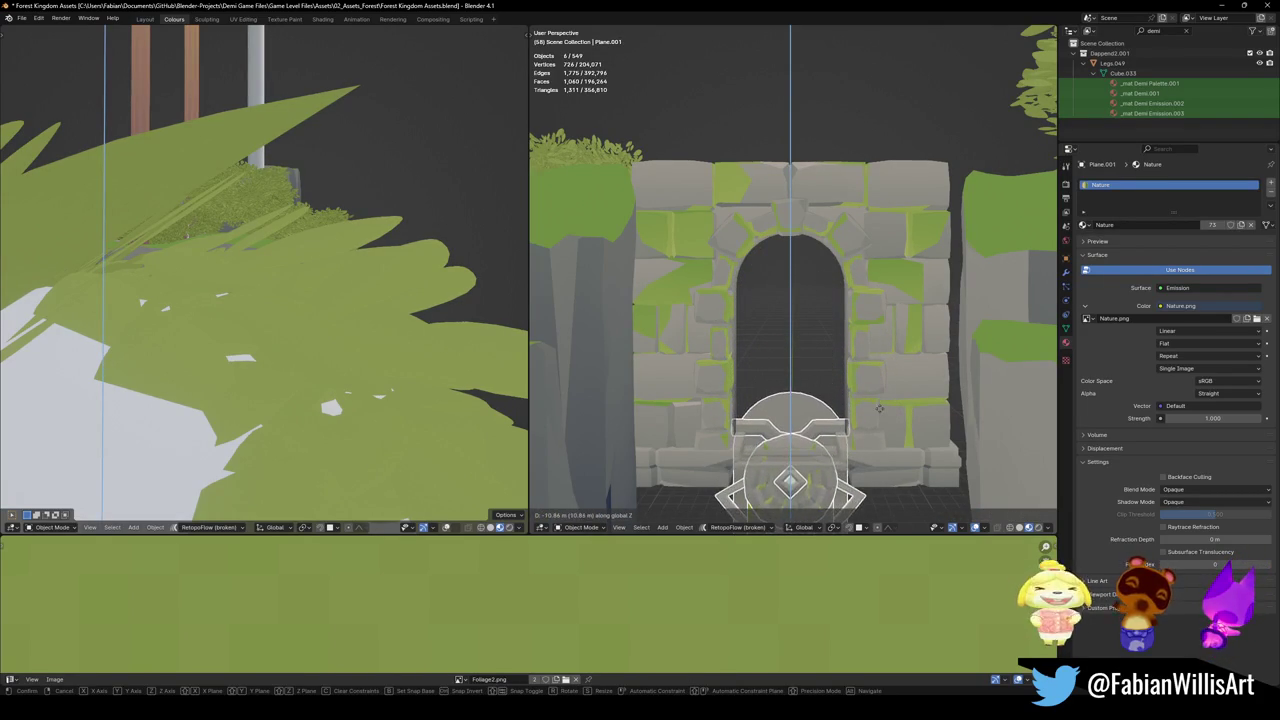
pyautogui.click(898, 303)
pyautogui.hotkey('alt', 'a')
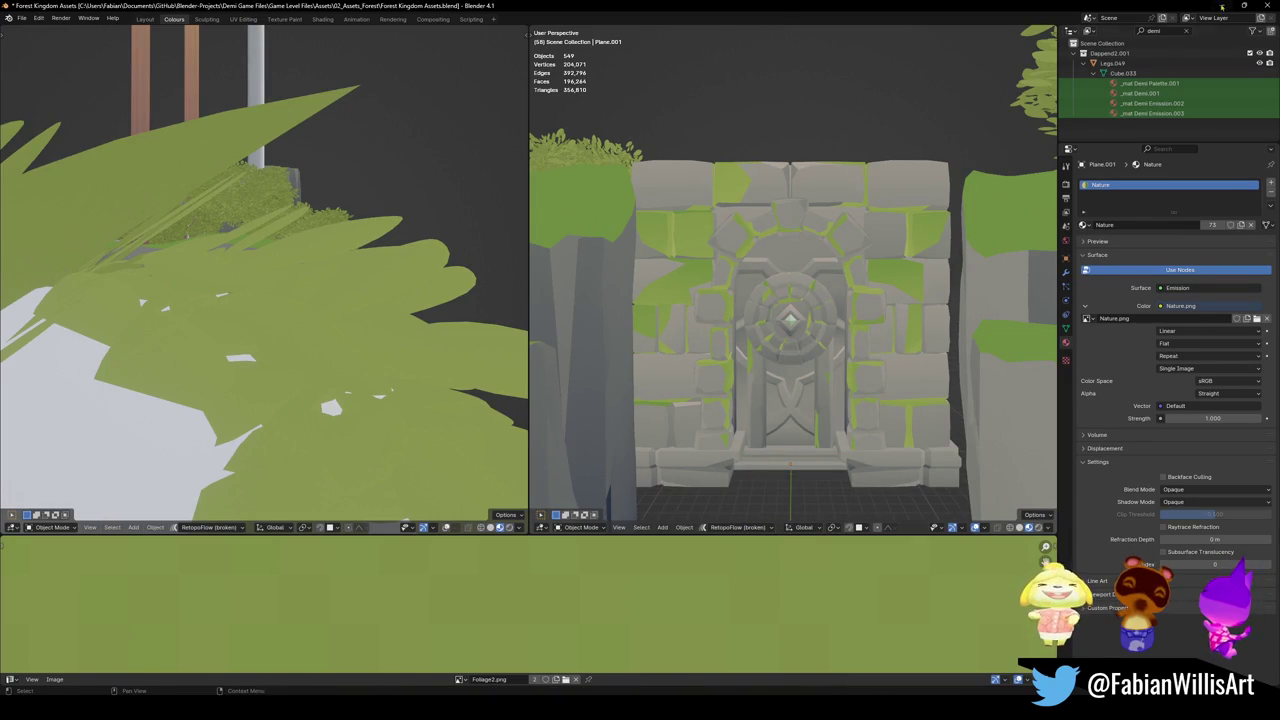
# Zoom out and back in on the ferns at the red tree's base, orbiting toward the stone door
pyautogui.scroll(-2, 762, 318)
pyautogui.scroll(-2, 762, 318)
pyautogui.scroll(-2, 762, 318)
pyautogui.scroll(-2, 762, 318)
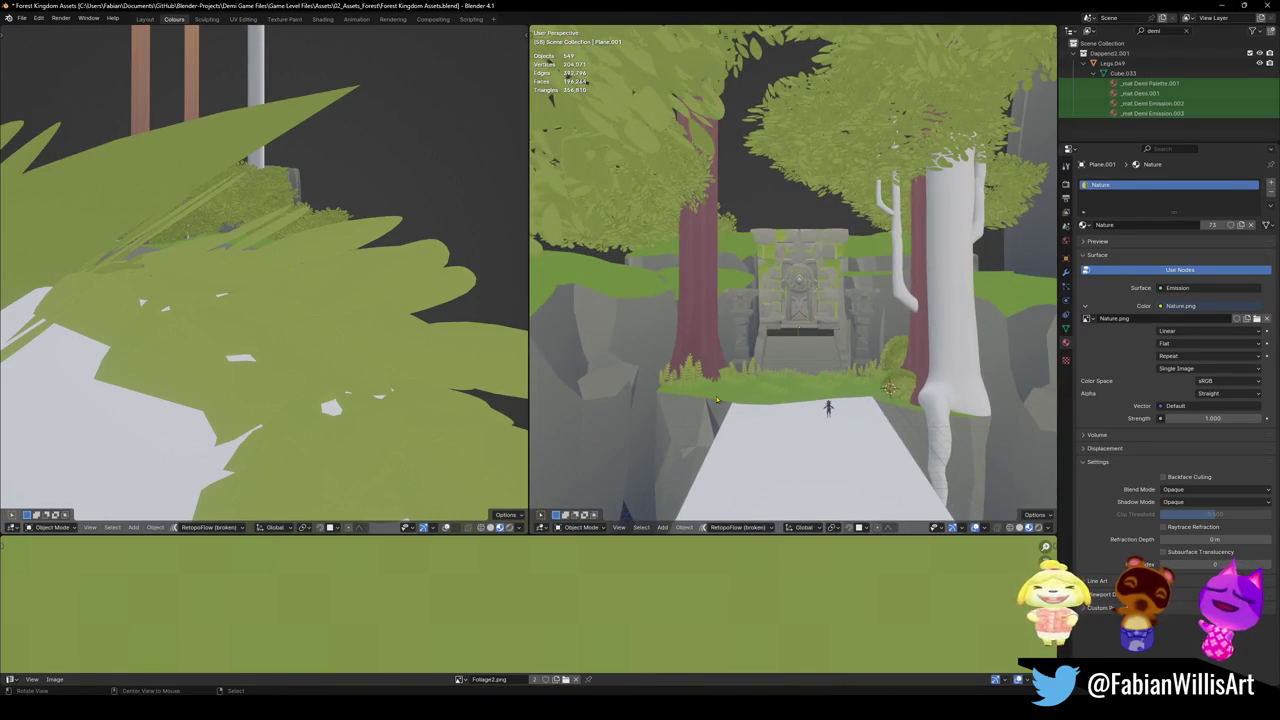
pyautogui.scroll(2, 765, 316)
pyautogui.scroll(3, 800, 305)
pyautogui.scroll(3, 848, 291)
pyautogui.scroll(2, 840, 300)
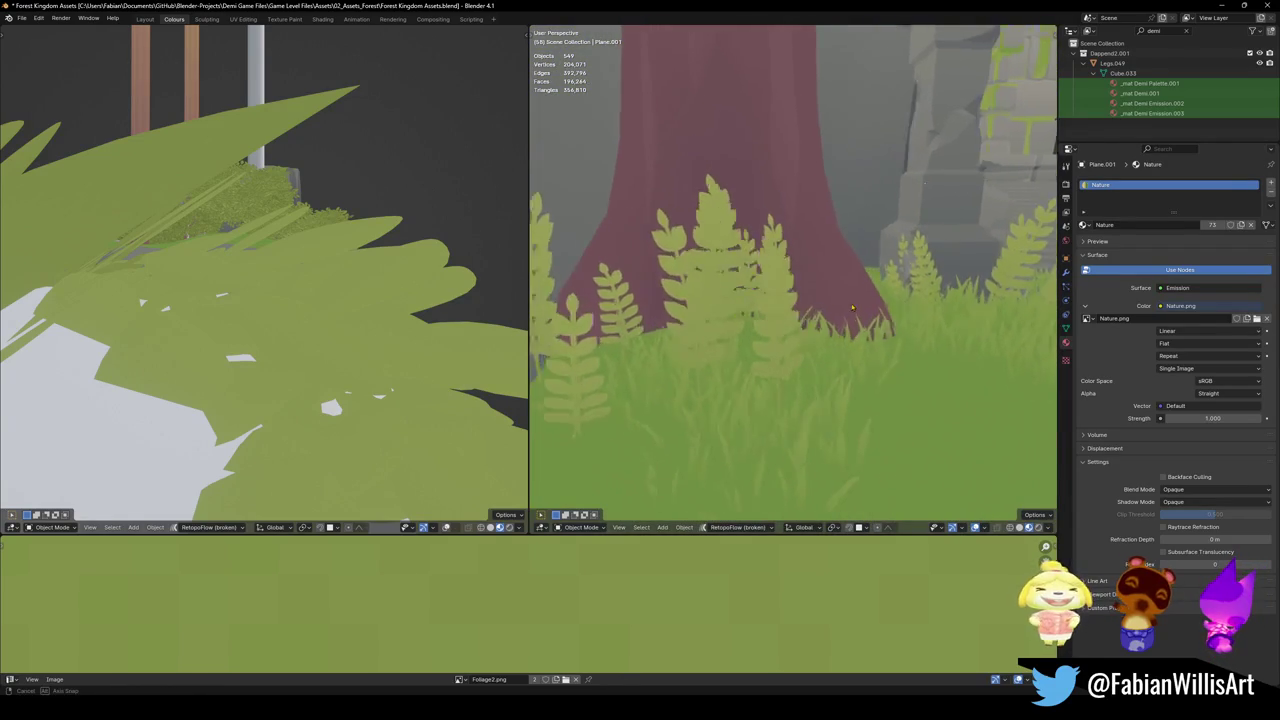
pyautogui.scroll(-2, 820, 320)
pyautogui.scroll(-1, 800, 340)
pyautogui.moveTo(790, 350); pyautogui.dragTo(762, 368, button='middle')
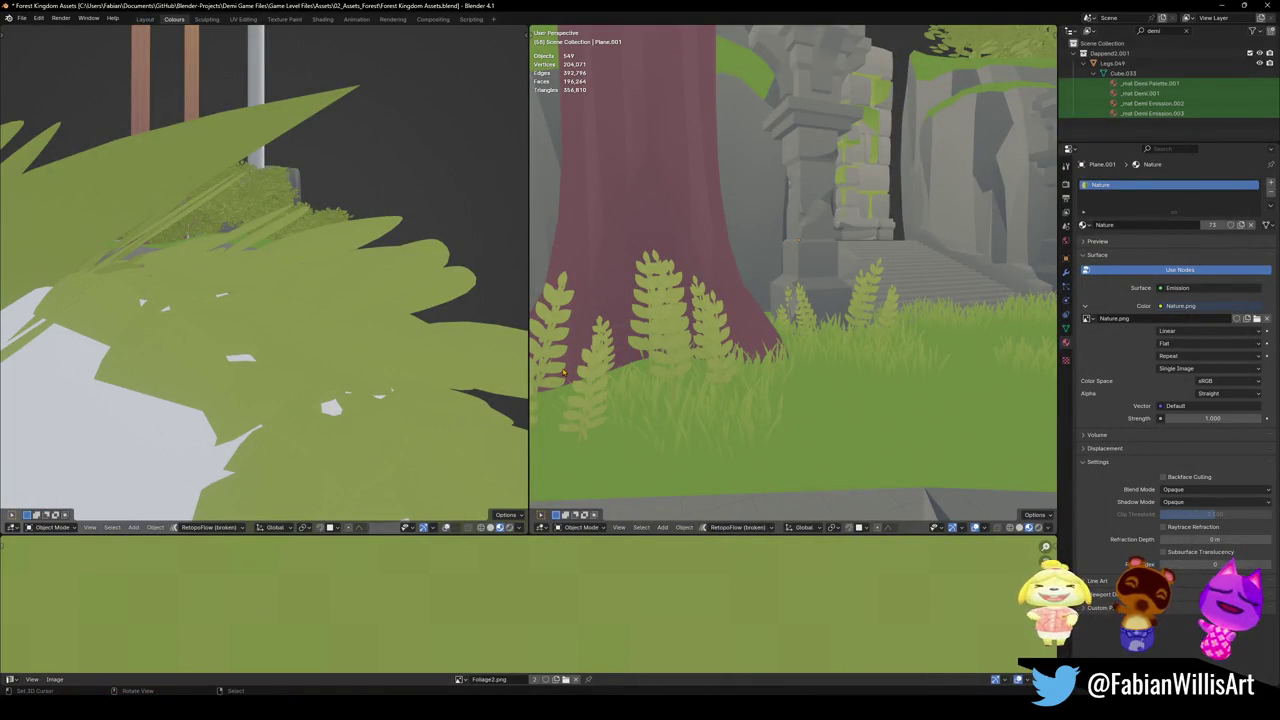
# Select the fern Foliage1.004 to show its Foliage1 material, orbiting to view its top
pyautogui.click(707, 322)
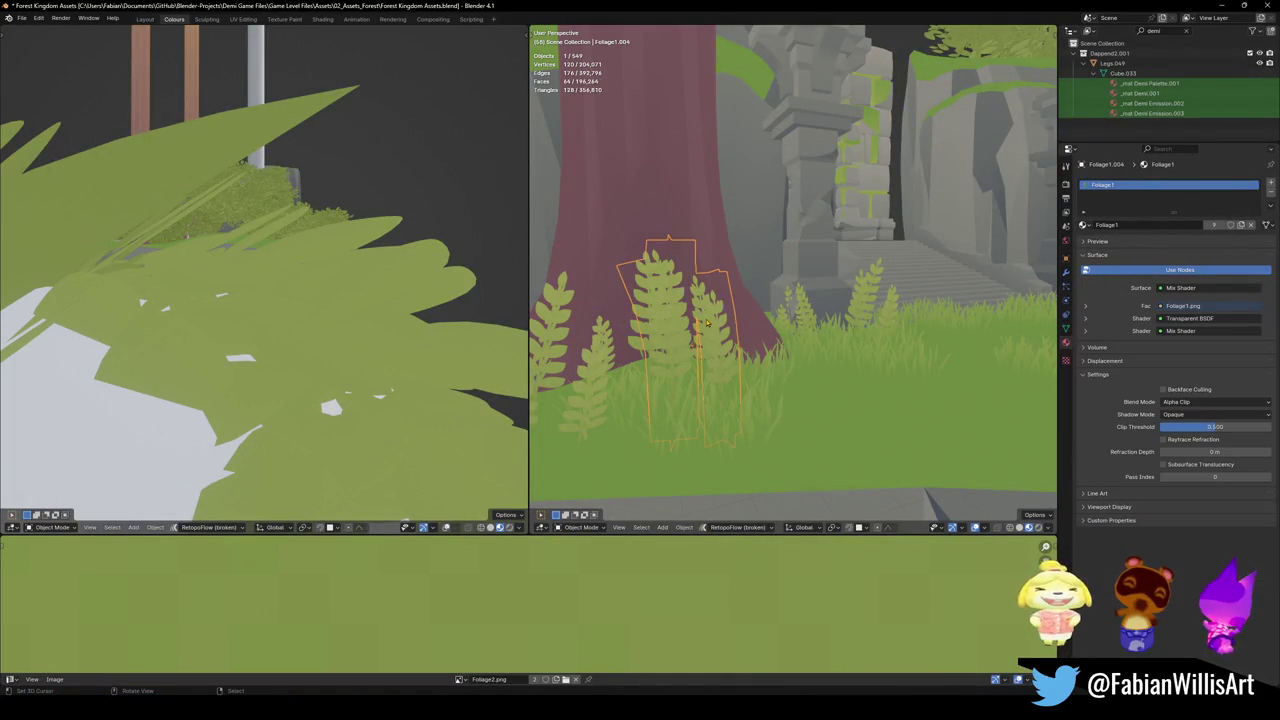
pyautogui.scroll(3, 806, 322)
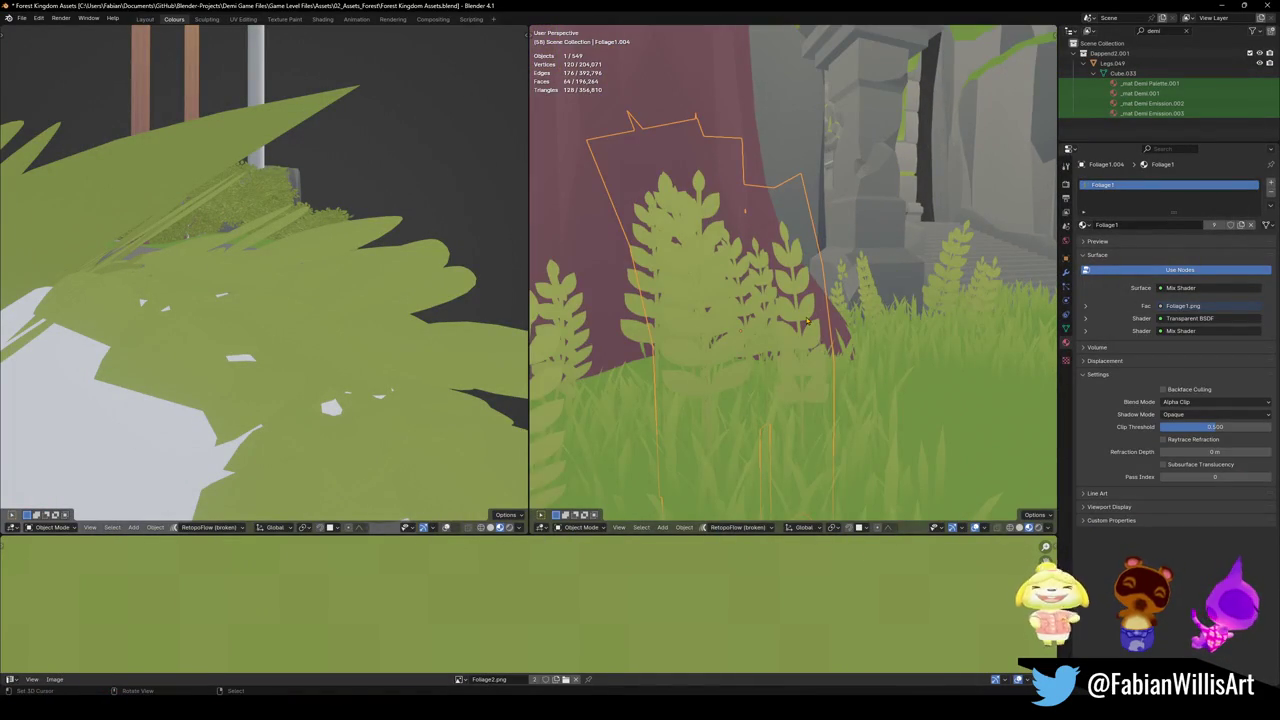
pyautogui.moveTo(806, 322)
pyautogui.mouseDown(button='middle')
pyautogui.moveTo(882, 349)
pyautogui.moveTo(795, 349)
pyautogui.mouseUp(button='middle')
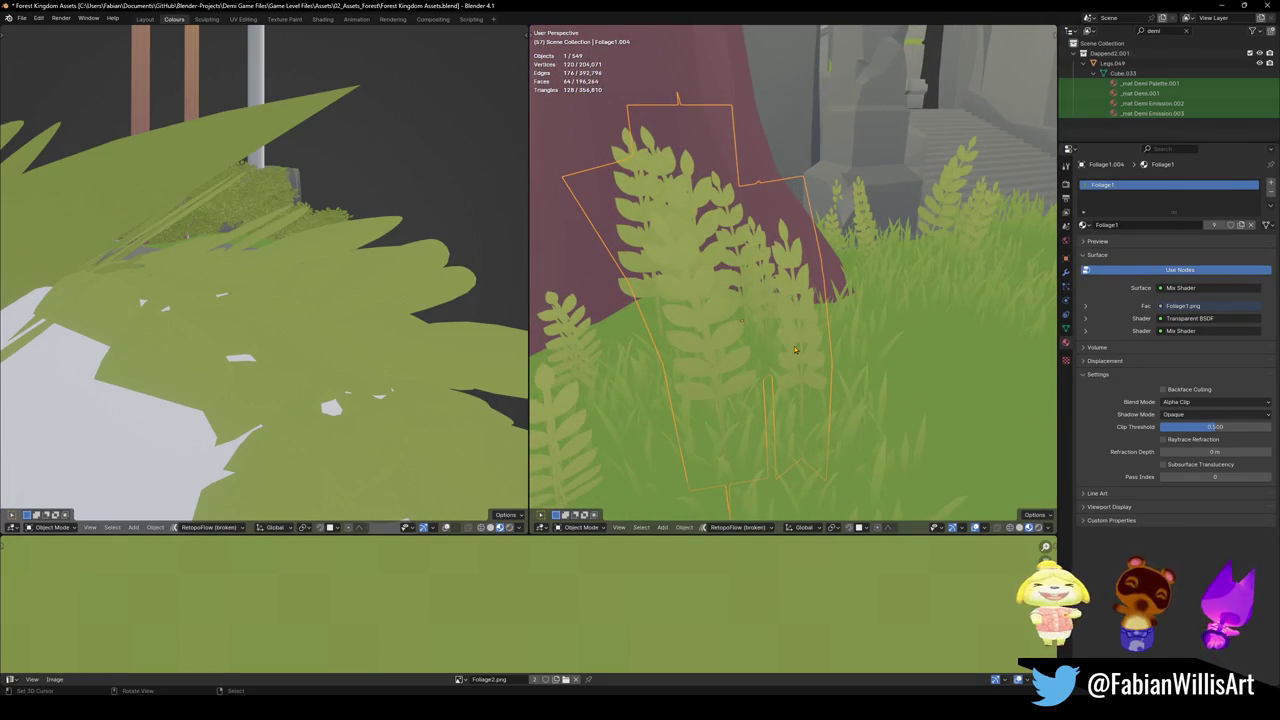
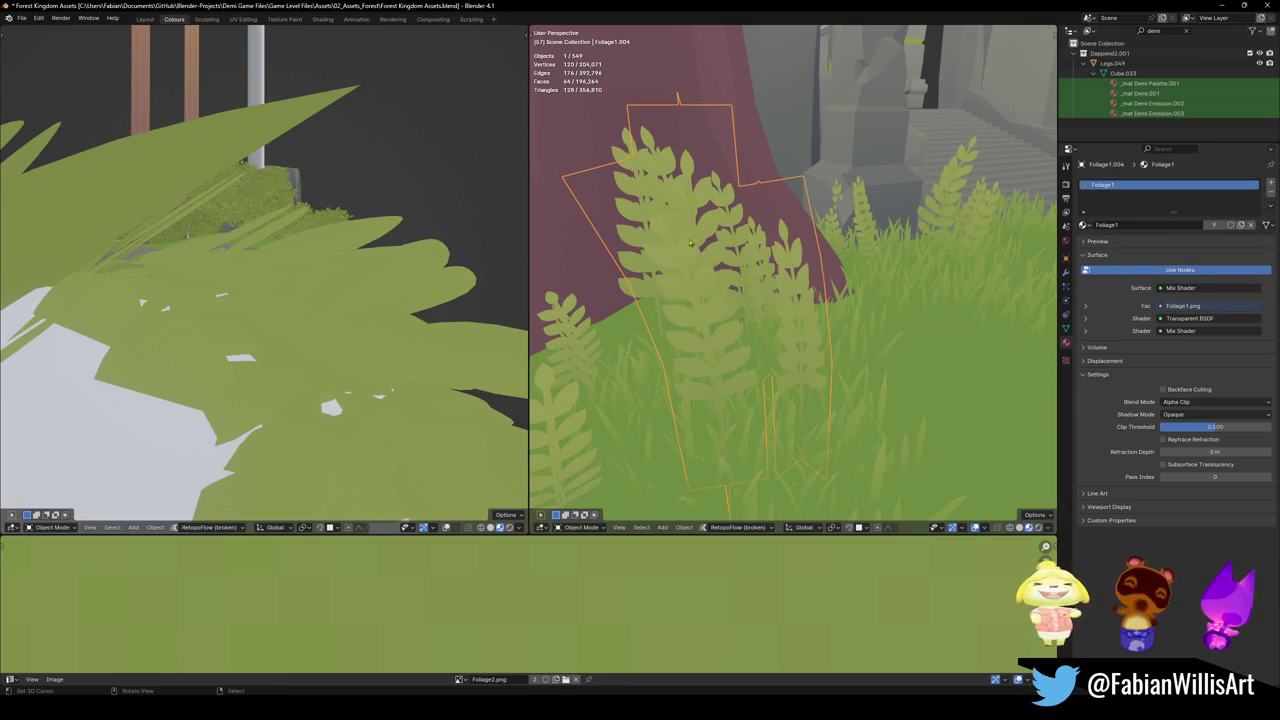
# Fly through and orbit the right viewport around the forest level's magenta bush
pyautogui.hotkey('shift', '`')
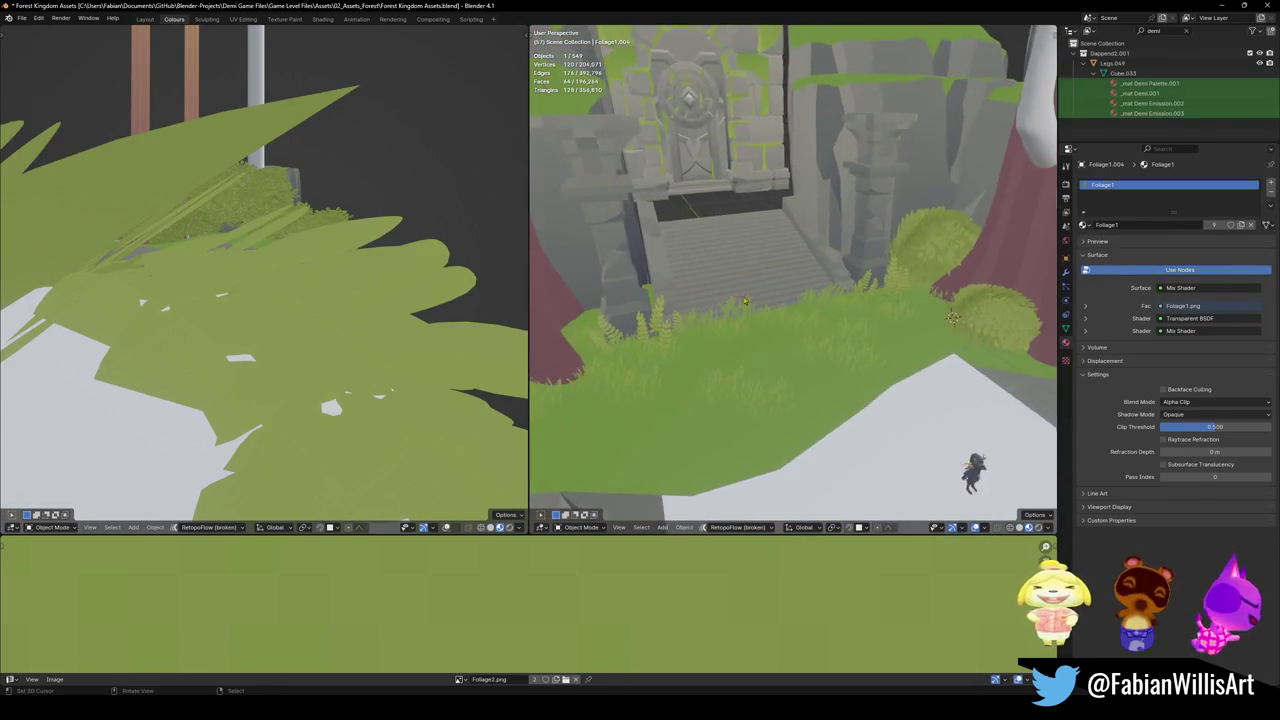
pyautogui.press('Escape')
pyautogui.moveTo(842, 297)
pyautogui.mouseDown(button='middle')
pyautogui.moveTo(620, 290)
pyautogui.moveTo(828, 274)
pyautogui.moveTo(756, 336)
pyautogui.mouseUp(button='middle')
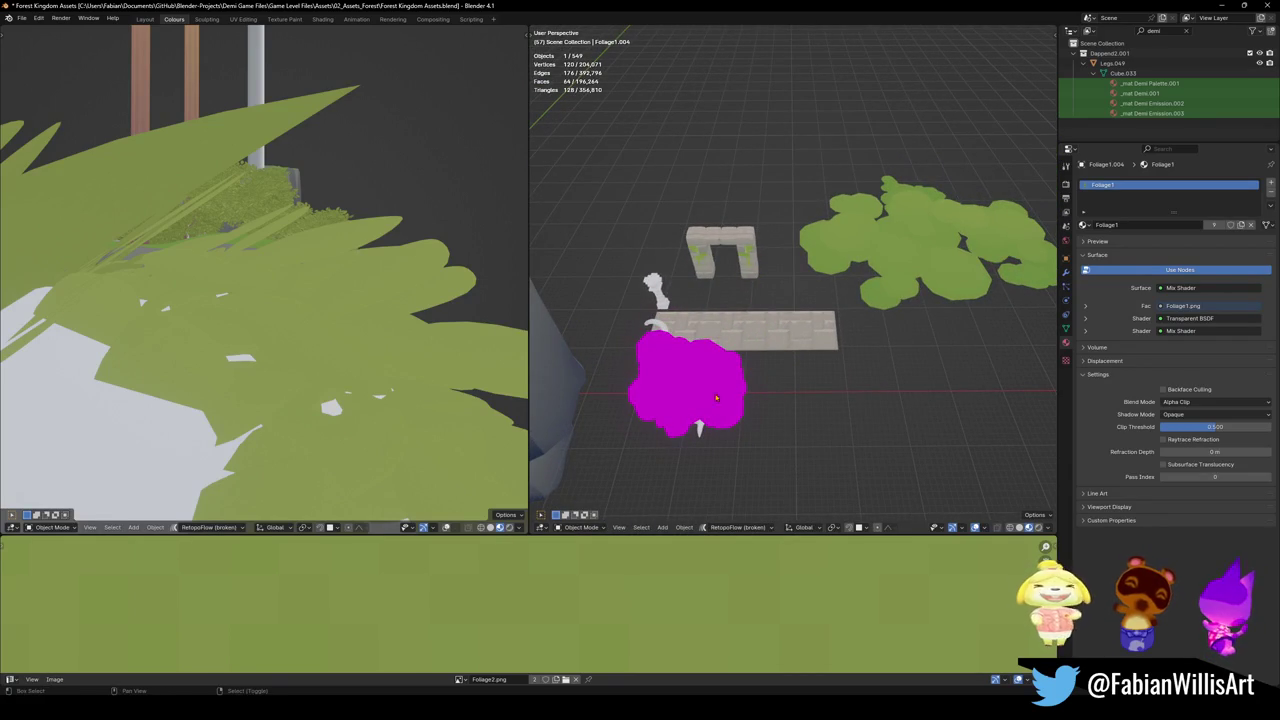
pyautogui.moveTo(761, 270)
pyautogui.mouseDown(button='middle')
pyautogui.moveTo(720, 352)
pyautogui.moveTo(735, 380)
pyautogui.mouseUp(button='middle')
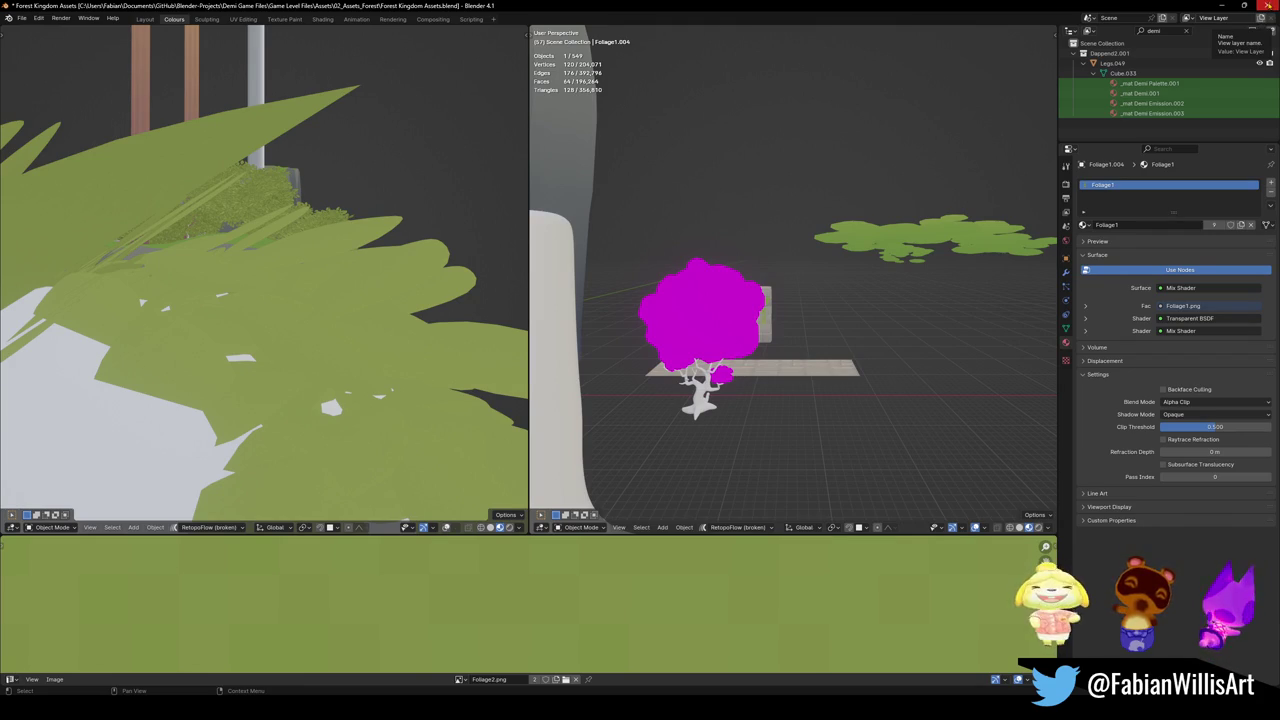
# Close the Forest Kingdom Assets file, answer the save prompt, and drop an item into 01_Assets_Desert
pyautogui.click(1268, 5)
pyautogui.click(659, 372)
pyautogui.moveTo(567, 433); pyautogui.dragTo(567, 426)
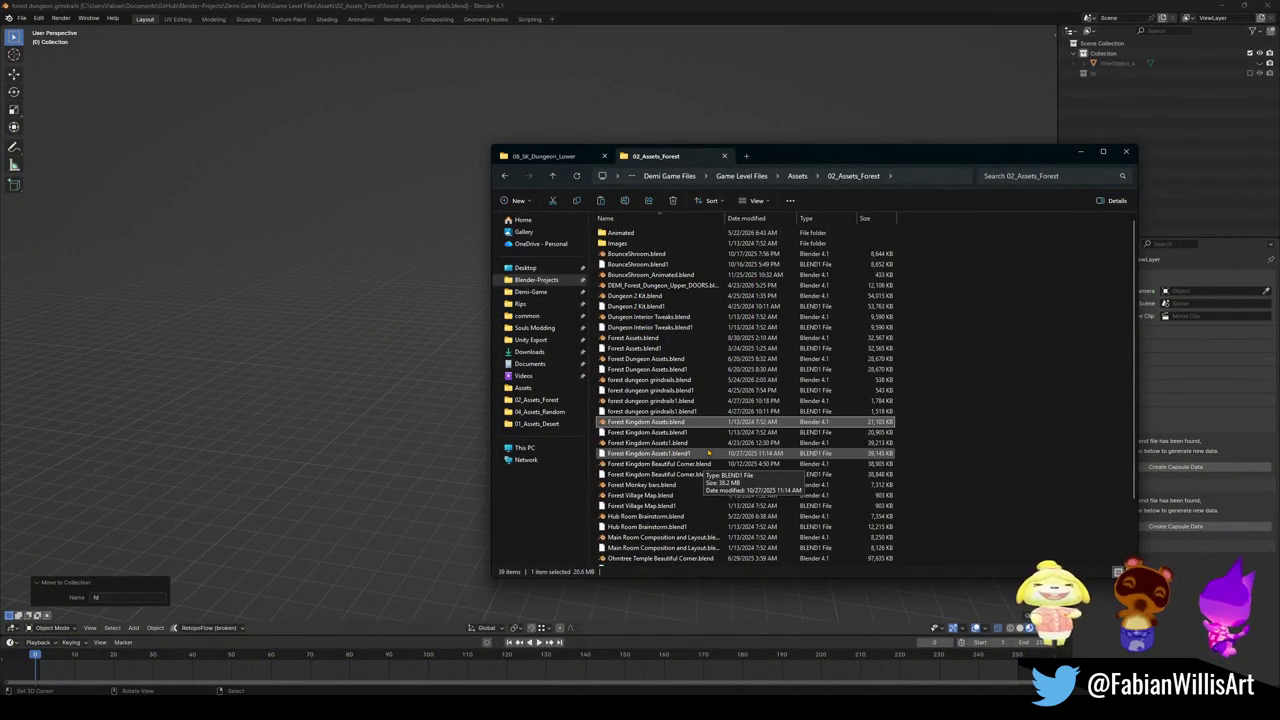
# Load Forest Kingdom Assets1.blend into Blender from the 02_Assets_Forest folder
pyautogui.click(687, 443)
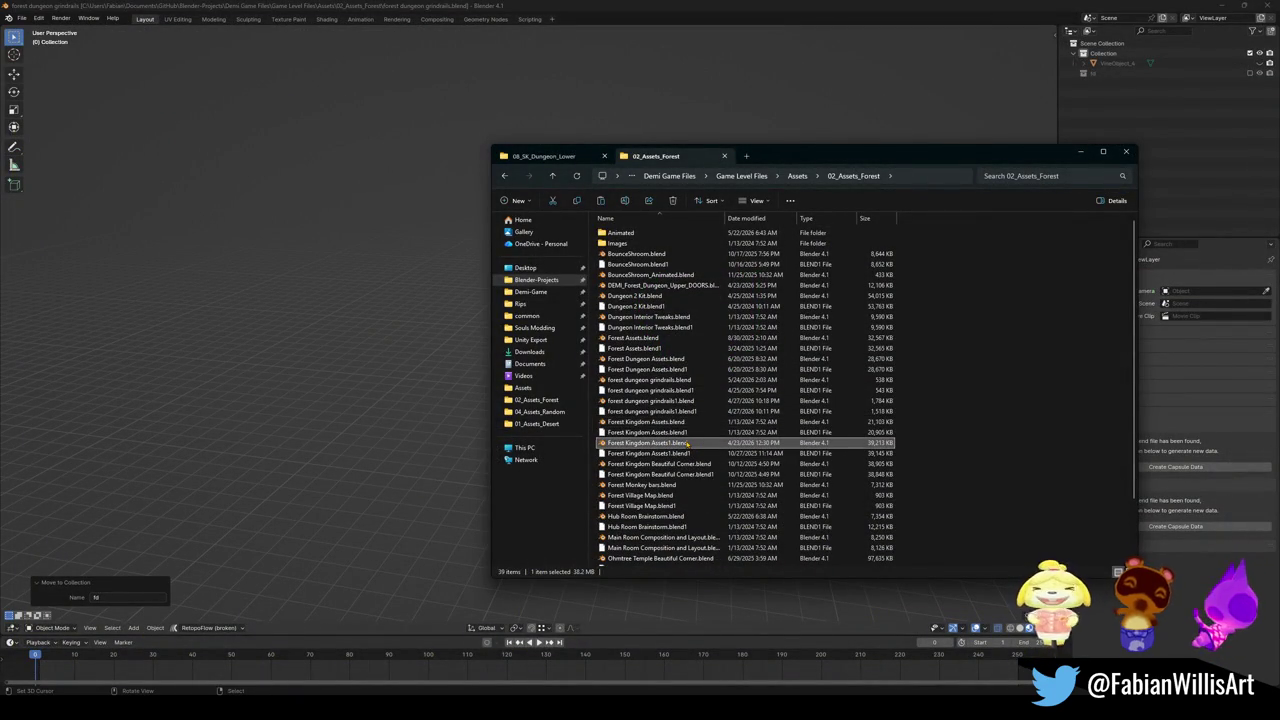
pyautogui.doubleClick(660, 445)
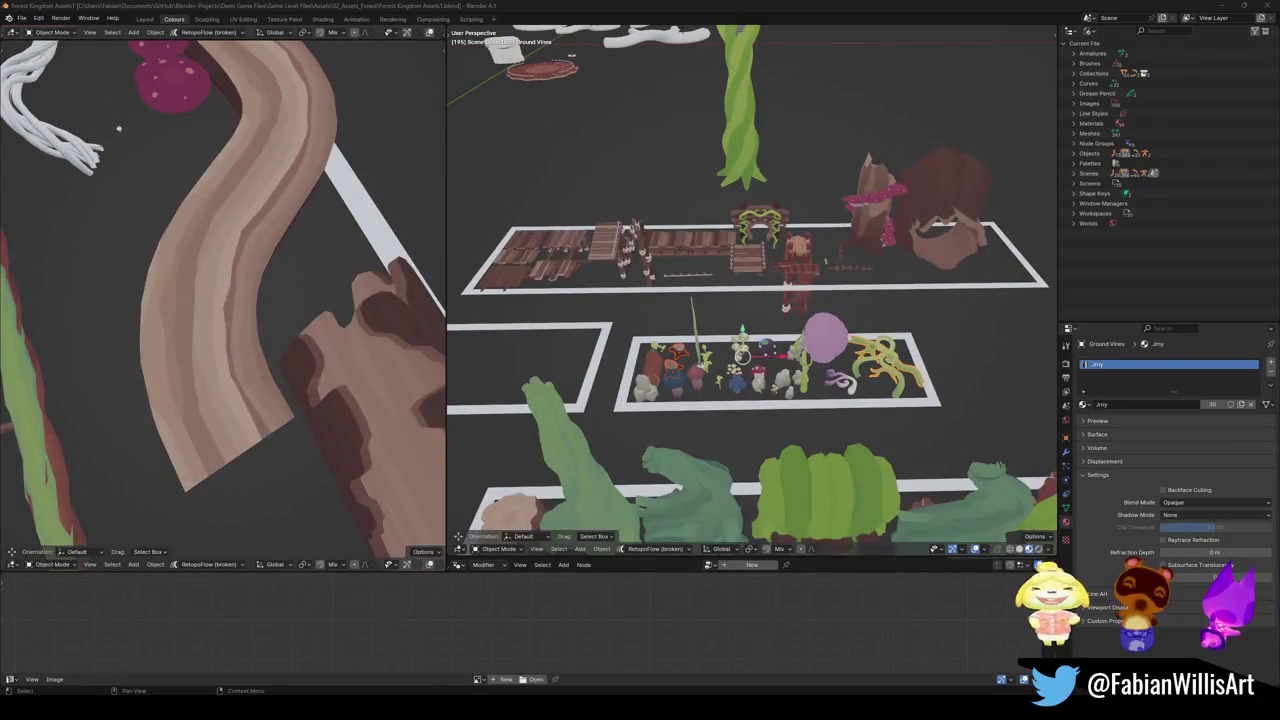
# Orbit, pan and zoom over the Forest Kingdom Assets1 bridges, vines and foliage layout
pyautogui.moveTo(750, 300)
pyautogui.mouseDown(button='middle')
pyautogui.moveTo(750, 250)
pyautogui.moveTo(760, 300)
pyautogui.moveTo(857, 316)
pyautogui.moveTo(785, 320)
pyautogui.mouseUp(button='middle')
pyautogui.scroll(5, 802, 310)
pyautogui.keyDown('shift'); pyautogui.moveTo(782, 411); pyautogui.dragTo(685, 194, button='middle'); pyautogui.keyUp('shift')
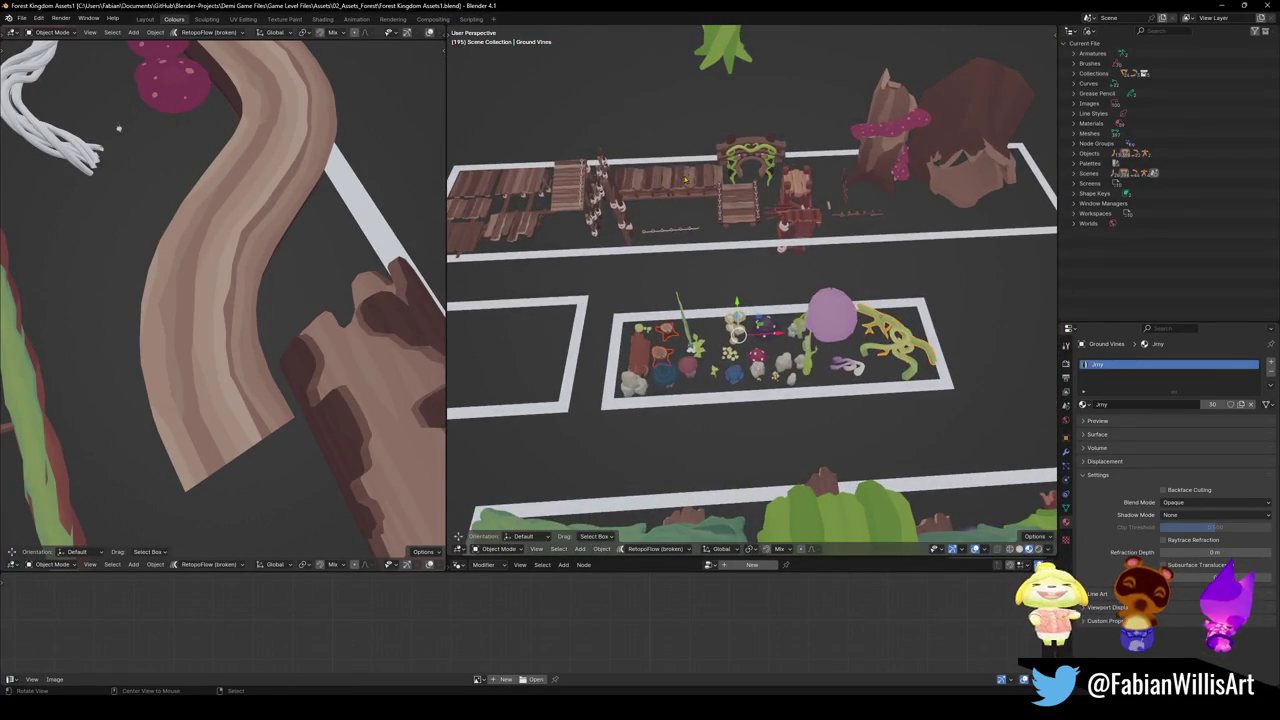
pyautogui.scroll(4, 686, 179)
pyautogui.scroll(3, 780, 260)
pyautogui.scroll(2, 888, 347)
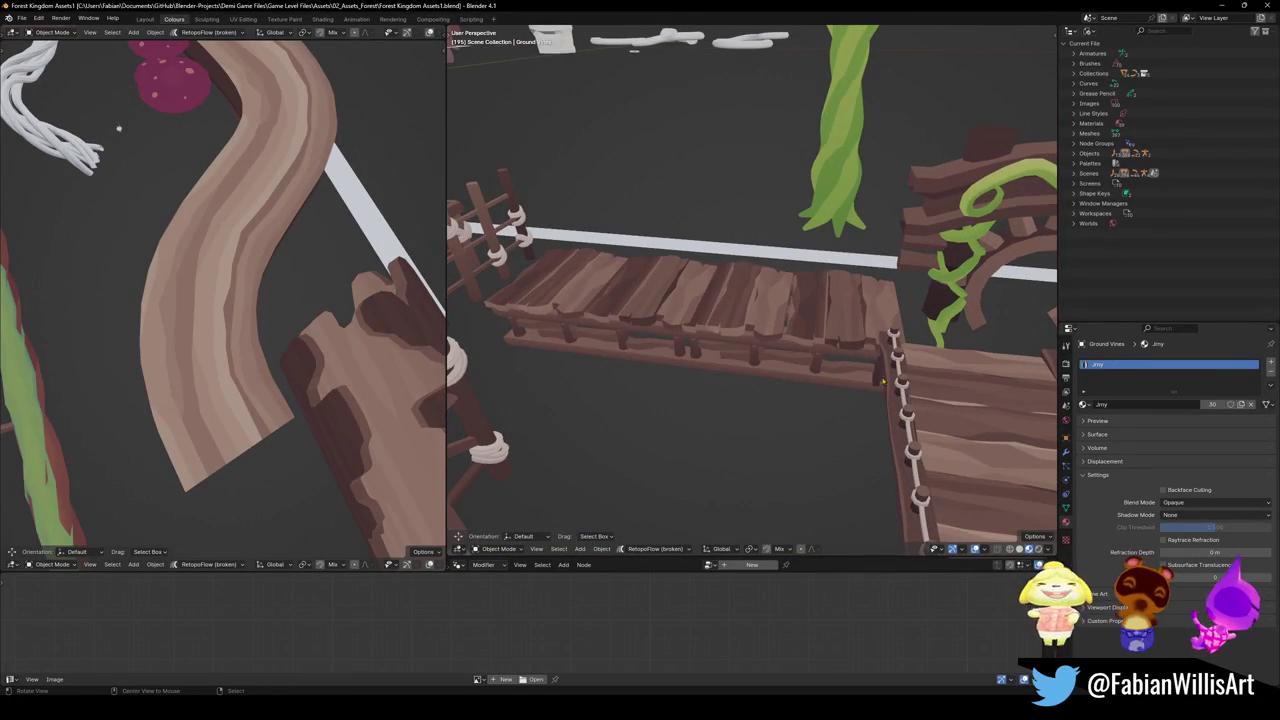
pyautogui.scroll(-4, 762, 290)
pyautogui.scroll(-2, 762, 287)
pyautogui.moveTo(762, 287)
pyautogui.mouseDown(button='middle')
pyautogui.moveTo(665, 374)
pyautogui.moveTo(620, 385)
pyautogui.mouseUp(button='middle')
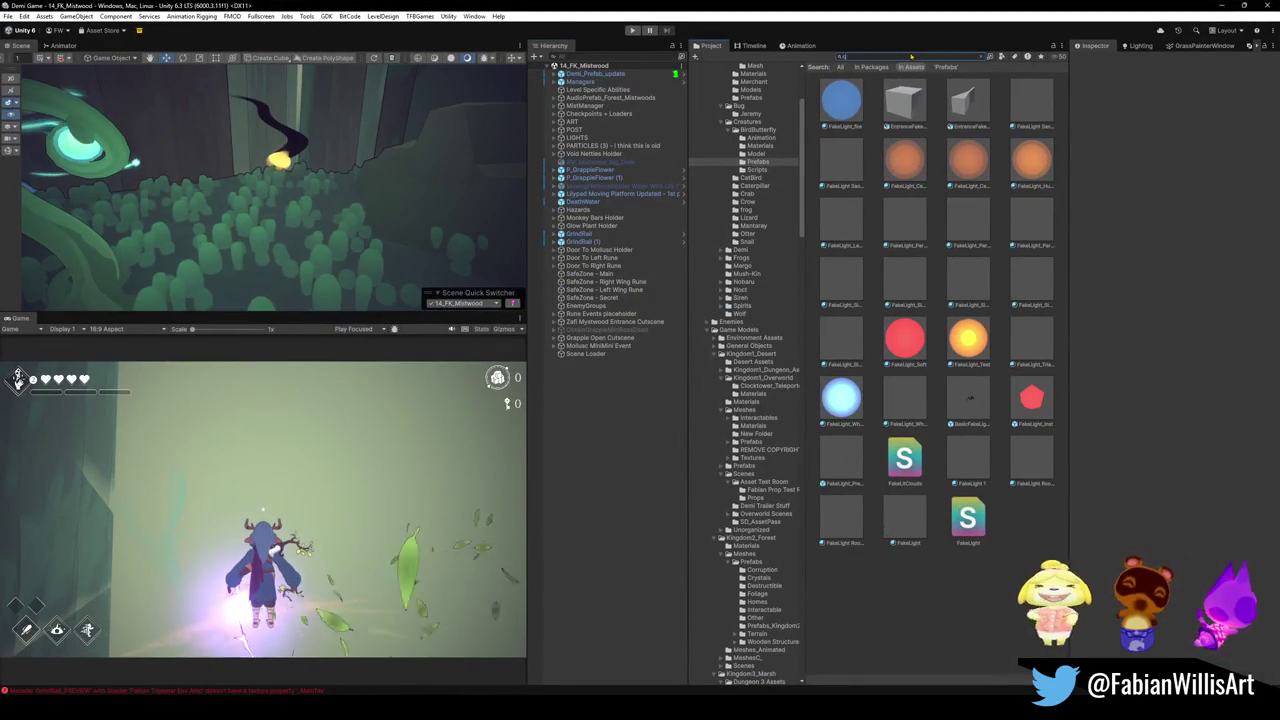
# Search the Project for 'creature' and reveal P_SnailCreature's Snail folder in File Explorer
pyautogui.write('creature')
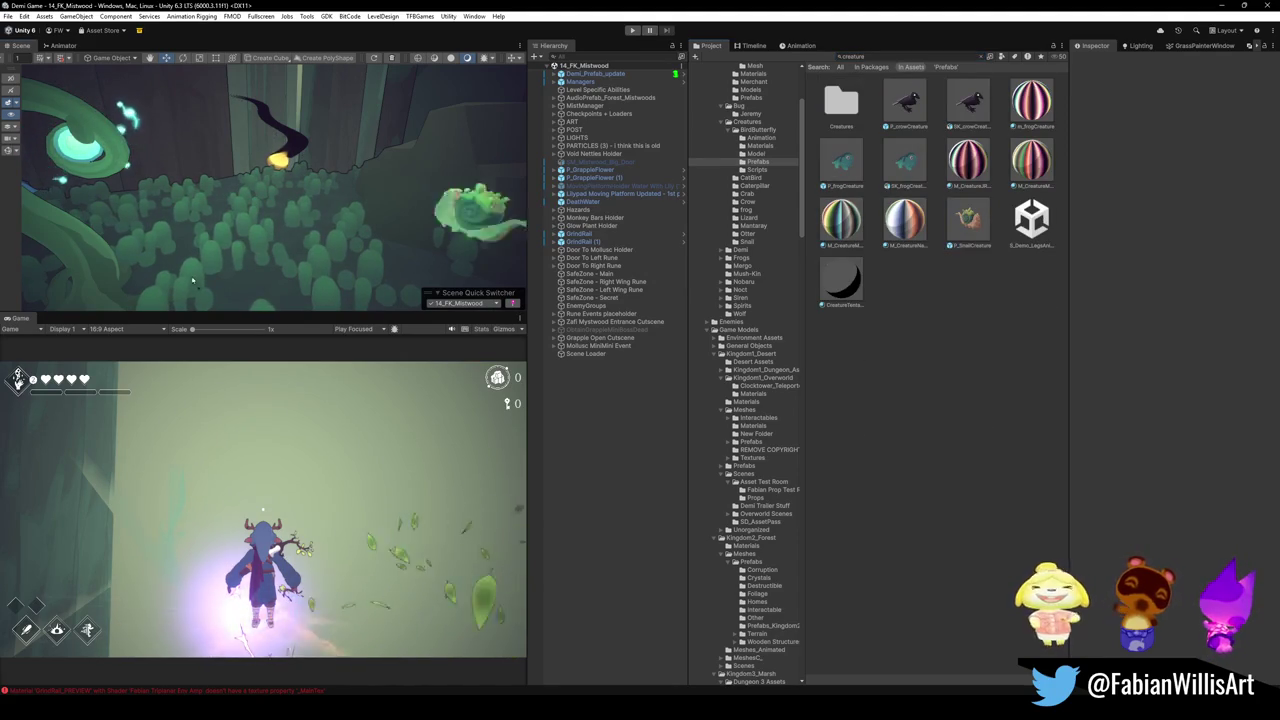
pyautogui.rightClick(967, 228)
pyautogui.click(1030, 256)
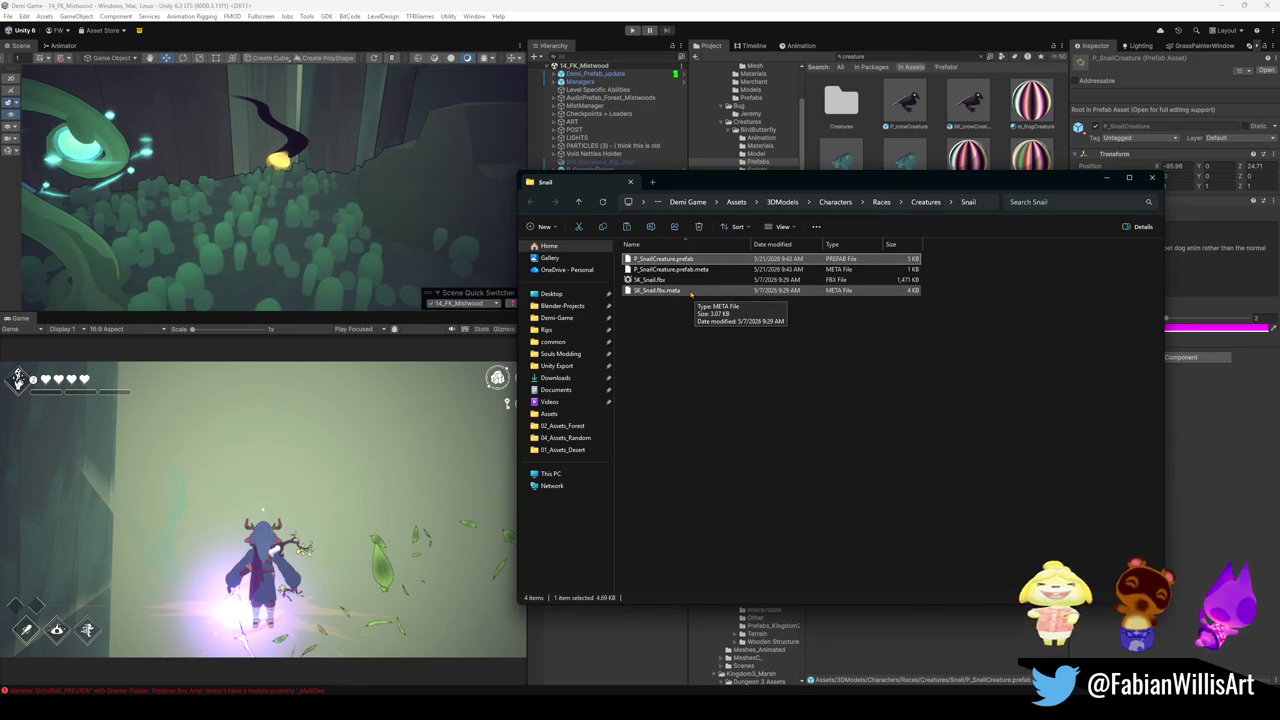
# Select SK_Snail.fbx and the Snail folder's full path, then minimize File Explorer
pyautogui.click(668, 280)
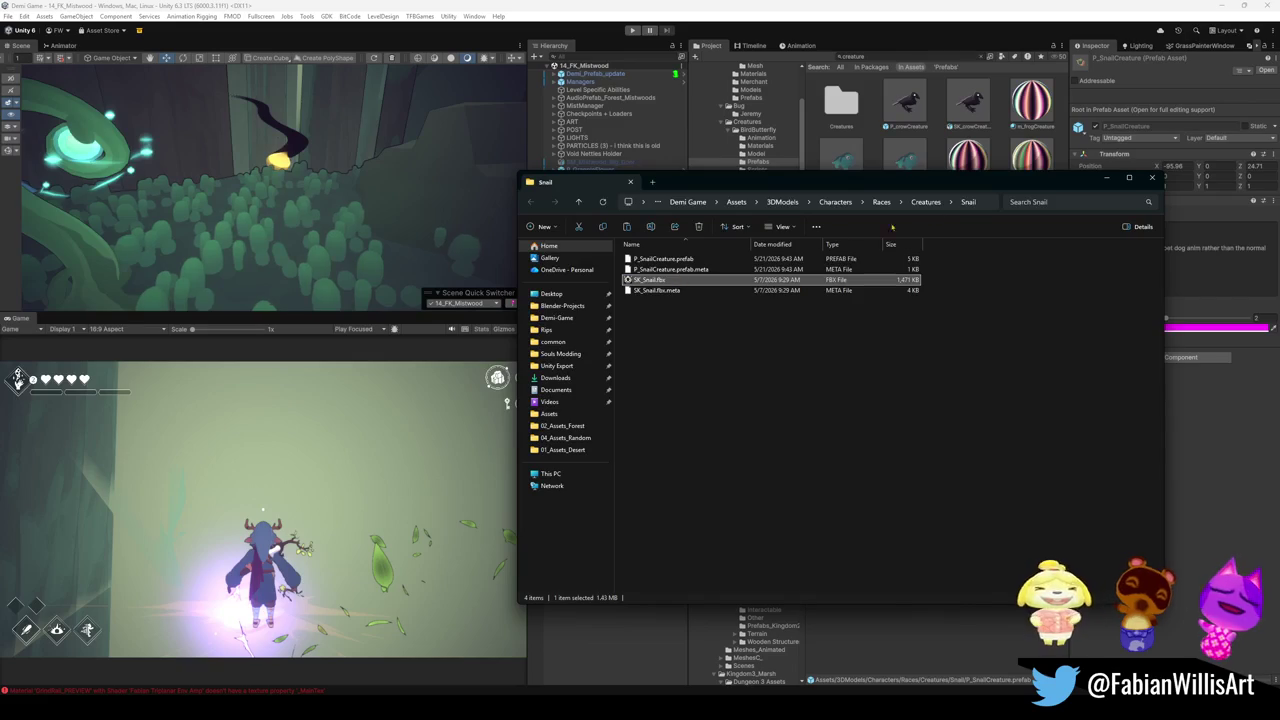
pyautogui.click(984, 205)
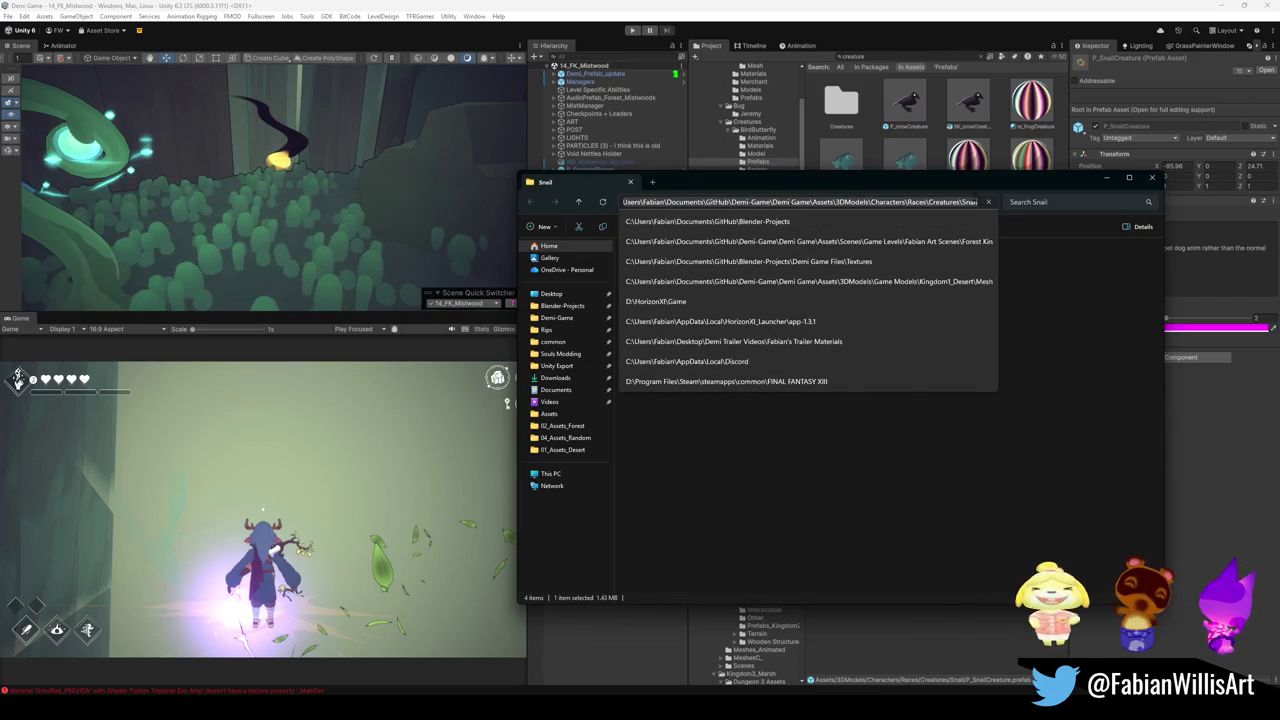
pyautogui.hotkey('ctrl', 'a')
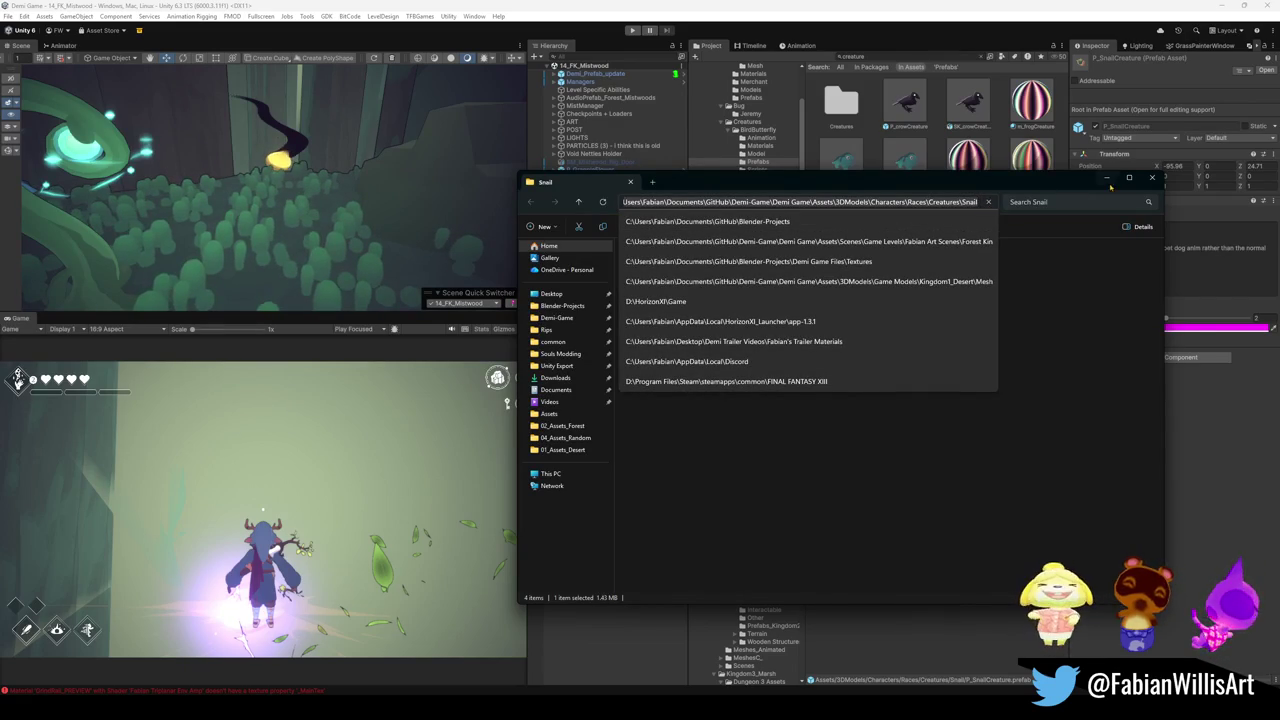
pyautogui.click(1107, 180)
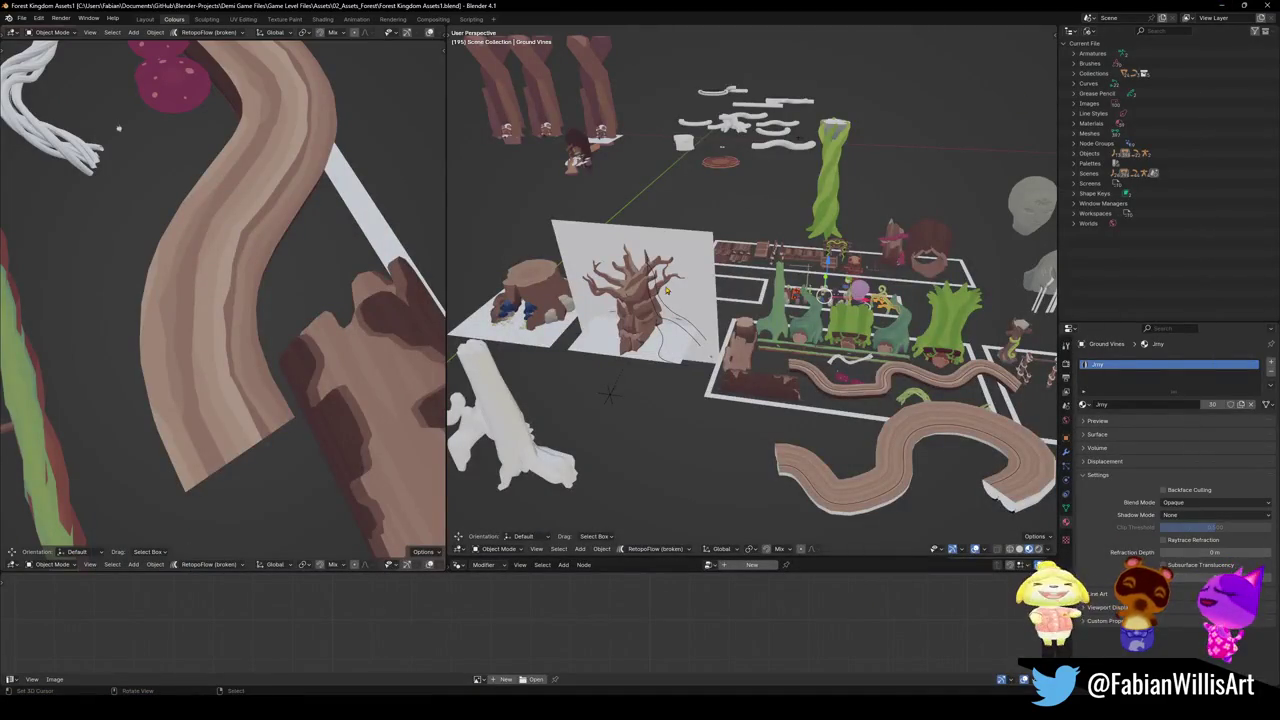
# Select the log rail near the Ground Vines and try clearing its rotation, then undo it
pyautogui.moveTo(700, 420); pyautogui.dragTo(678, 490, button='middle')
pyautogui.scroll(5, 678, 490)
pyautogui.scroll(3, 678, 489)
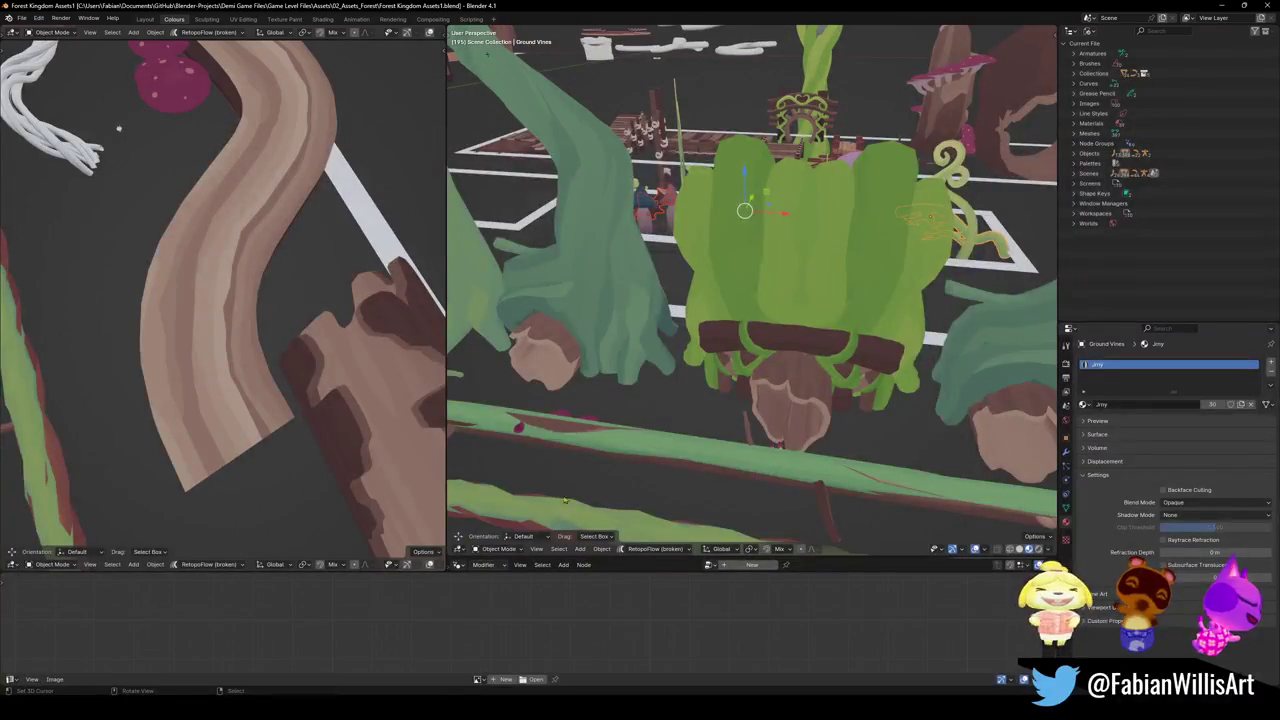
pyautogui.click(678, 489)
pyautogui.moveTo(678, 489); pyautogui.dragTo(702, 440, button='middle')
pyautogui.moveTo(675, 399); pyautogui.dragTo(681, 377, button='middle')
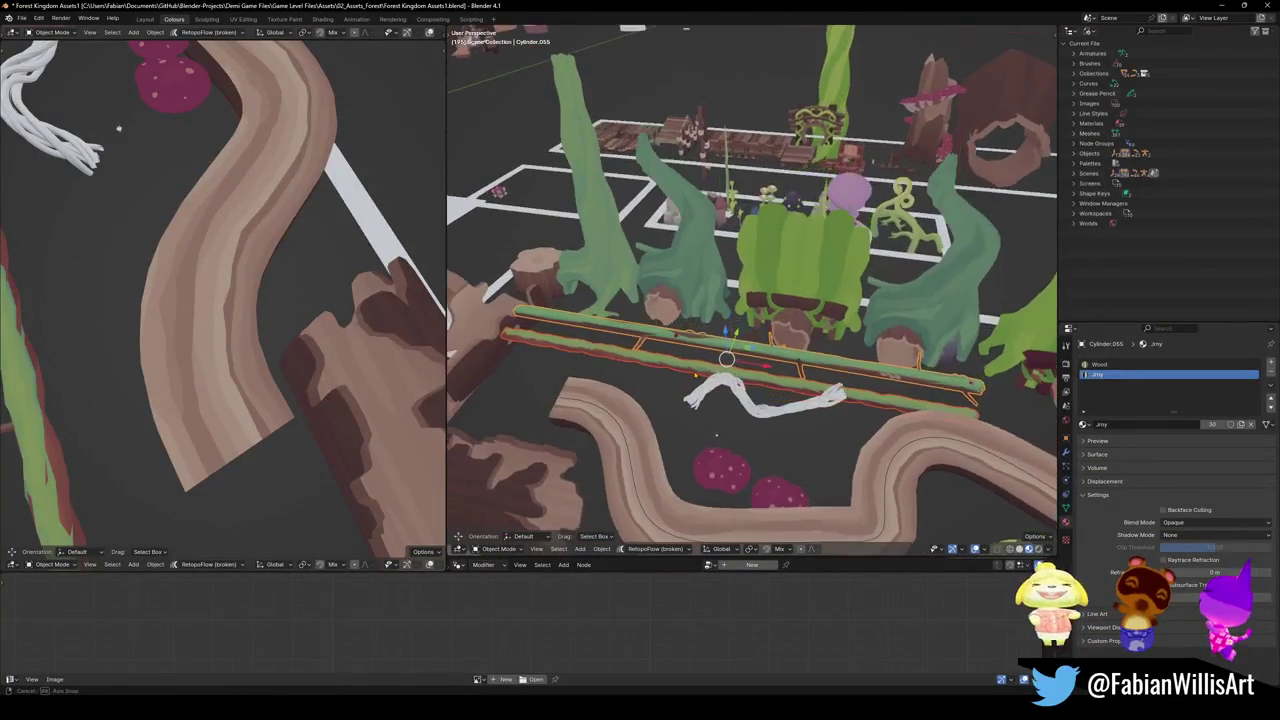
pyautogui.hotkey('alt', 'r')
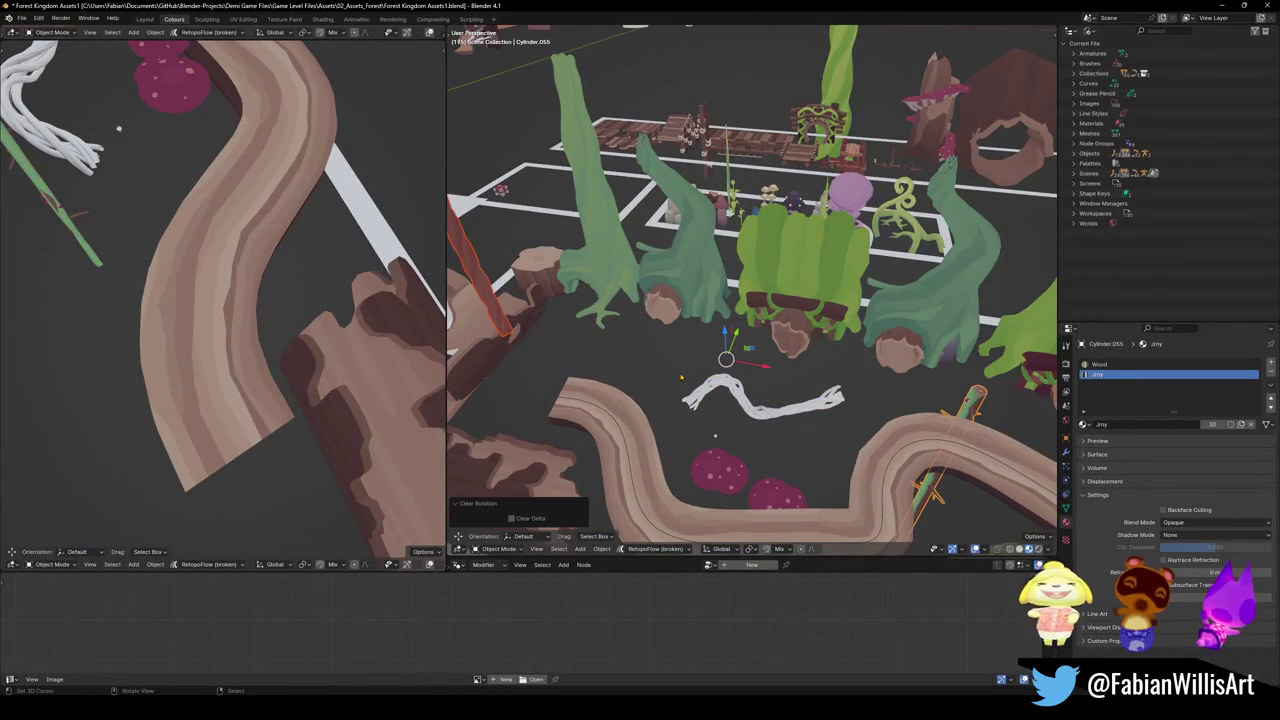
pyautogui.hotkey('ctrl', 'z')
# Isolate the two log rails in local view and look at them edge-on
pyautogui.press('KP_7')
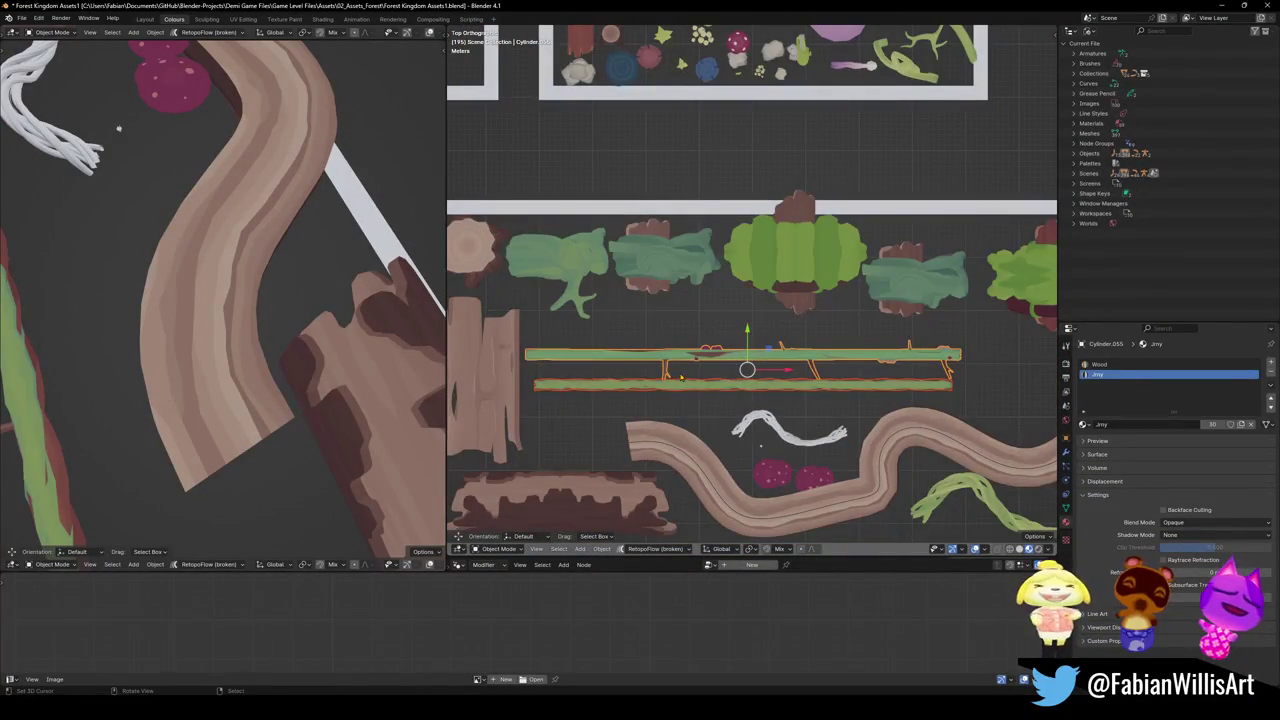
pyautogui.press('KP_Divide')
pyautogui.press('KP_1')
pyautogui.scroll(4, 680, 377)
pyautogui.moveTo(760, 294)
pyautogui.mouseDown(button='middle')
pyautogui.moveTo(777, 286)
pyautogui.moveTo(750, 322)
pyautogui.mouseUp(button='middle')
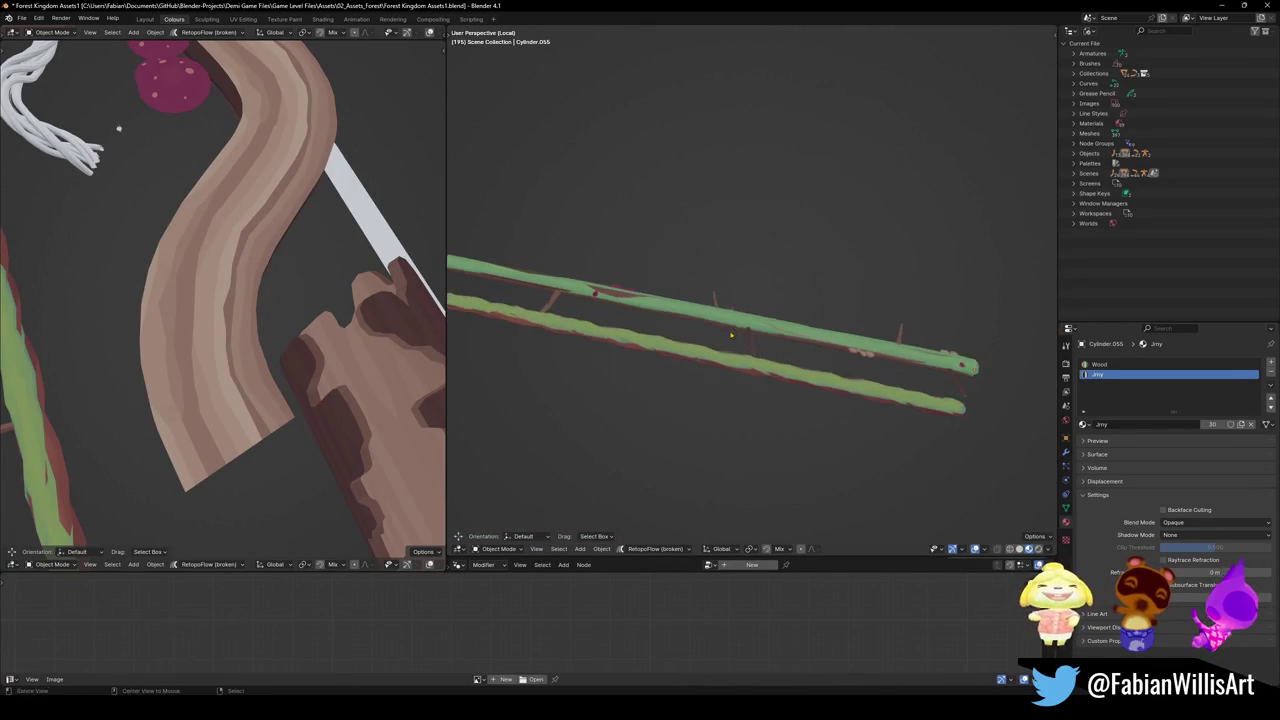
# Paste the copied wizard character and snap it onto the log rail
pyautogui.hotkey('ctrl', 'v')
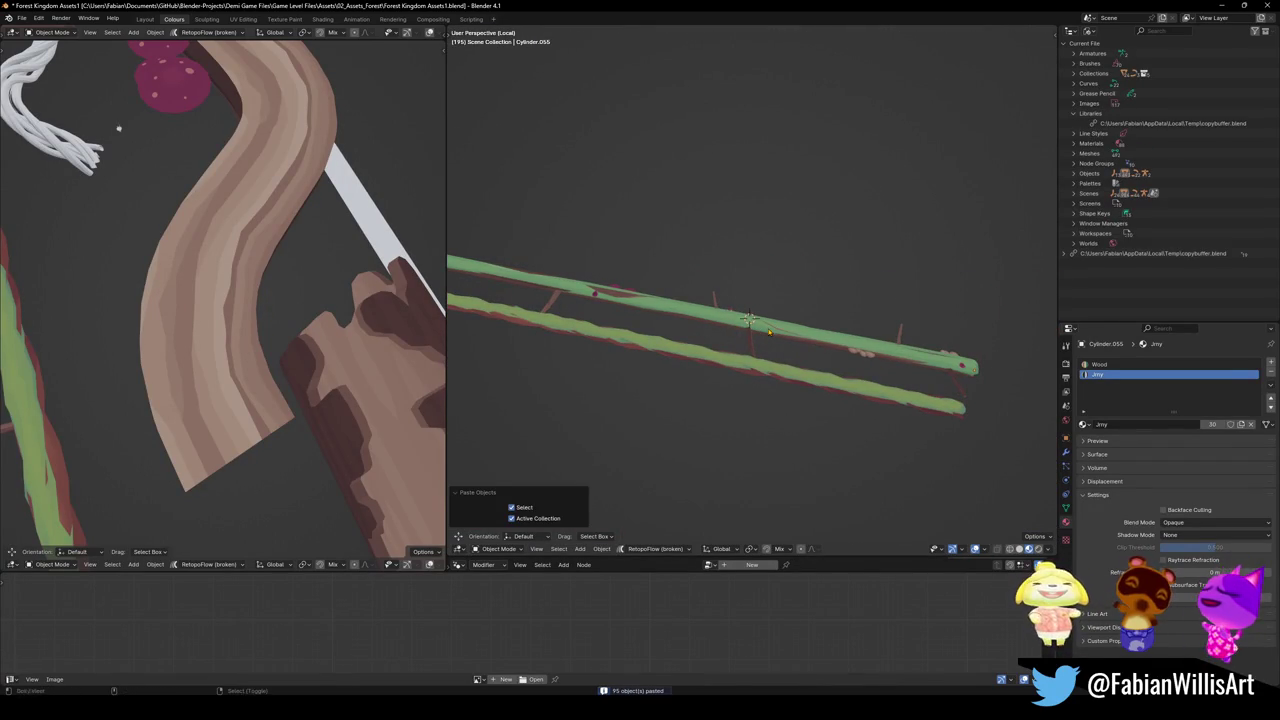
pyautogui.scroll(-3, 770, 332)
pyautogui.hotkey('shift', 's')
pyautogui.scroll(4, 760, 330)
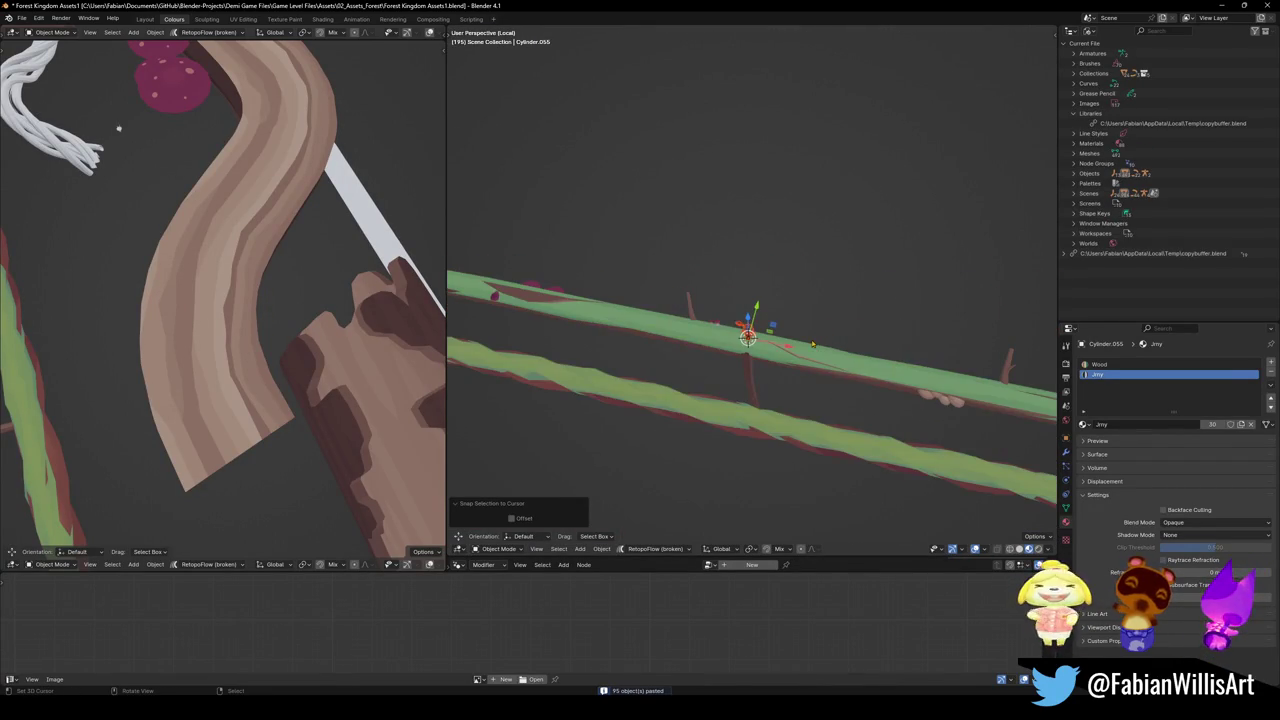
pyautogui.press('KP_Decimal')
pyautogui.moveTo(810, 345); pyautogui.dragTo(834, 286, button='middle')
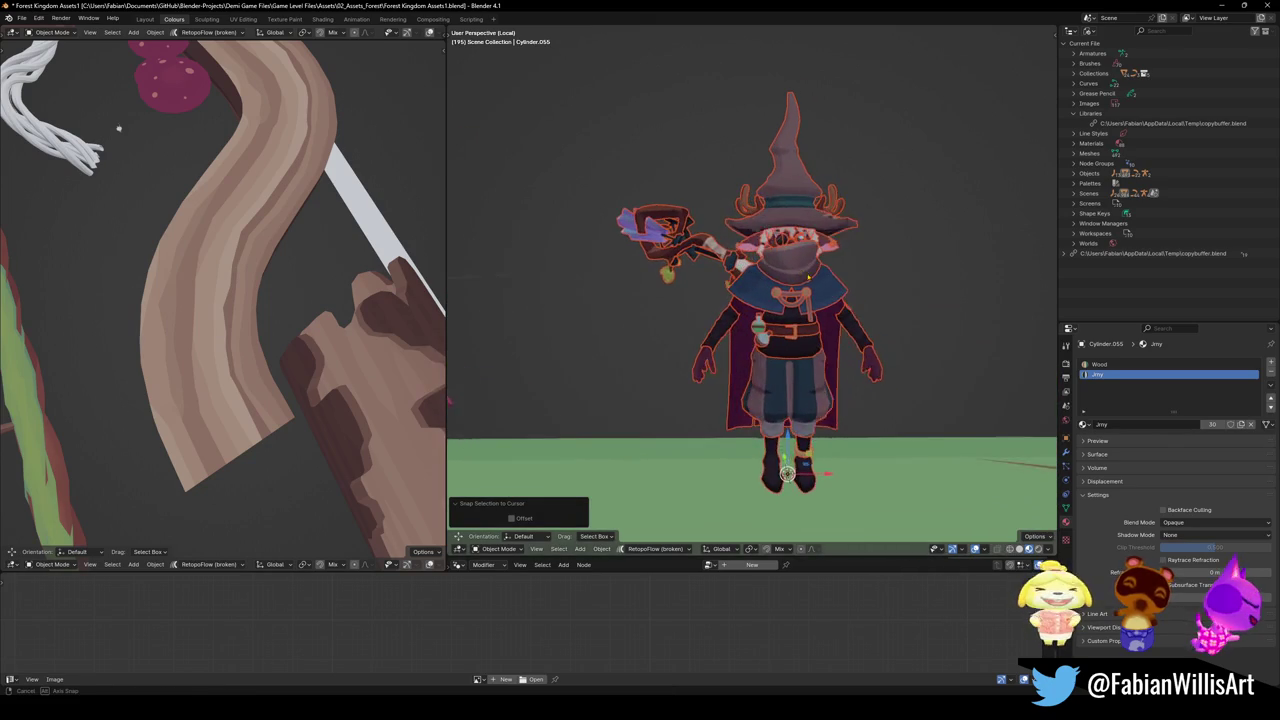
# Inspect the pasted wizard, then delete its 95 objects
pyautogui.hotkey('alt', 'a')
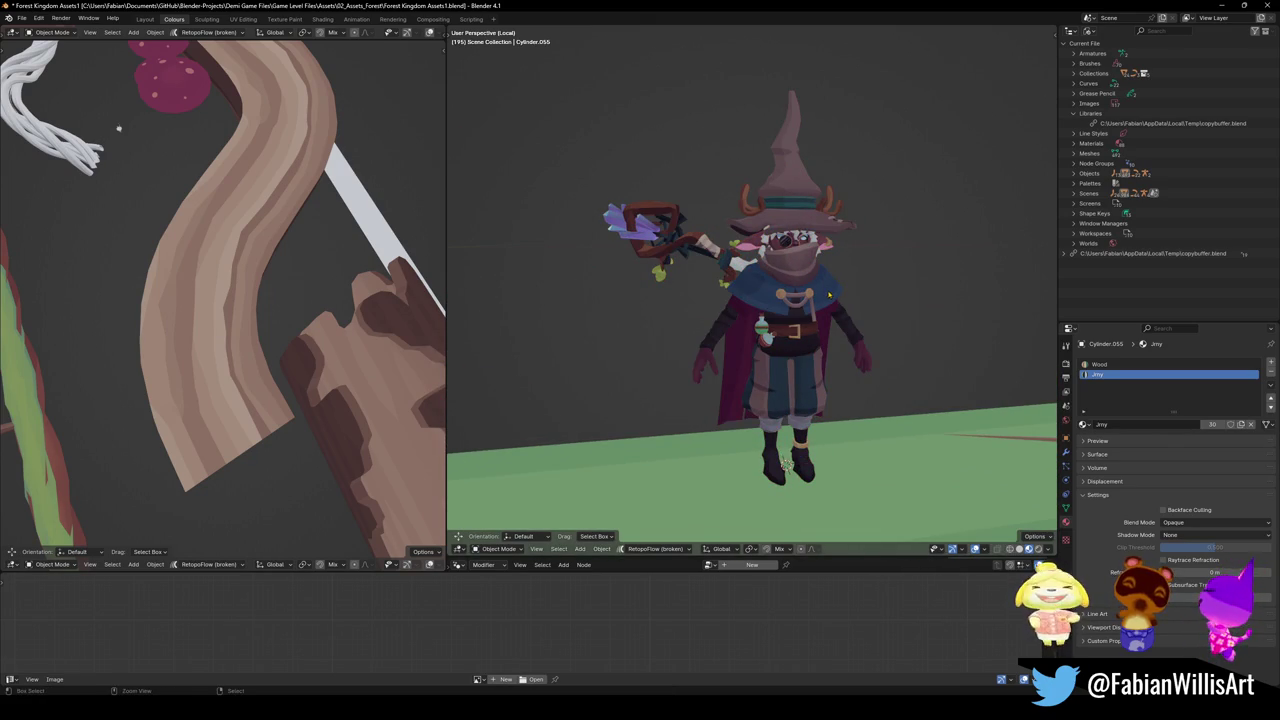
pyautogui.moveTo(842, 319)
pyautogui.mouseDown(button='middle')
pyautogui.moveTo(820, 313)
pyautogui.moveTo(845, 318)
pyautogui.mouseUp(button='middle')
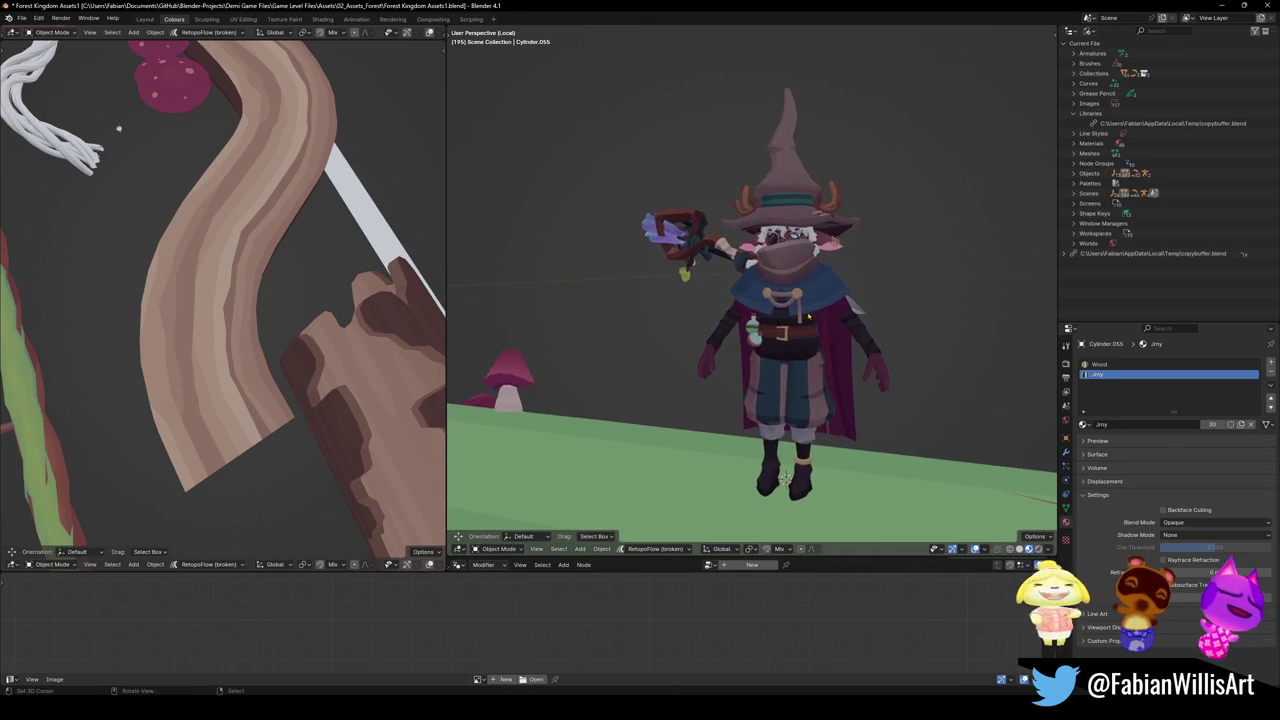
pyautogui.scroll(-5, 857, 322)
pyautogui.hotkey('ctrl', 'z')
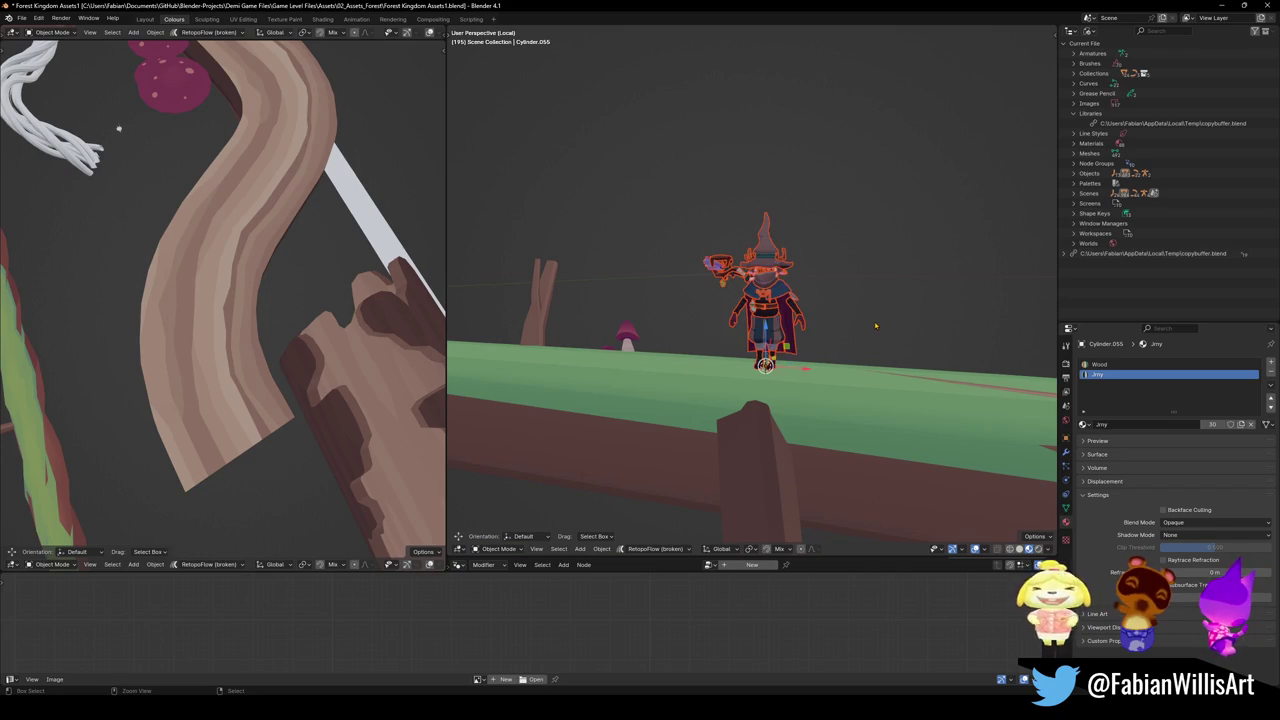
pyautogui.scroll(5, 870, 324)
pyautogui.scroll(-5, 870, 324)
pyautogui.moveTo(870, 324)
pyautogui.mouseDown(button='middle')
pyautogui.moveTo(674, 299)
pyautogui.moveTo(905, 312)
pyautogui.moveTo(880, 319)
pyautogui.mouseUp(button='middle')
pyautogui.hotkey('ctrl', 'z')
pyautogui.scroll(3, 880, 319)
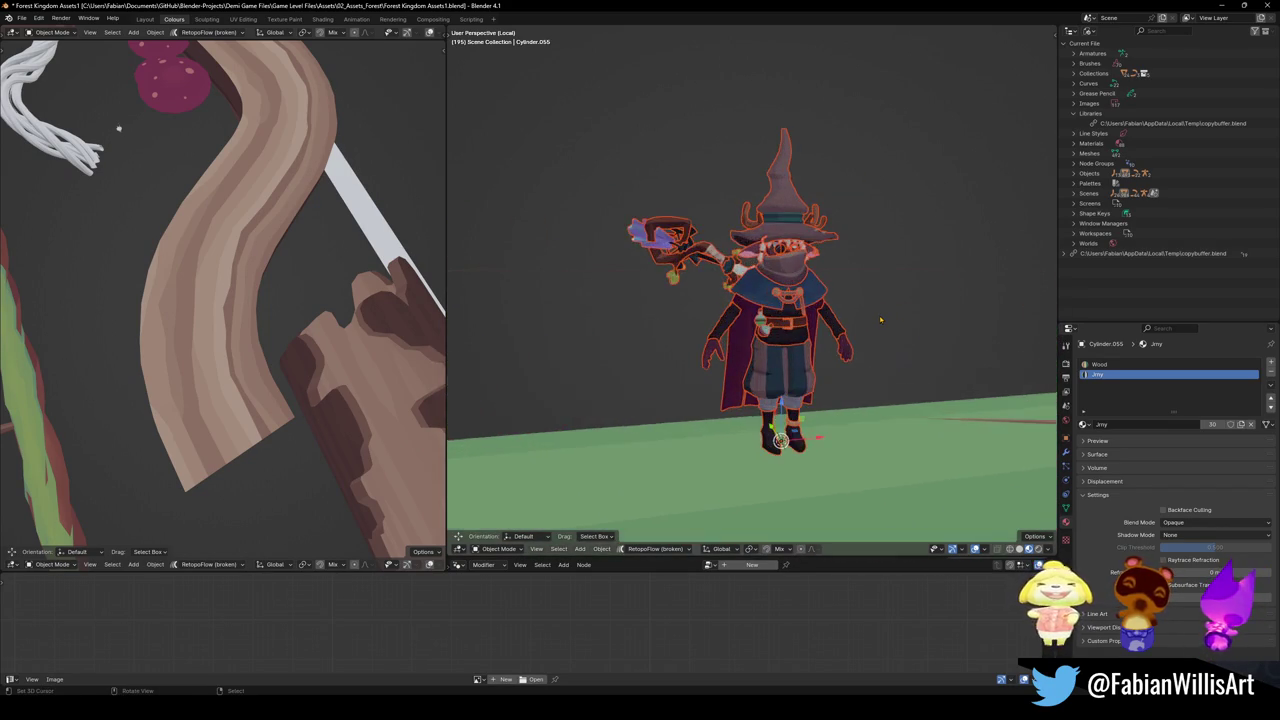
pyautogui.press('Delete')
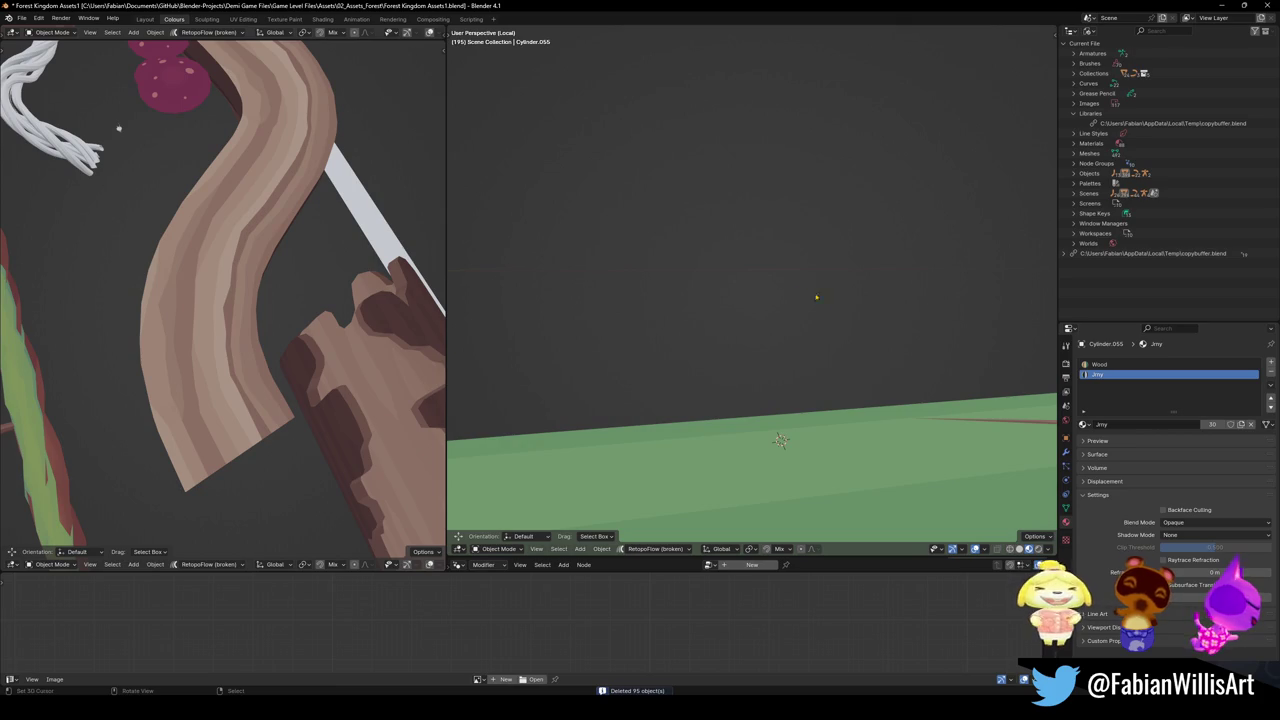
# View the mossy branch from the side and bring up the FBX import browser
pyautogui.moveTo(832, 302); pyautogui.dragTo(759, 279, button='middle')
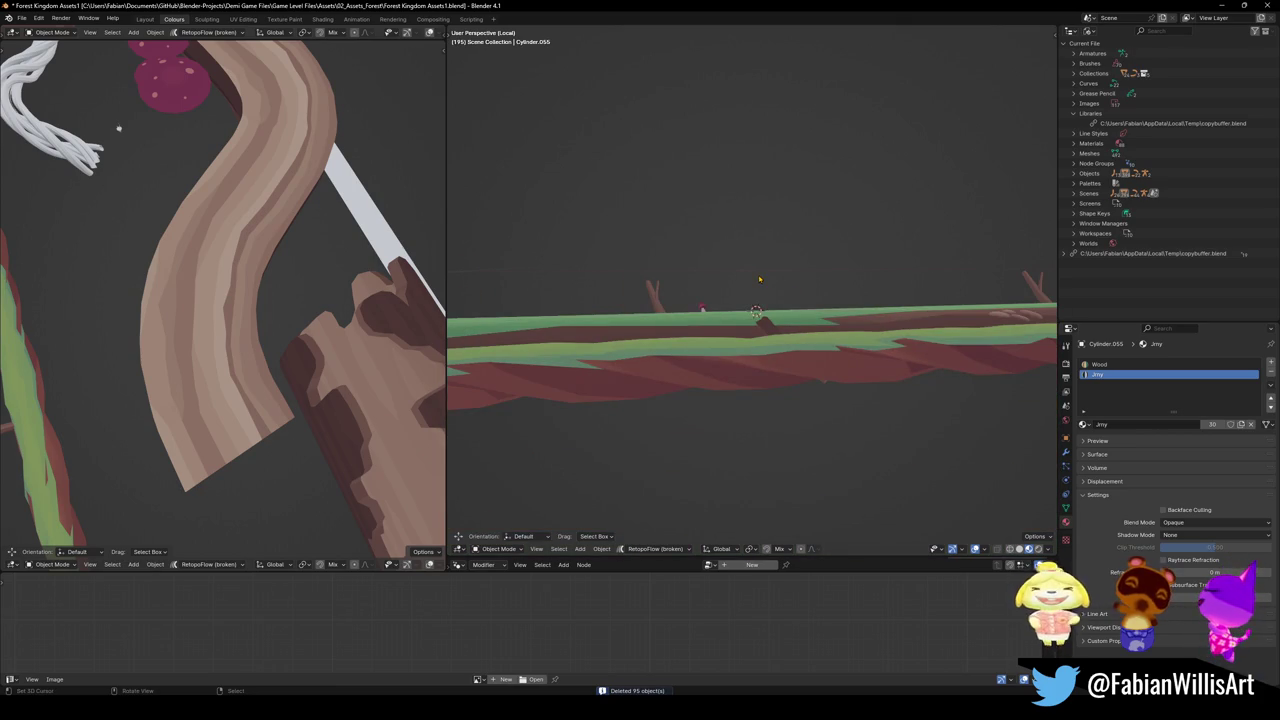
pyautogui.moveTo(751, 332); pyautogui.dragTo(745, 318, button='middle')
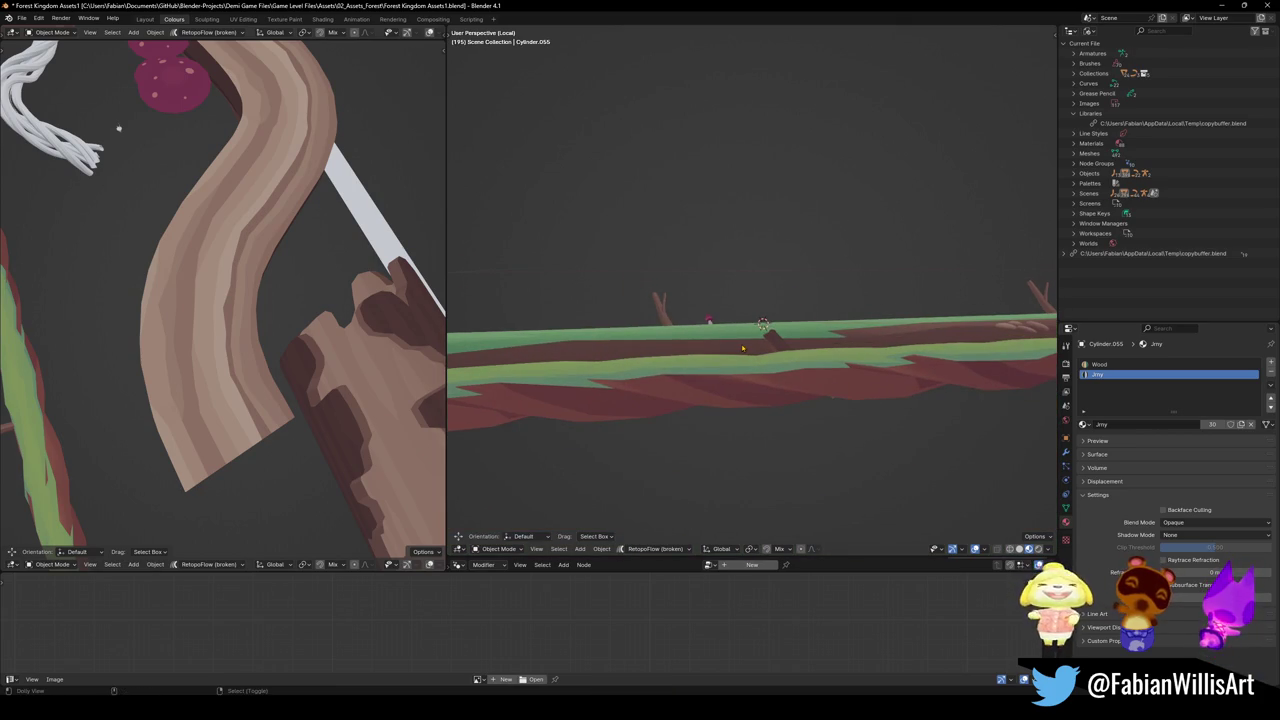
pyautogui.hotkey('ctrl', 'shift', 'i')
# Import SK_Snail.fbx from the Snail folder and snap it to the 3D cursor on the branch
pyautogui.hotkey('ctrl', 'v')
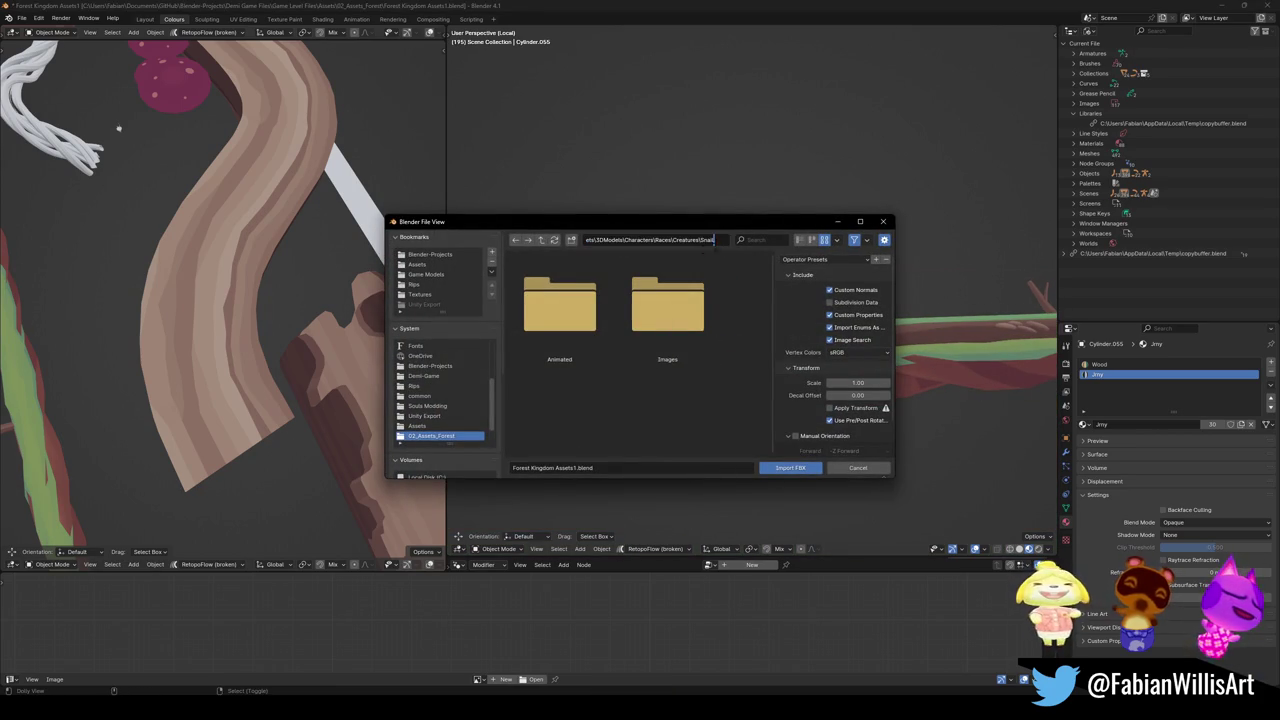
pyautogui.doubleClick(560, 305)
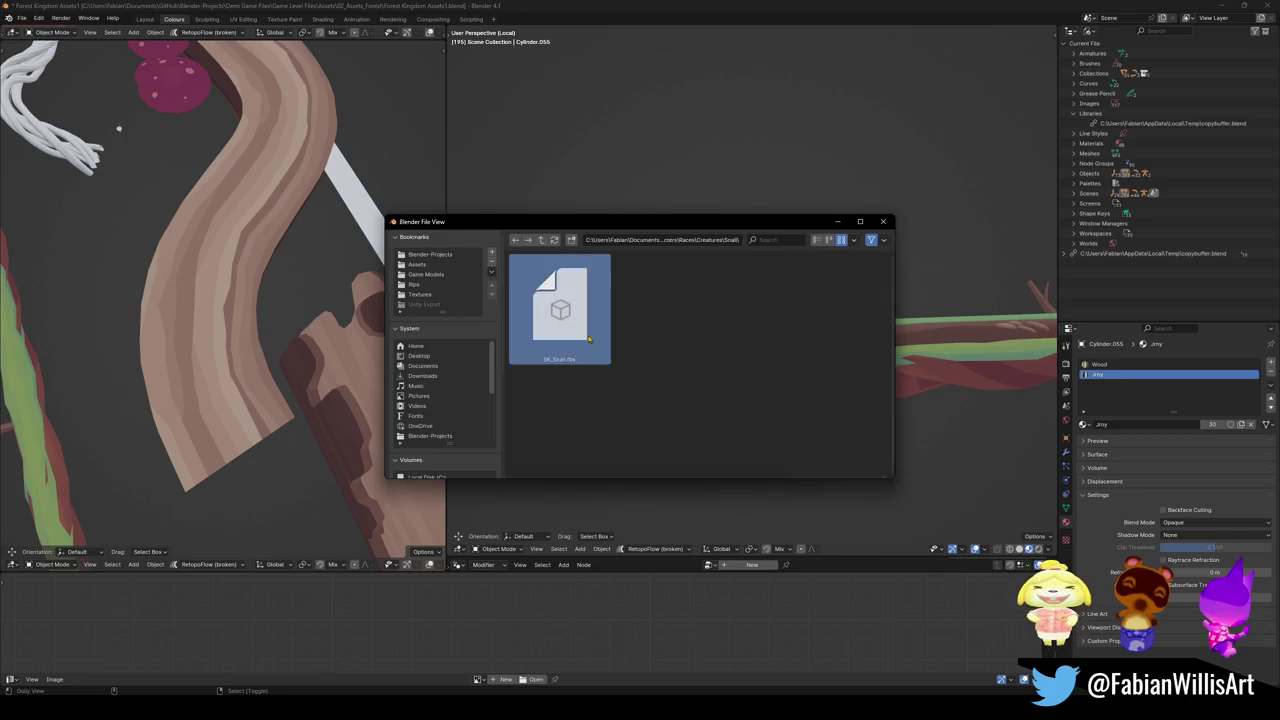
pyautogui.hotkey('shift', 's')
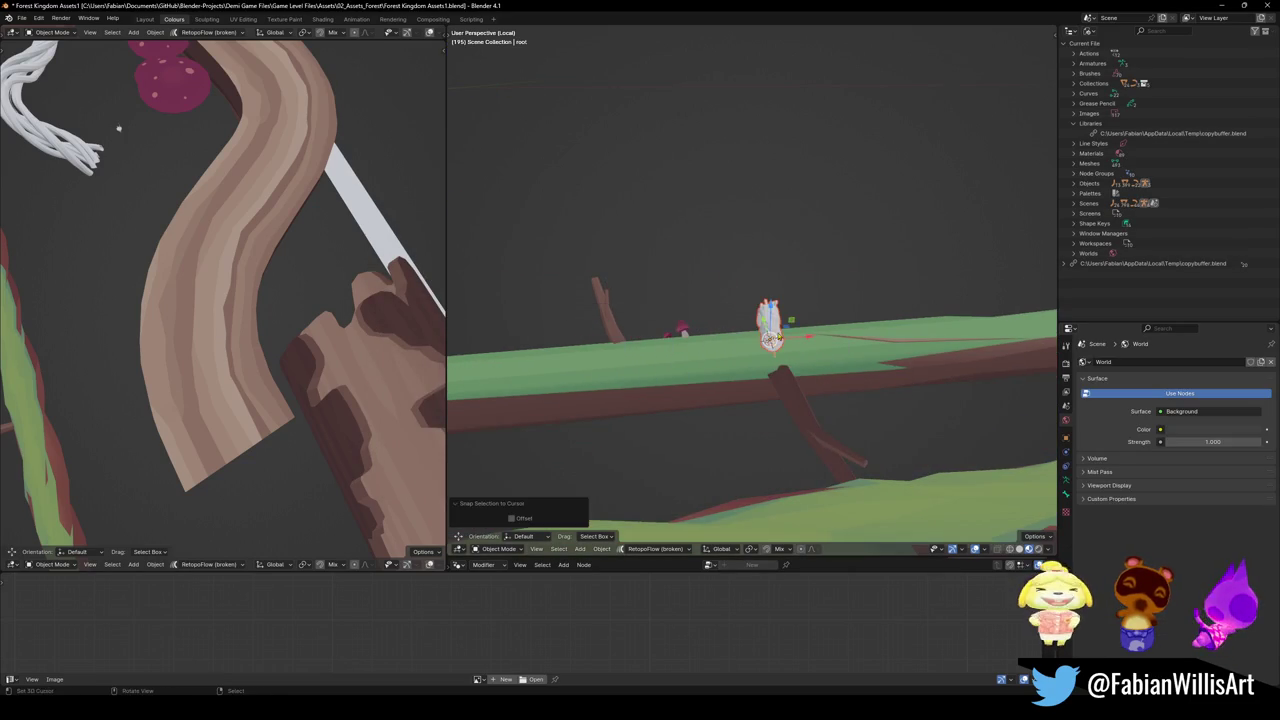
pyautogui.press('KP_Decimal')
pyautogui.moveTo(763, 320); pyautogui.dragTo(773, 345, button='middle')
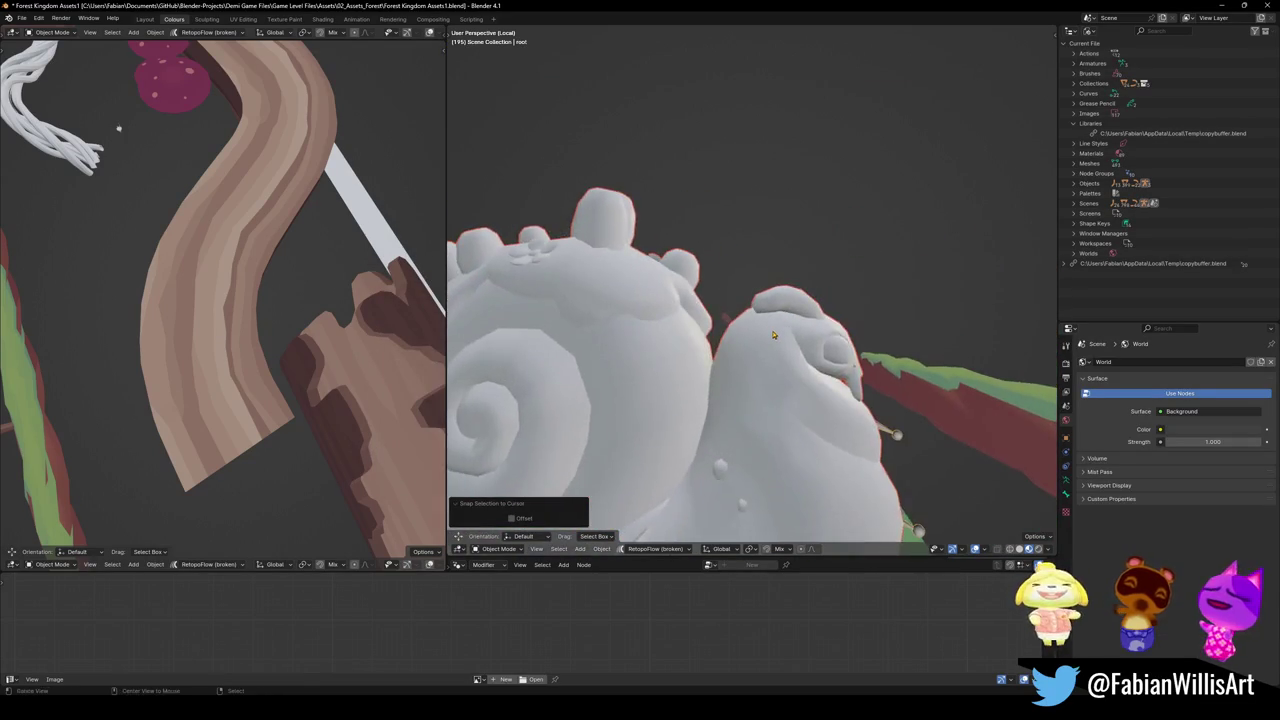
pyautogui.scroll(5, 677, 366)
pyautogui.moveTo(677, 366); pyautogui.dragTo(729, 345, button='middle')
# Select the snail's body mesh and, in Edit Mode, pick the linked crown piece around the flower
pyautogui.click(700, 355)
pyautogui.scroll(-2, 730, 346)
pyautogui.scroll(-2, 731, 346)
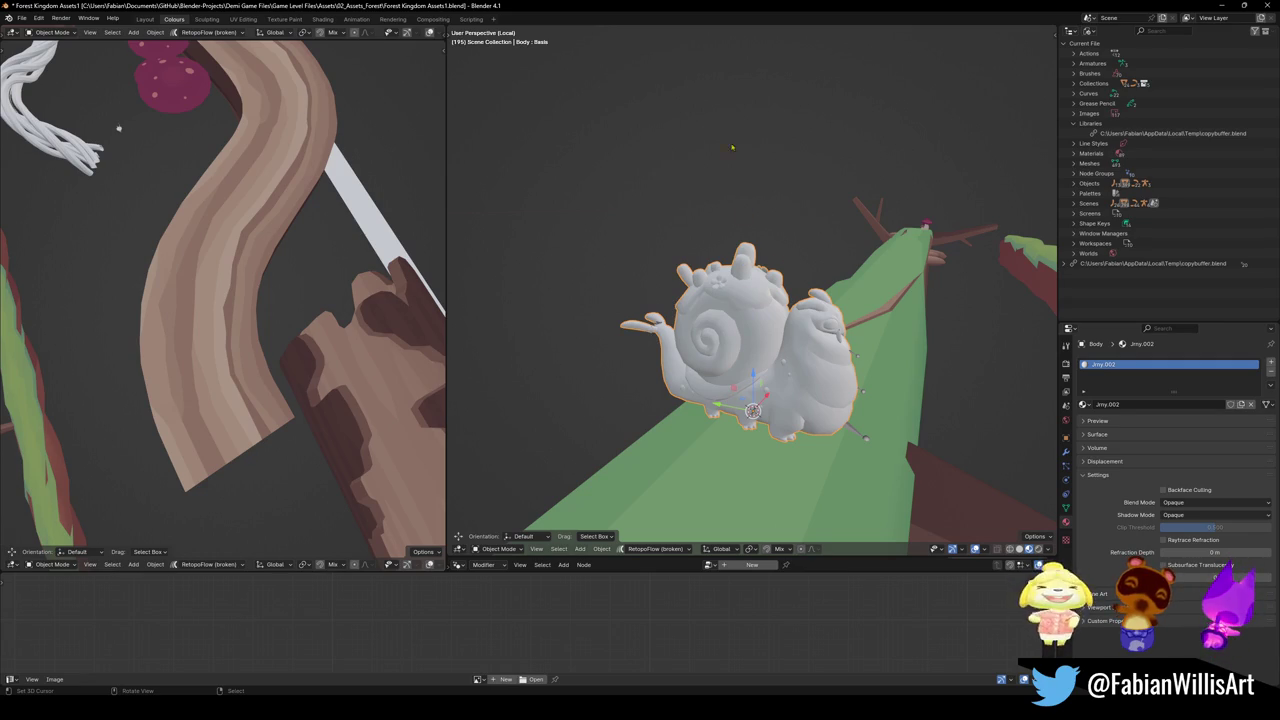
pyautogui.moveTo(751, 208)
pyautogui.mouseDown(button='middle')
pyautogui.moveTo(898, 263)
pyautogui.moveTo(847, 295)
pyautogui.mouseUp(button='middle')
pyautogui.scroll(5, 898, 263)
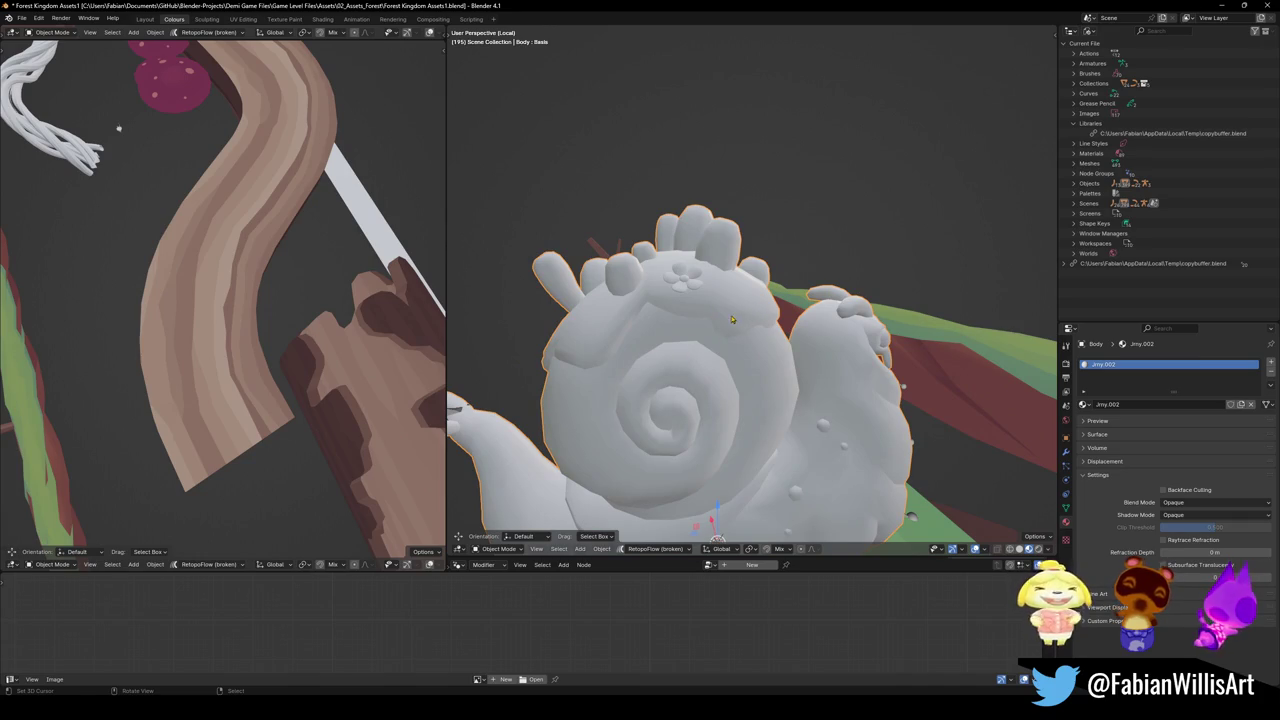
pyautogui.press('Tab')
pyautogui.scroll(4, 733, 322)
pyautogui.hotkey('alt', 'a')
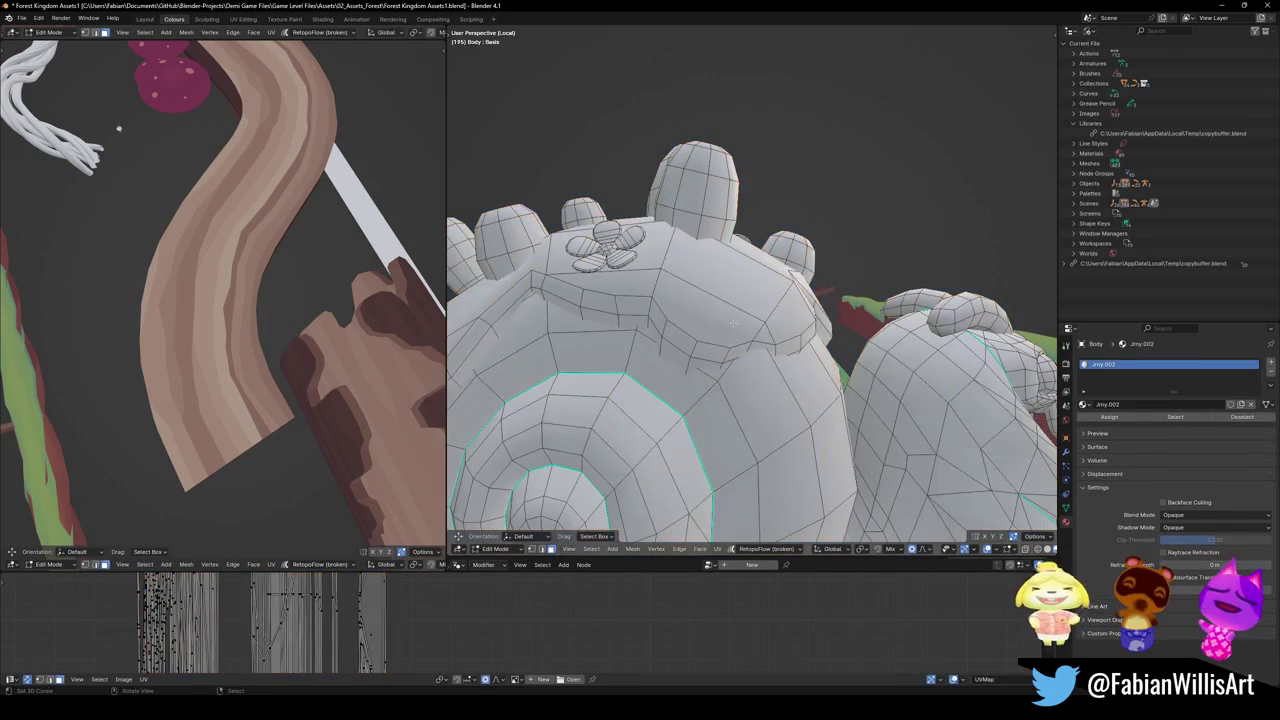
pyautogui.press('l')
pyautogui.press('l')
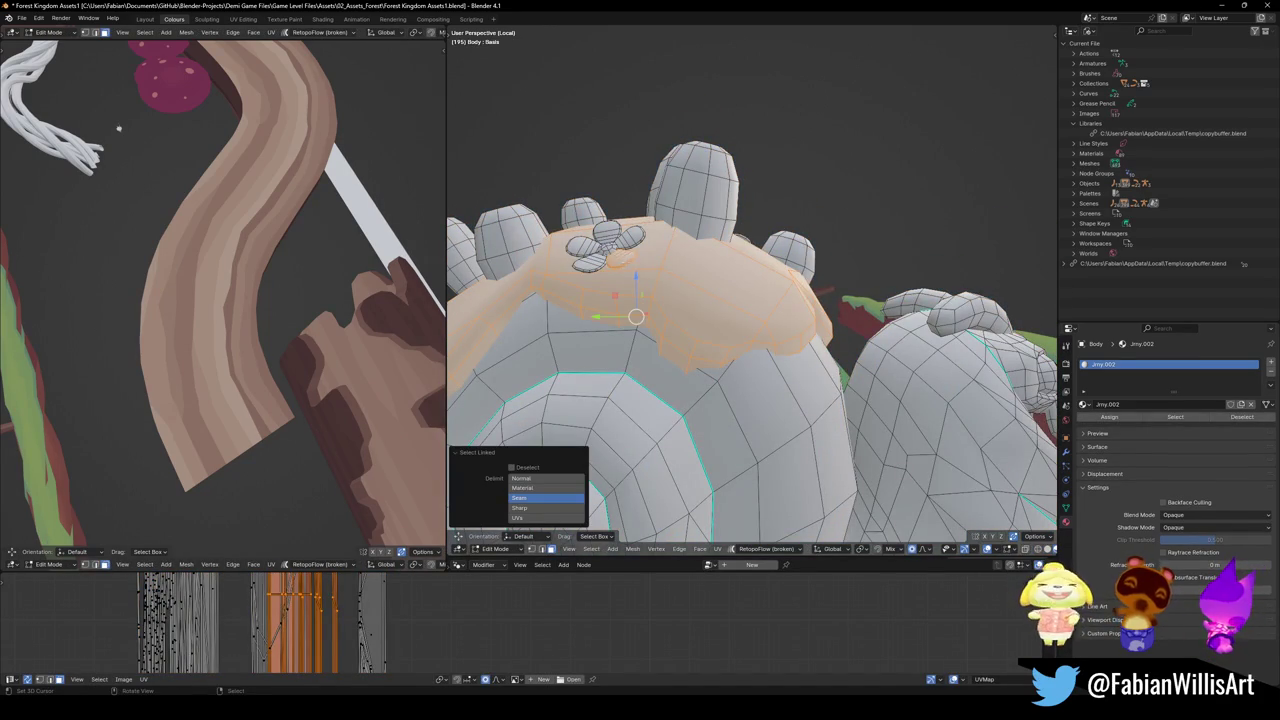
pyautogui.moveTo(635, 316); pyautogui.dragTo(620, 290)
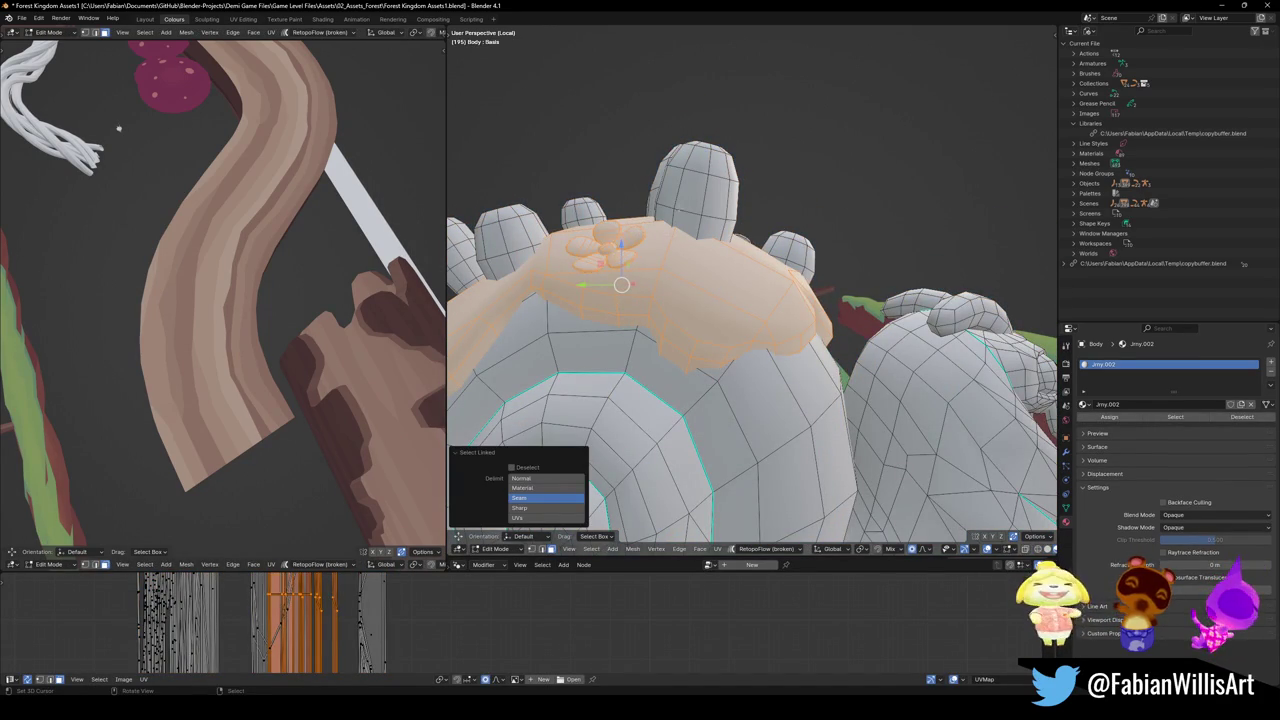
# Orbit around the snail's leafy crown to see it from several sides
pyautogui.moveTo(750, 300)
pyautogui.mouseDown(button='middle')
pyautogui.moveTo(700, 230)
pyautogui.moveTo(820, 255)
pyautogui.mouseUp(button='middle')
pyautogui.moveTo(842, 265); pyautogui.dragTo(853, 273)
pyautogui.moveTo(1003, 314); pyautogui.dragTo(757, 440, button='middle')
pyautogui.moveTo(722, 302); pyautogui.dragTo(742, 343)
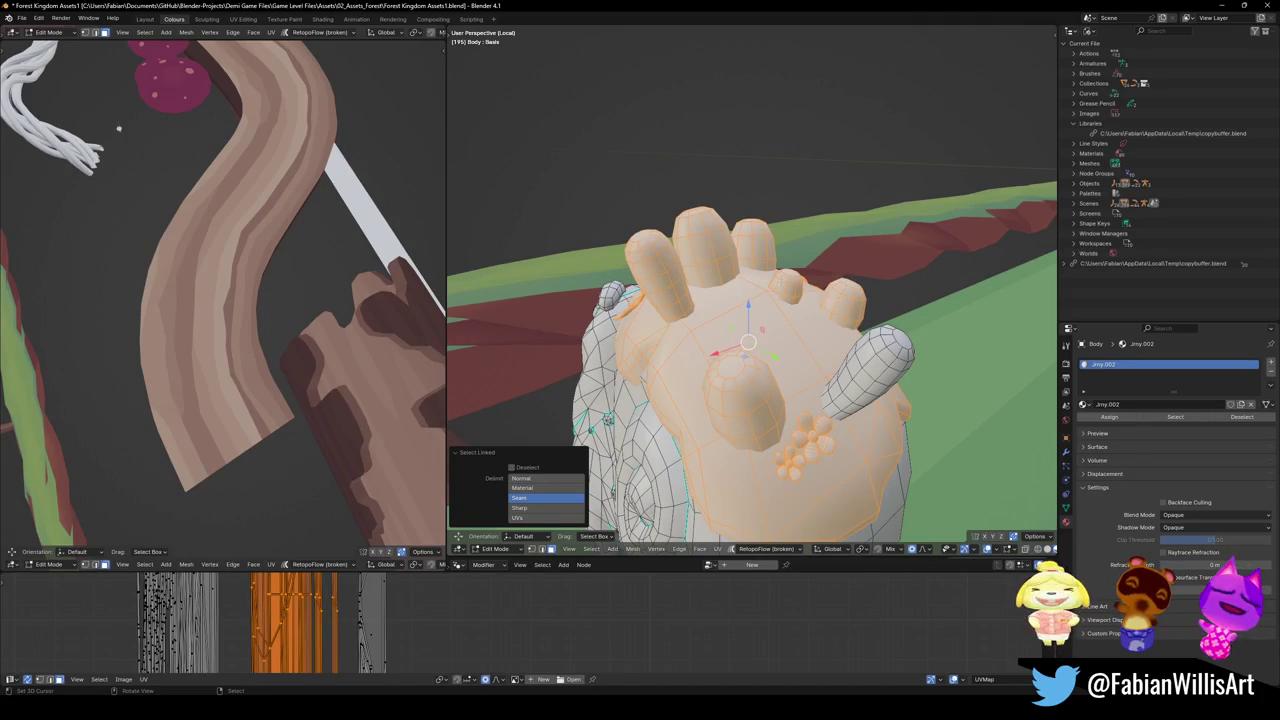
pyautogui.moveTo(742, 343)
pyautogui.mouseDown(button='middle')
pyautogui.moveTo(802, 369)
pyautogui.moveTo(872, 290)
pyautogui.moveTo(738, 281)
pyautogui.moveTo(797, 320)
pyautogui.moveTo(788, 362)
pyautogui.mouseUp(button='middle')
# Separate the crown as Body.001 and link the branch's materials onto it
pyautogui.press('p')
pyautogui.click(797, 320)
pyautogui.press('Tab')
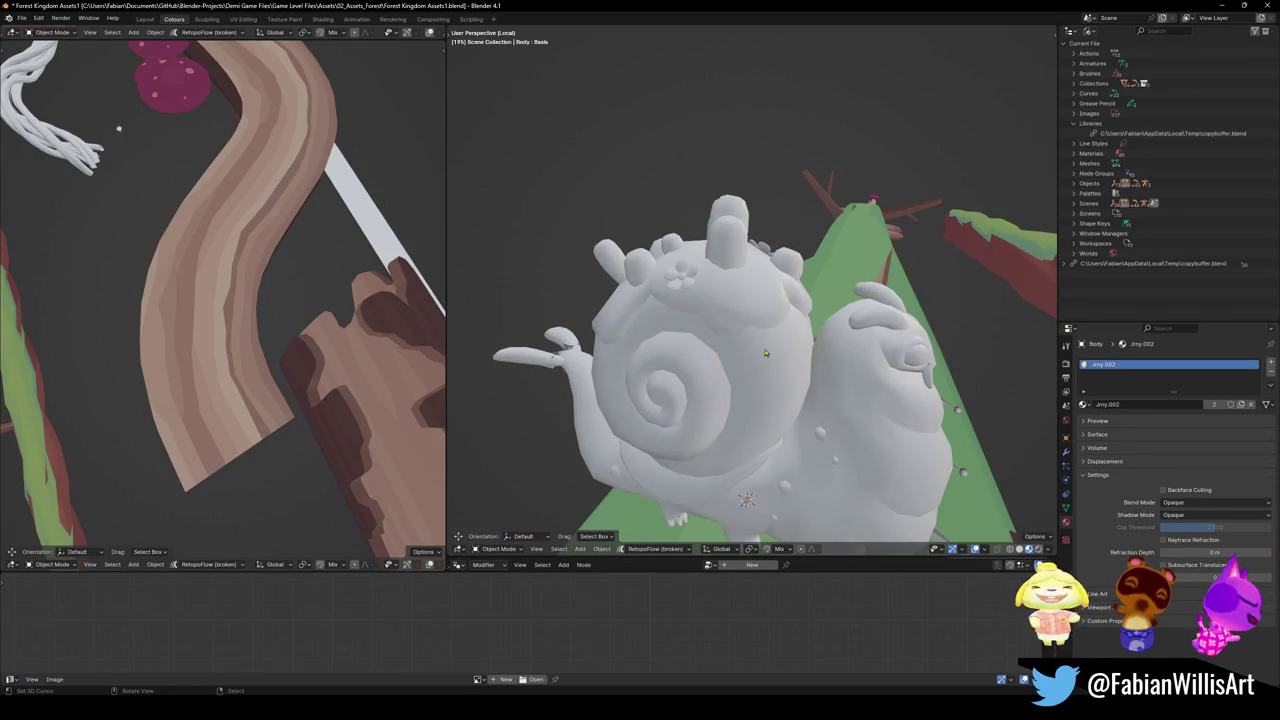
pyautogui.click(793, 280)
pyautogui.keyDown('shift'); pyautogui.click(866, 249); pyautogui.keyUp('shift')
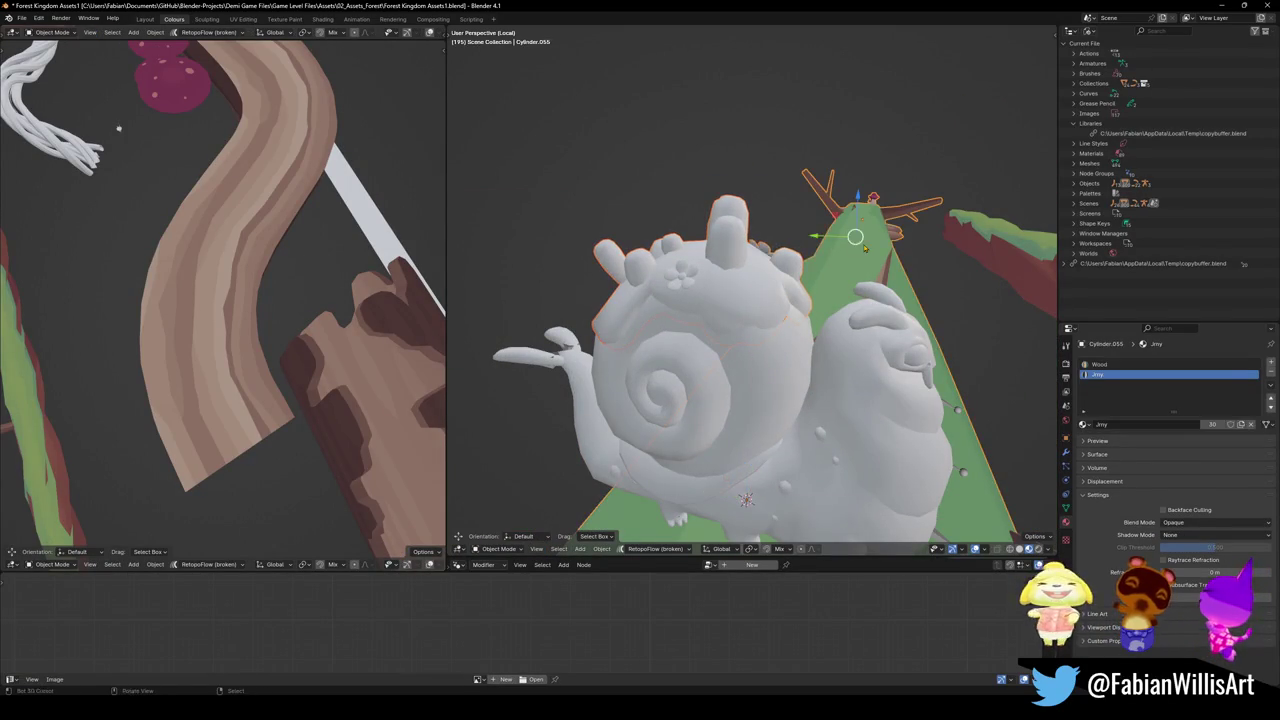
pyautogui.hotkey('ctrl', 'l')
pyautogui.click(800, 334)
pyautogui.click(756, 326)
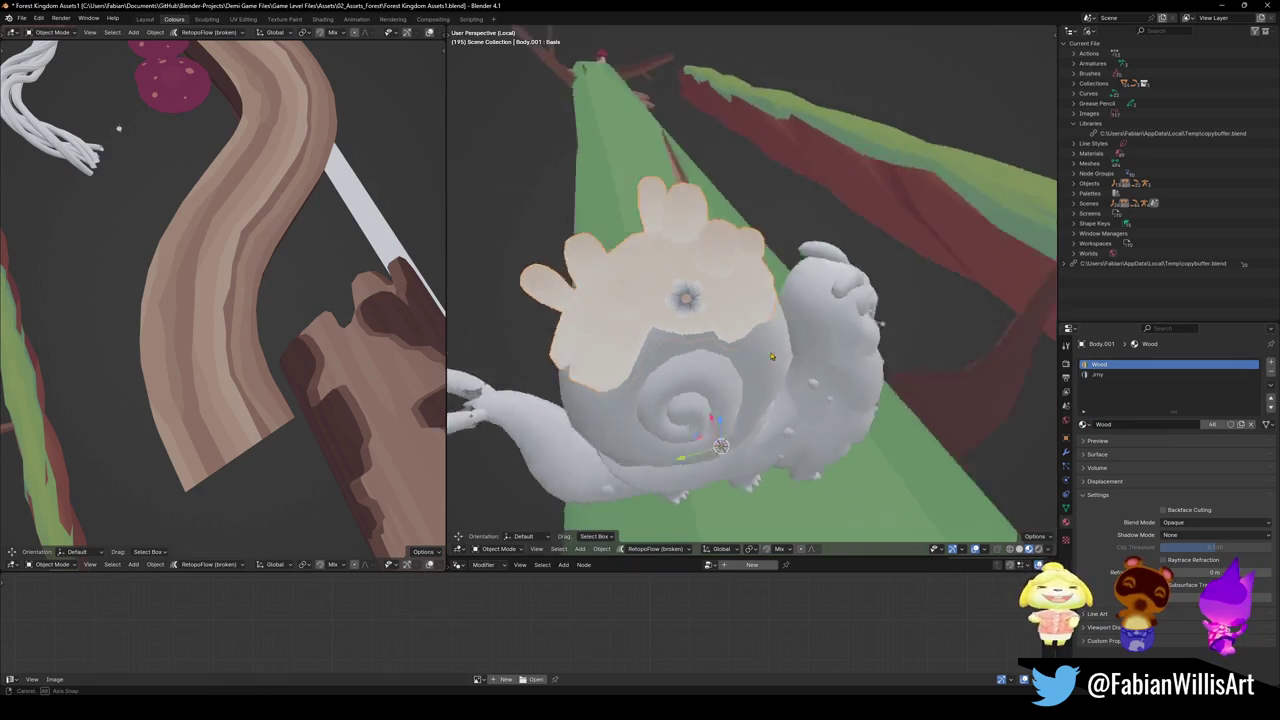
# Remove the Wood material slot from the crown piece
pyautogui.moveTo(900, 380); pyautogui.dragTo(940, 350, button='middle')
pyautogui.scroll(5, 959, 334)
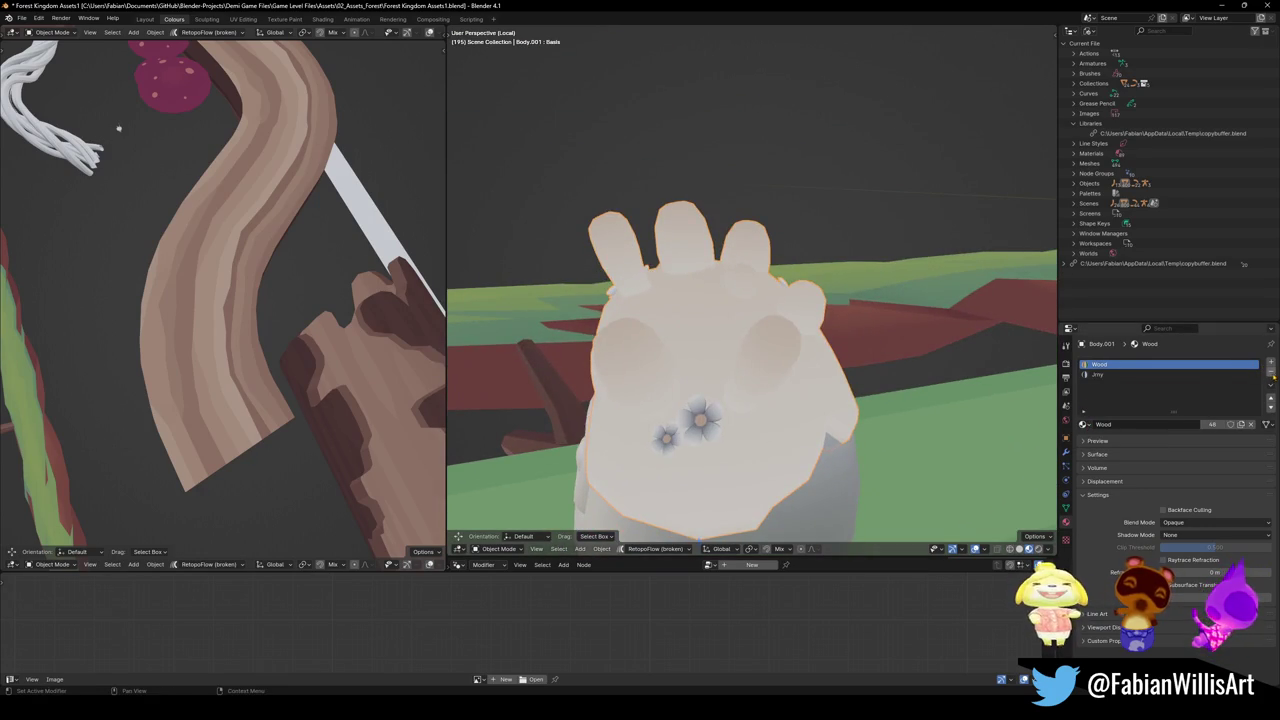
pyautogui.click(1271, 374)
pyautogui.click(1271, 374)
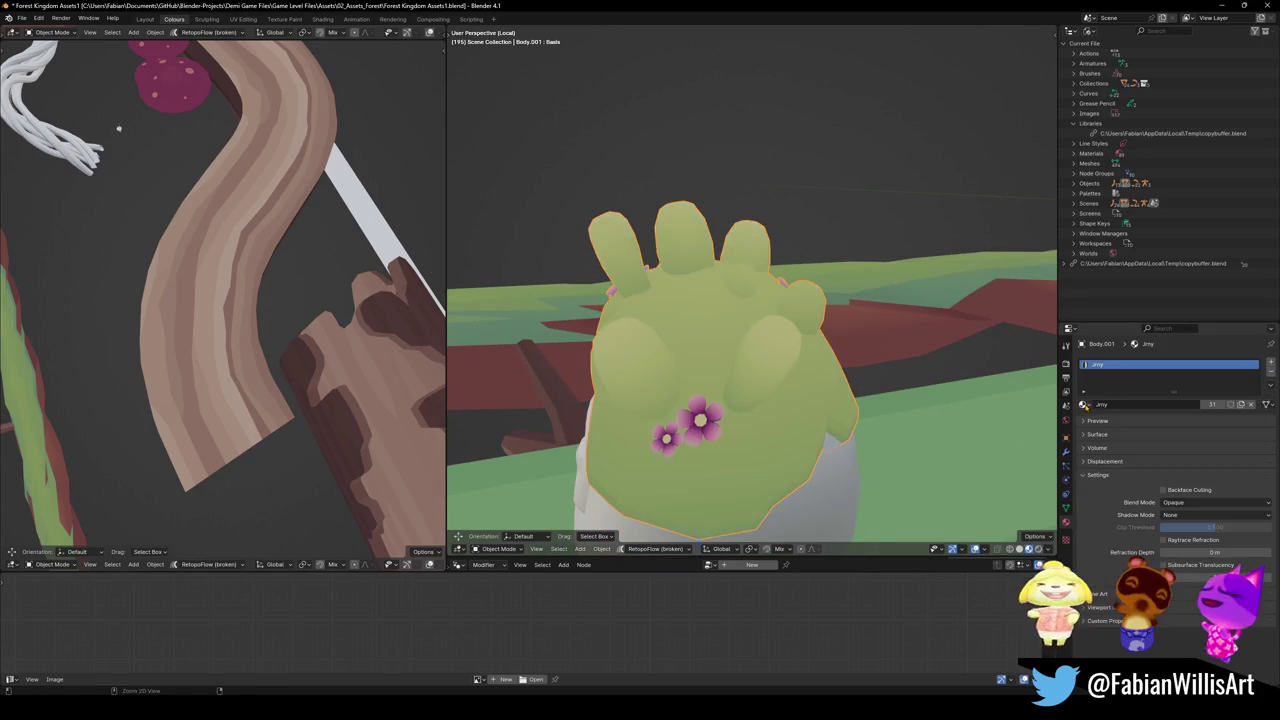
pyautogui.scroll(-5, 790, 373)
pyautogui.moveTo(830, 370)
pyautogui.mouseDown(button='middle')
pyautogui.moveTo(869, 357)
pyautogui.moveTo(790, 373)
pyautogui.mouseUp(button='middle')
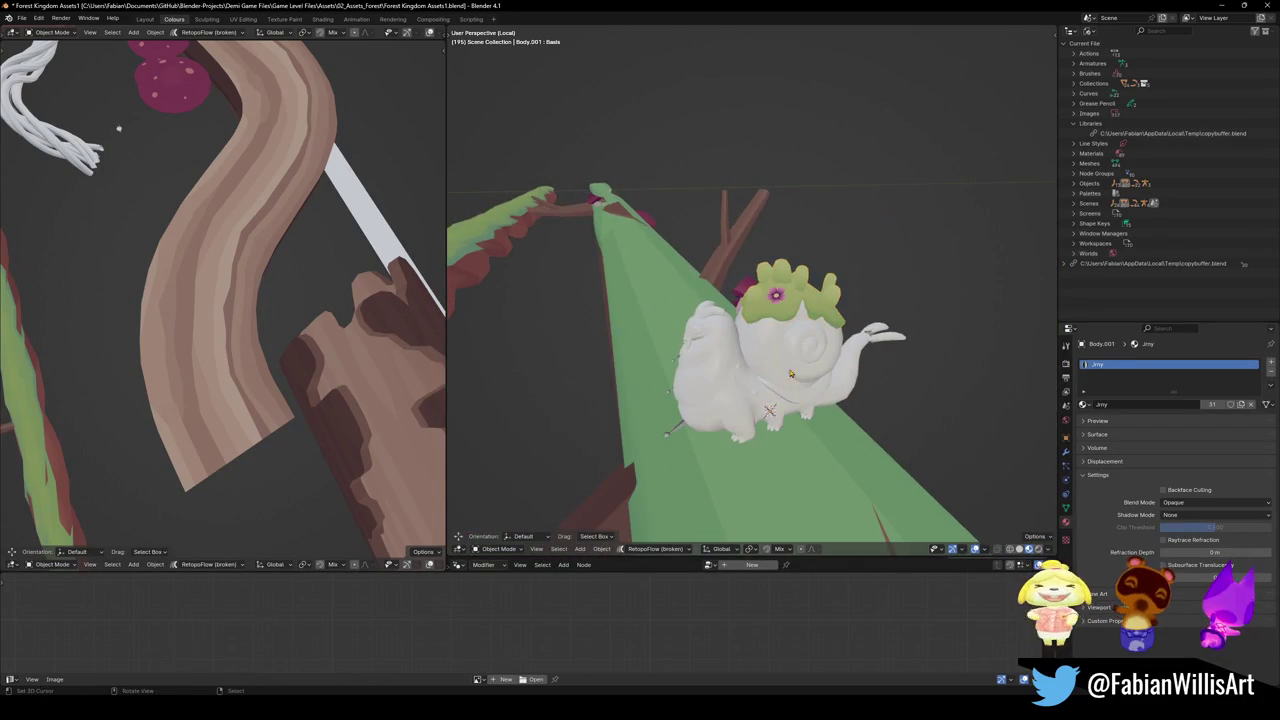
# Unparent the crown from the snail root with Clear and Keep Transformation
pyautogui.click(686, 430)
pyautogui.press('g')
pyautogui.press('Escape')
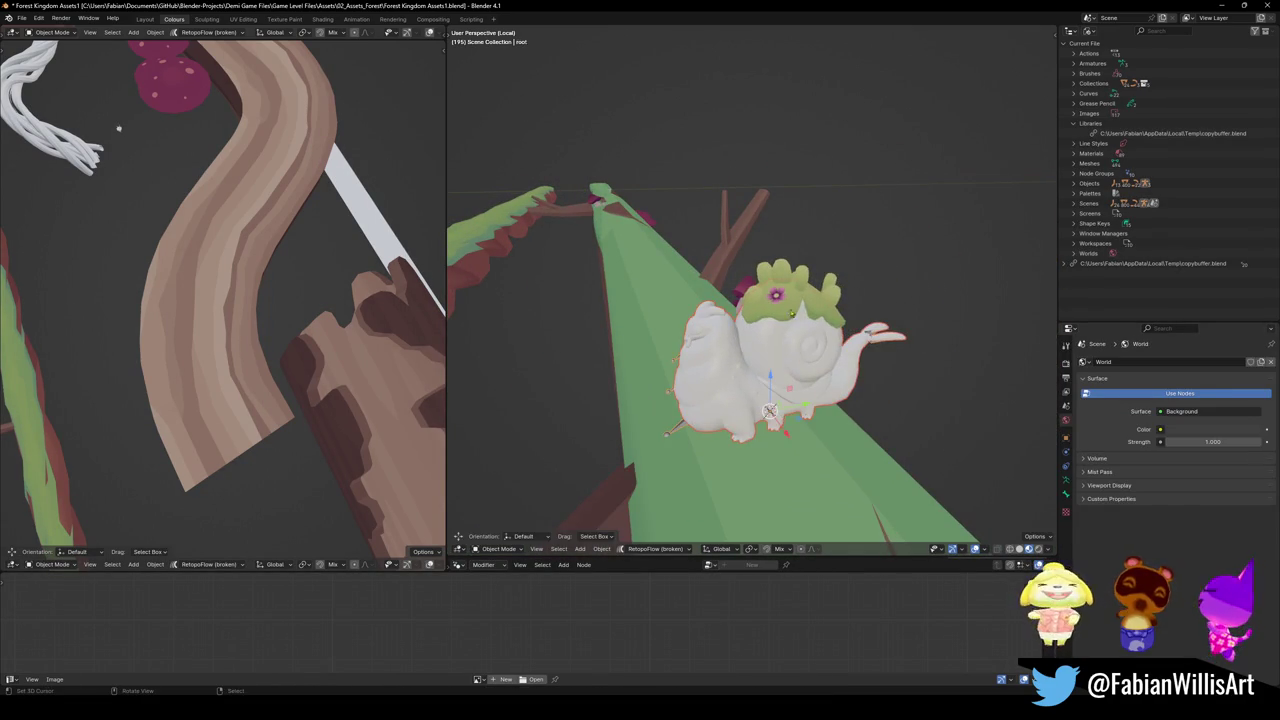
pyautogui.click(801, 305)
pyautogui.hotkey('alt', 'p')
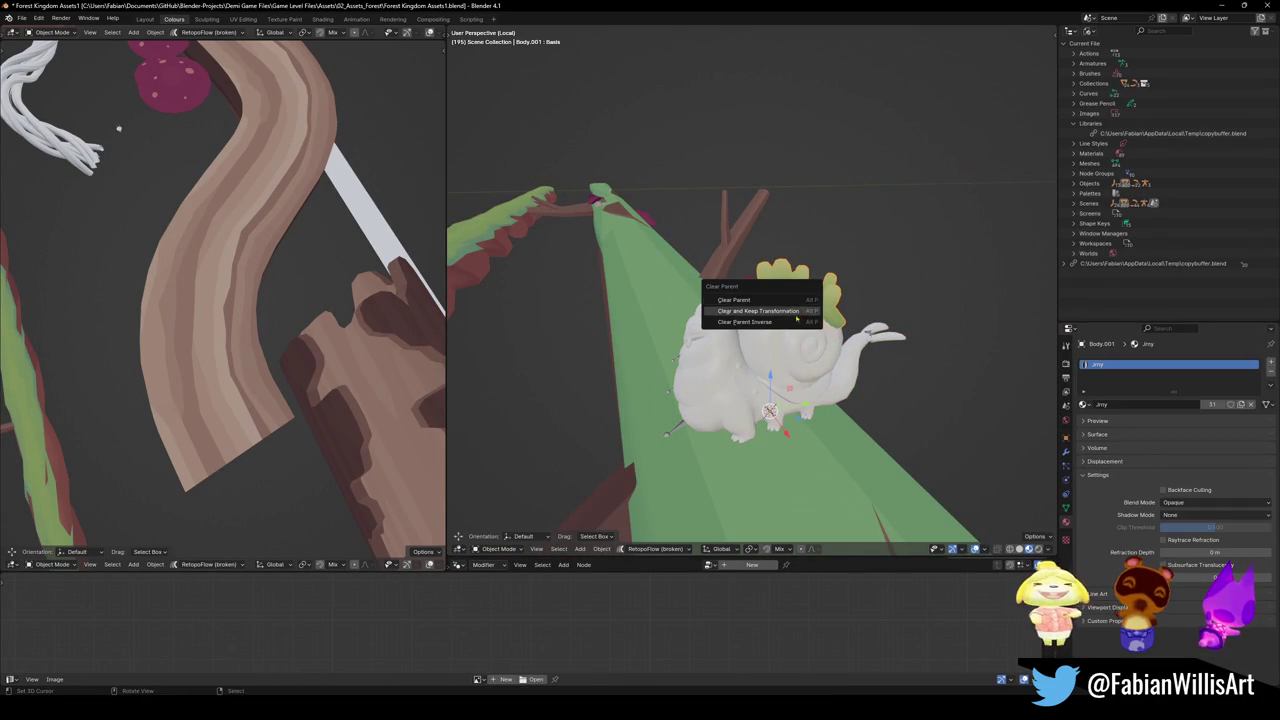
pyautogui.click(779, 312)
# Delete the remaining snail body and root, leaving only the crown on the branch
pyautogui.click(725, 393)
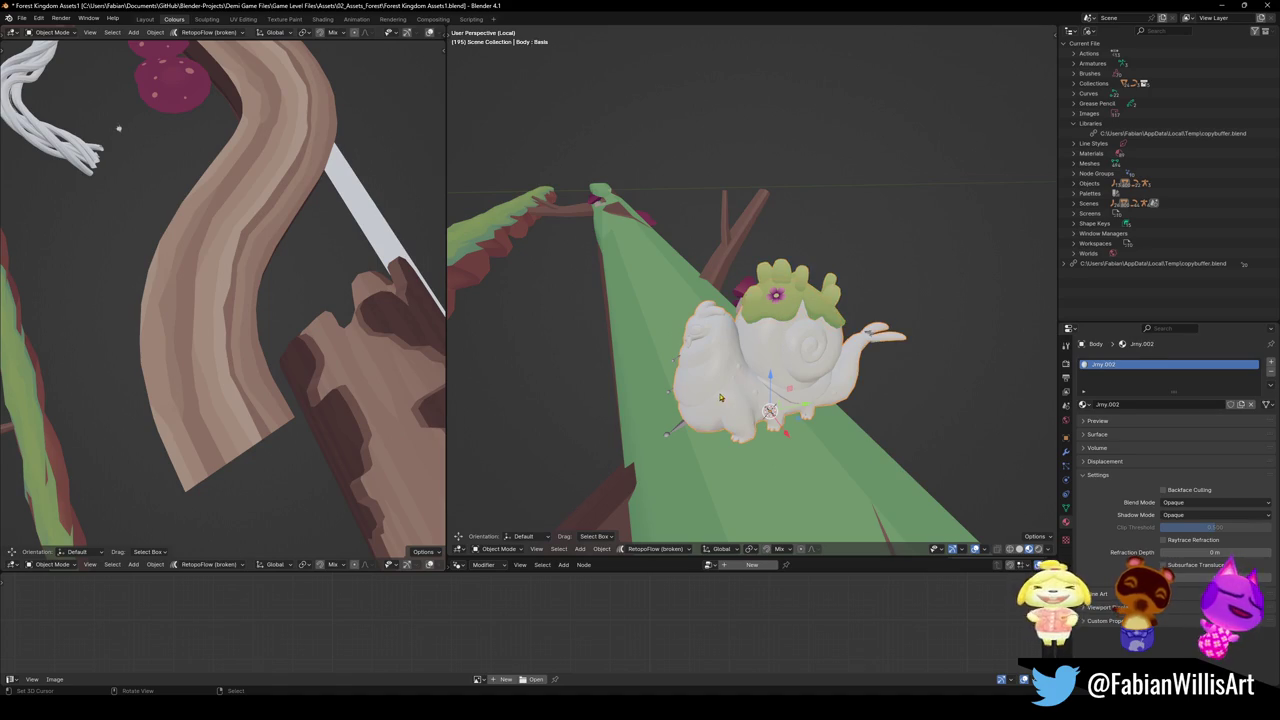
pyautogui.press('Delete')
pyautogui.click(795, 317)
pyautogui.moveTo(795, 317)
pyautogui.mouseDown(button='middle')
pyautogui.moveTo(841, 322)
pyautogui.moveTo(884, 357)
pyautogui.moveTo(884, 310)
pyautogui.moveTo(811, 351)
pyautogui.mouseUp(button='middle')
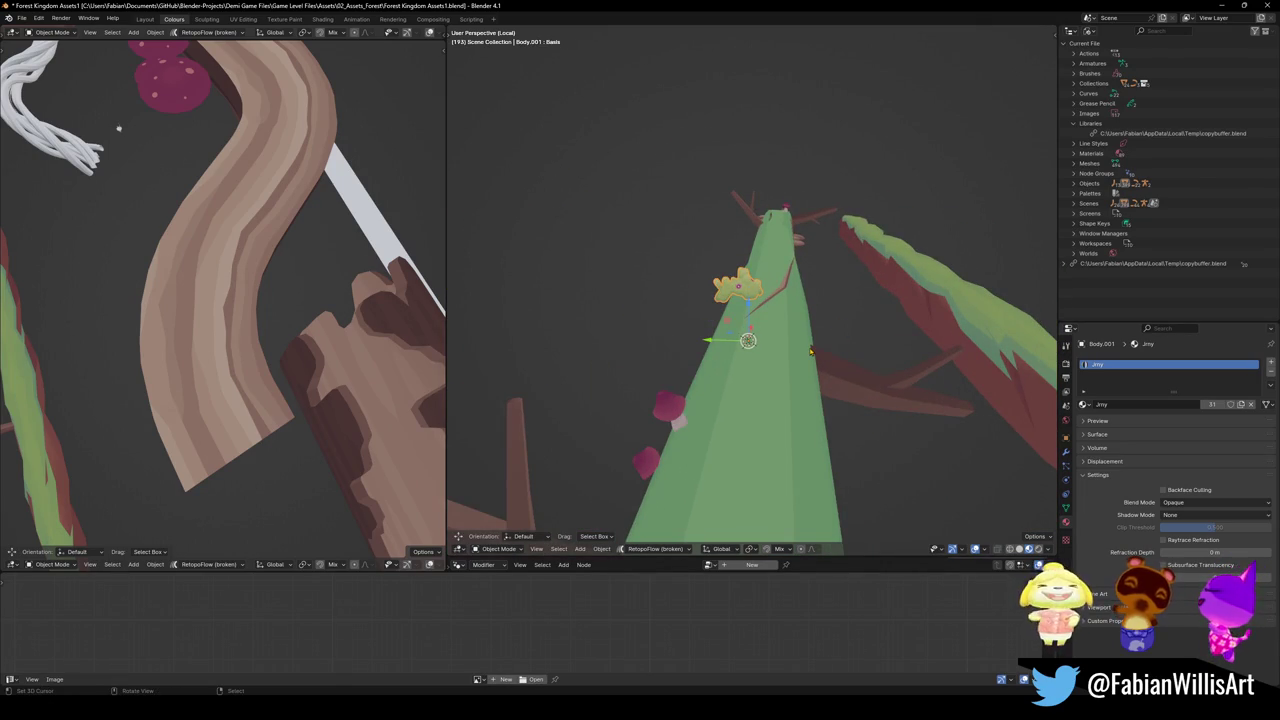
# Set the crown's origin to its geometry and rotate it about 92° around Z
pyautogui.moveTo(808, 281); pyautogui.dragTo(897, 114, button='middle')
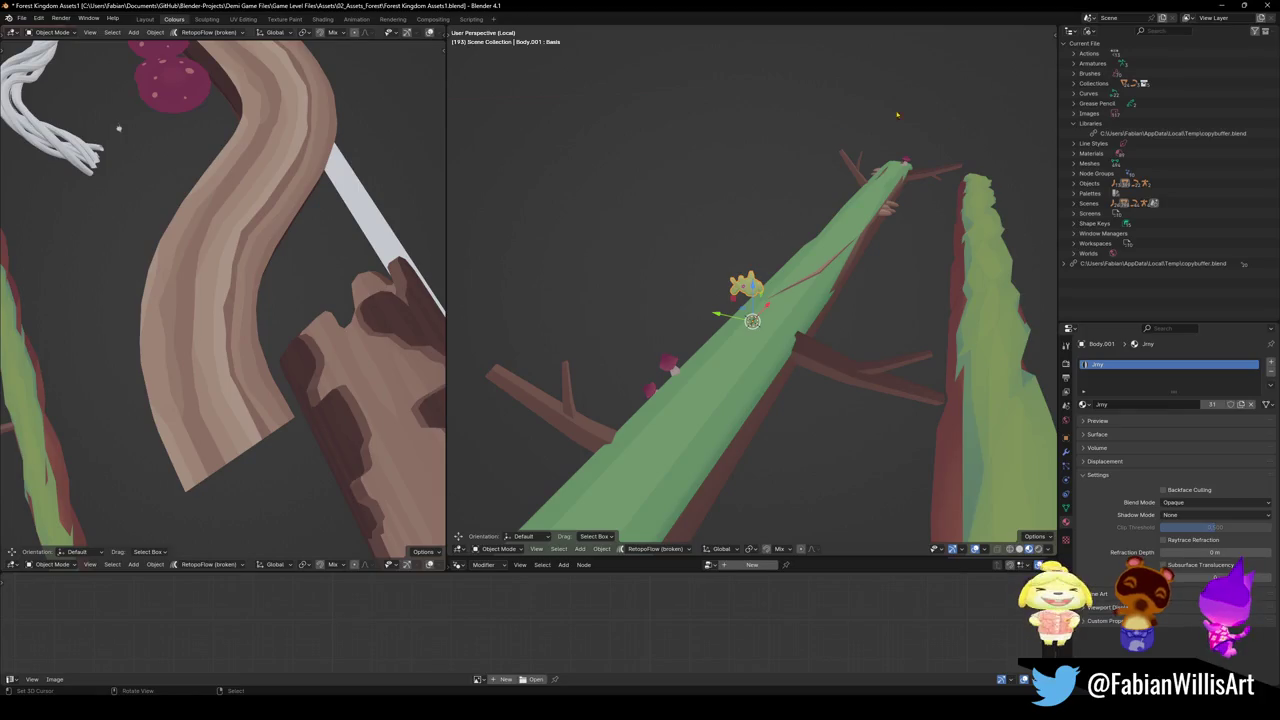
pyautogui.scroll(3, 752, 300)
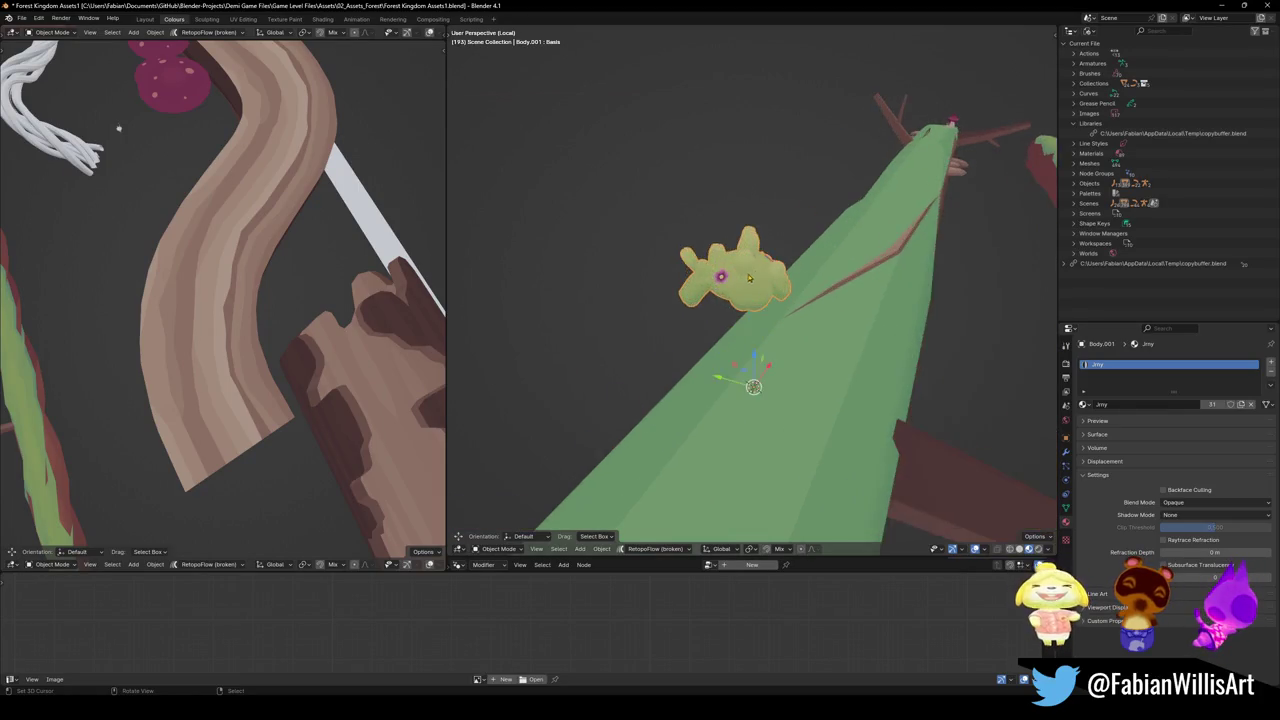
pyautogui.scroll(3, 752, 300)
pyautogui.moveTo(752, 300)
pyautogui.mouseDown(button='middle')
pyautogui.moveTo(798, 276)
pyautogui.moveTo(648, 295)
pyautogui.moveTo(794, 261)
pyautogui.mouseUp(button='middle')
pyautogui.scroll(-3, 648, 295)
pyautogui.moveTo(884, 250)
pyautogui.mouseDown(button='middle')
pyautogui.moveTo(820, 298)
pyautogui.moveTo(766, 305)
pyautogui.mouseUp(button='middle')
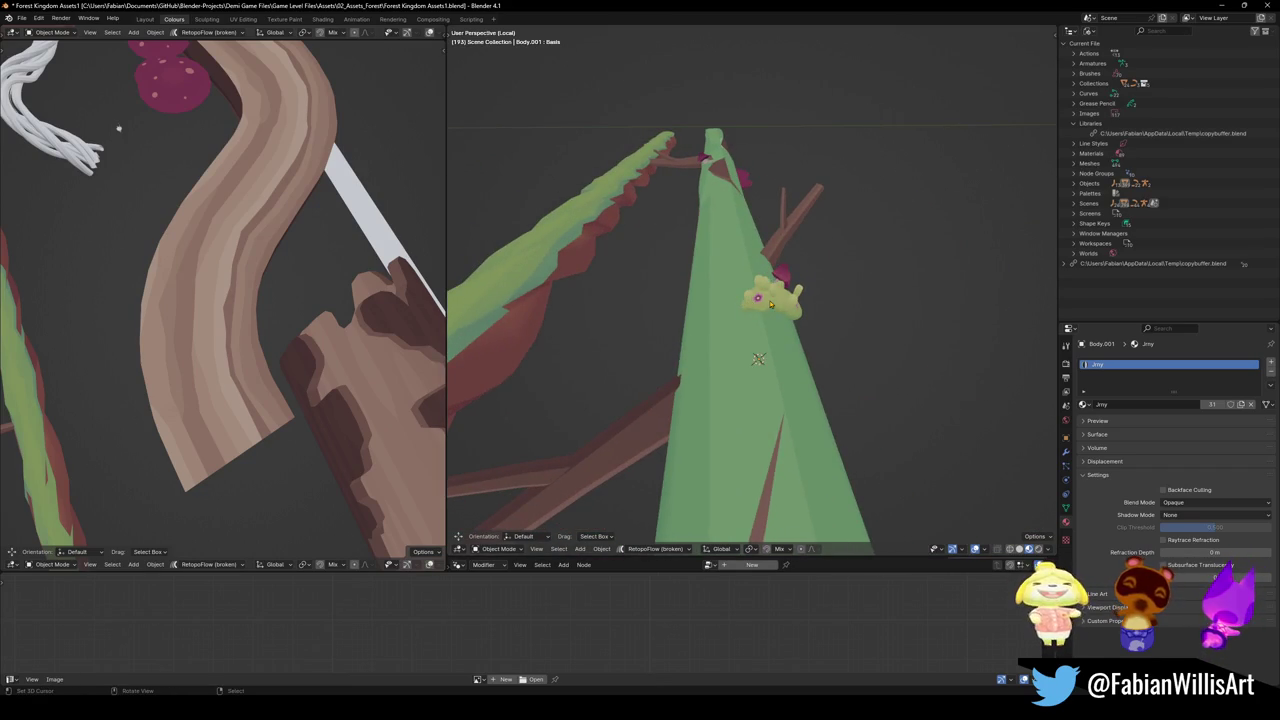
pyautogui.rightClick(823, 317)
pyautogui.click(900, 330)
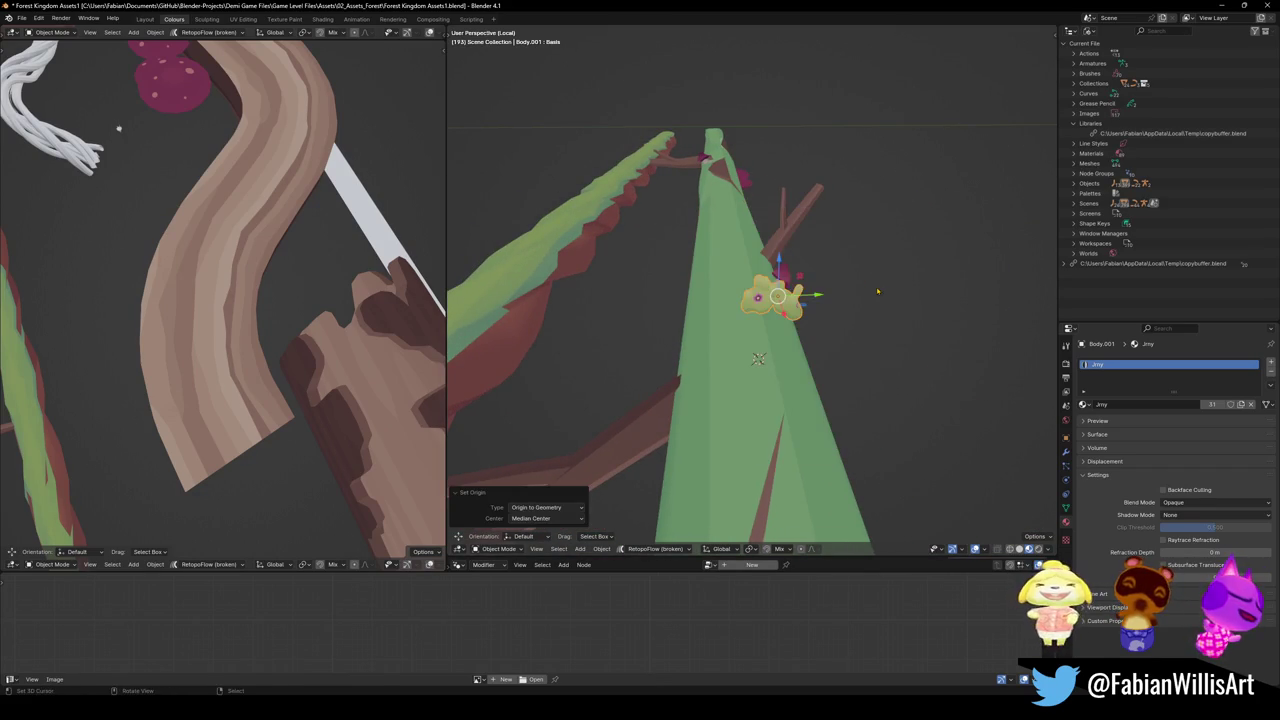
pyautogui.press('r')
pyautogui.press('z')
pyautogui.click(742, 214)
# Flatten the crown to about 0.27 on Z, enlarge it, and lower it onto the branch
pyautogui.press('s')
pyautogui.press('z')
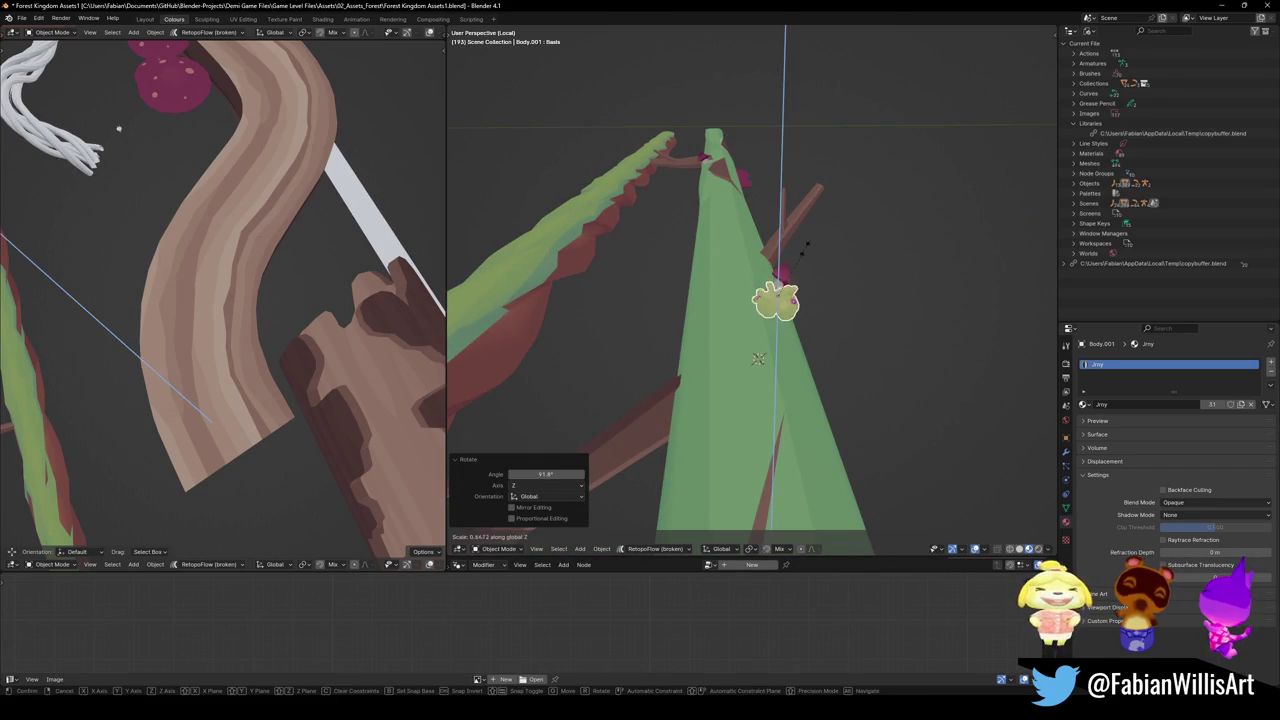
pyautogui.click(785, 272)
pyautogui.press('s')
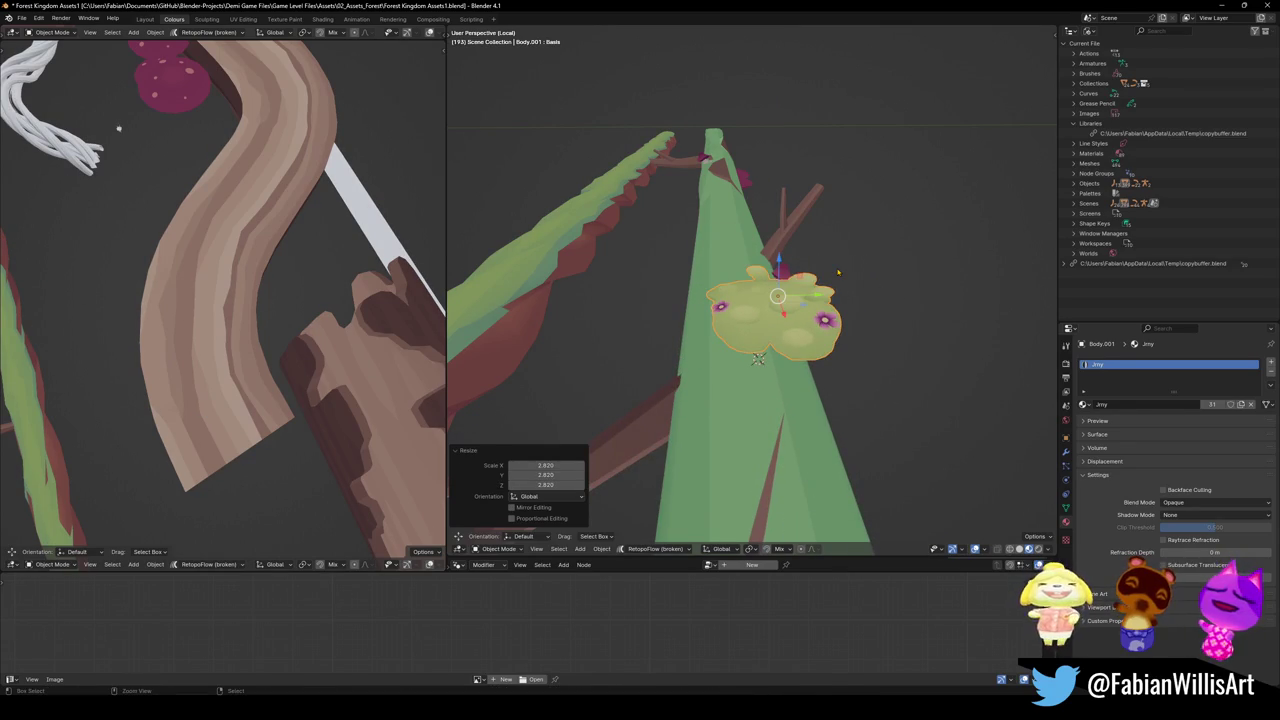
pyautogui.hotkey('ctrl', 'z')
pyautogui.press('s')
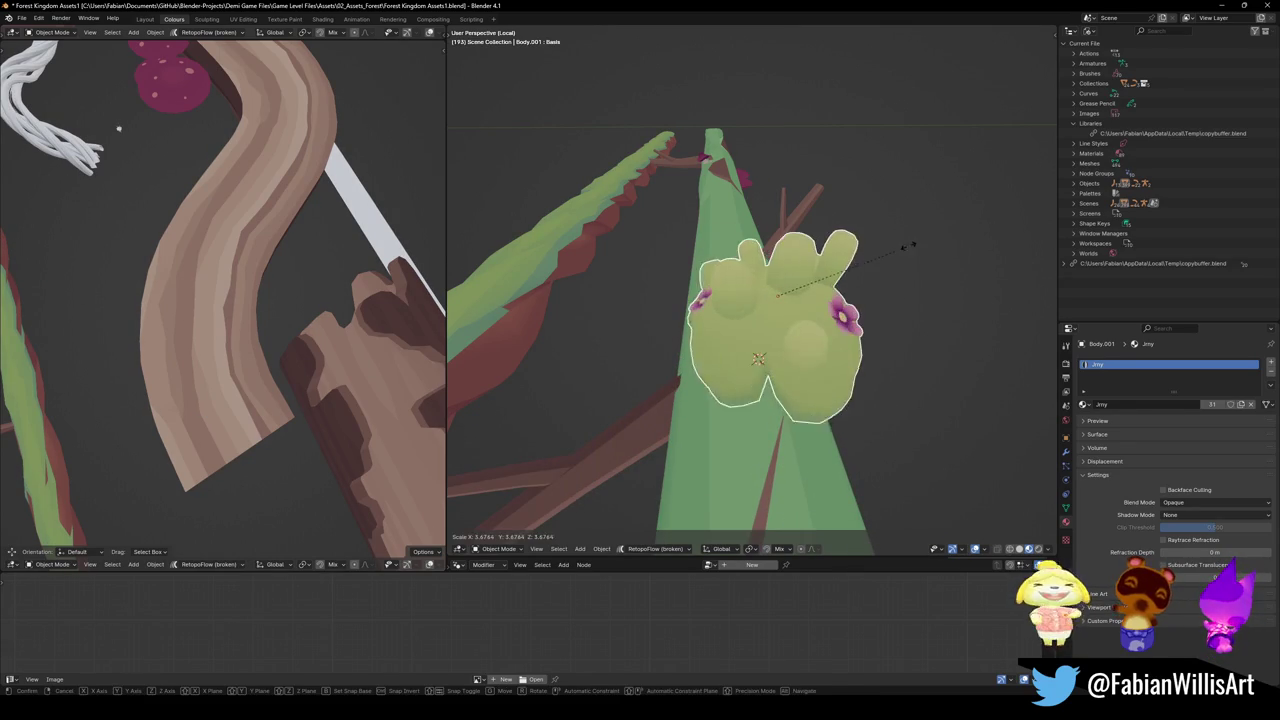
pyautogui.click(720, 480)
pyautogui.moveTo(720, 480)
pyautogui.mouseDown(button='middle')
pyautogui.moveTo(830, 320)
pyautogui.moveTo(921, 315)
pyautogui.moveTo(770, 280)
pyautogui.mouseUp(button='middle')
pyautogui.press('g')
pyautogui.press('z')
pyautogui.click(840, 318)
# Narrow the moss blob along Y, flatten it along Z, and lower it further
pyautogui.press('s')
pyautogui.press('y')
pyautogui.click(838, 296)
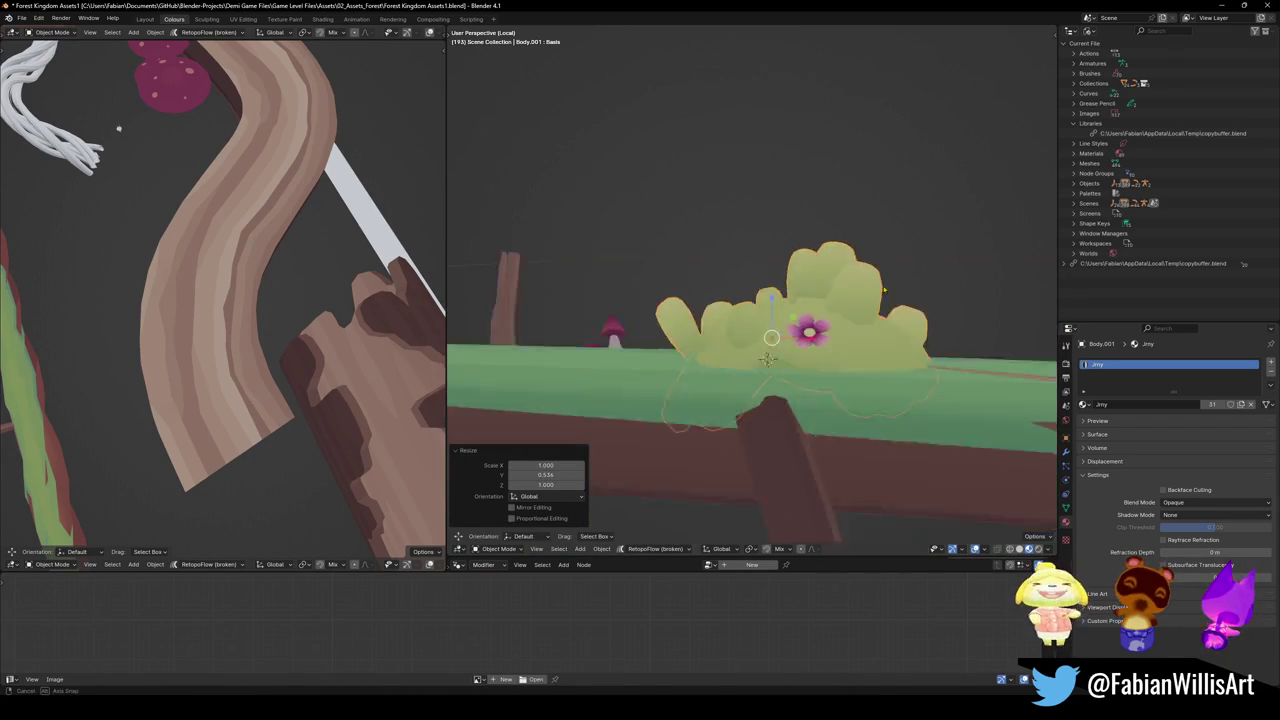
pyautogui.press('s')
pyautogui.press('z')
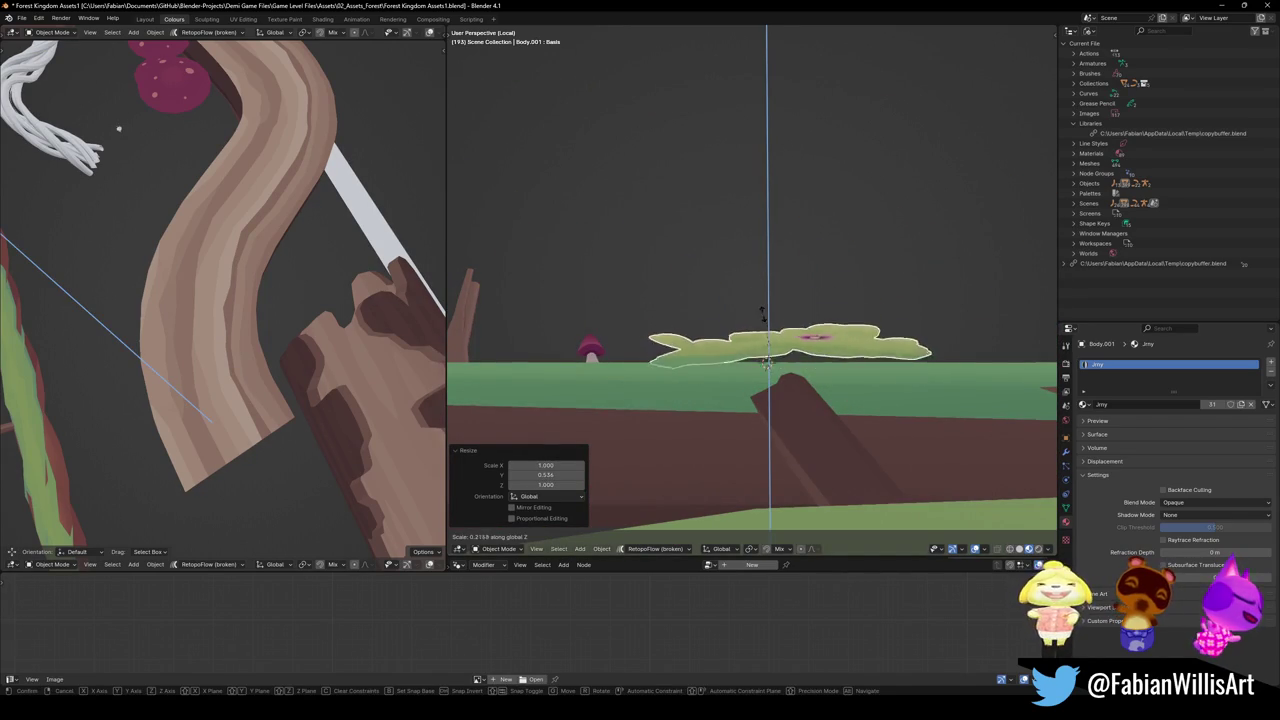
pyautogui.click(768, 320)
pyautogui.moveTo(768, 320)
pyautogui.mouseDown(button='middle')
pyautogui.moveTo(798, 324)
pyautogui.moveTo(757, 362)
pyautogui.moveTo(843, 300)
pyautogui.moveTo(799, 289)
pyautogui.mouseUp(button='middle')
pyautogui.press('g')
pyautogui.press('z')
pyautogui.click(799, 325)
# Slide the blob along Y, adjust its height, then delete the moss blob Body.001
pyautogui.press('s')
pyautogui.press('y')
pyautogui.press('g')
pyautogui.click(790, 330)
pyautogui.press('g')
pyautogui.press('z')
pyautogui.click(757, 362)
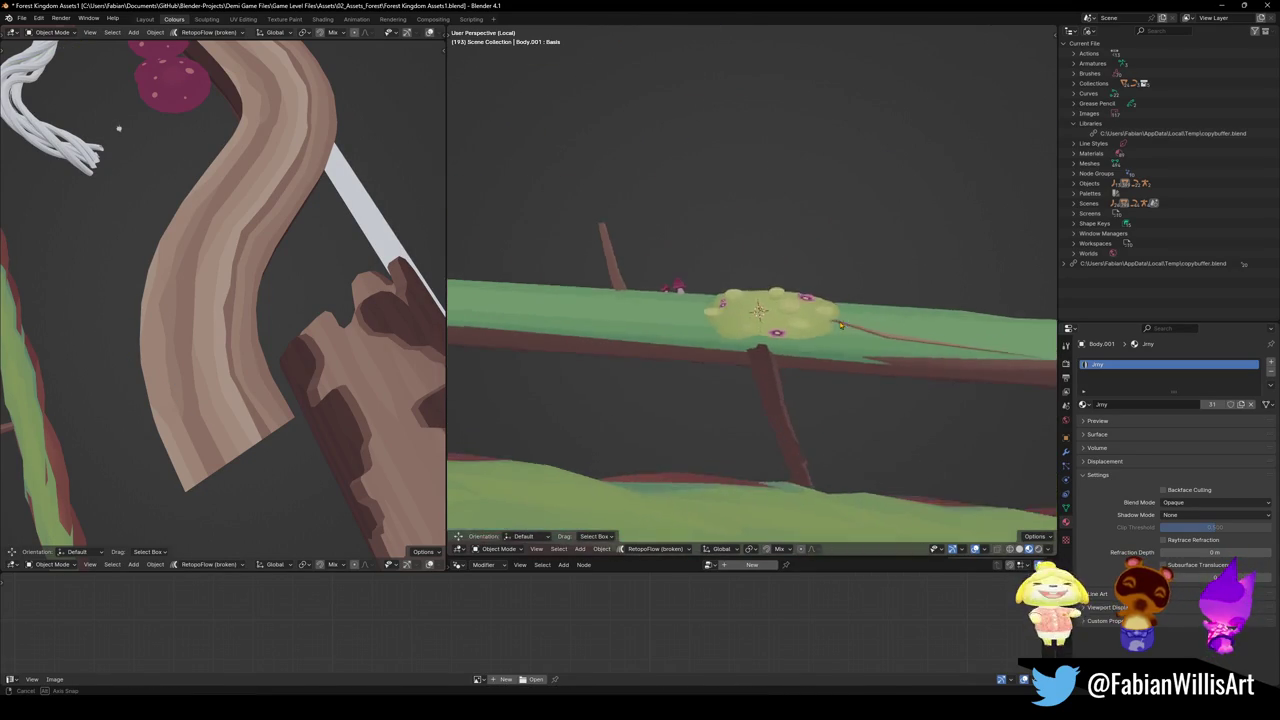
pyautogui.scroll(2, 799, 289)
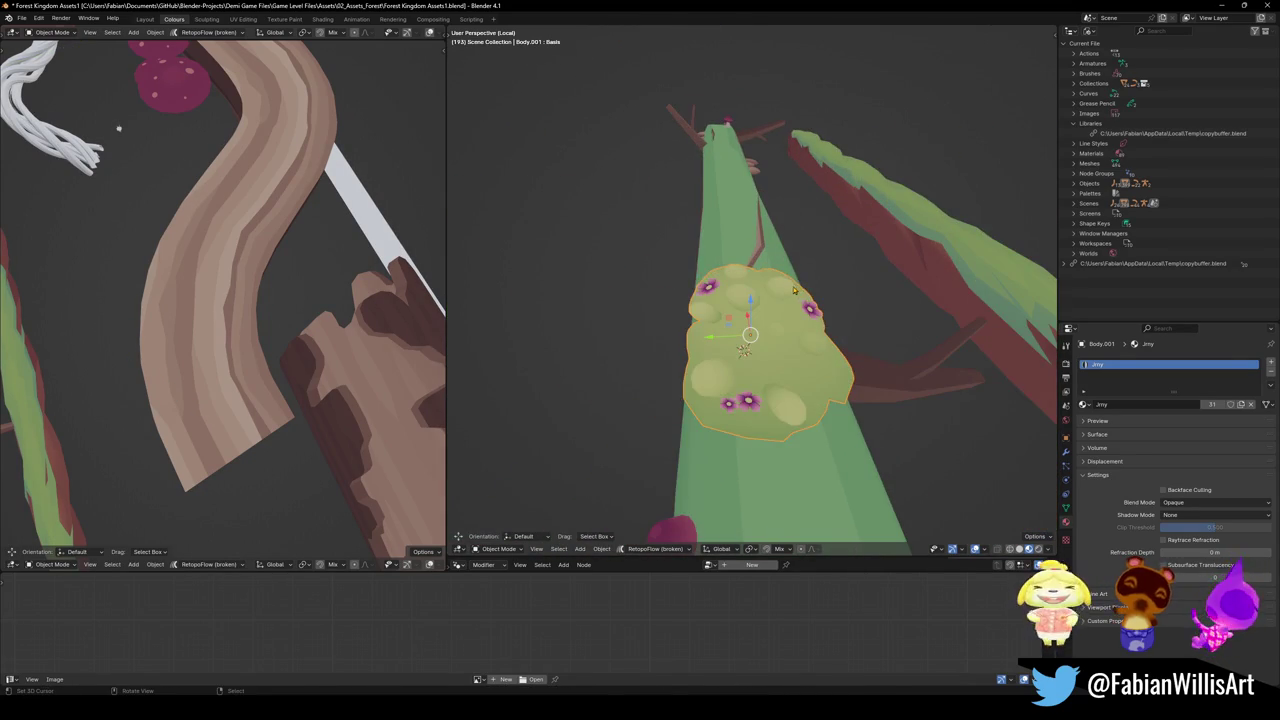
pyautogui.press('Delete')
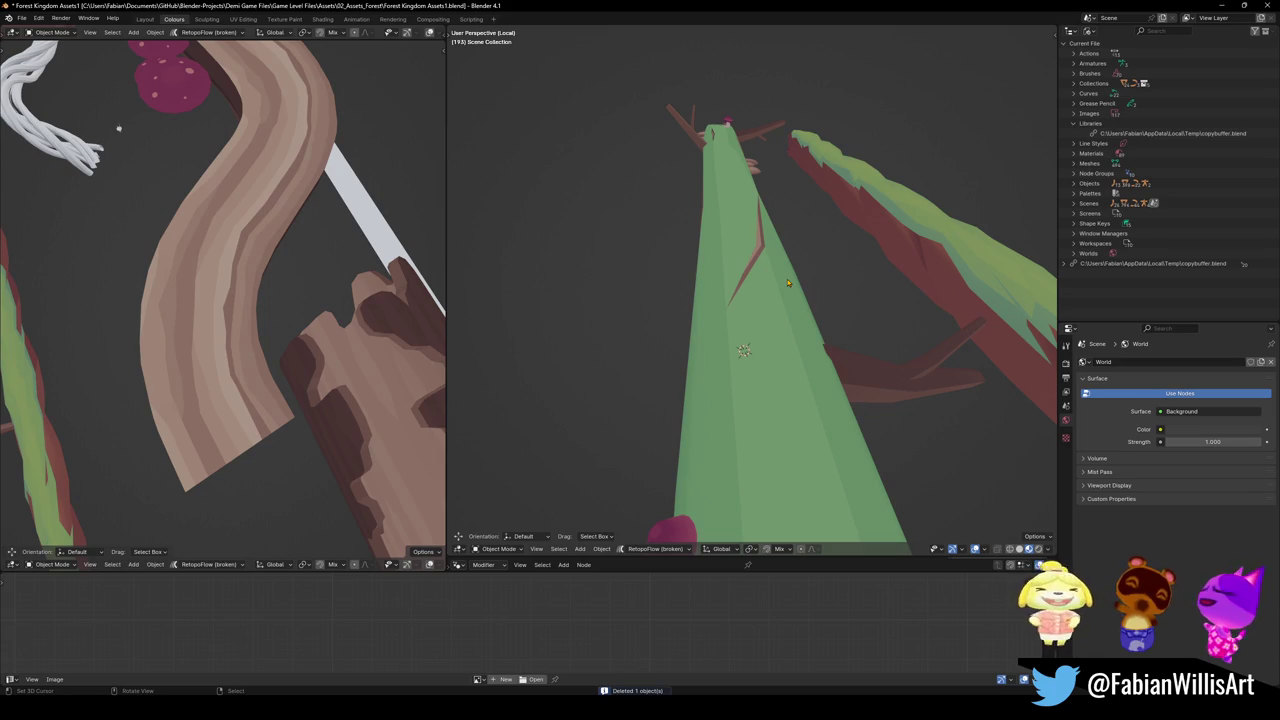
# In front view, select the upper branch Cylinder.055 and hide it
pyautogui.moveTo(820, 148)
pyautogui.mouseDown(button='middle')
pyautogui.moveTo(728, 241)
pyautogui.moveTo(664, 246)
pyautogui.mouseUp(button='middle')
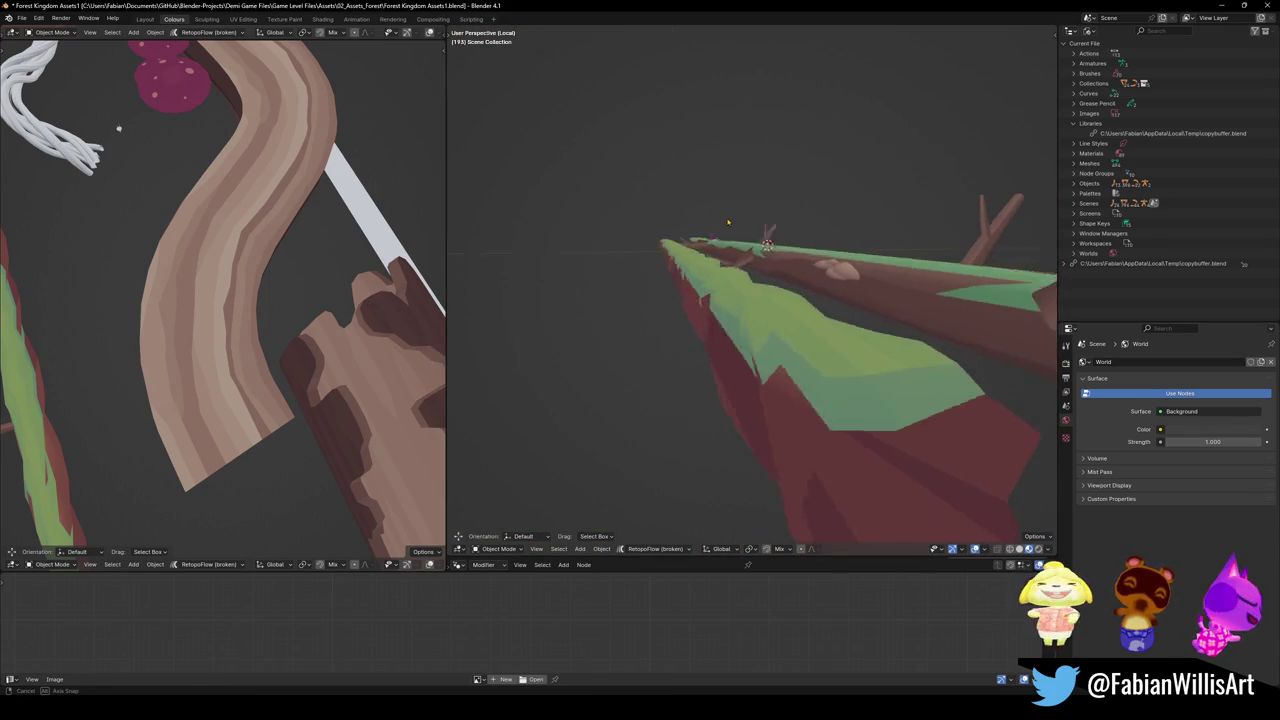
pyautogui.press('KP_1')
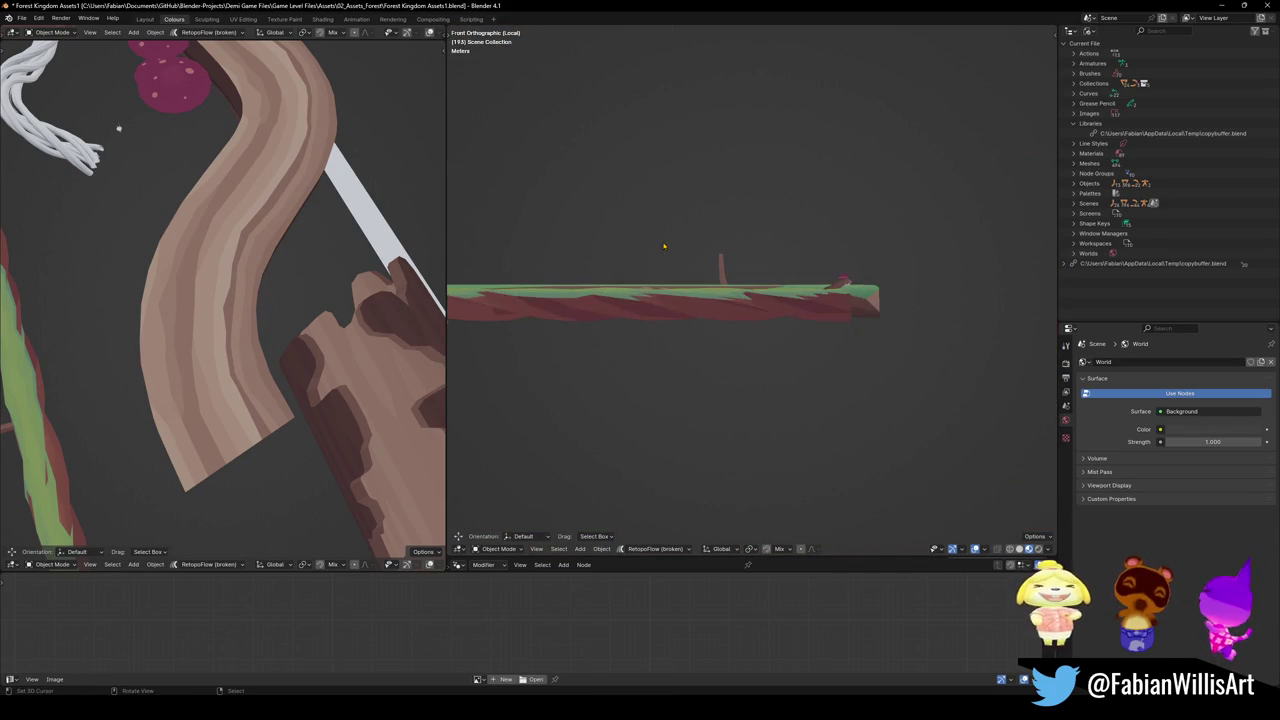
pyautogui.moveTo(678, 253)
pyautogui.mouseDown(button='middle')
pyautogui.moveTo(798, 309)
pyautogui.moveTo(736, 343)
pyautogui.mouseUp(button='middle')
pyautogui.click(821, 323)
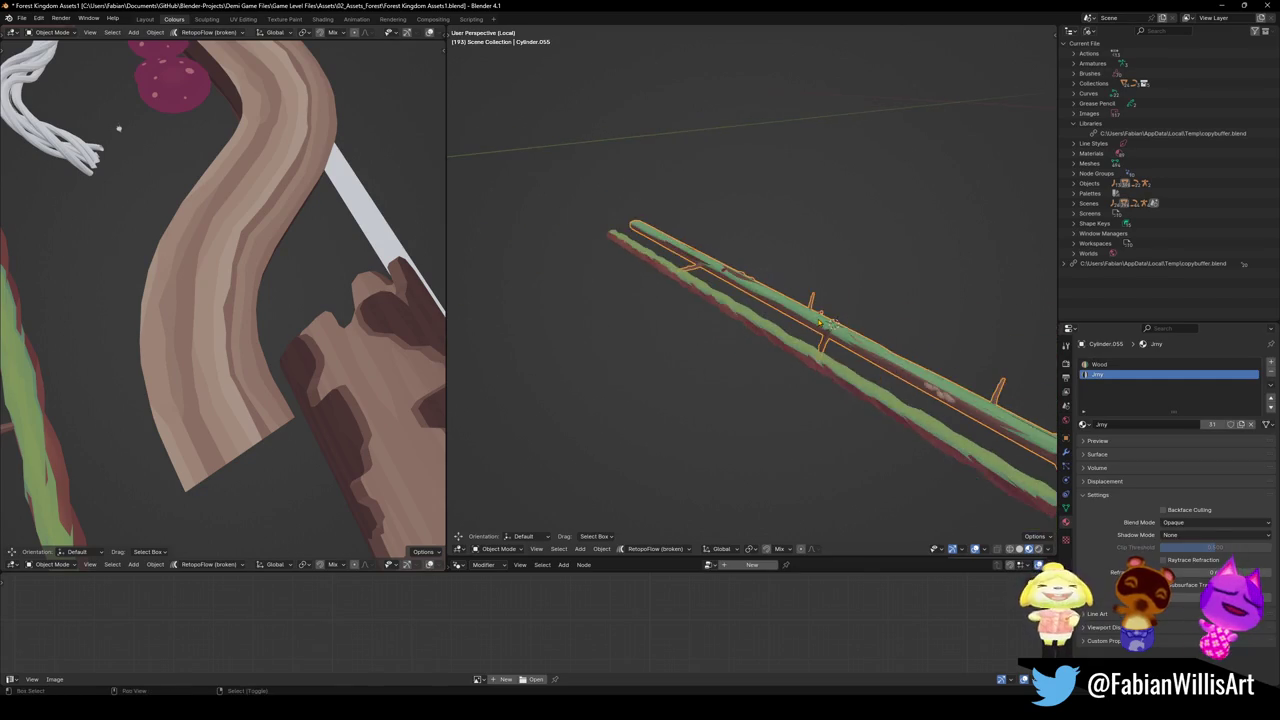
pyautogui.moveTo(821, 323); pyautogui.dragTo(738, 300, button='middle')
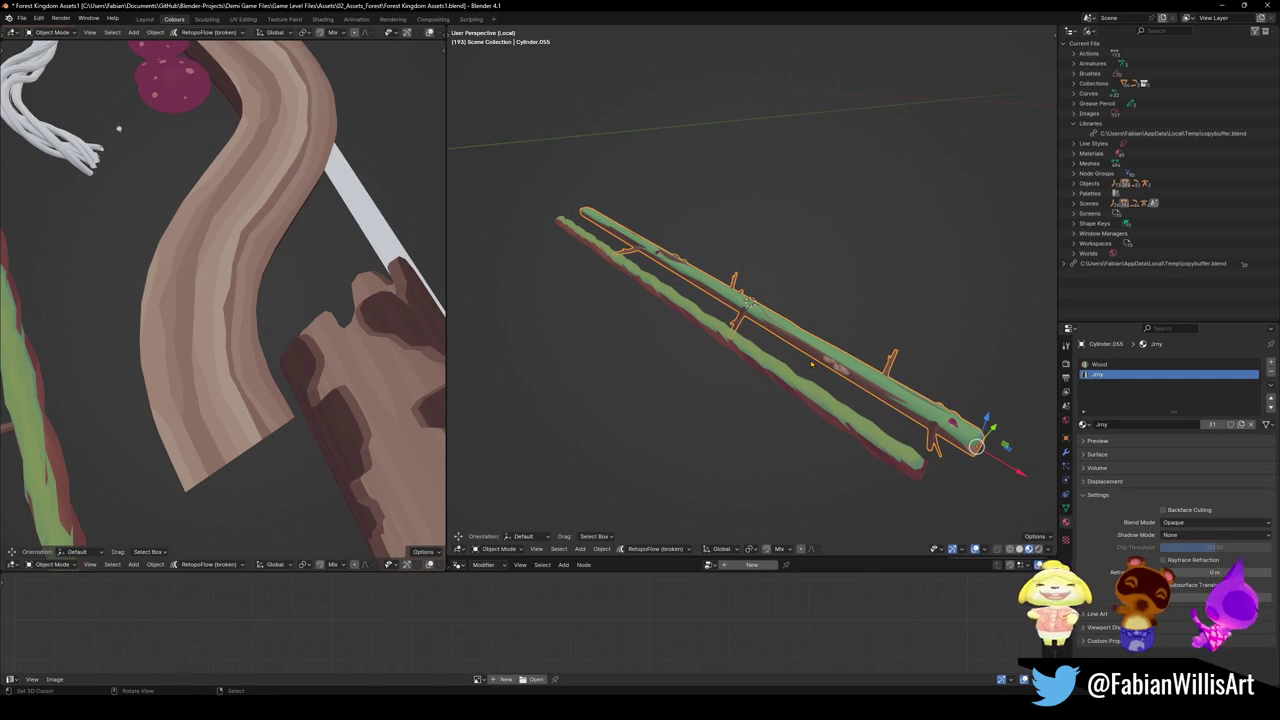
pyautogui.press('h')
# Select the mossy branch Circle.011 and enter Edit Mode on its mesh
pyautogui.click(704, 318)
pyautogui.moveTo(704, 318); pyautogui.dragTo(733, 308, button='middle')
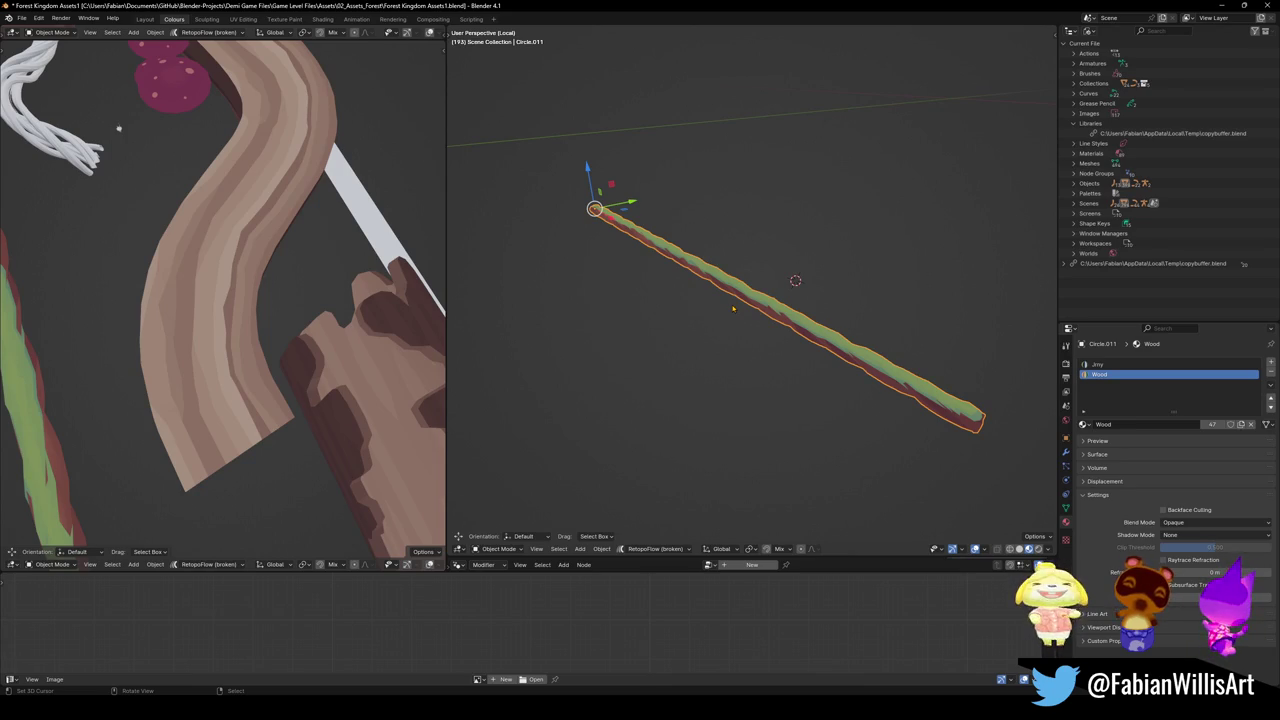
pyautogui.press('Tab')
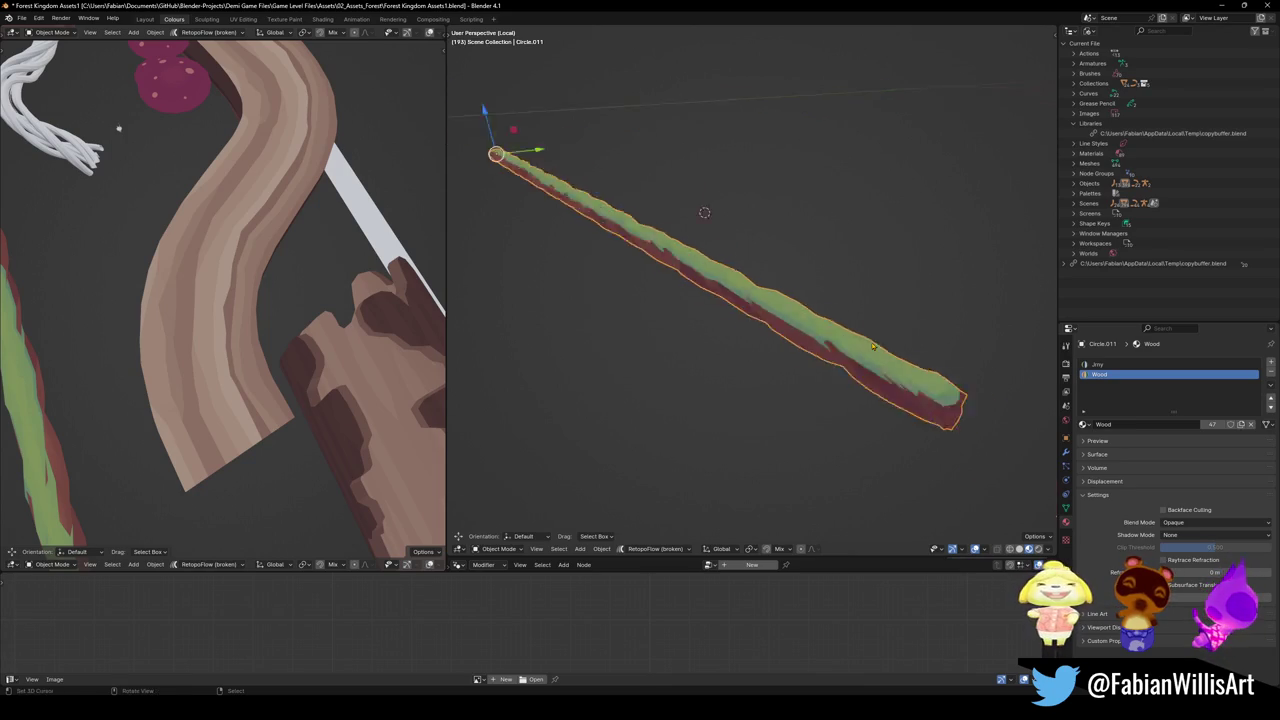
pyautogui.scroll(4, 853, 352)
pyautogui.scroll(2, 865, 352)
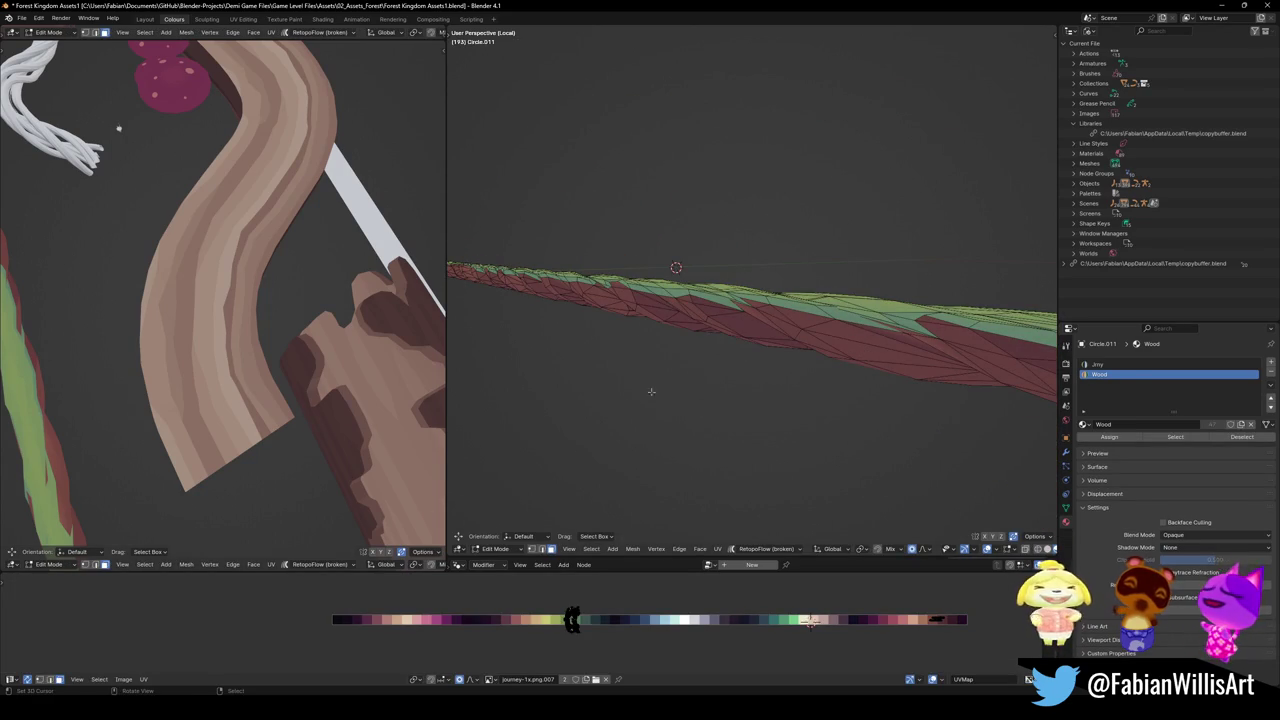
# Select the whole branch mesh and assign it the Wood material
pyautogui.click(753, 331)
pyautogui.press('a')
pyautogui.hotkey('alt', 'a')
pyautogui.hotkey('ctrl', 'z')
pyautogui.click(1100, 374)
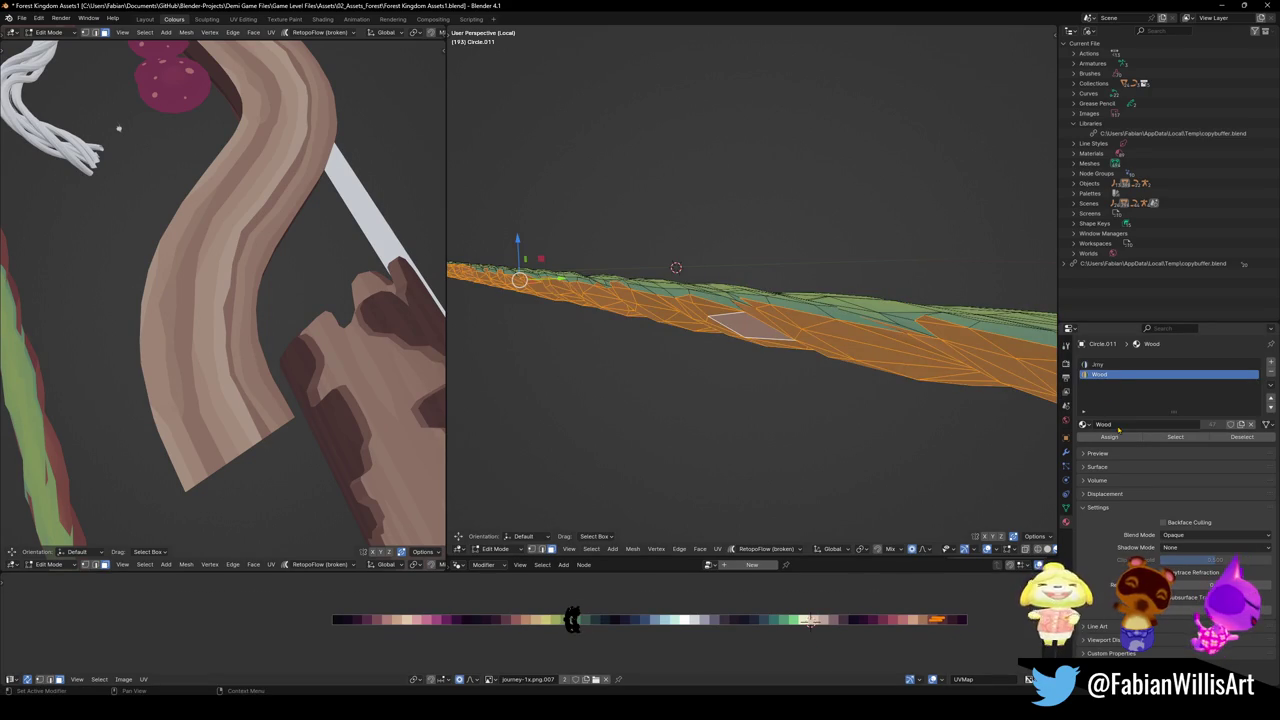
pyautogui.click(1109, 437)
# Slide the branch's UVs horizontally across the palette to a new colour, then mirror them on X
pyautogui.moveTo(325, 281); pyautogui.dragTo(439, 429, button='middle')
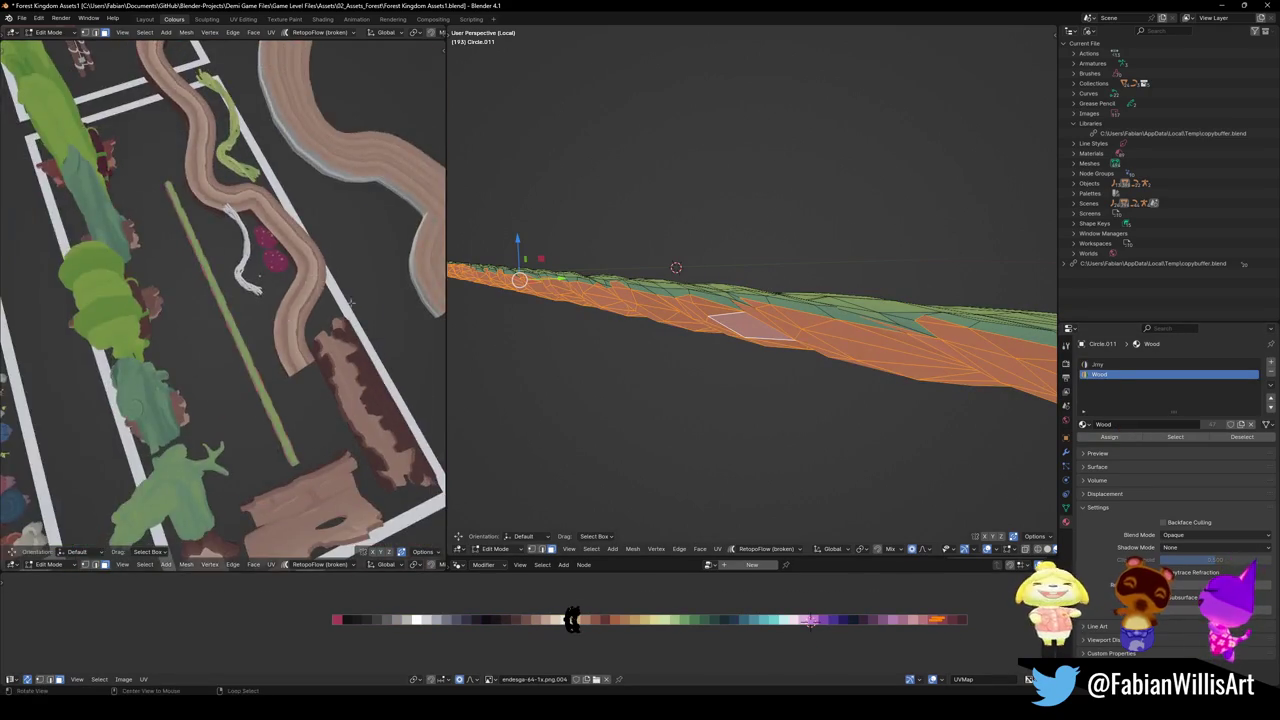
pyautogui.press('g')
pyautogui.press('x')
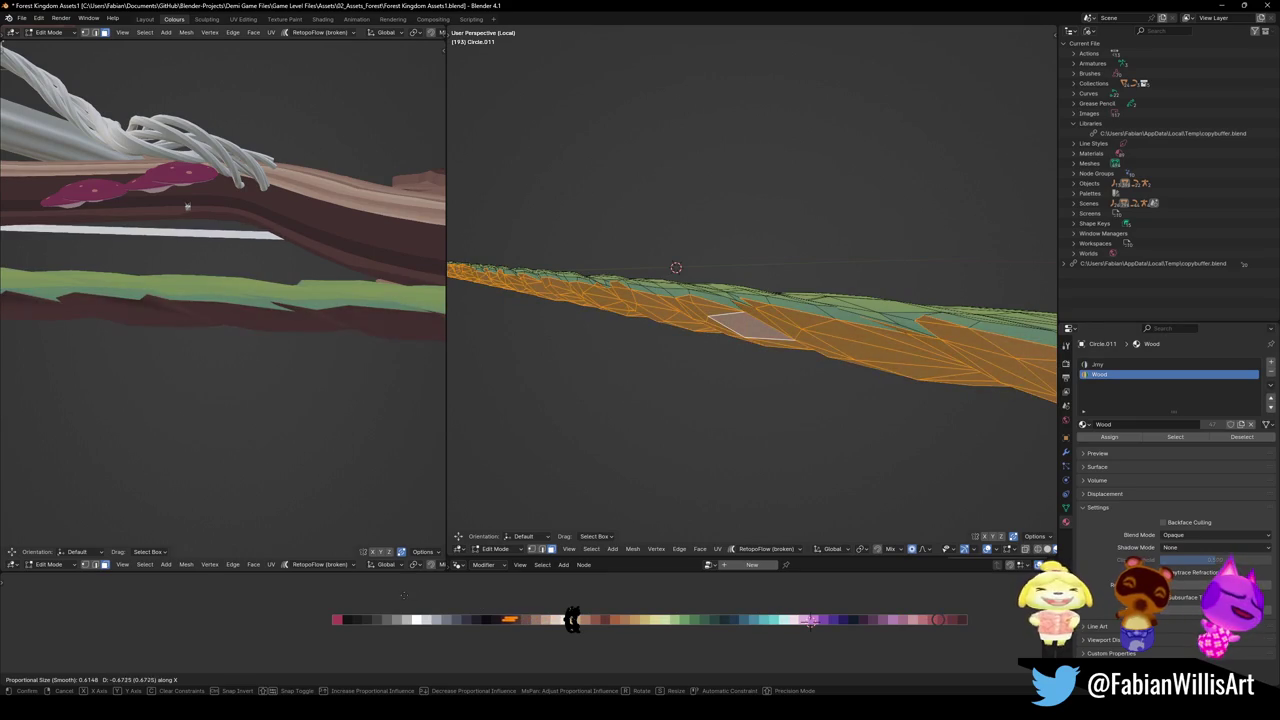
pyautogui.click(402, 596)
pyautogui.moveTo(187, 208)
pyautogui.mouseDown(button='middle')
pyautogui.moveTo(250, 225)
pyautogui.moveTo(464, 467)
pyautogui.mouseUp(button='middle')
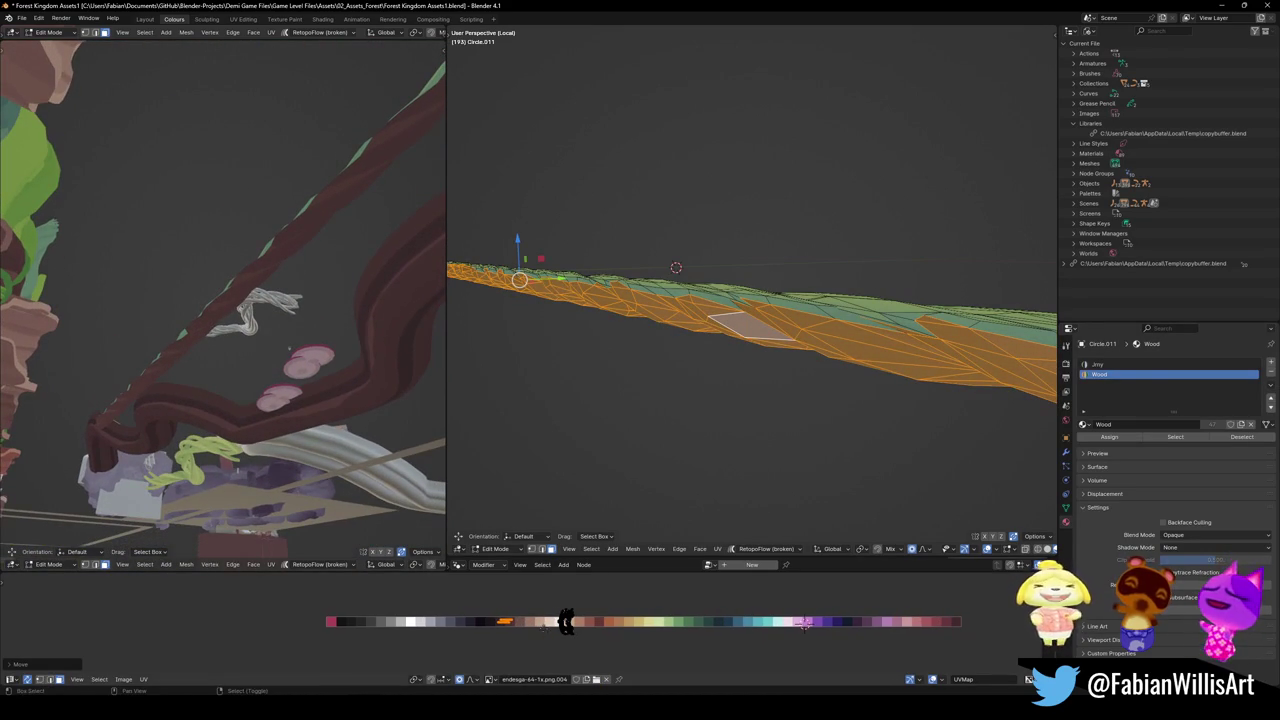
pyautogui.hotkey('ctrl', 'm')
pyautogui.press('x')
# Nudge the branch mesh slightly along X with soft falloff
pyautogui.moveTo(340, 430)
pyautogui.mouseDown(button='middle')
pyautogui.moveTo(289, 362)
pyautogui.moveTo(310, 374)
pyautogui.mouseUp(button='middle')
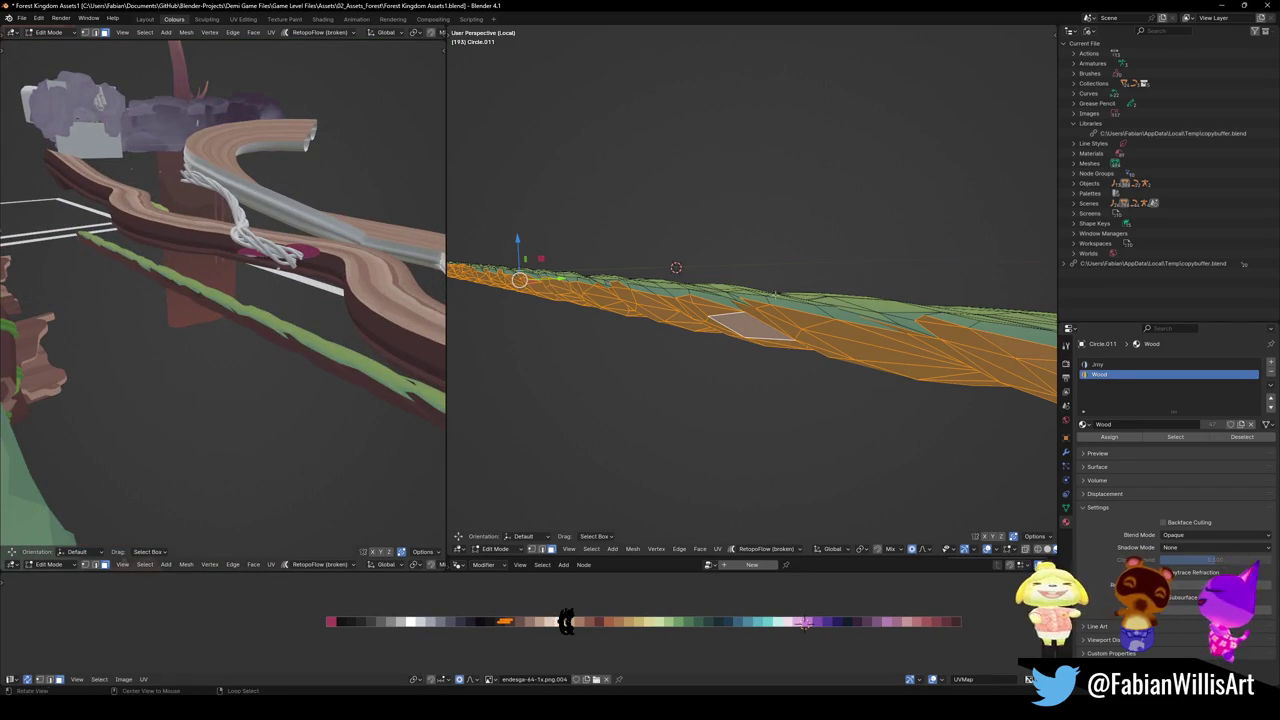
pyautogui.moveTo(750, 300); pyautogui.dragTo(750, 260, button='middle')
pyautogui.press('g')
pyautogui.press('x')
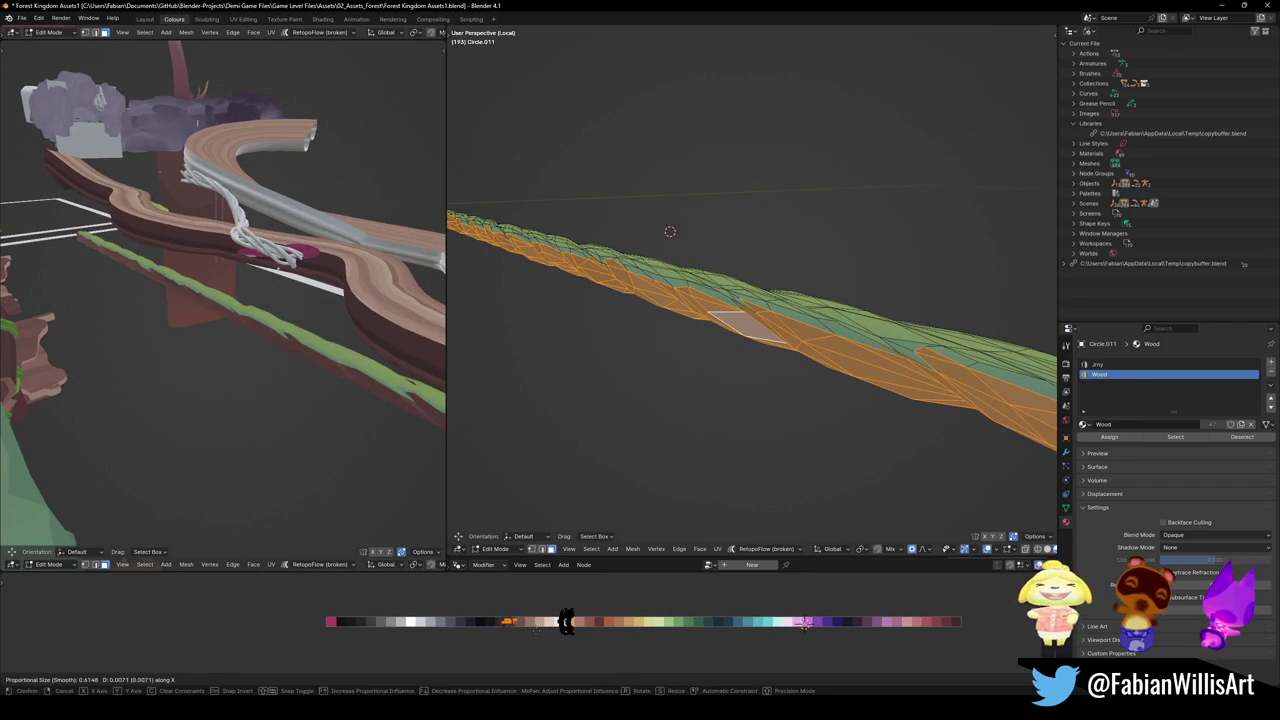
pyautogui.press('Return')
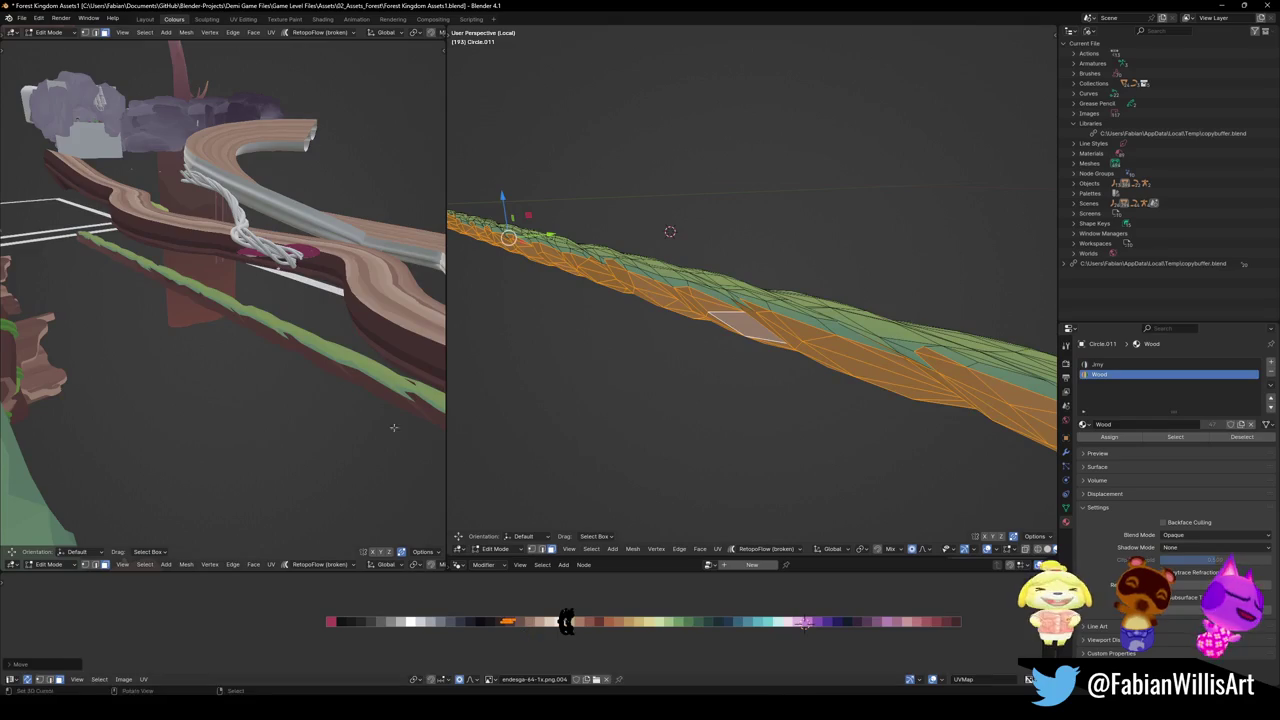
pyautogui.moveTo(300, 400); pyautogui.dragTo(450, 417, button='middle')
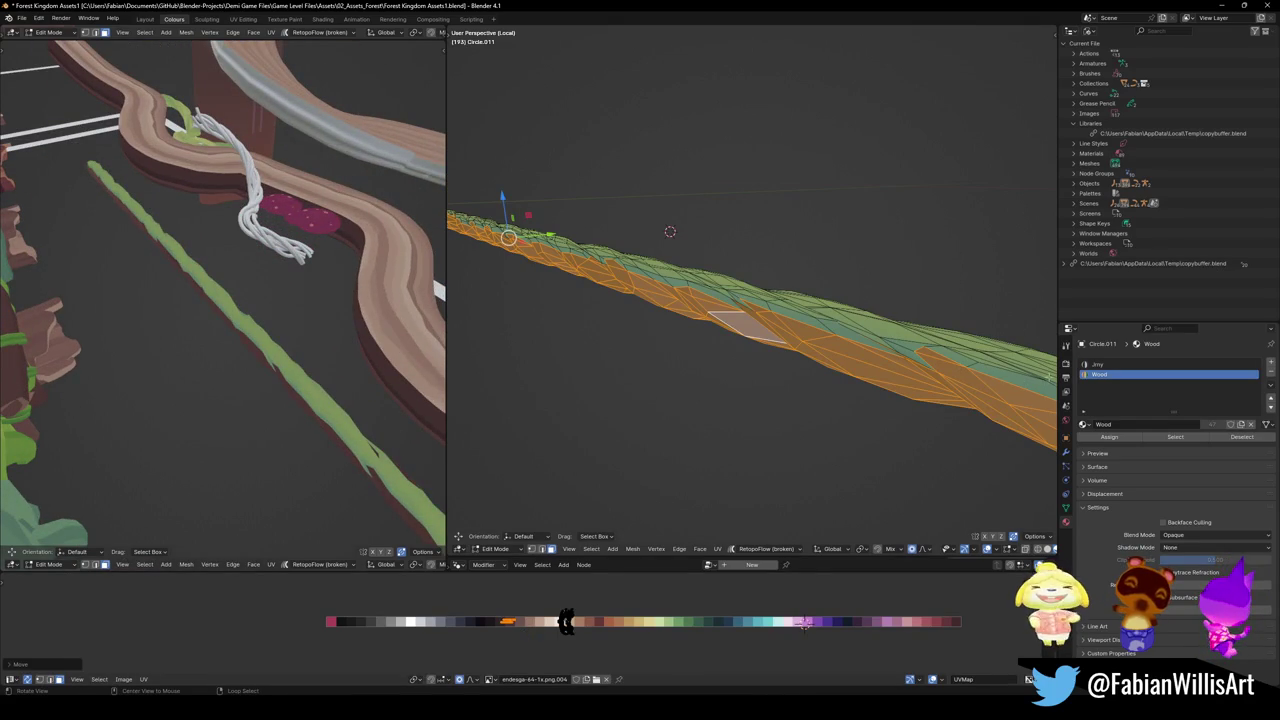
pyautogui.moveTo(670, 231); pyautogui.dragTo(482, 119, button='middle')
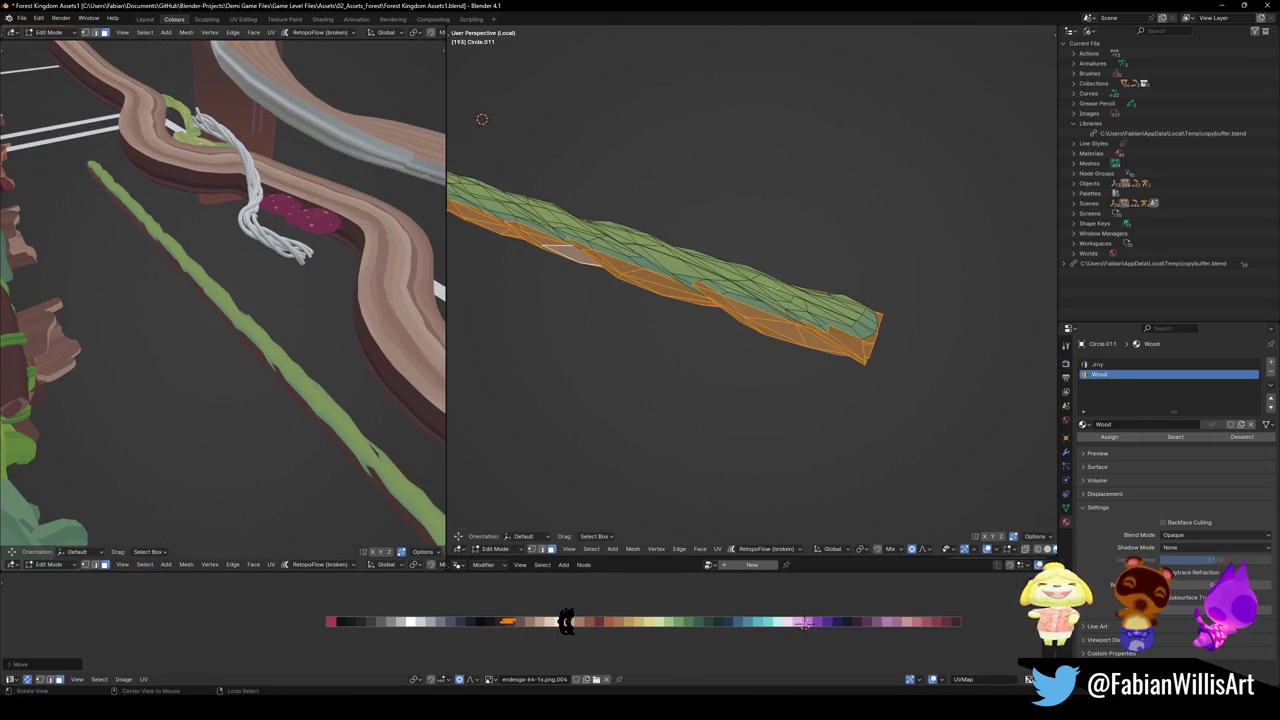
pyautogui.moveTo(730, 283); pyautogui.dragTo(786, 313, button='middle')
pyautogui.scroll(2, 745, 290)
pyautogui.scroll(2, 760, 300)
# In Object Mode top view, thin the branch, move it to the 3D cursor, and add a plane there
pyautogui.press('Tab')
pyautogui.scroll(-4, 786, 313)
pyautogui.click(848, 330)
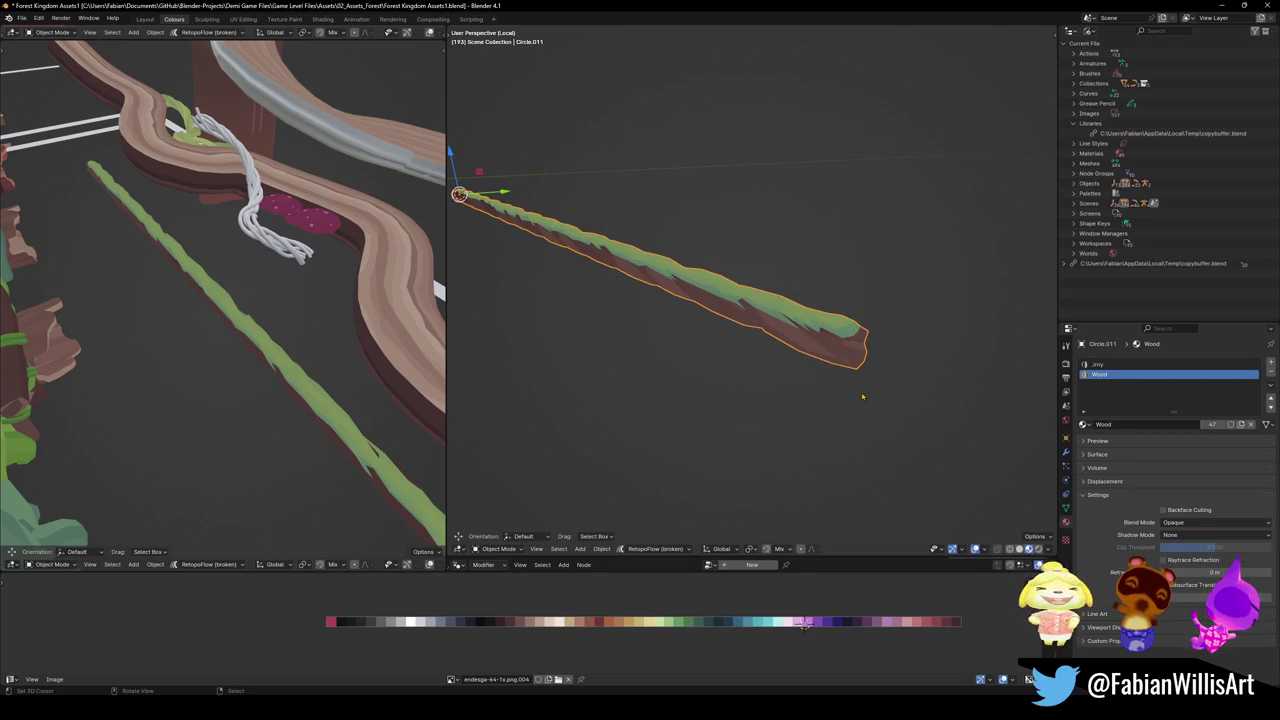
pyautogui.press('KP_7')
pyautogui.hotkey('alt', 'r')
pyautogui.hotkey('alt', 'g')
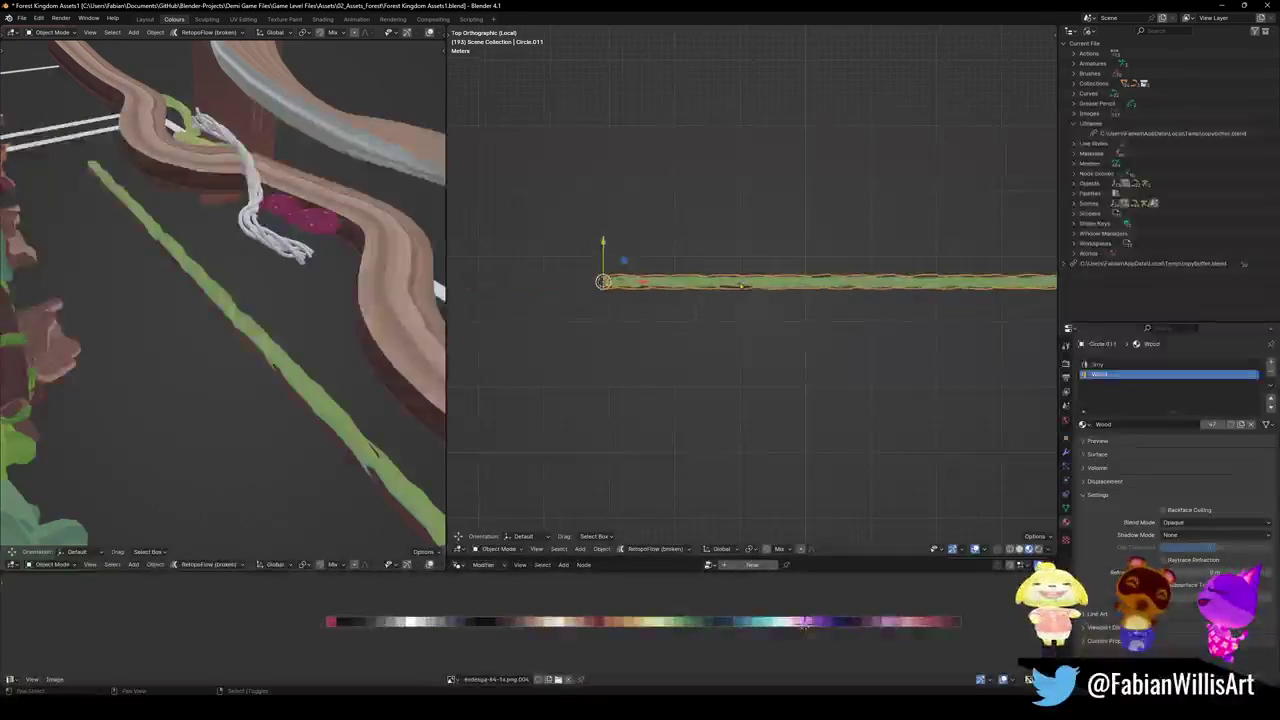
pyautogui.hotkey('shift', 'a')
pyautogui.click(777, 296)
# Raise the new plane on Z and slide it along X over the branch
pyautogui.moveTo(777, 296)
pyautogui.mouseDown(button='middle')
pyautogui.moveTo(671, 294)
pyautogui.moveTo(700, 320)
pyautogui.mouseUp(button='middle')
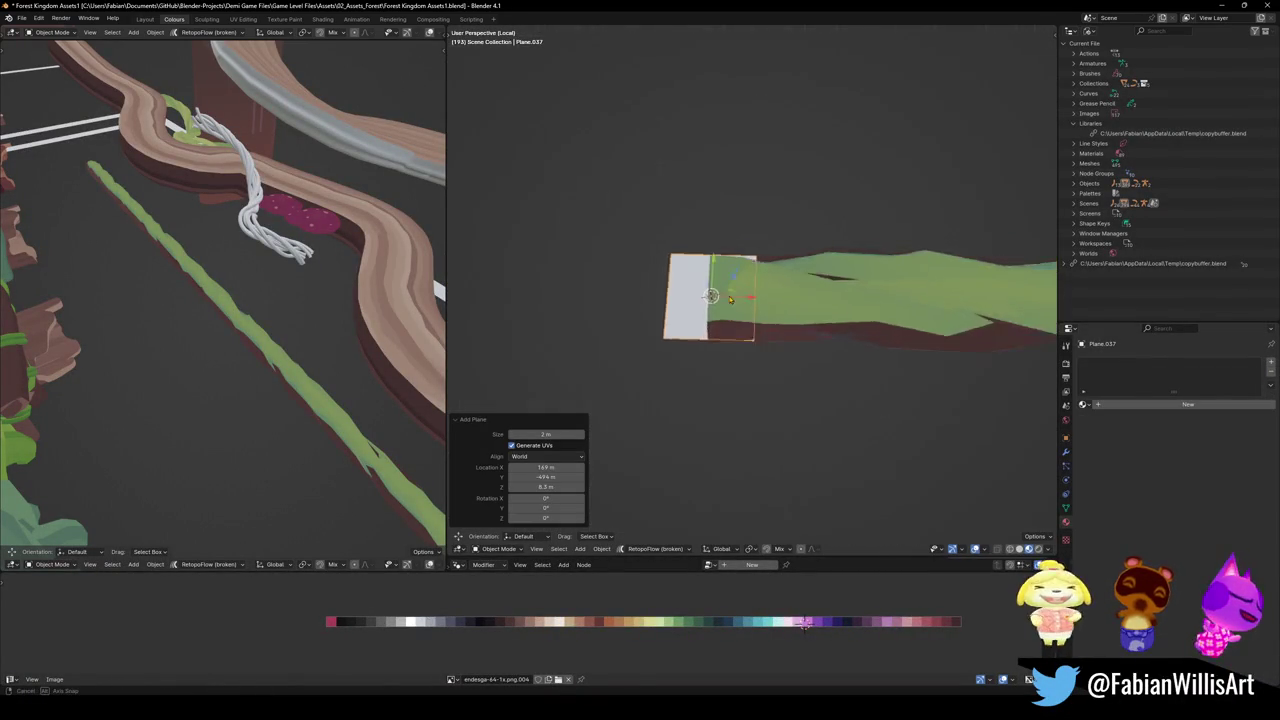
pyautogui.press('g')
pyautogui.press('z')
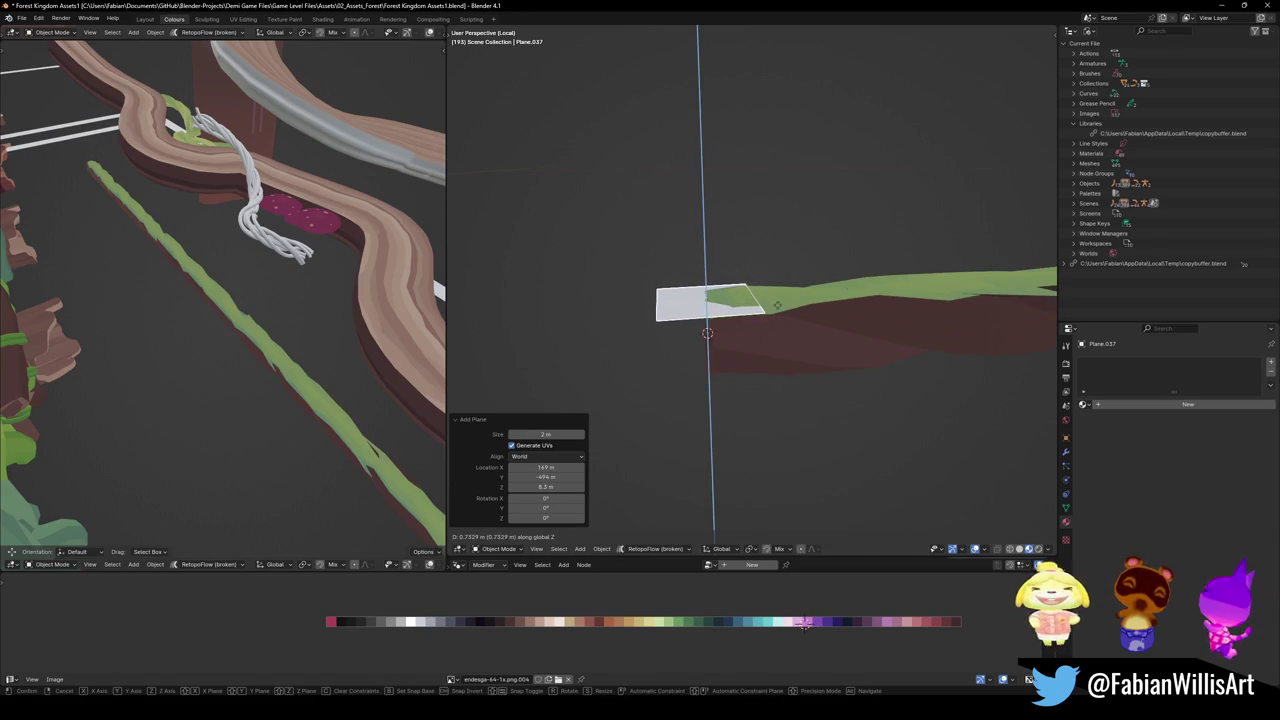
pyautogui.click(707, 298)
pyautogui.moveTo(707, 298)
pyautogui.mouseDown(button='middle')
pyautogui.moveTo(726, 321)
pyautogui.moveTo(903, 330)
pyautogui.mouseUp(button='middle')
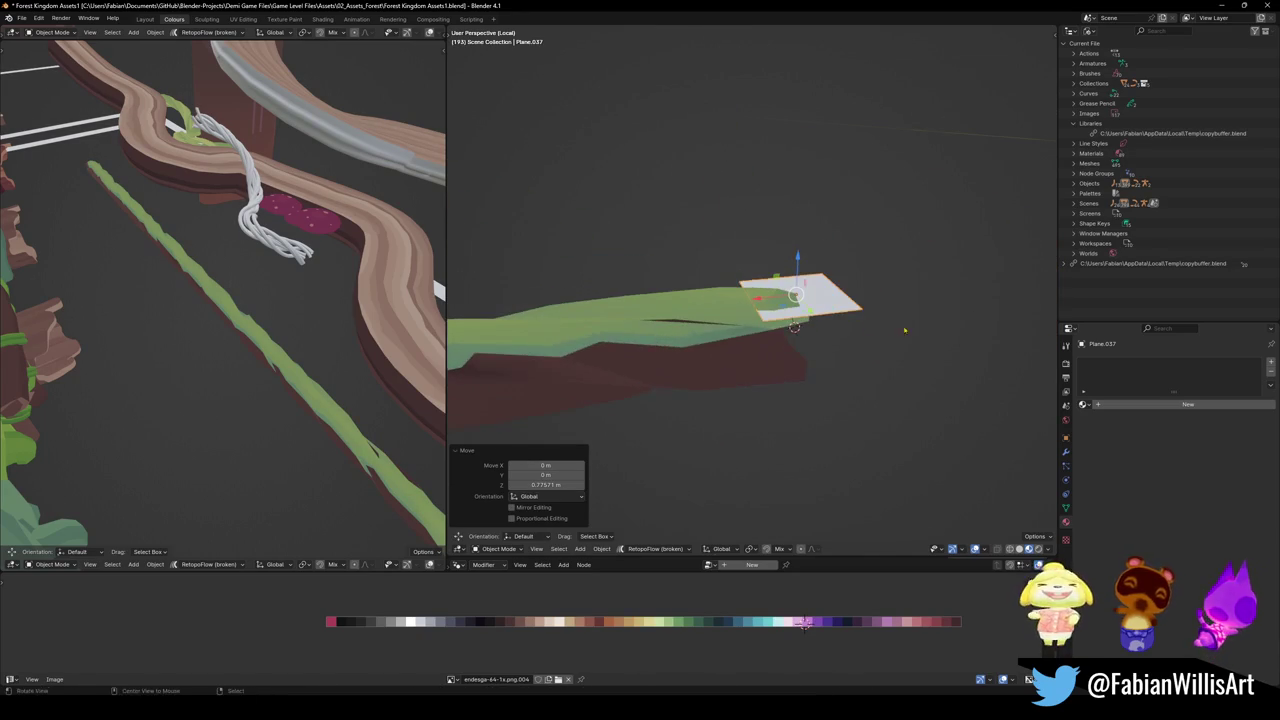
pyautogui.press('Tab')
pyautogui.press('Tab')
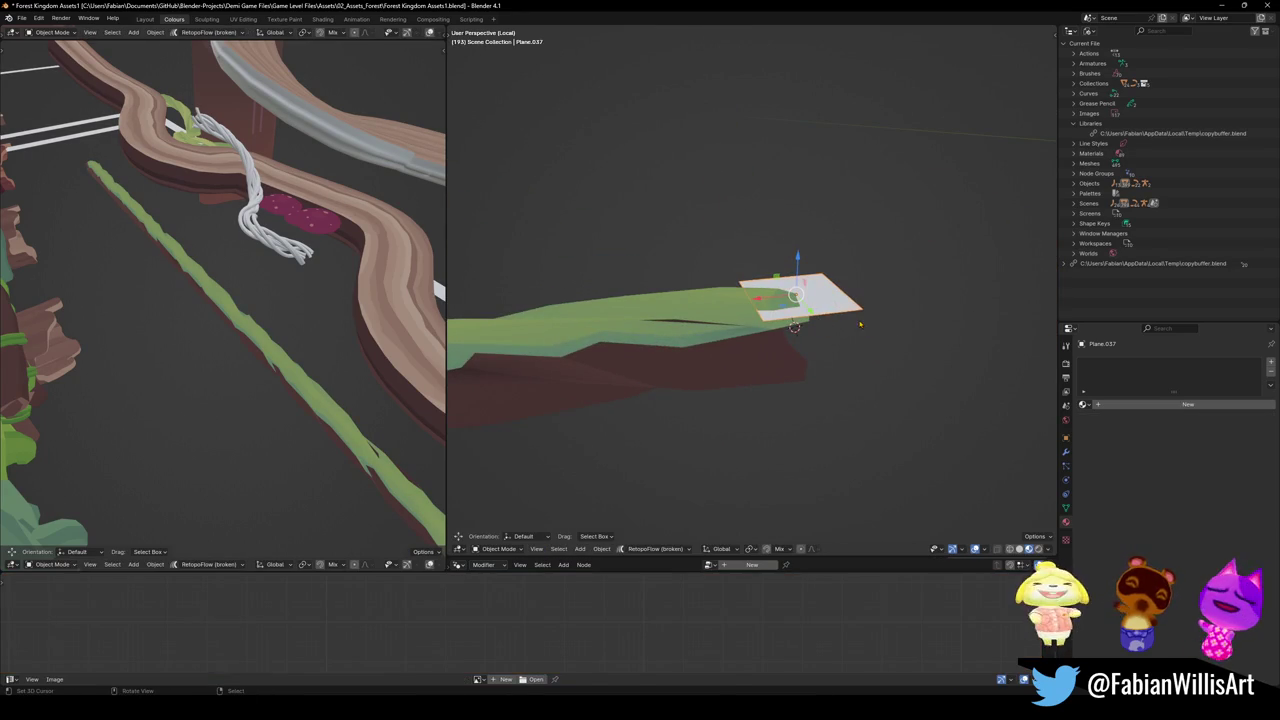
pyautogui.press('g')
pyautogui.press('x')
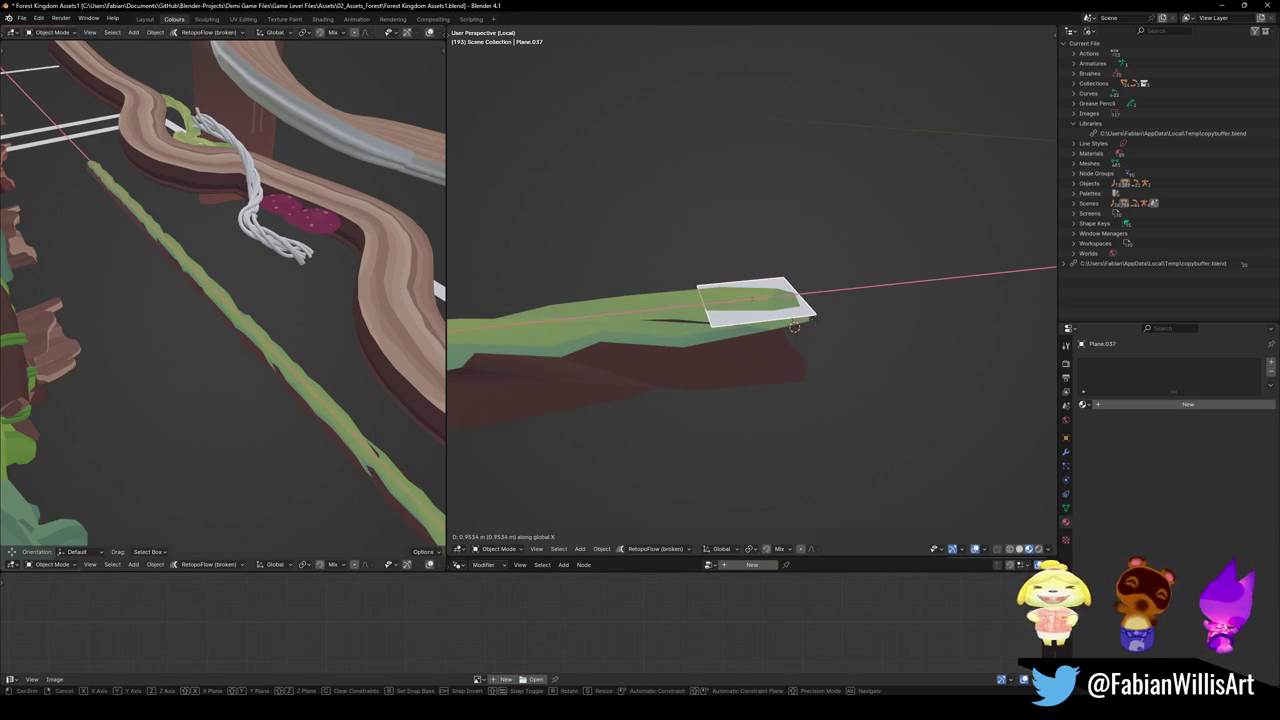
pyautogui.click(720, 313)
# In front view, box-select the plane's left-end vertices and stretch them along X down the branch
pyautogui.press('KP_1')
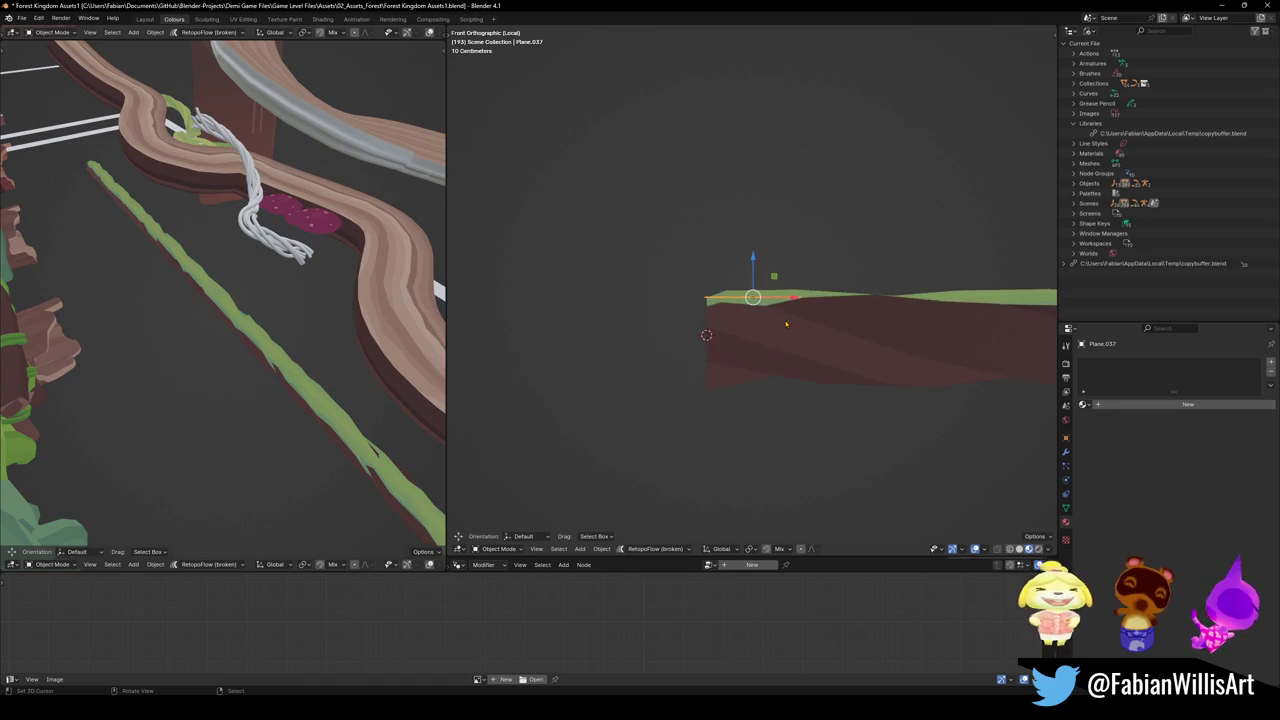
pyautogui.scroll(-3, 958, 345)
pyautogui.keyDown('shift'); pyautogui.moveTo(777, 276); pyautogui.dragTo(662, 300, button='middle'); pyautogui.keyUp('shift')
pyautogui.press('Tab')
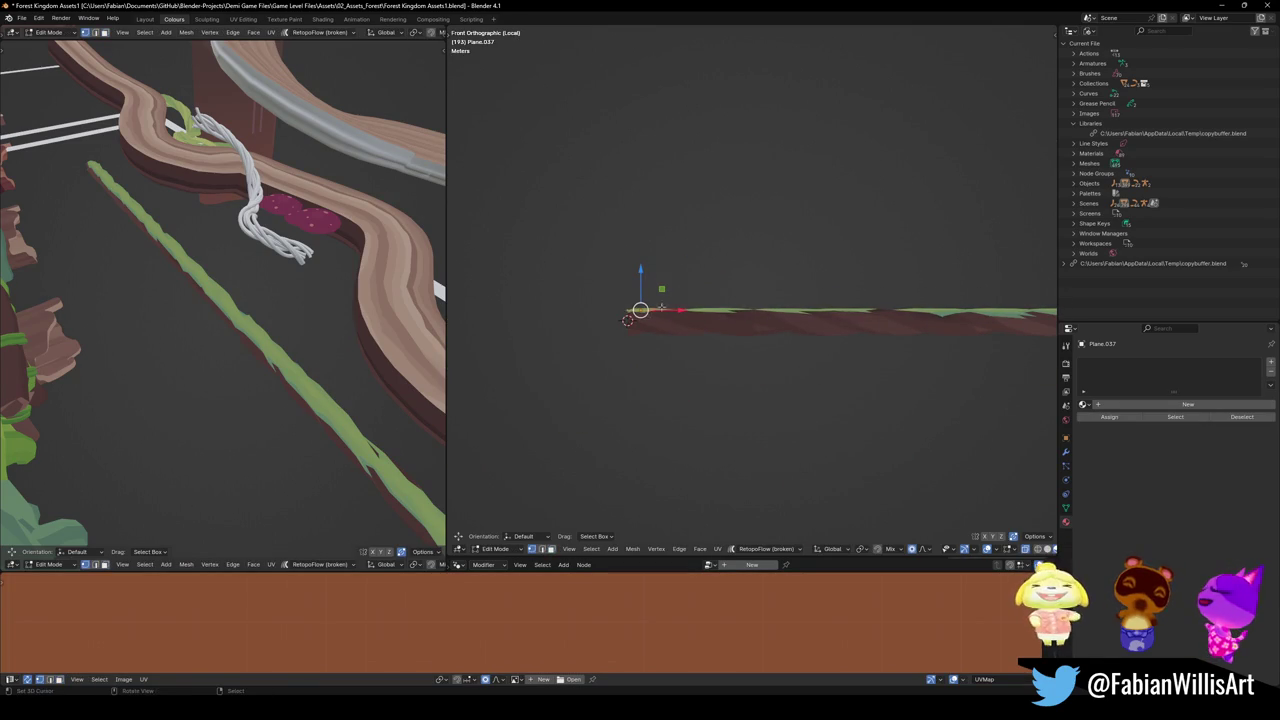
pyautogui.press('b')
pyautogui.moveTo(677, 286); pyautogui.dragTo(640, 330)
pyautogui.scroll(-2, 718, 352)
pyautogui.press('g')
pyautogui.press('x')
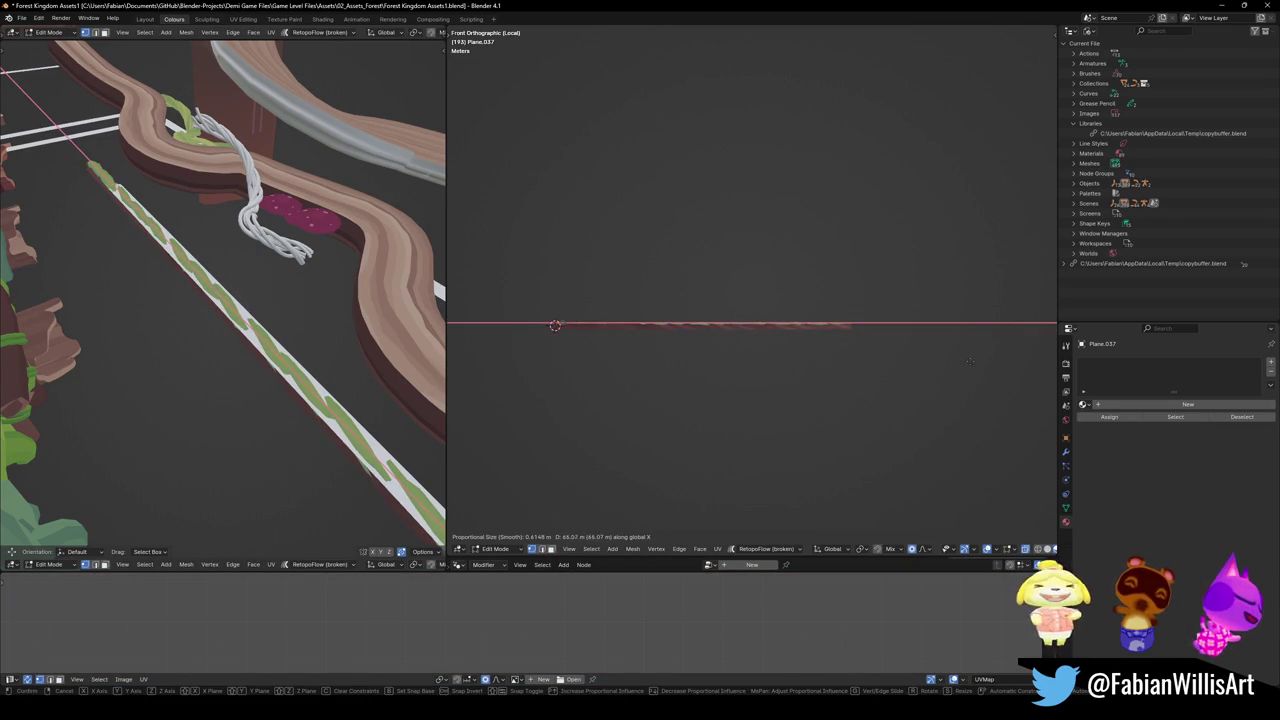
pyautogui.click(1006, 353)
pyautogui.moveTo(953, 343)
pyautogui.mouseDown(button='middle')
pyautogui.moveTo(844, 362)
pyautogui.moveTo(830, 320)
pyautogui.moveTo(803, 343)
pyautogui.moveTo(773, 343)
pyautogui.mouseUp(button='middle')
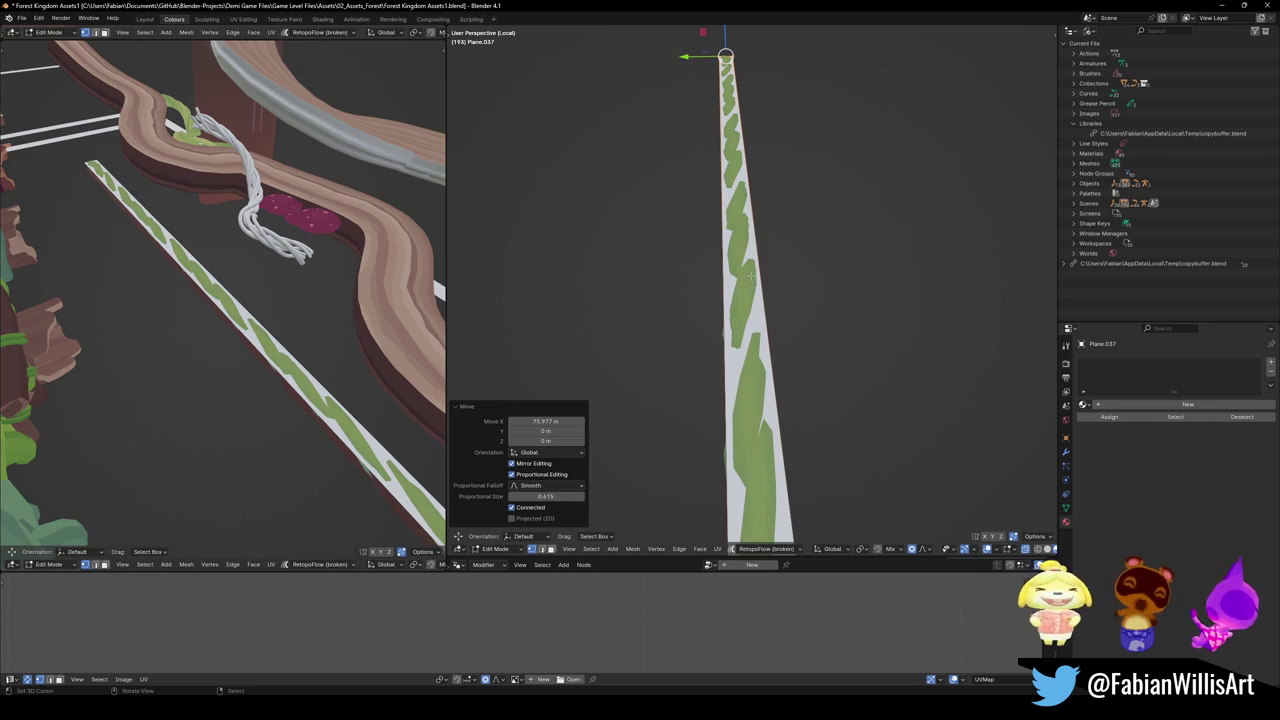
pyautogui.press('Tab')
# Select the branch and inspect the moss strip from the side
pyautogui.click(742, 296)
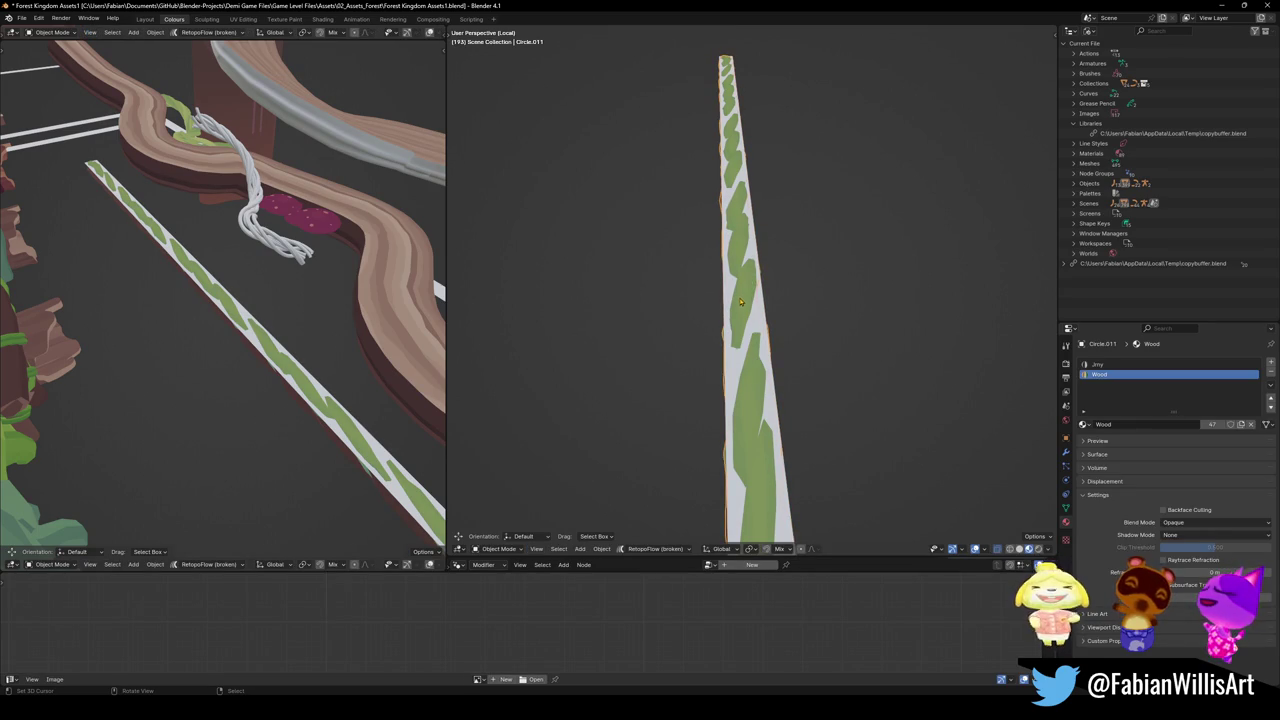
pyautogui.scroll(-2, 757, 298)
pyautogui.moveTo(775, 295); pyautogui.dragTo(768, 281, button='middle')
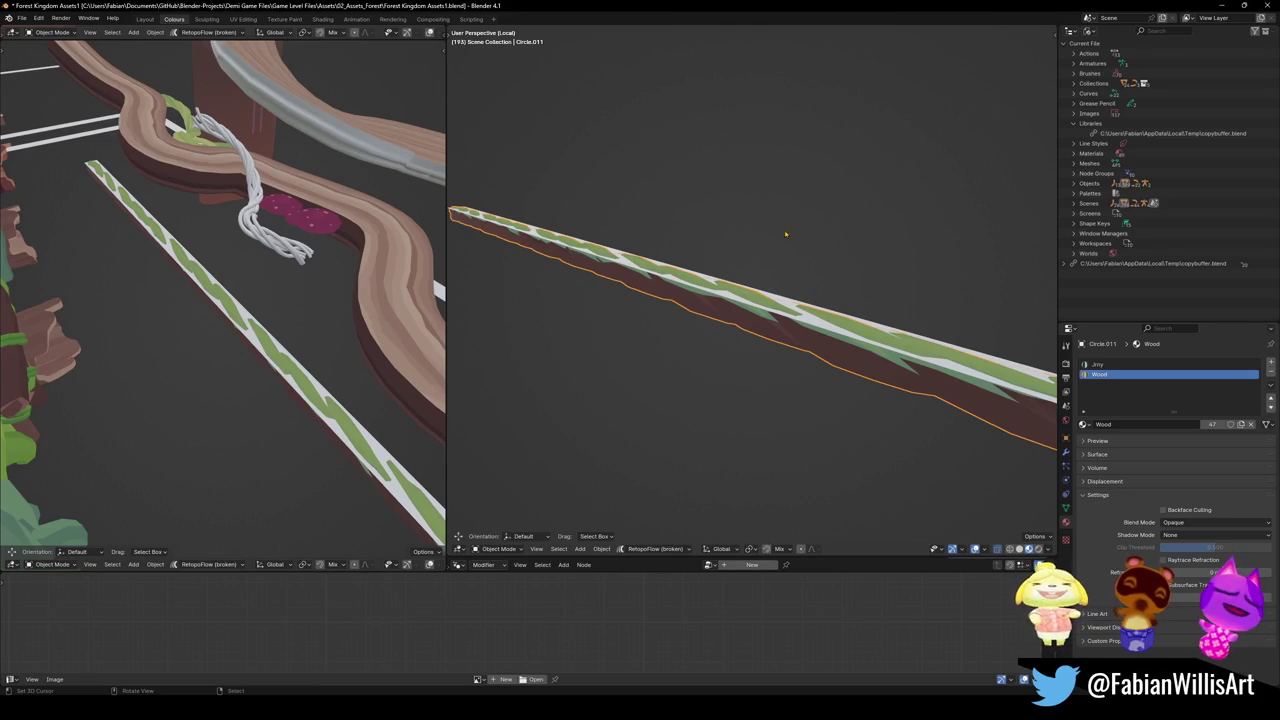
pyautogui.moveTo(791, 309)
pyautogui.mouseDown(button='middle')
pyautogui.moveTo(938, 342)
pyautogui.moveTo(858, 379)
pyautogui.mouseUp(button='middle')
pyautogui.moveTo(709, 350)
pyautogui.mouseDown(button='middle')
pyautogui.moveTo(760, 405)
pyautogui.moveTo(740, 350)
pyautogui.mouseUp(button='middle')
# Lower Plane.037 on Z, 0.19264 m in total, so it sits on the branch's top
pyautogui.click(740, 350)
pyautogui.press('g')
pyautogui.press('z')
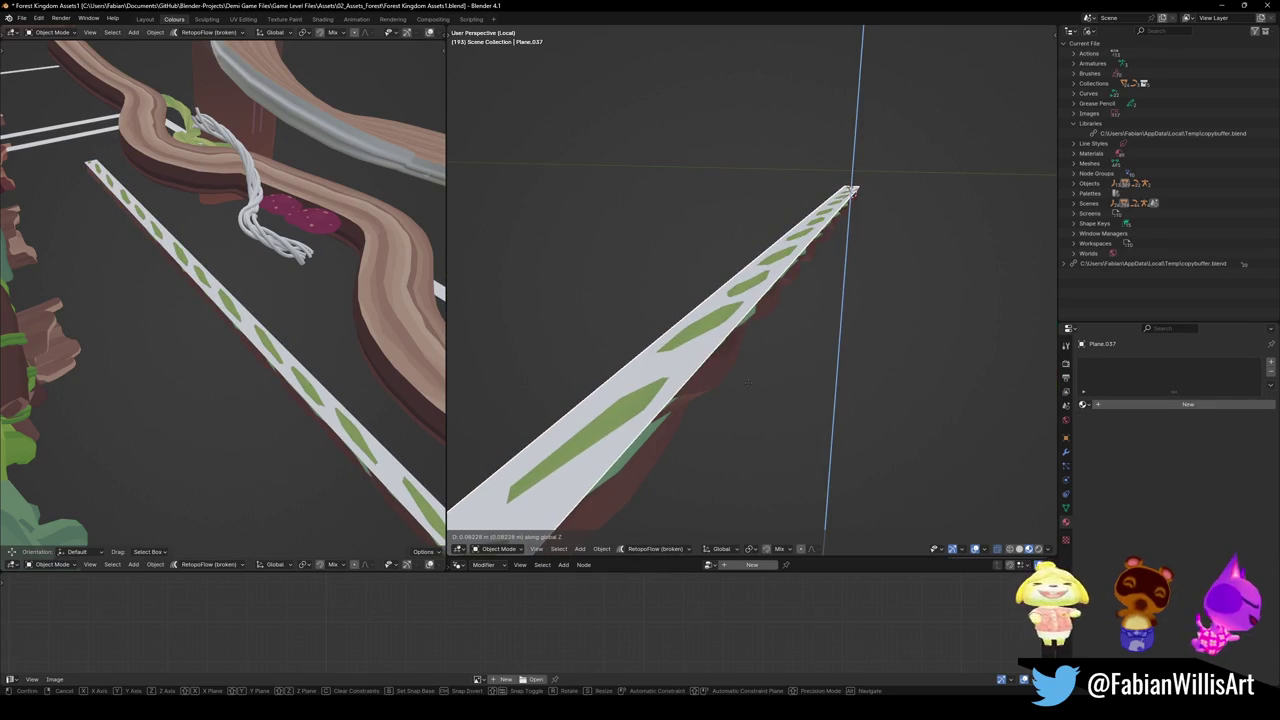
pyautogui.click(747, 381)
pyautogui.moveTo(740, 390); pyautogui.dragTo(835, 297, button='middle')
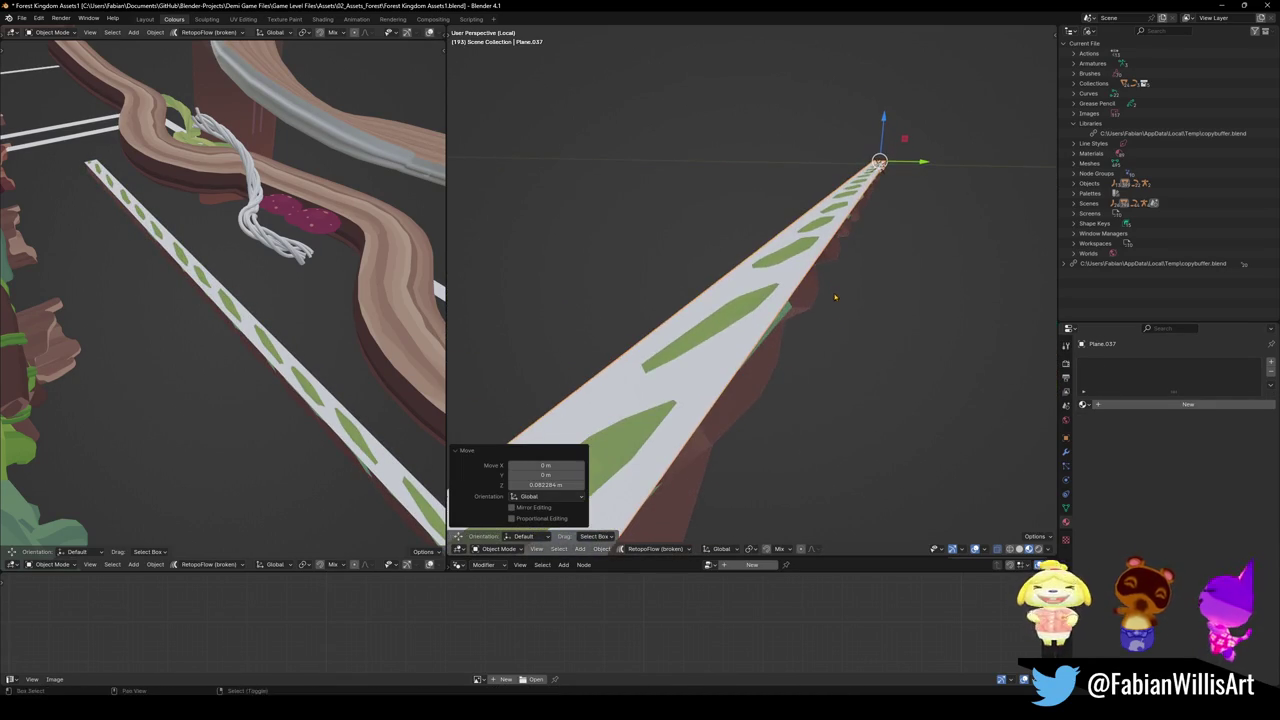
pyautogui.press('g')
pyautogui.press('z')
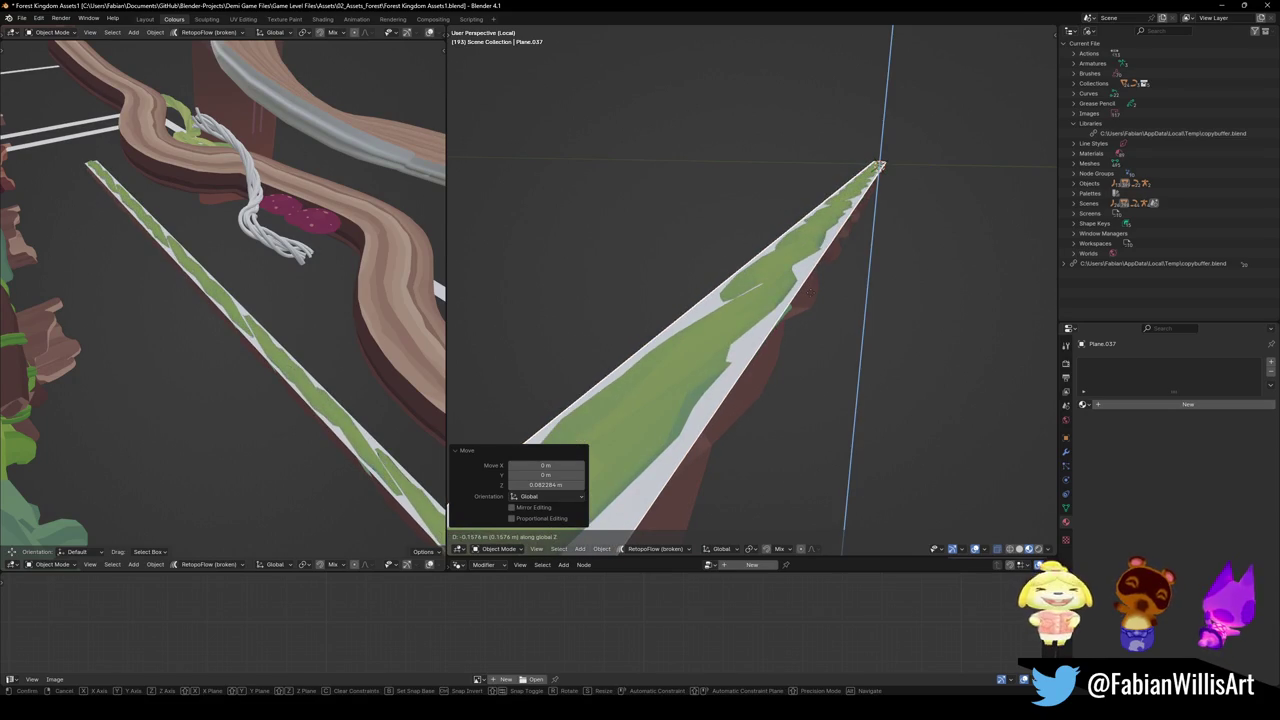
pyautogui.click(810, 298)
pyautogui.moveTo(810, 298)
pyautogui.mouseDown(button='middle')
pyautogui.moveTo(746, 331)
pyautogui.moveTo(732, 355)
pyautogui.mouseUp(button='middle')
pyautogui.click(1094, 32)
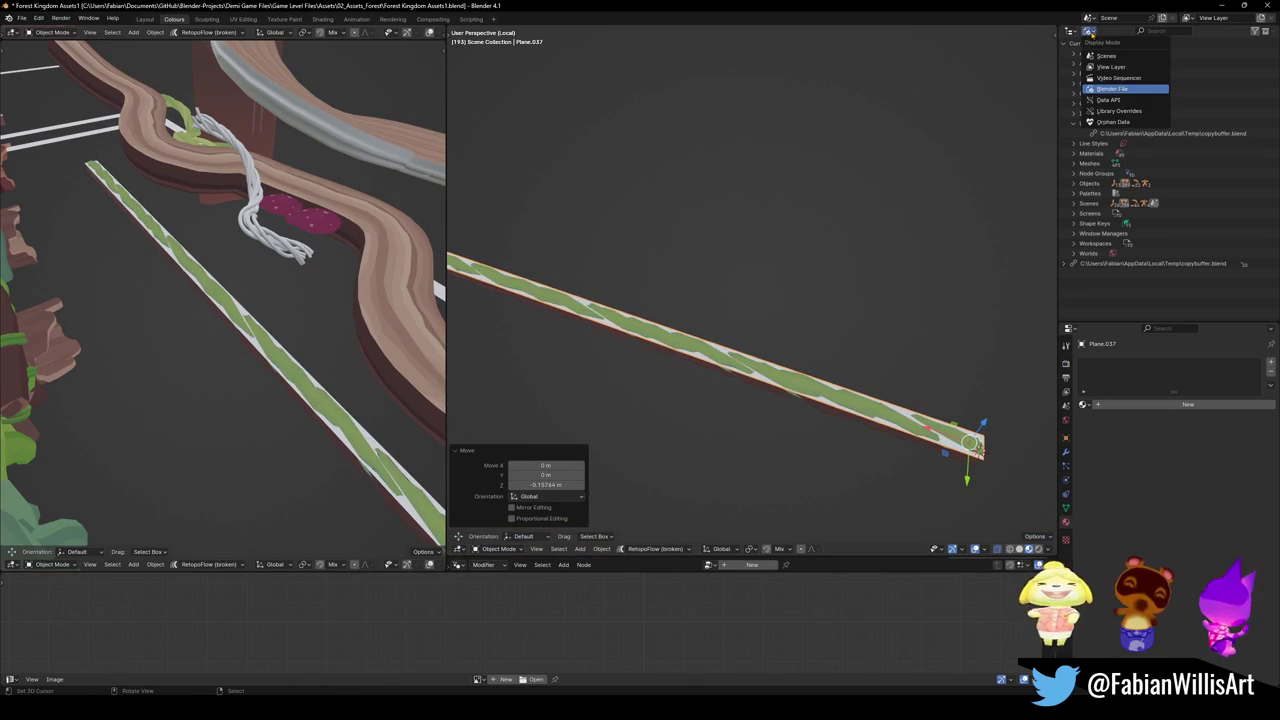
# Switch the Outliner to View Layer, select Demi, exit local view, and snap Demi to the cursor
pyautogui.click(1127, 68)
pyautogui.click(1107, 64)
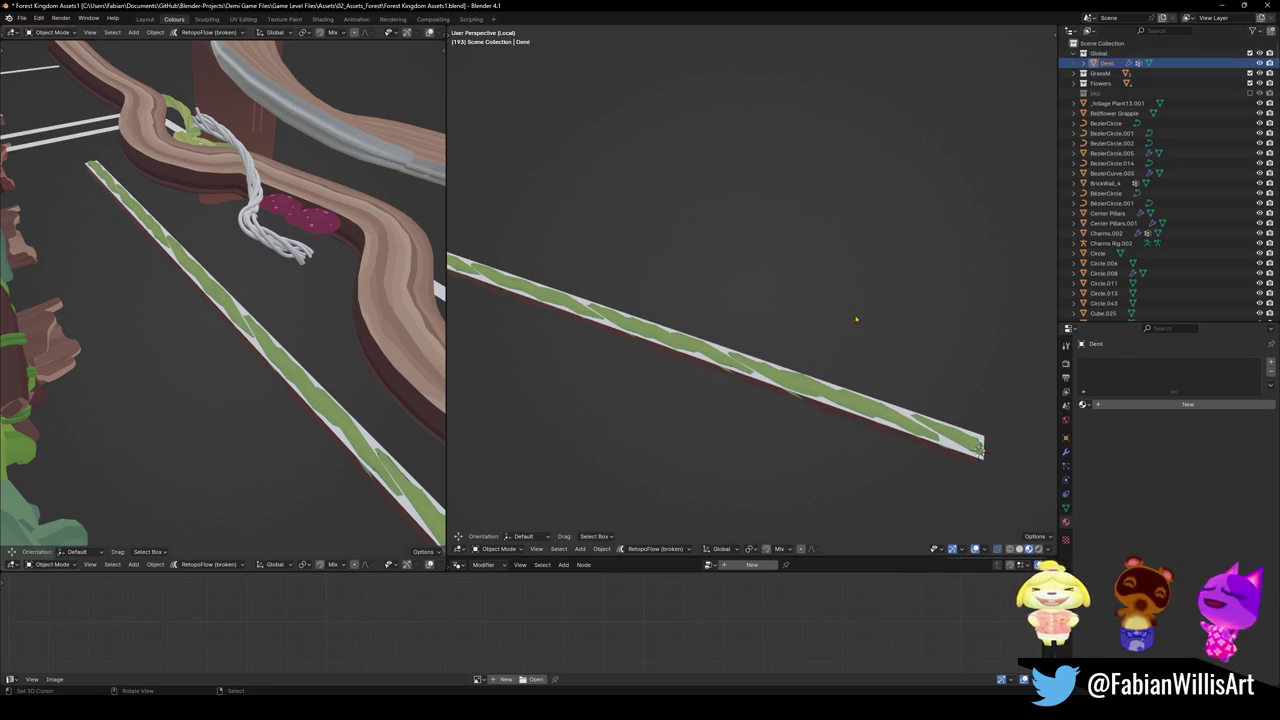
pyautogui.press('KP_Divide')
pyautogui.hotkey('shift', 's')
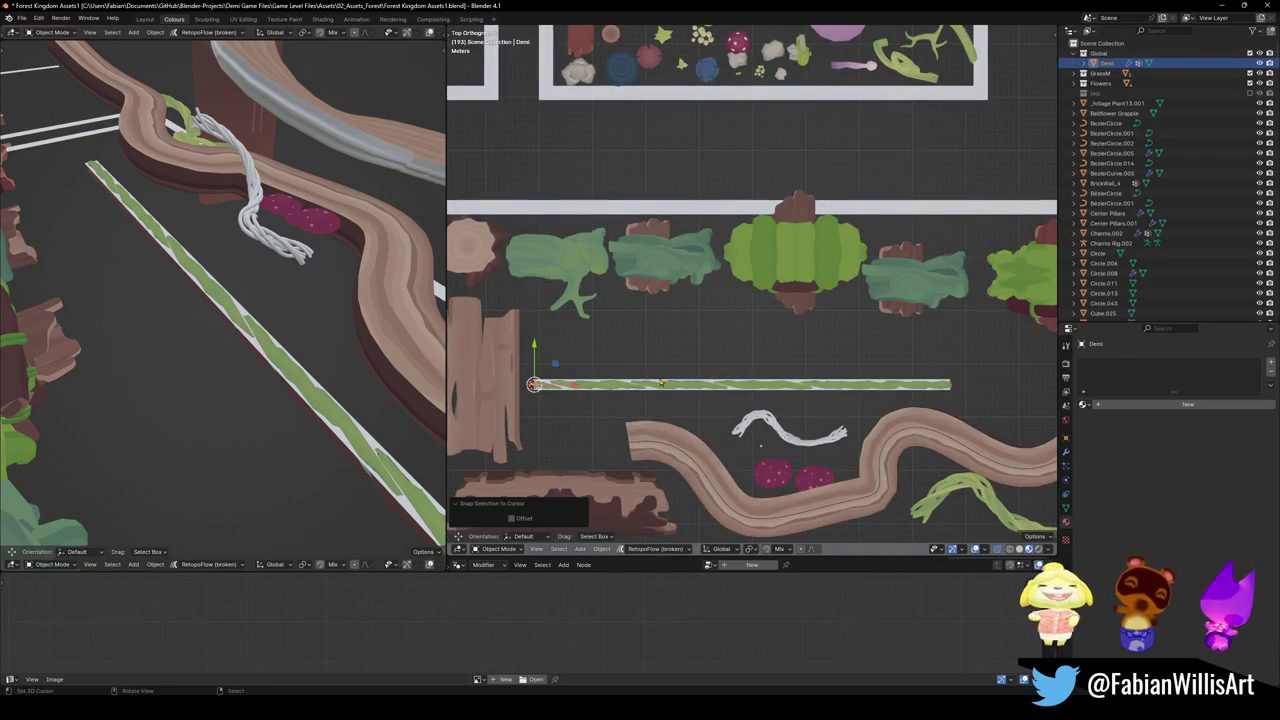
pyautogui.press('KP_Decimal')
# Raise Demi 0.70728 m on Z and shift it 1.9336 m along X onto the branch
pyautogui.moveTo(703, 452)
pyautogui.mouseDown(button='middle')
pyautogui.moveTo(752, 263)
pyautogui.moveTo(806, 427)
pyautogui.mouseUp(button='middle')
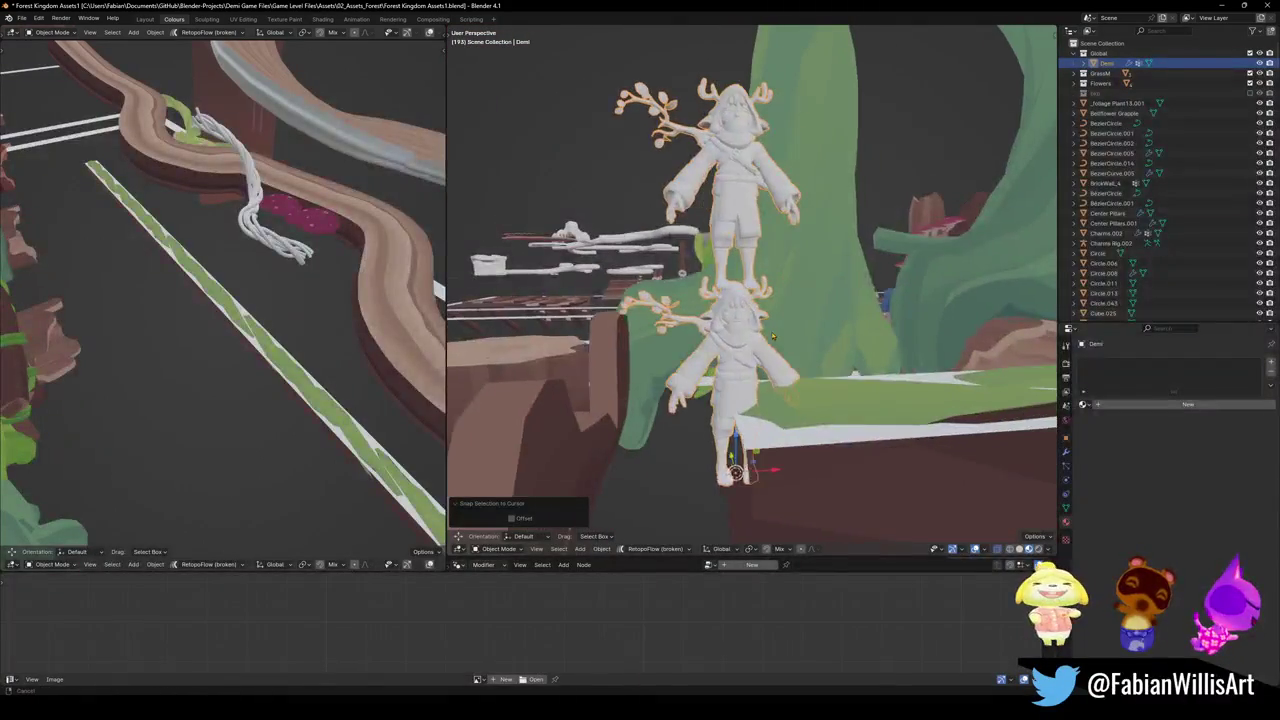
pyautogui.press('g')
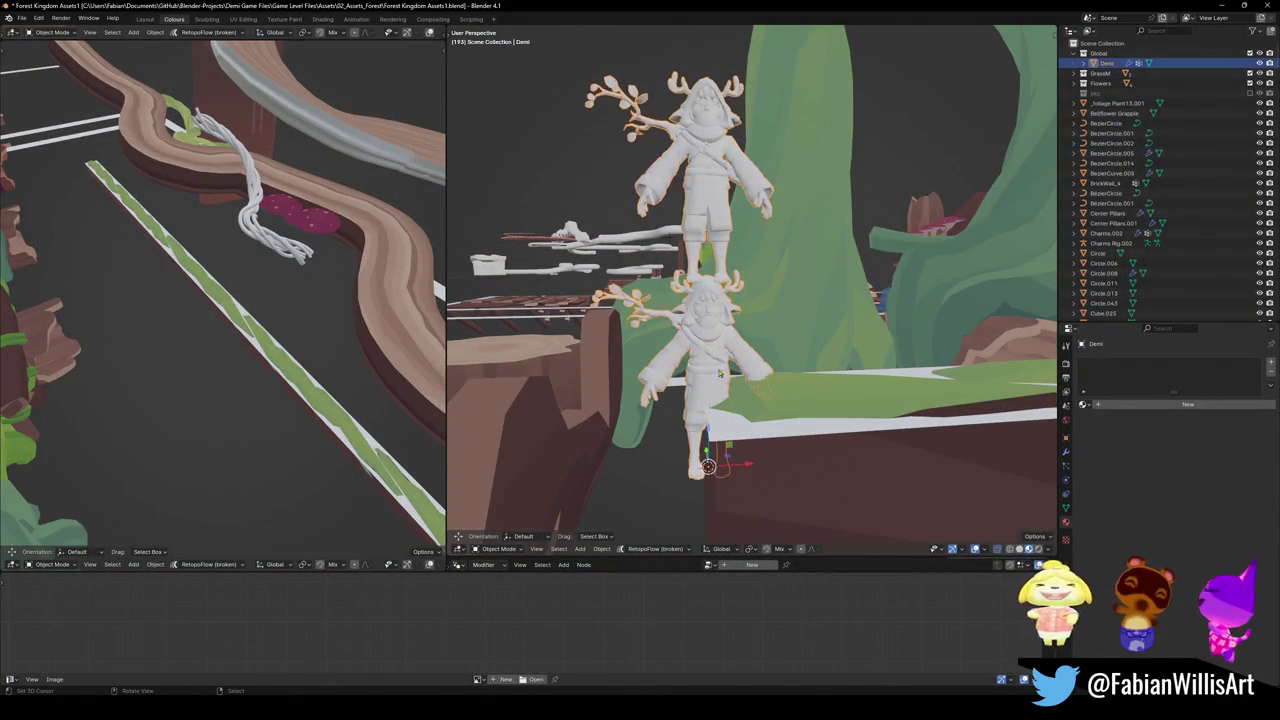
pyautogui.press('z')
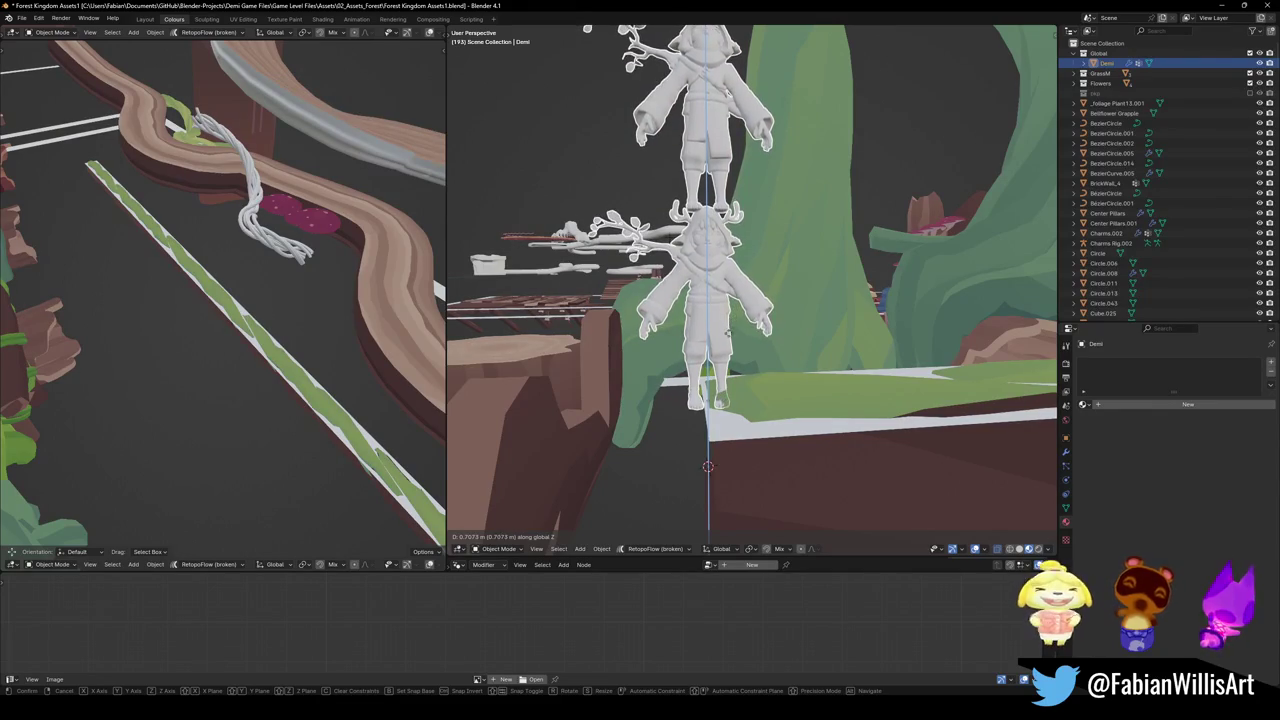
pyautogui.press('Return')
pyautogui.moveTo(800, 420)
pyautogui.mouseDown(button='middle')
pyautogui.moveTo(855, 369)
pyautogui.moveTo(791, 430)
pyautogui.mouseUp(button='middle')
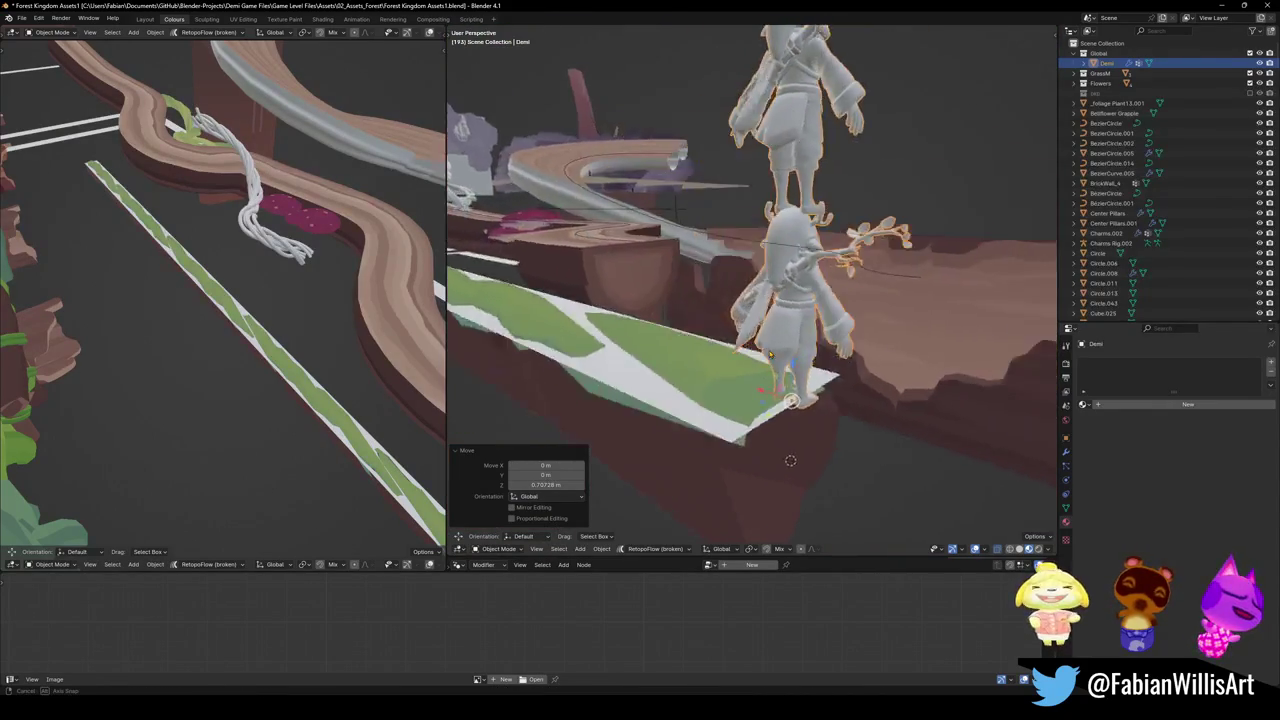
pyautogui.press('g')
pyautogui.press('x')
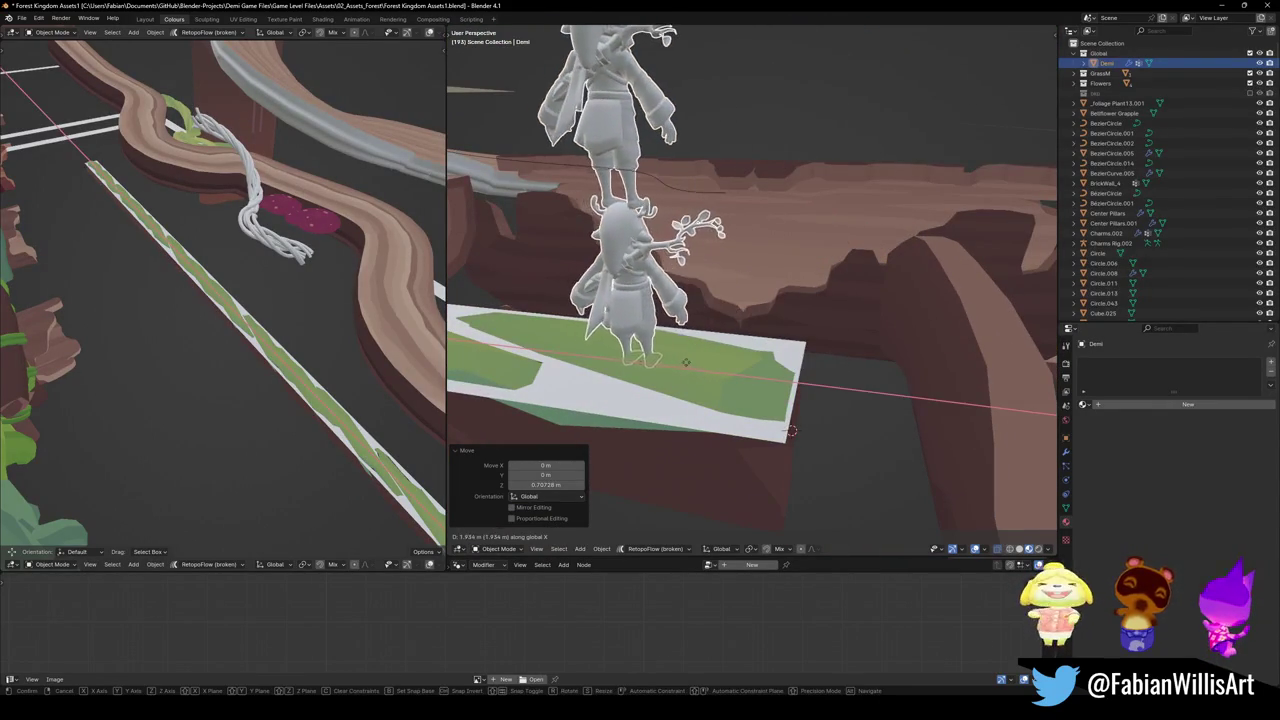
pyautogui.click(792, 374)
# Select the branch mesh, briefly check it in Edit Mode, then add the green-patched plane to the selection
pyautogui.moveTo(792, 374); pyautogui.dragTo(812, 341, button='middle')
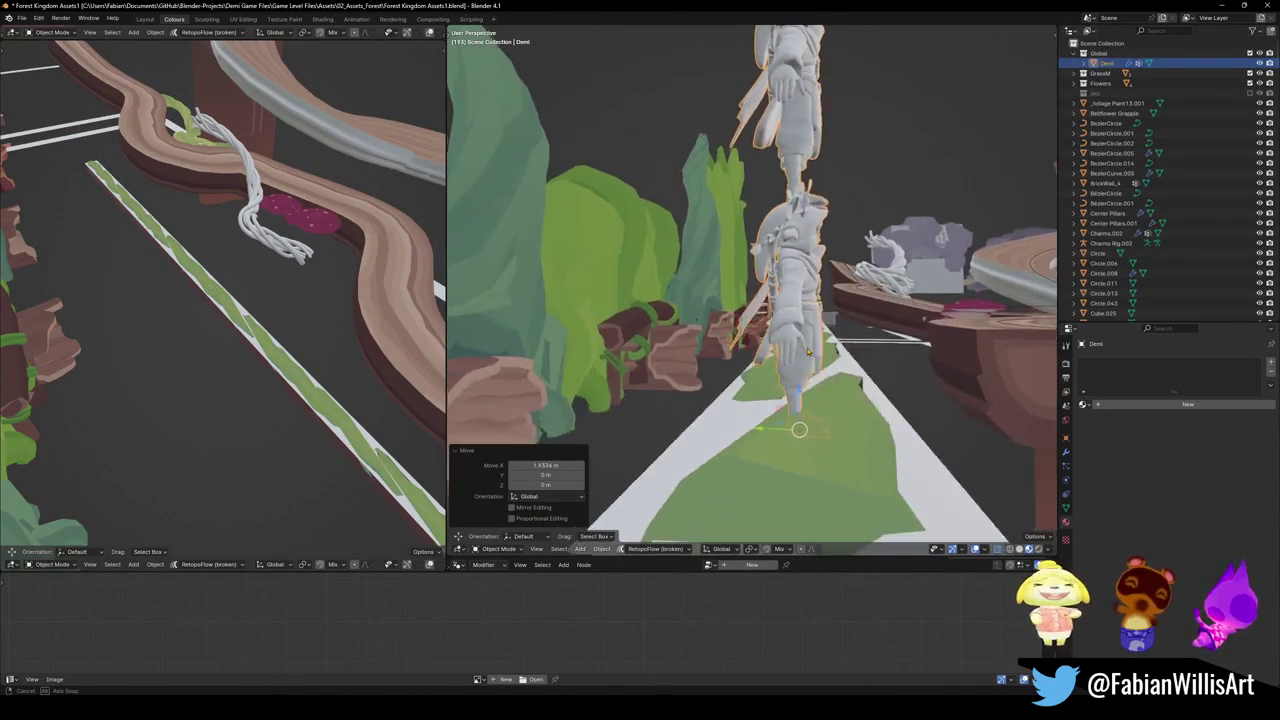
pyautogui.moveTo(873, 418); pyautogui.dragTo(866, 402, button='middle')
pyautogui.click(865, 401)
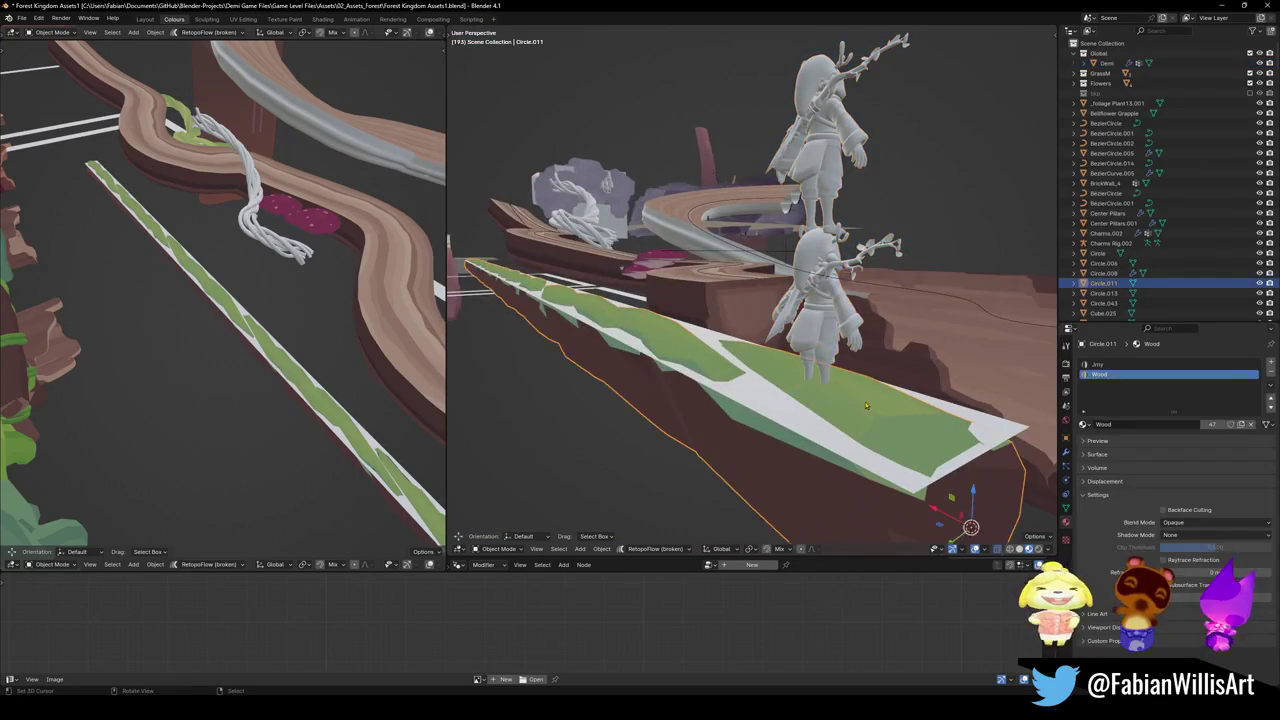
pyautogui.press('Tab')
pyautogui.moveTo(970, 527); pyautogui.dragTo(886, 435, button='middle')
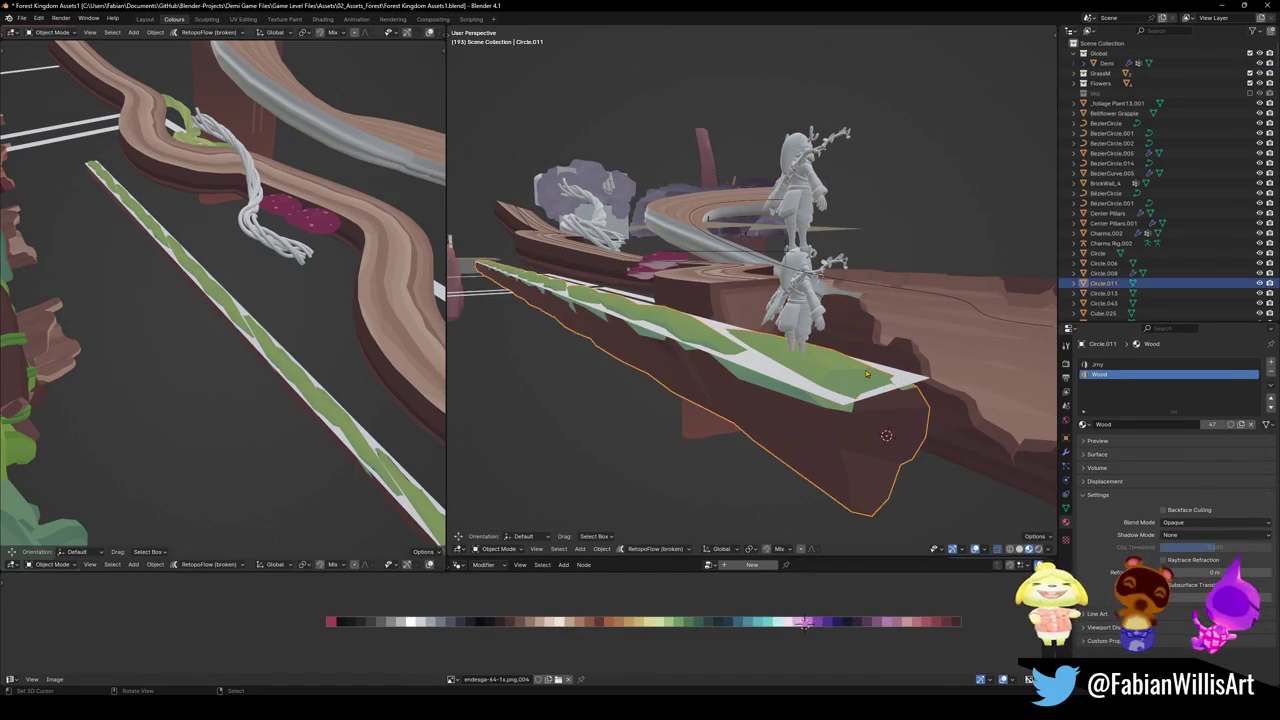
pyautogui.press('Tab')
pyautogui.keyDown('shift'); pyautogui.click(901, 377); pyautogui.keyUp('shift')
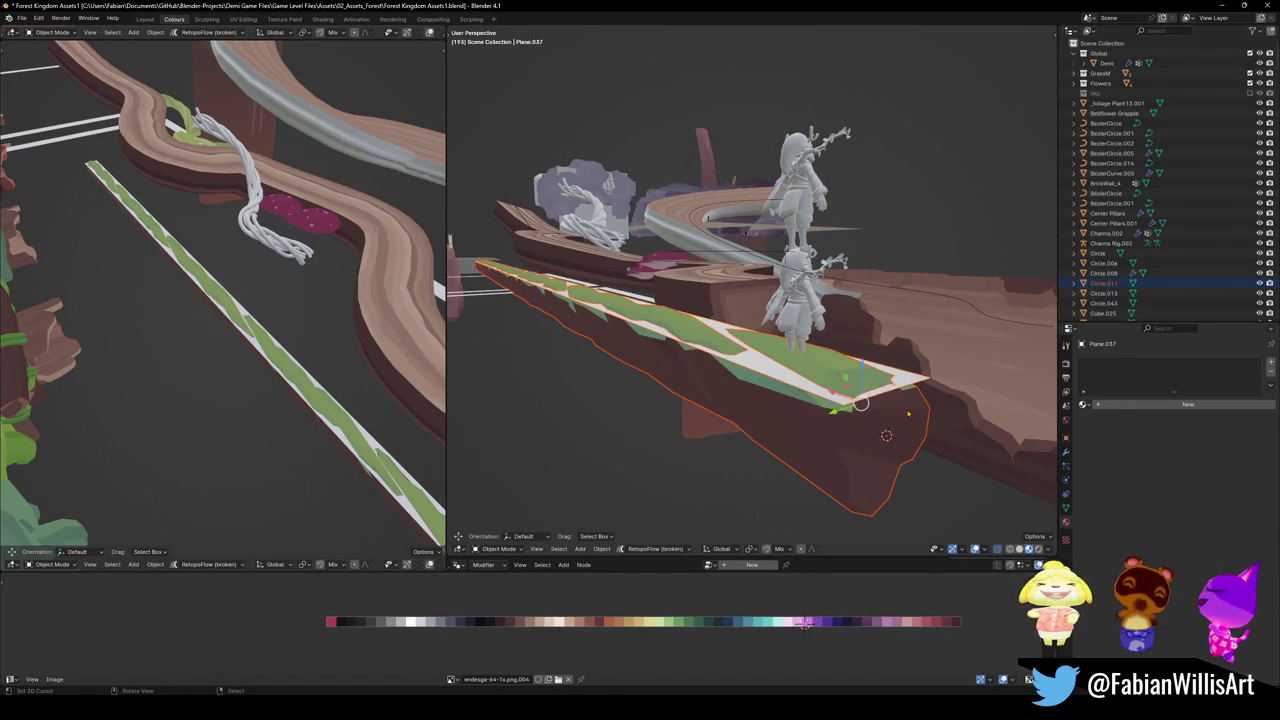
# Isolate the branch and bar in local view, seen from the front, with nothing selected
pyautogui.press('KP_Divide')
pyautogui.press('KP_1')
pyautogui.scroll(4, 849, 317)
pyautogui.moveTo(849, 317)
pyautogui.keyDown('shift'); pyautogui.mouseDown(button='middle')
pyautogui.moveTo(806, 353)
pyautogui.moveTo(902, 357)
pyautogui.mouseUp(button='middle'); pyautogui.keyUp('shift')
pyautogui.hotkey('alt', 'a')
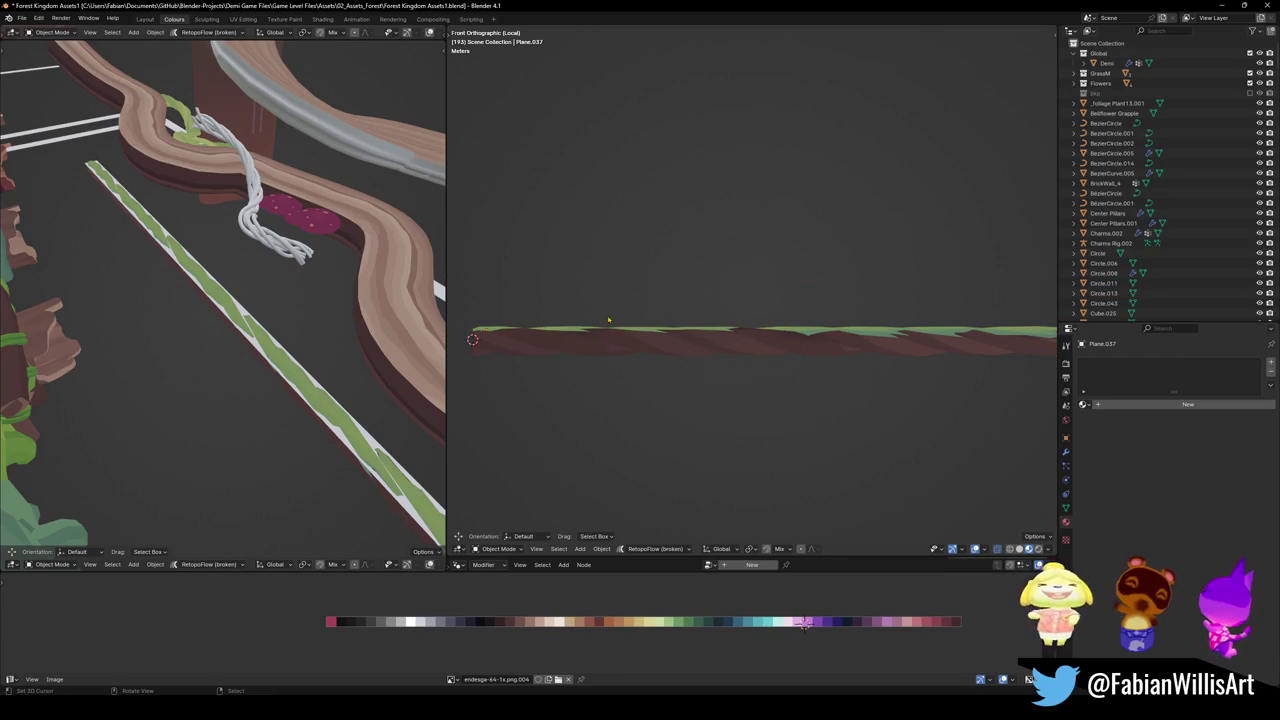
pyautogui.moveTo(618, 319); pyautogui.dragTo(665, 372, button='middle')
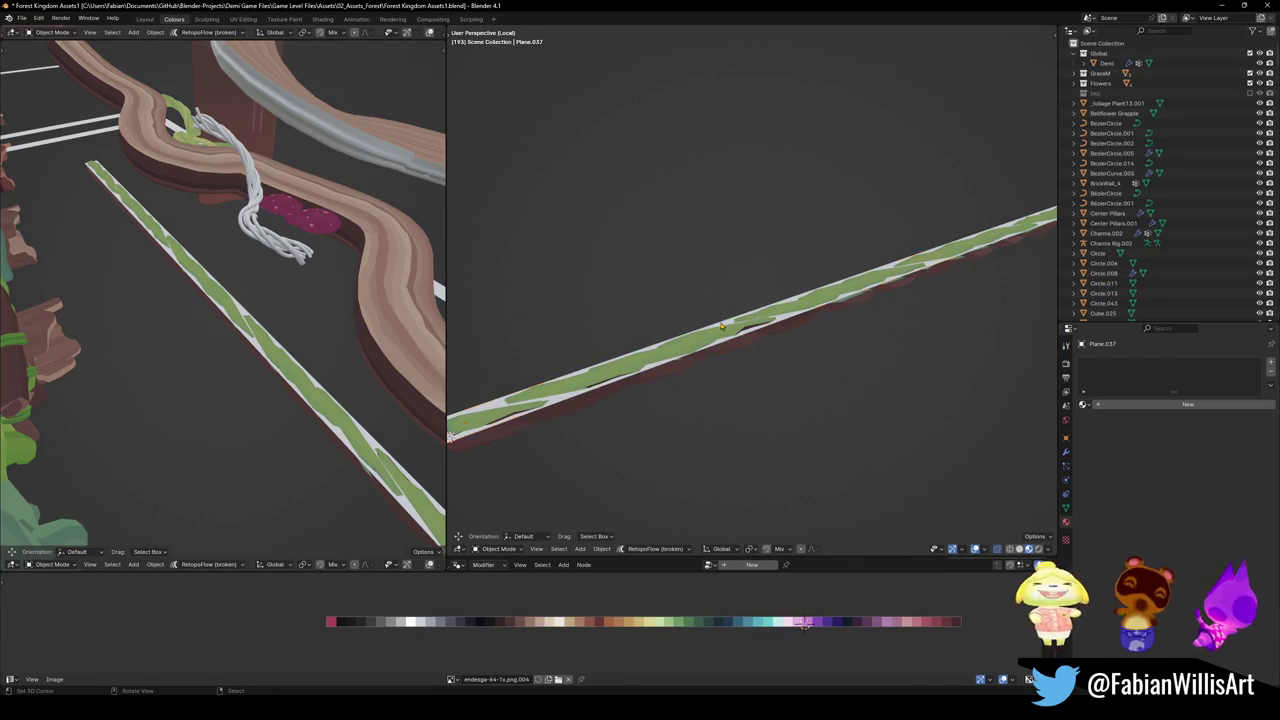
# Extrude all of the plane's faces upward into a block
pyautogui.press('Tab')
pyautogui.press('a')
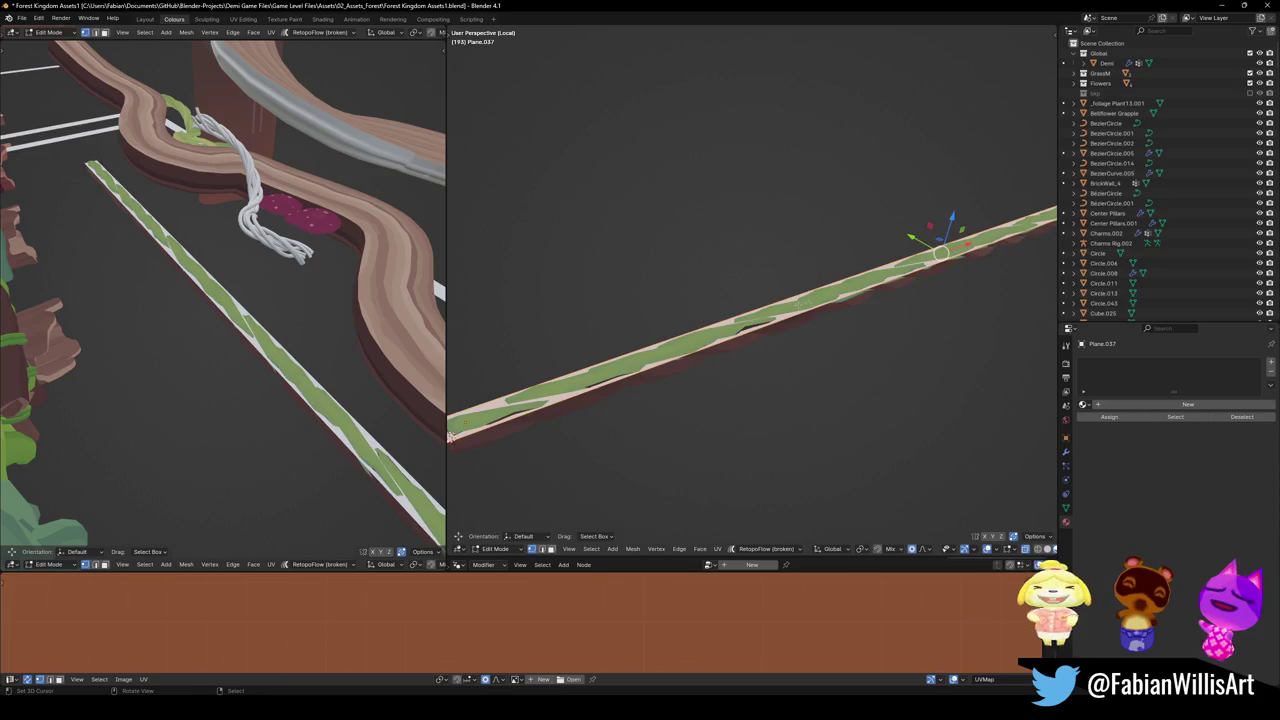
pyautogui.press('e')
pyautogui.click(821, 283)
pyautogui.moveTo(821, 283); pyautogui.dragTo(860, 330, button='middle')
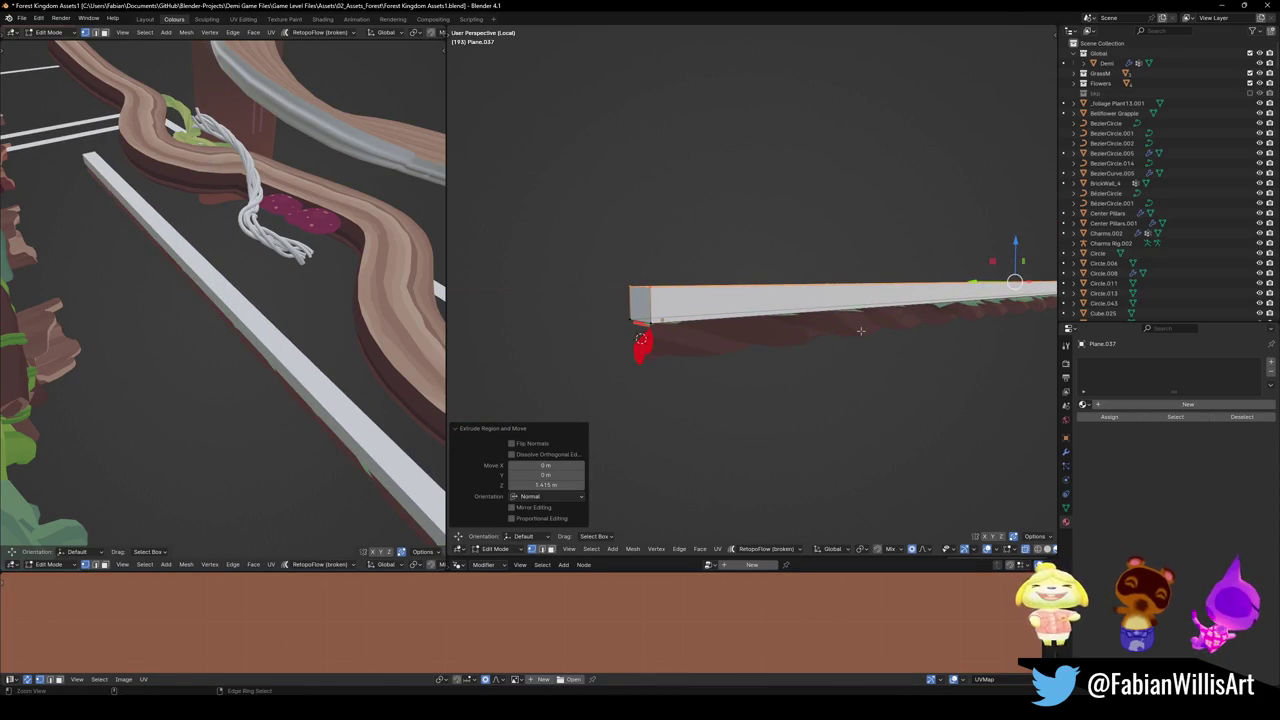
# Switch editing to the branch mesh, select its connected piece, then clear the selection
pyautogui.hotkey('alt', 'q')
pyautogui.moveTo(860, 330); pyautogui.dragTo(682, 305, button='middle')
pyautogui.press('l')
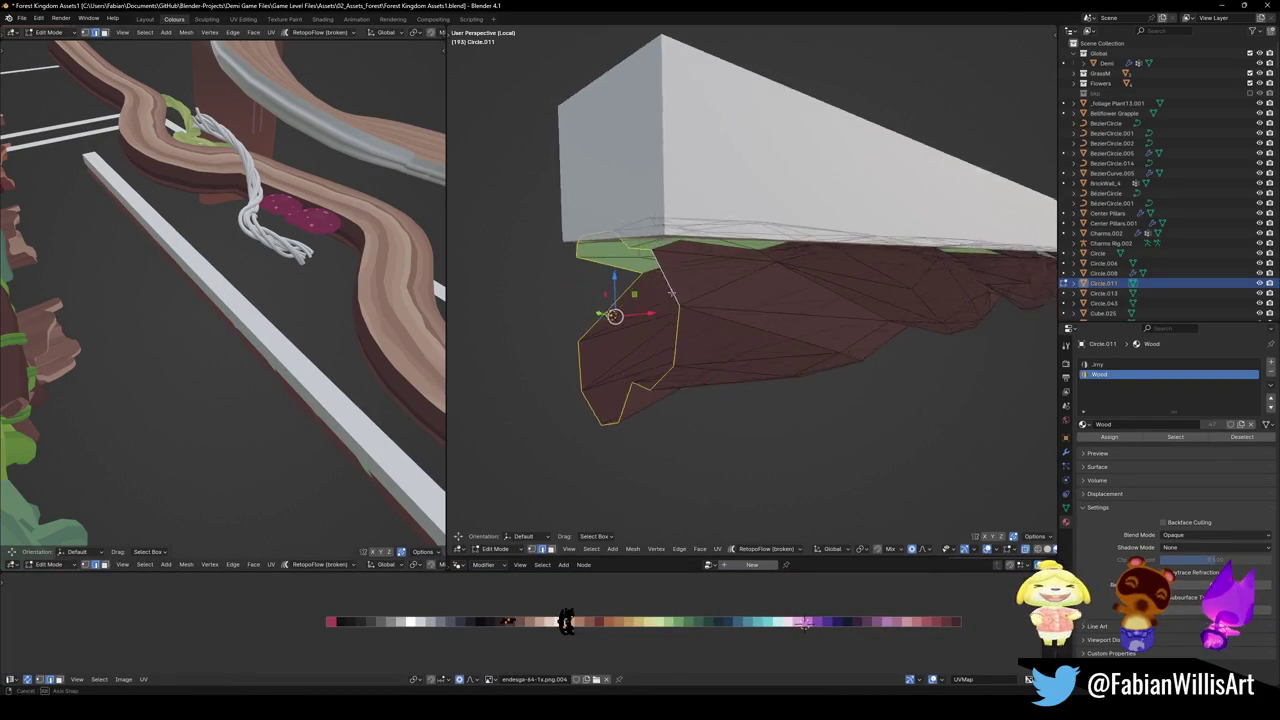
pyautogui.scroll(-10, 720, 303)
pyautogui.moveTo(763, 299); pyautogui.dragTo(582, 333, button='middle')
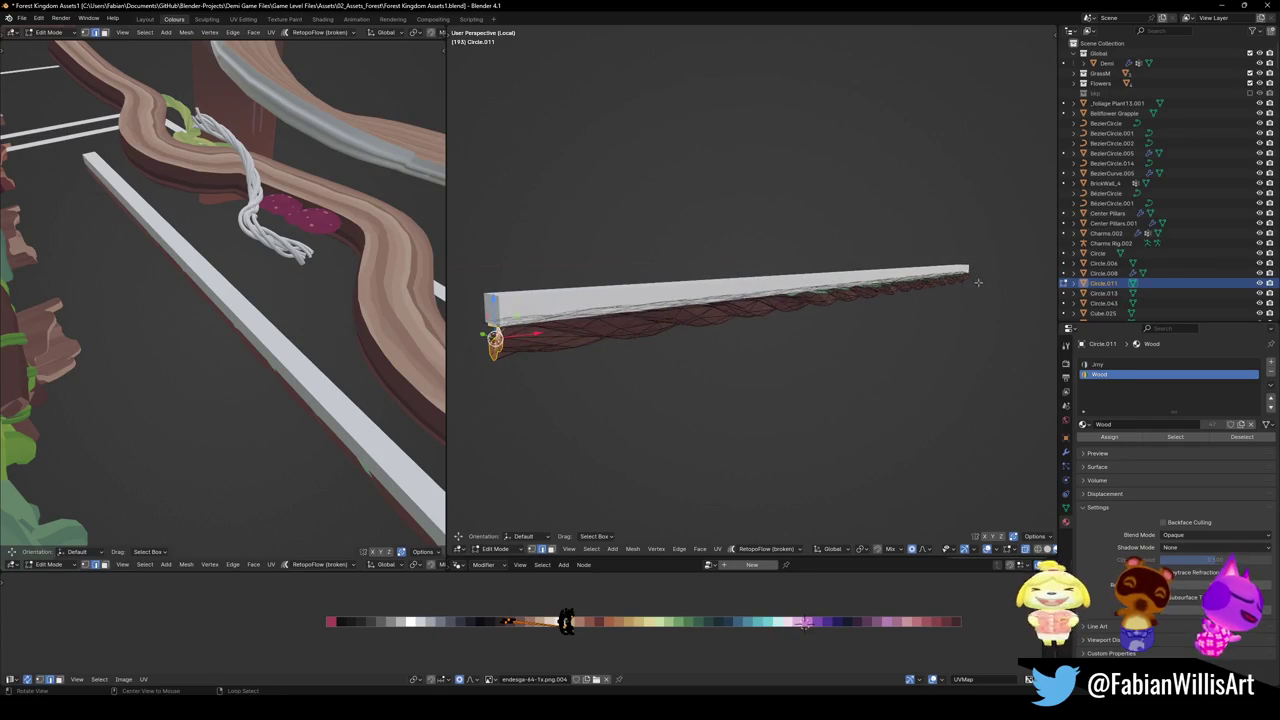
pyautogui.scroll(5, 930, 295)
pyautogui.press('a')
pyautogui.hotkey('alt', 'a')
pyautogui.moveTo(886, 346)
pyautogui.mouseDown(button='middle')
pyautogui.moveTo(903, 330)
pyautogui.moveTo(869, 425)
pyautogui.mouseUp(button='middle')
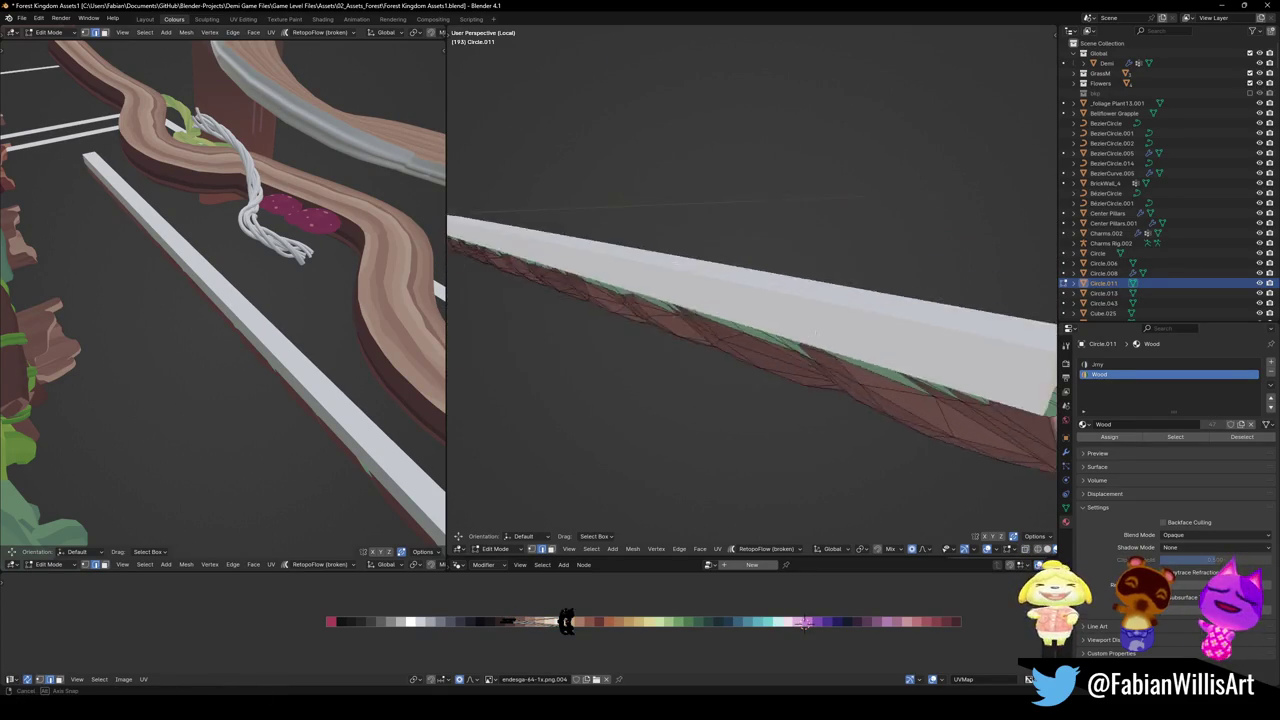
# Move the bar's end vertices 2.3794 m along X so it reaches the branch tip
pyautogui.press('3')
pyautogui.hotkey('alt', 'q')
pyautogui.hotkey('ctrl', 'z')
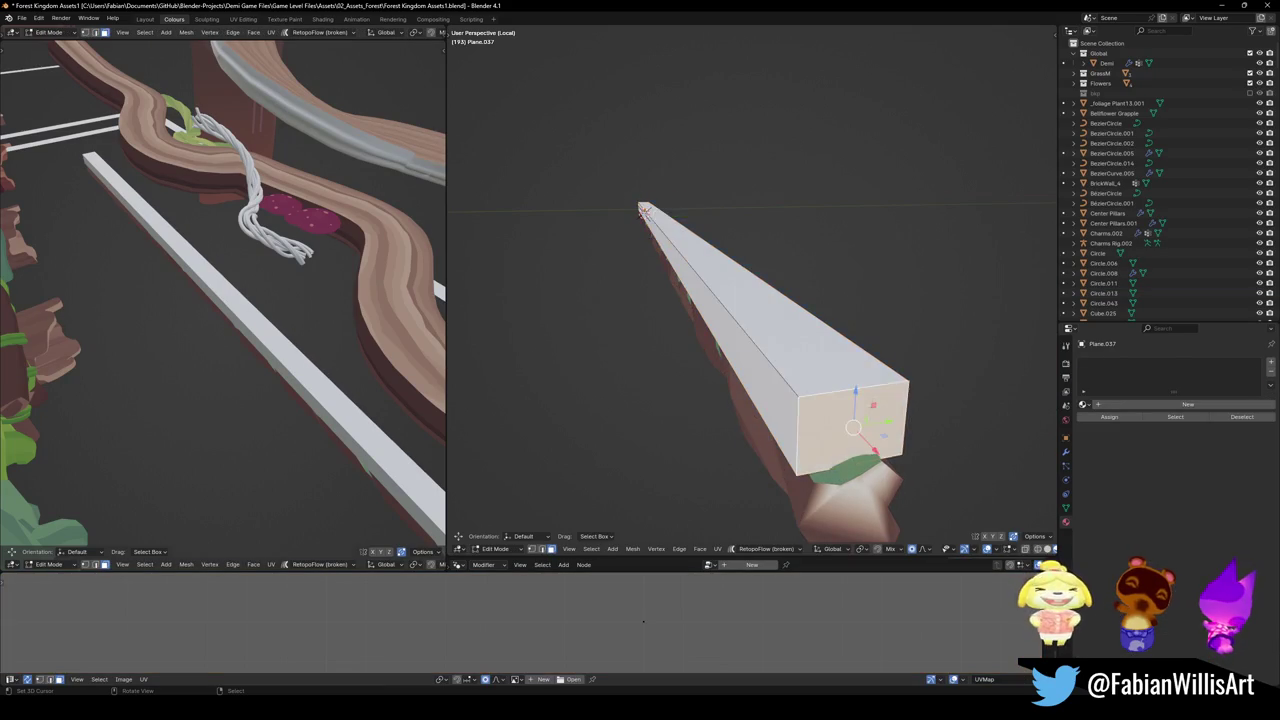
pyautogui.moveTo(869, 425)
pyautogui.mouseDown(button='middle')
pyautogui.moveTo(702, 313)
pyautogui.moveTo(700, 330)
pyautogui.mouseUp(button='middle')
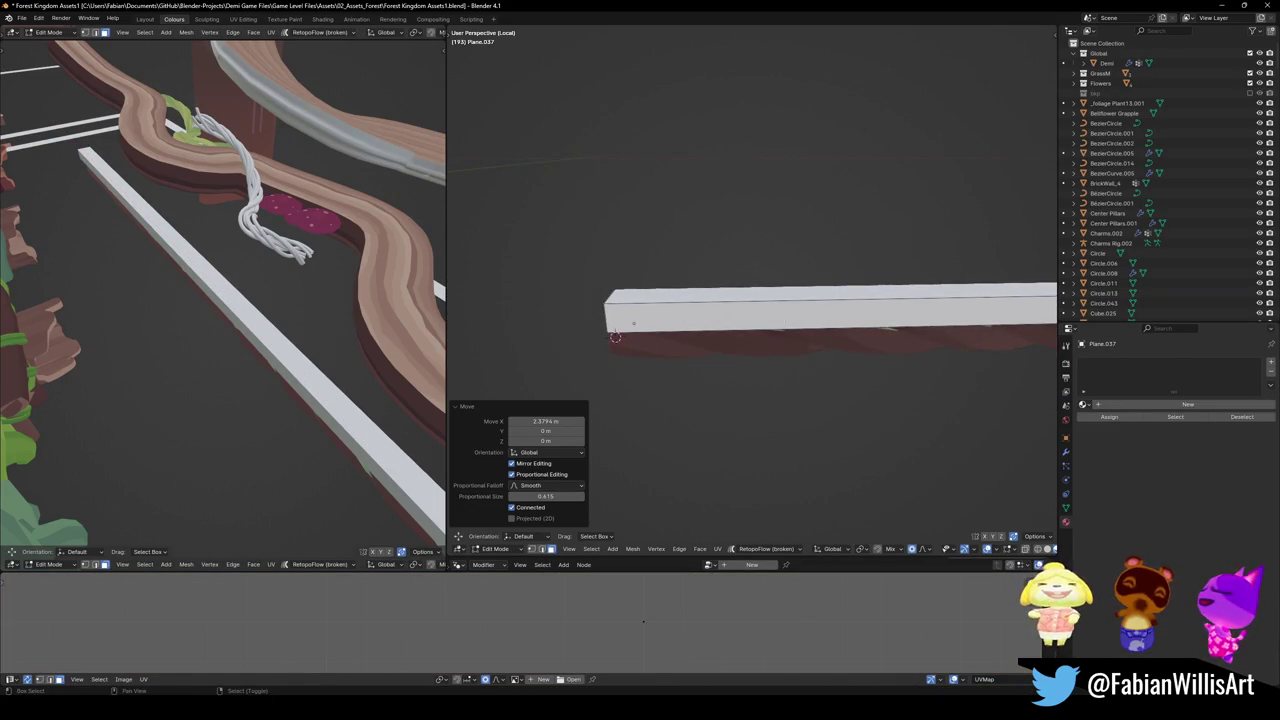
pyautogui.moveTo(700, 330); pyautogui.dragTo(760, 304, button='middle')
pyautogui.press('g')
pyautogui.press('x')
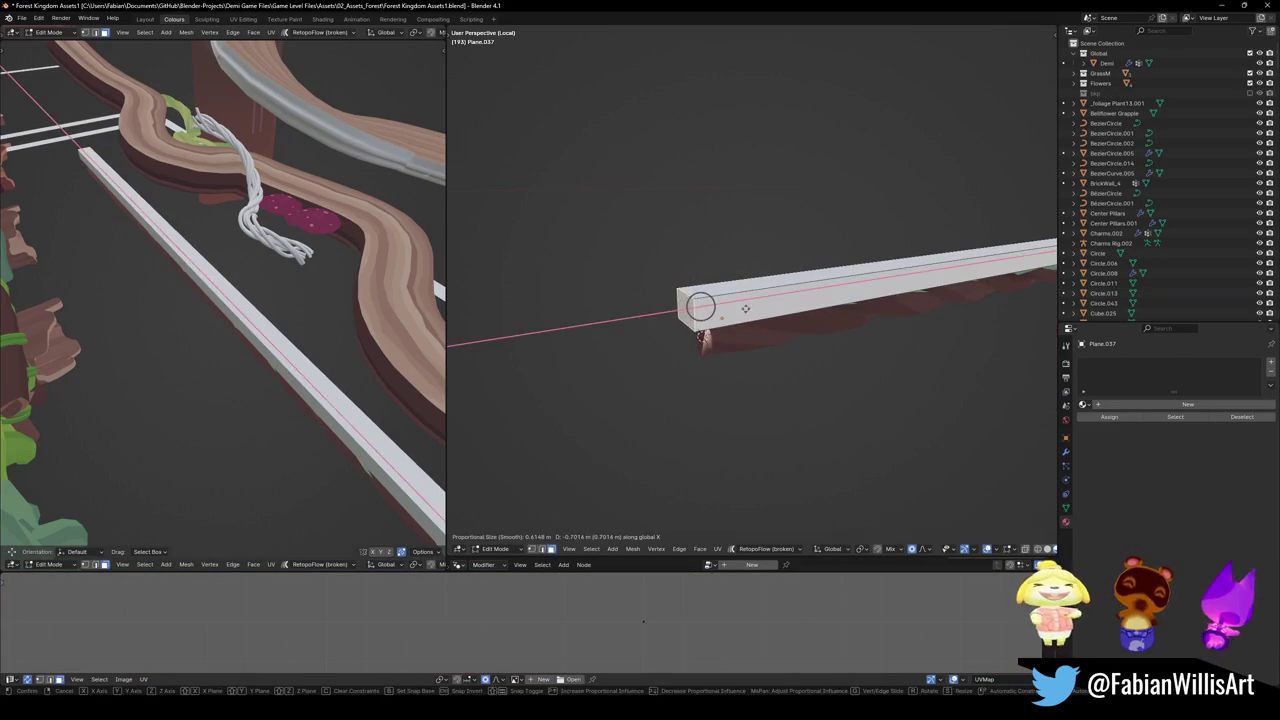
pyautogui.click(818, 314)
pyautogui.press('Tab')
pyautogui.click(800, 318)
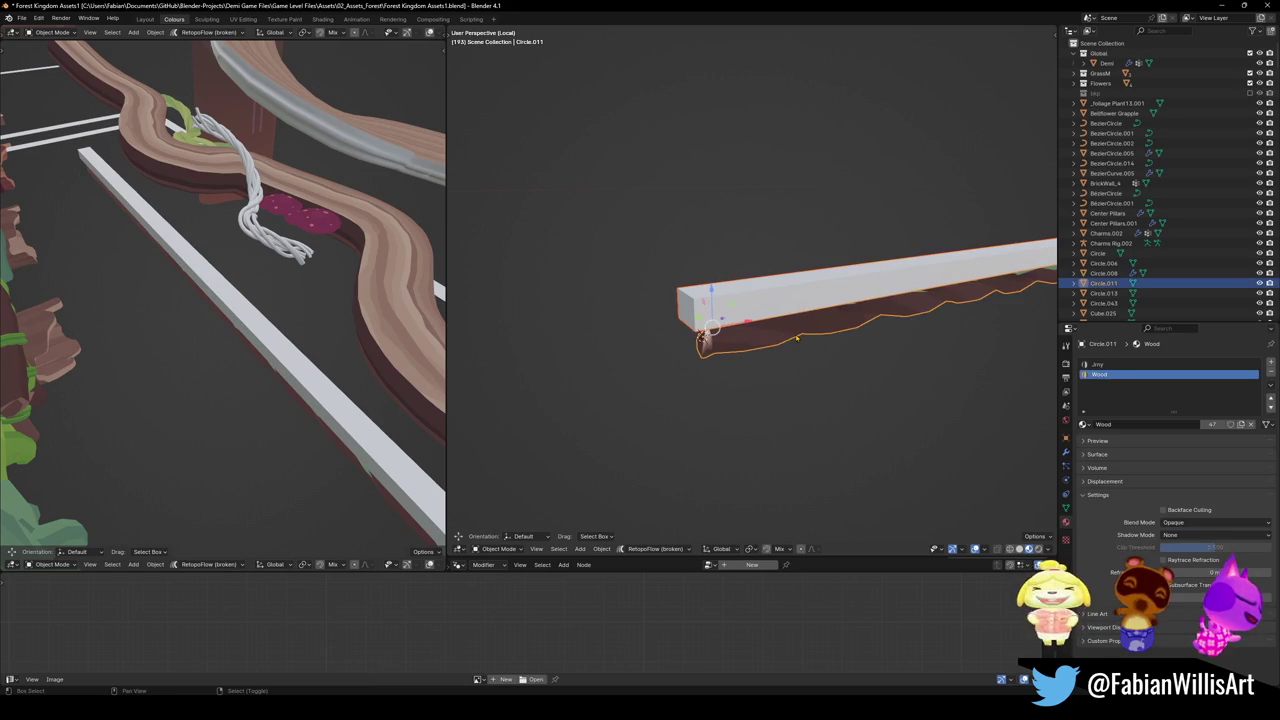
# Subtract the white bar from Circle.011 with a Quick Favorites Difference boolean and inspect the groove
pyautogui.press('q')
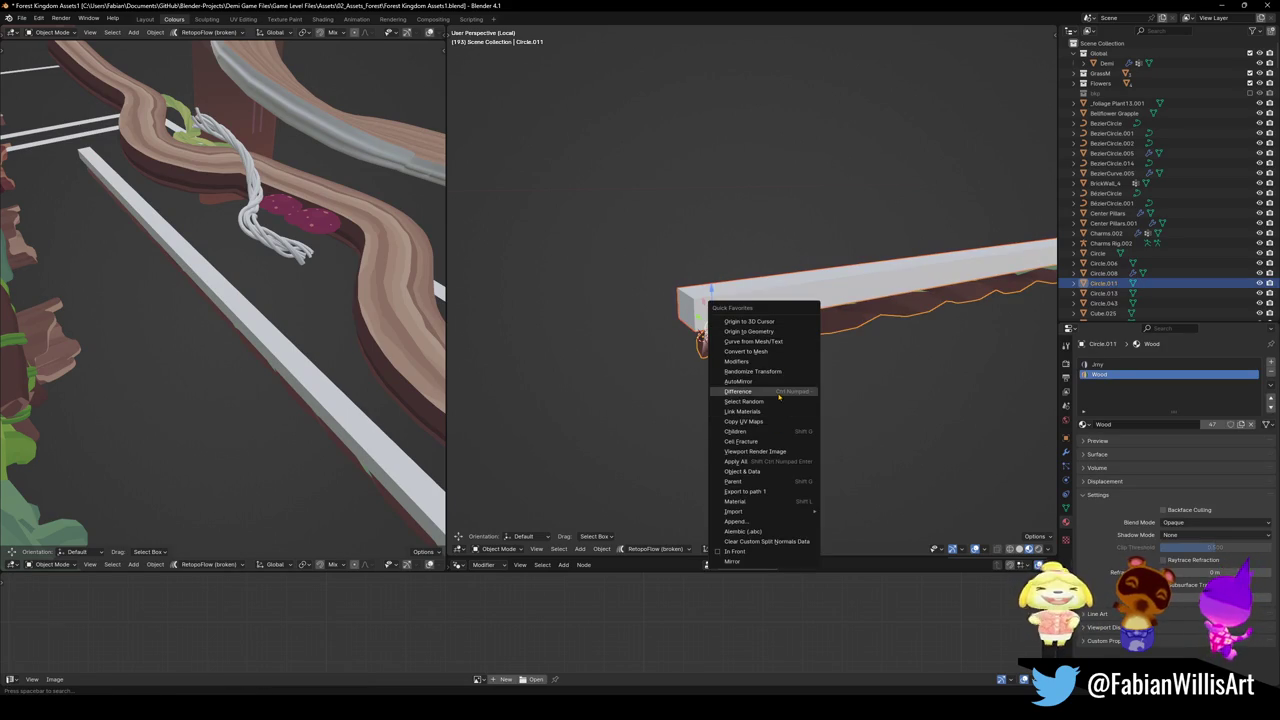
pyautogui.click(765, 391)
pyautogui.moveTo(798, 295)
pyautogui.mouseDown(button='middle')
pyautogui.moveTo(760, 310)
pyautogui.moveTo(743, 271)
pyautogui.moveTo(278, 365)
pyautogui.mouseUp(button='middle')
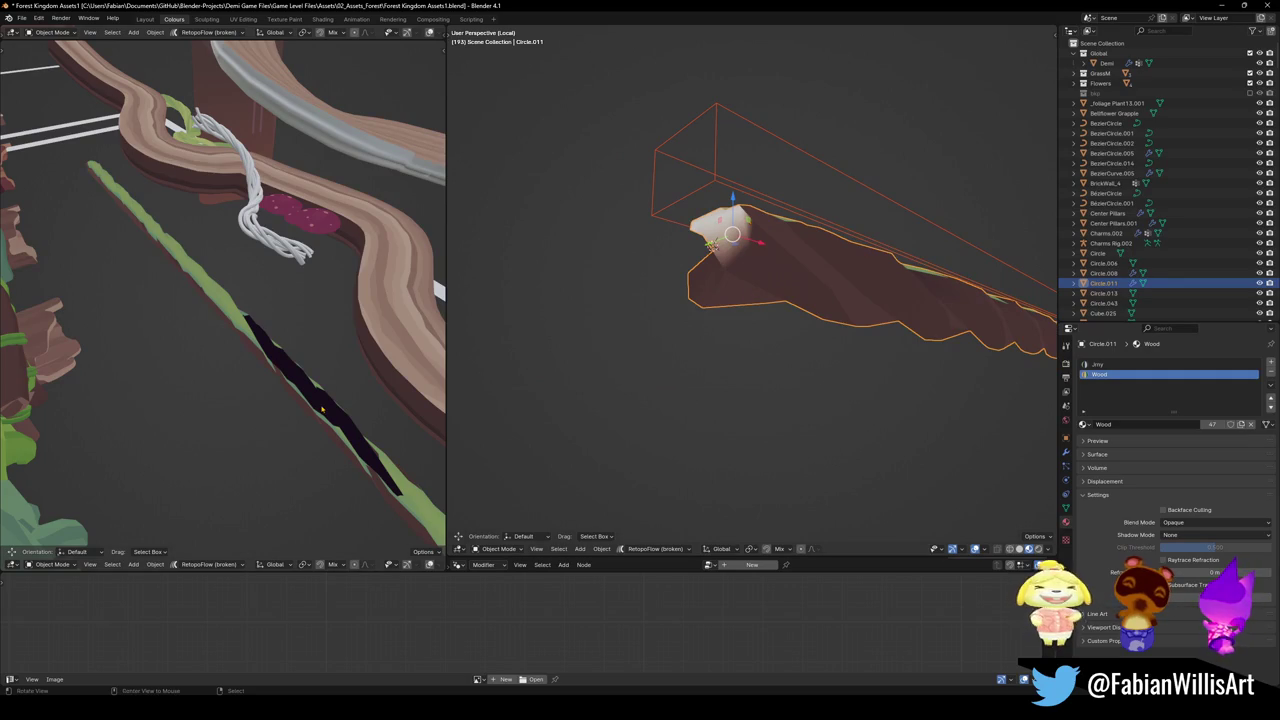
pyautogui.moveTo(322, 408); pyautogui.dragTo(300, 380, button='middle')
pyautogui.moveTo(740, 300); pyautogui.dragTo(793, 408, button='middle')
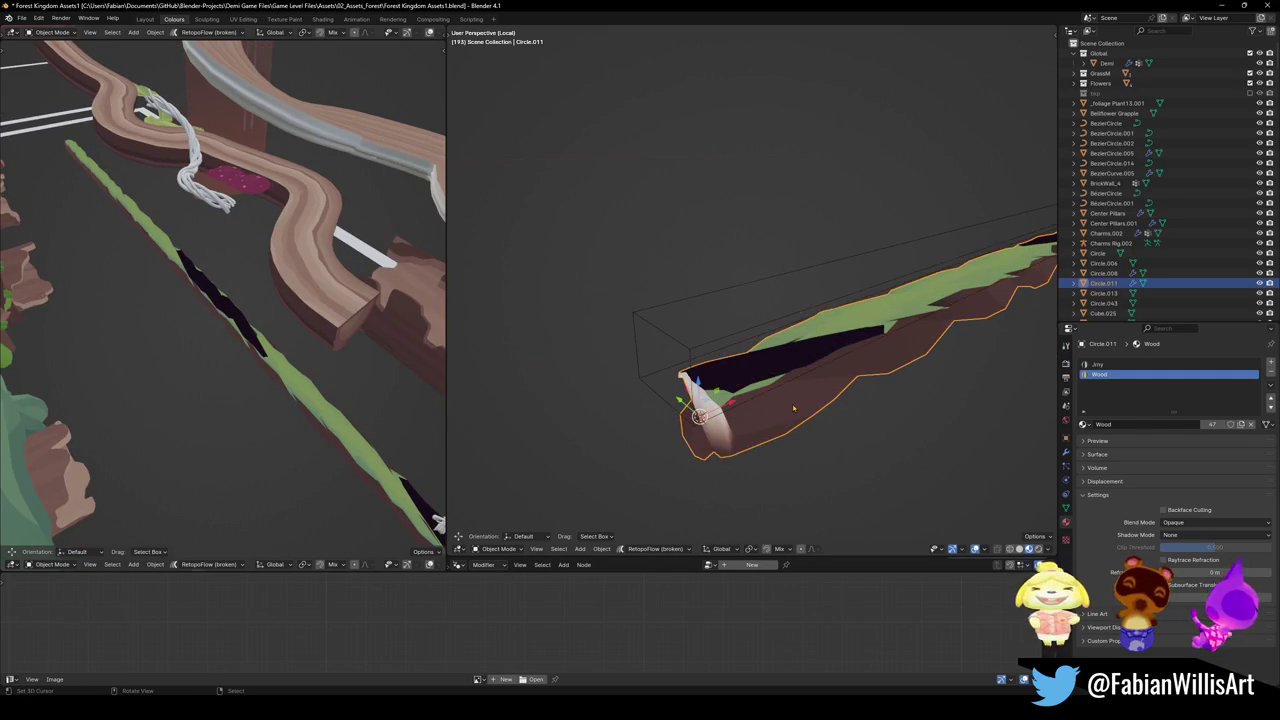
# Select the Plane.037 cutter and begin sliding it along Z
pyautogui.press('Tab')
pyautogui.press('Tab')
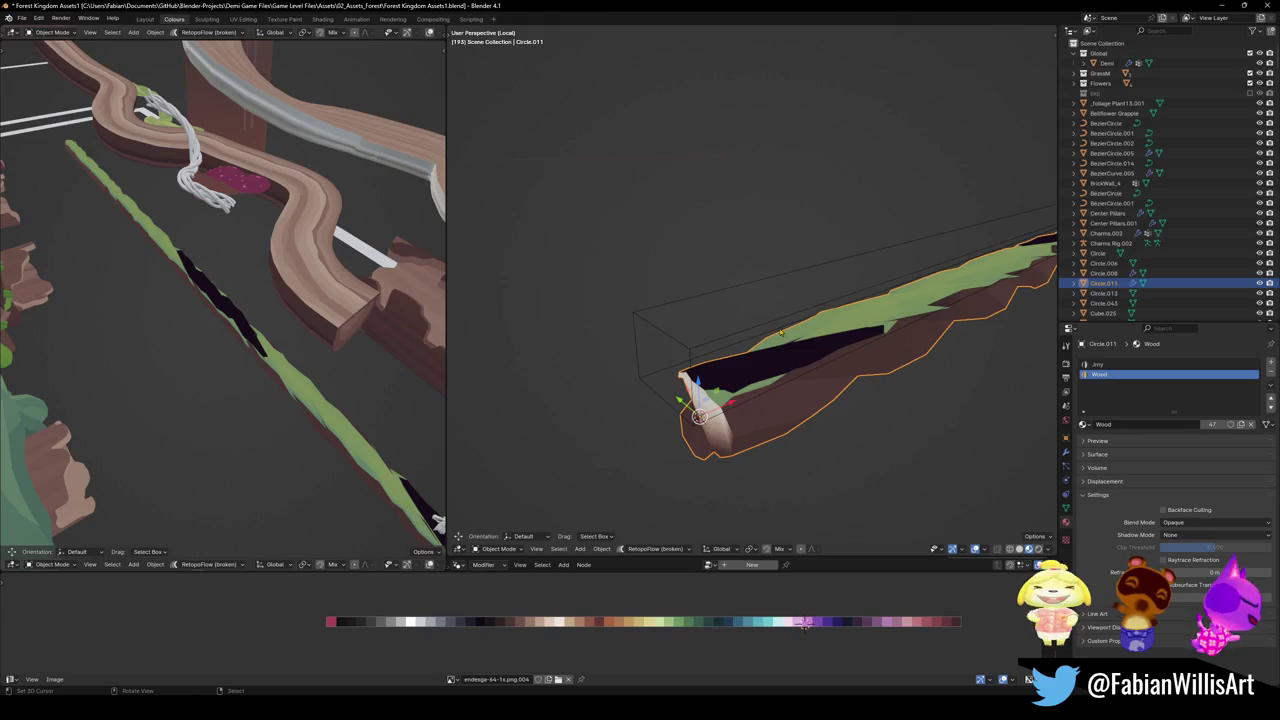
pyautogui.click(790, 335)
pyautogui.press('g')
pyautogui.press('z')
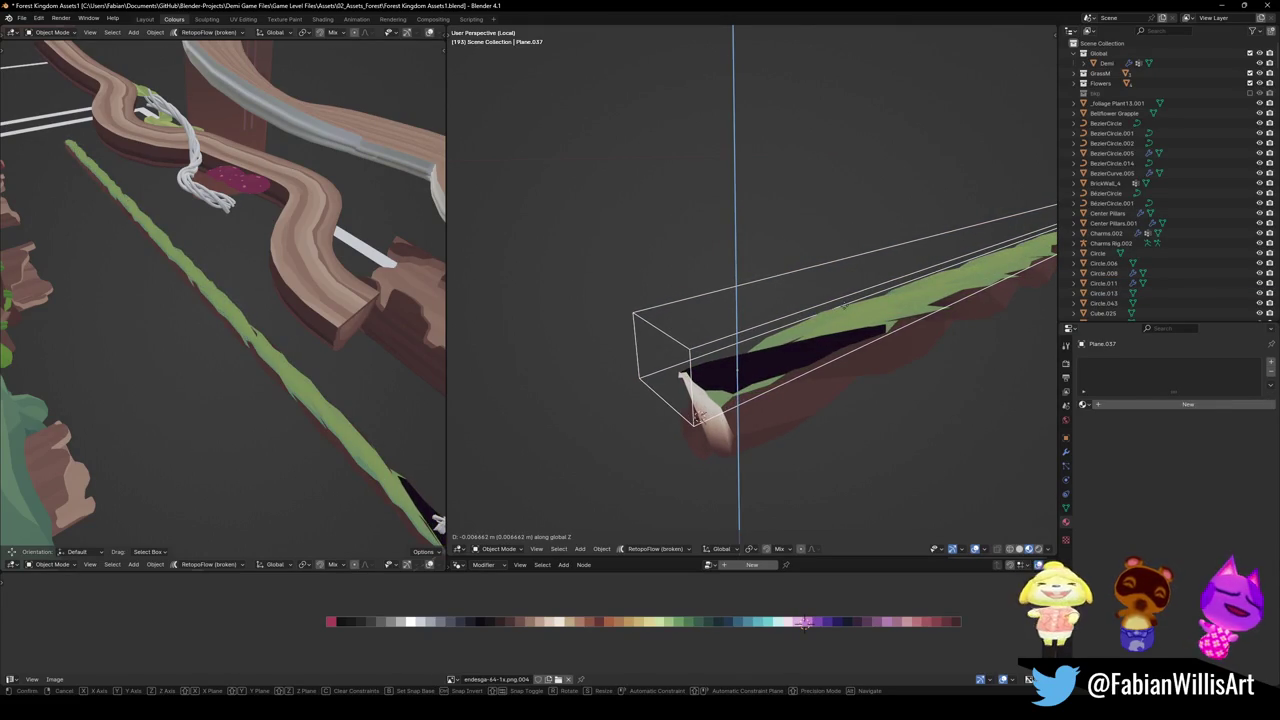
# Confirm the cutter's new Z height and check the flattened cut from the side
pyautogui.click(700, 415)
pyautogui.moveTo(825, 376)
pyautogui.mouseDown(button='middle')
pyautogui.moveTo(919, 335)
pyautogui.moveTo(894, 367)
pyautogui.mouseUp(button='middle')
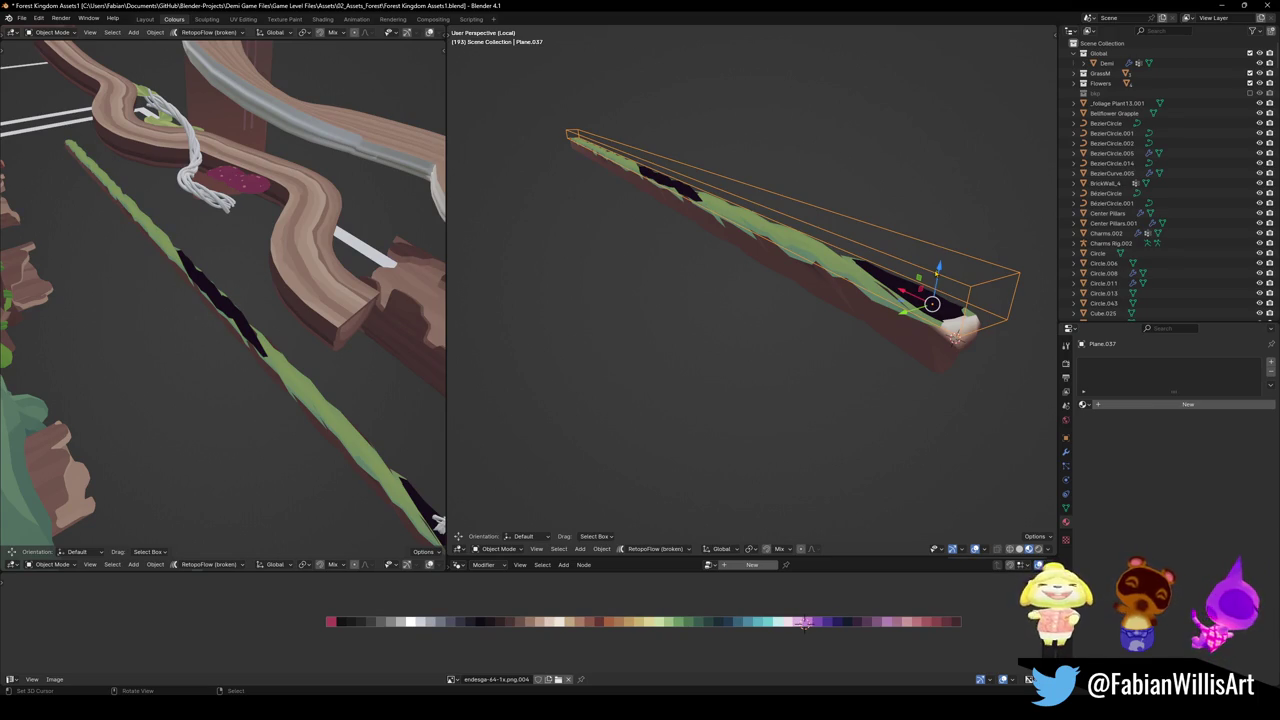
# Duplicate Circle.011, move the copy down along Z, and hide it as a backup
pyautogui.moveTo(750, 300); pyautogui.dragTo(715, 335, button='middle')
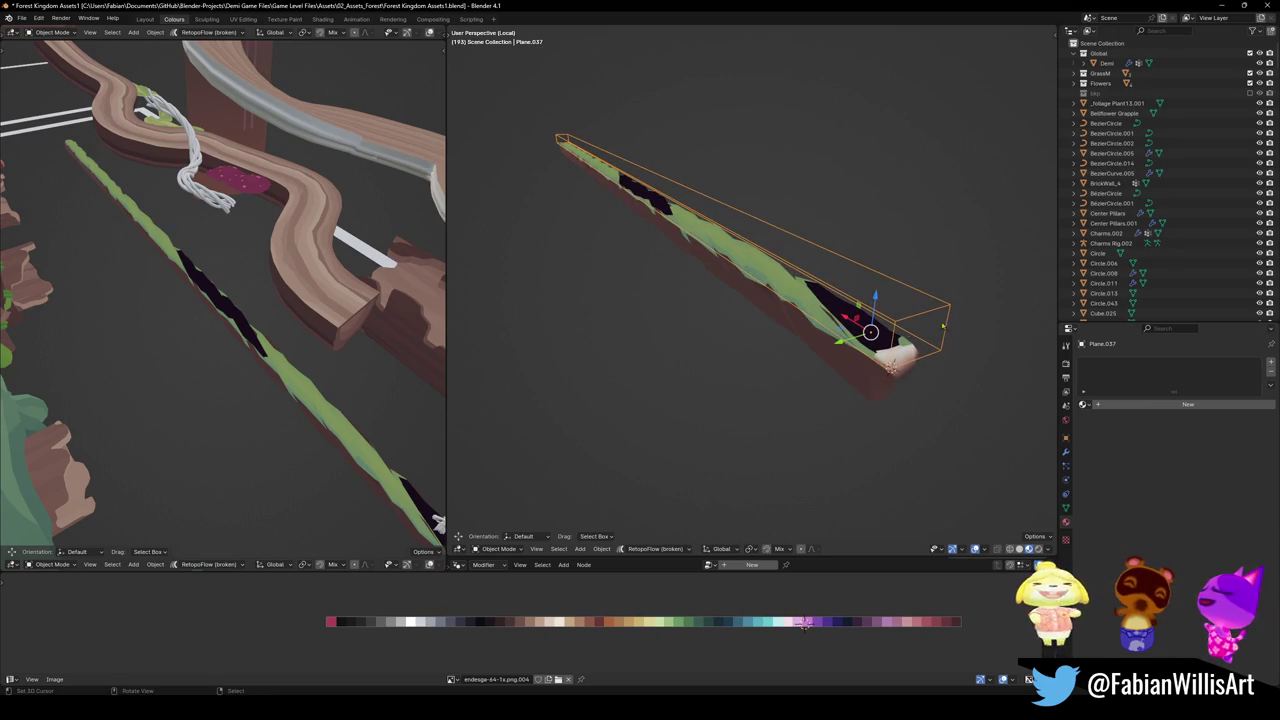
pyautogui.click(898, 352)
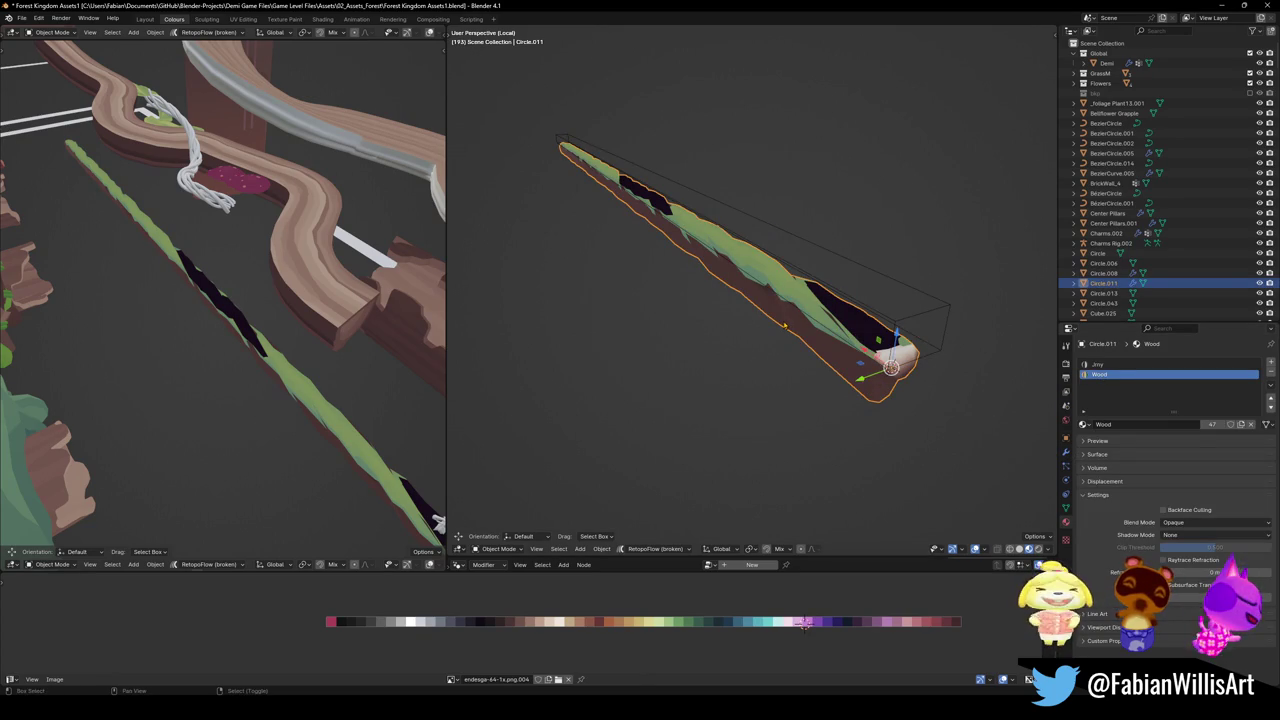
pyautogui.hotkey('shift', 'd')
pyautogui.press('Escape')
pyautogui.press('g')
pyautogui.press('z')
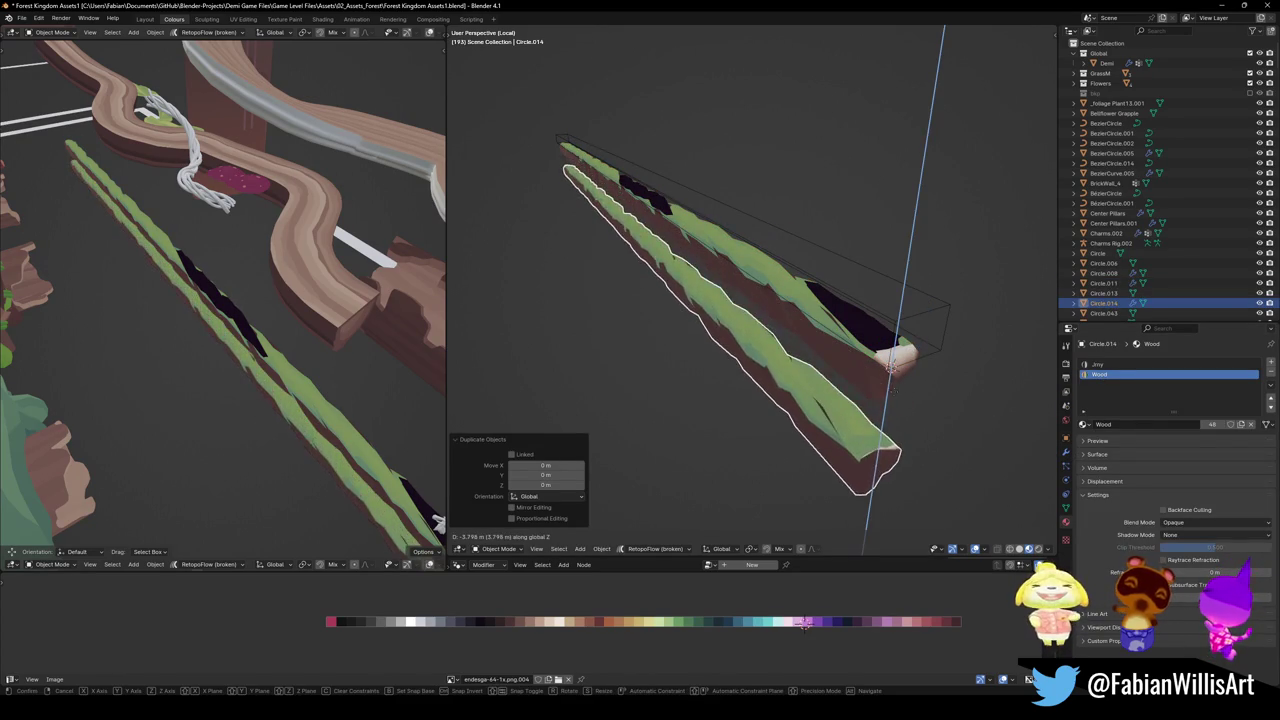
pyautogui.press('Return')
pyautogui.press('h')
# Apply the BTool_Plane.037 boolean on the branch and delete the cutter box
pyautogui.click(893, 356)
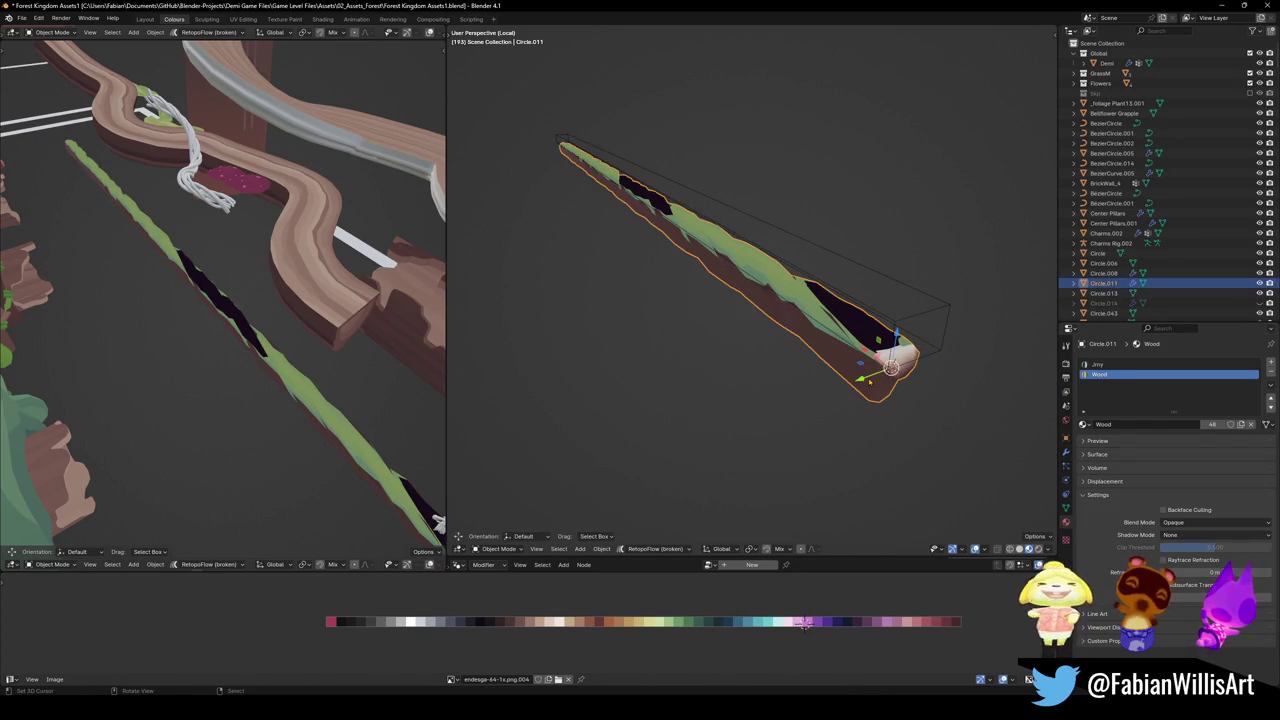
pyautogui.click(1065, 451)
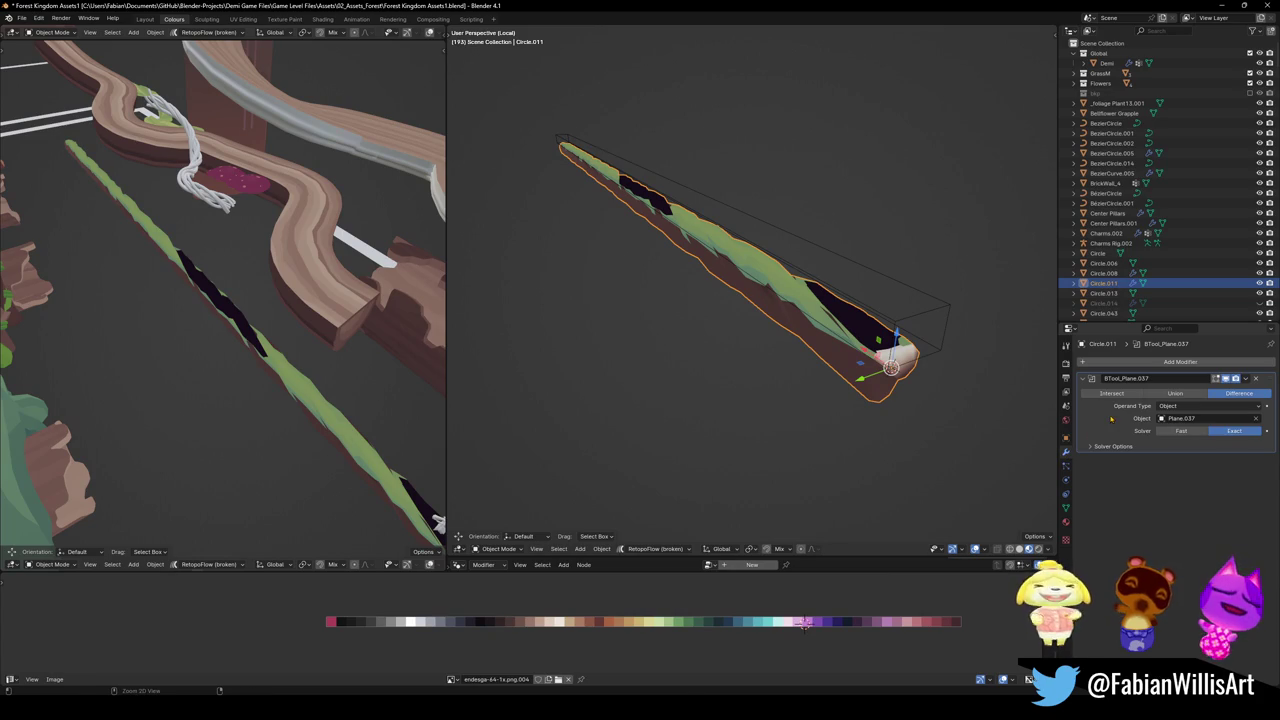
pyautogui.hotkey('ctrl', 'a')
pyautogui.click(868, 332)
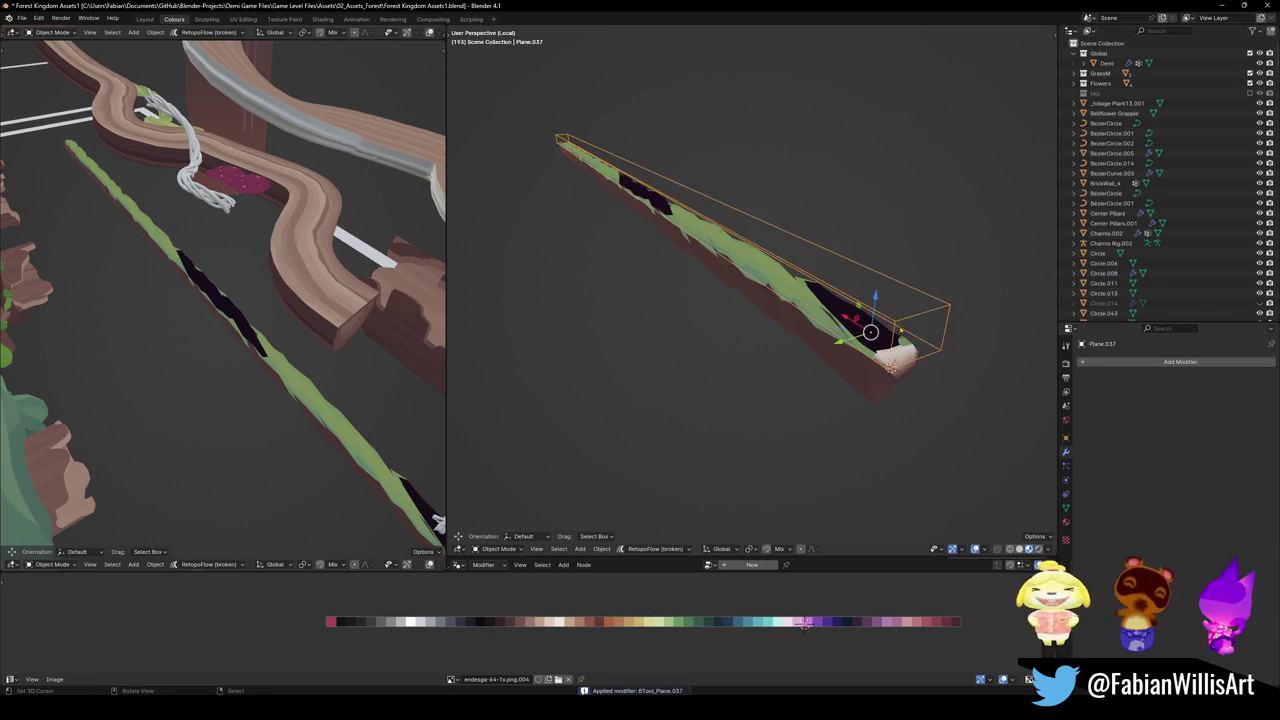
pyautogui.press('Delete')
pyautogui.press('Tab')
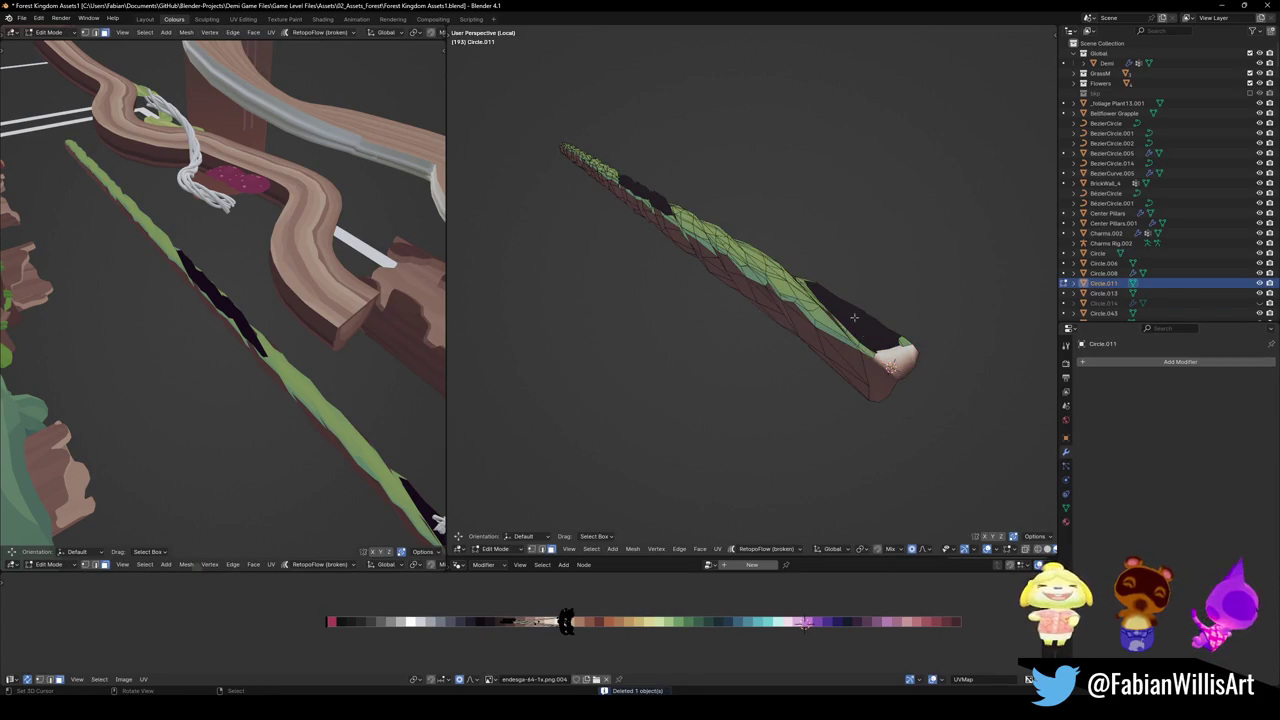
# Select the flat cut faces on the branch top using Select Similar by Normal
pyautogui.click(856, 321)
pyautogui.press('q')
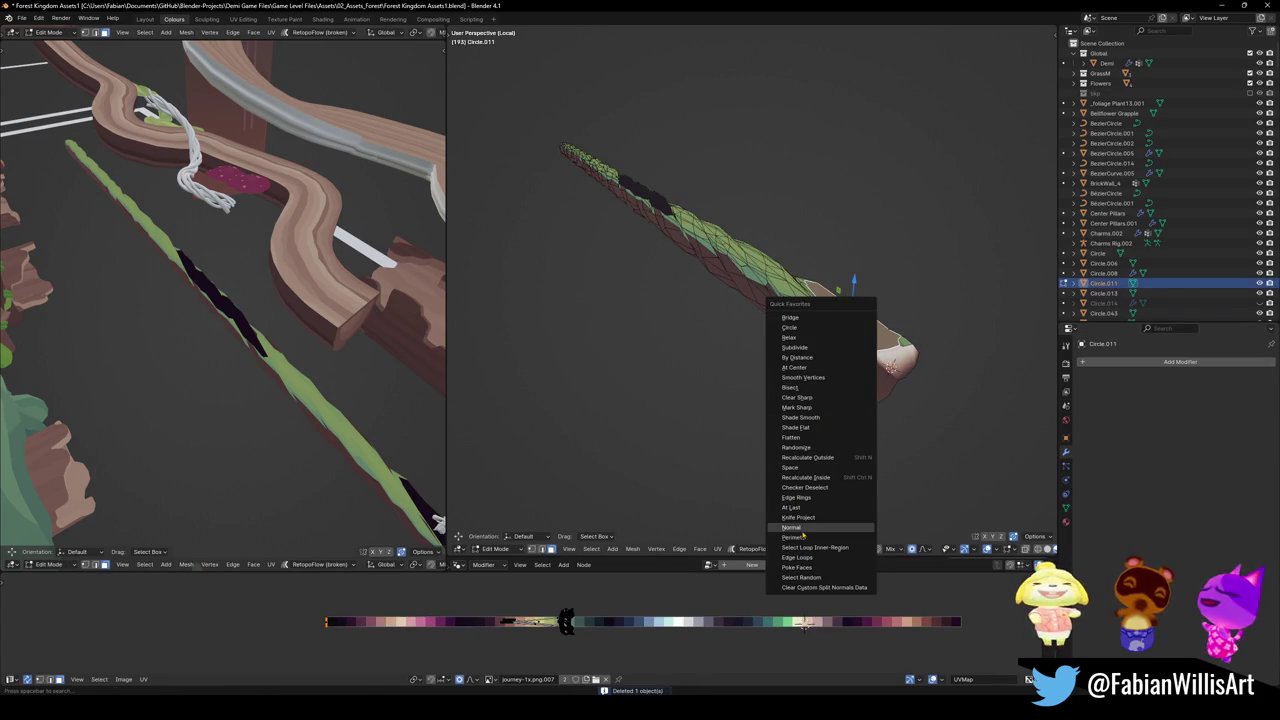
pyautogui.click(803, 528)
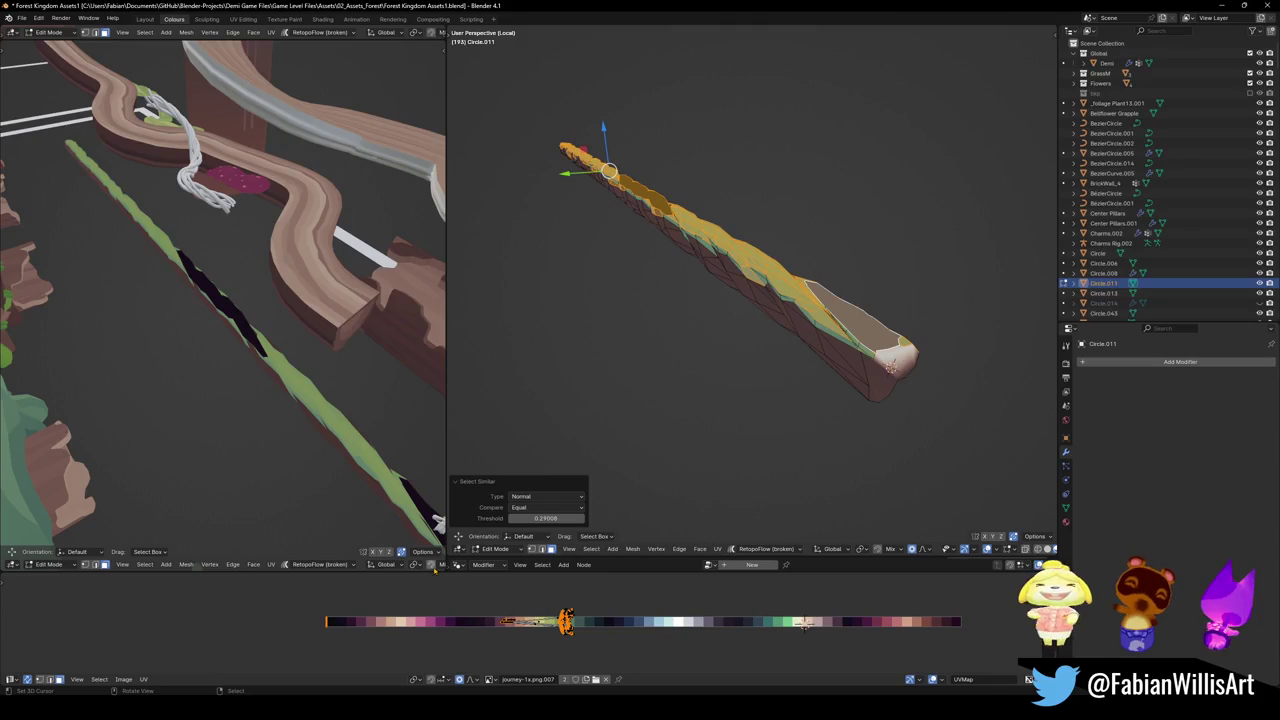
pyautogui.click(447, 628)
pyautogui.click(357, 640)
# Slide the selected faces' UVs along X onto a lighter green palette swatch
pyautogui.press('g')
pyautogui.press('x')
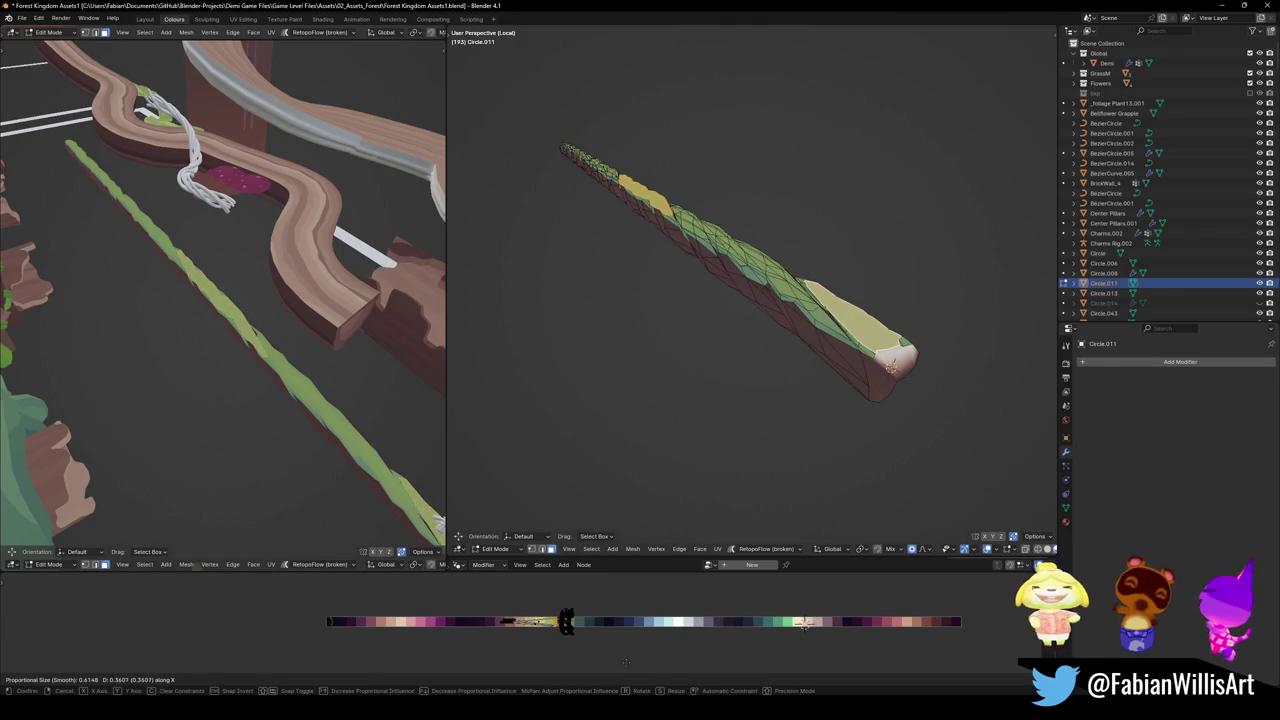
pyautogui.click(647, 662)
pyautogui.moveTo(360, 420)
pyautogui.mouseDown(button='middle')
pyautogui.moveTo(307, 440)
pyautogui.moveTo(193, 397)
pyautogui.moveTo(230, 300)
pyautogui.mouseUp(button='middle')
pyautogui.scroll(4, 307, 440)
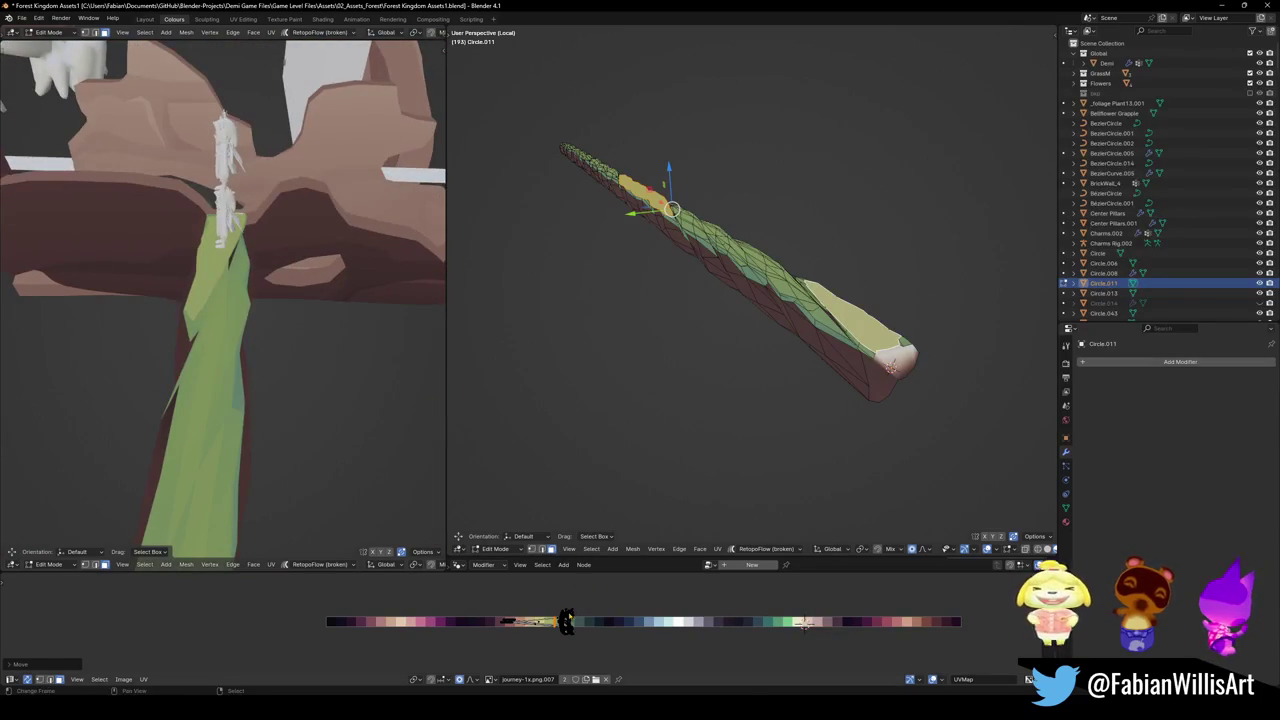
# Fine-tune the top faces' green shade with two more X shifts of their UVs
pyautogui.press('g')
pyautogui.press('x')
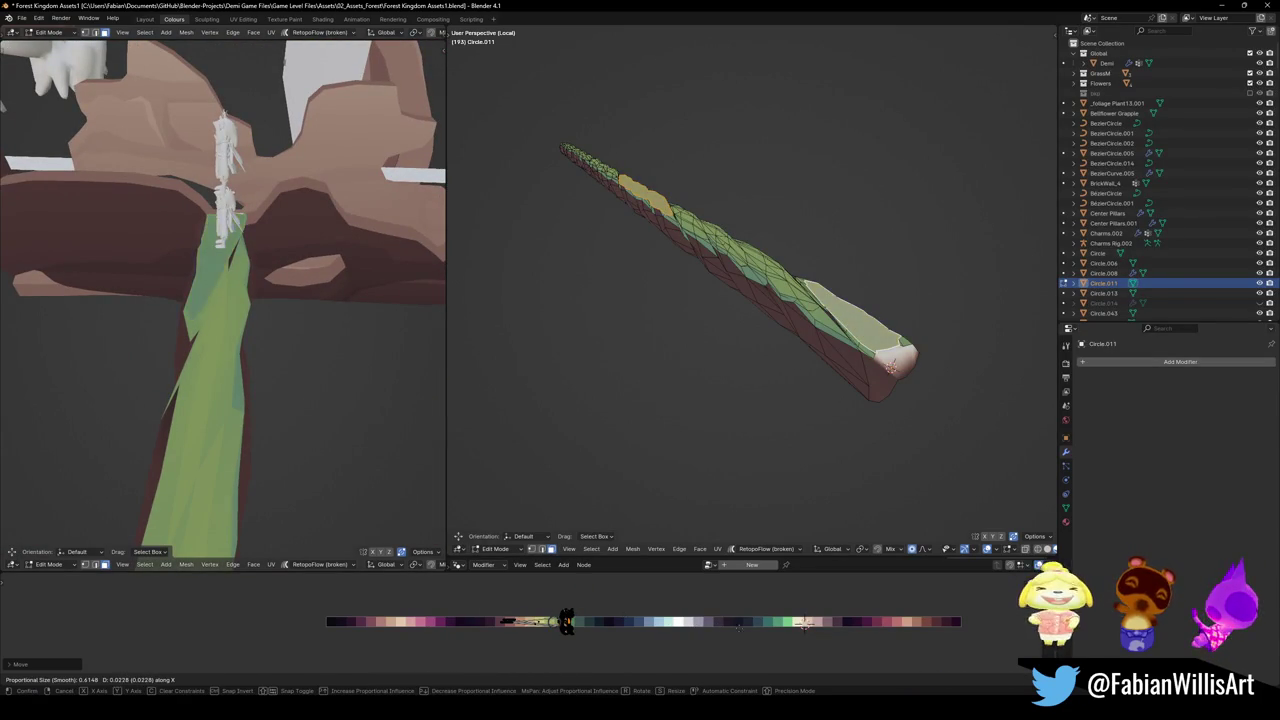
pyautogui.click(803, 622)
pyautogui.moveTo(260, 330); pyautogui.dragTo(295, 247, button='middle')
pyautogui.moveTo(230, 418)
pyautogui.mouseDown(button='middle')
pyautogui.moveTo(194, 360)
pyautogui.moveTo(215, 345)
pyautogui.mouseUp(button='middle')
pyautogui.press('g')
pyautogui.press('x')
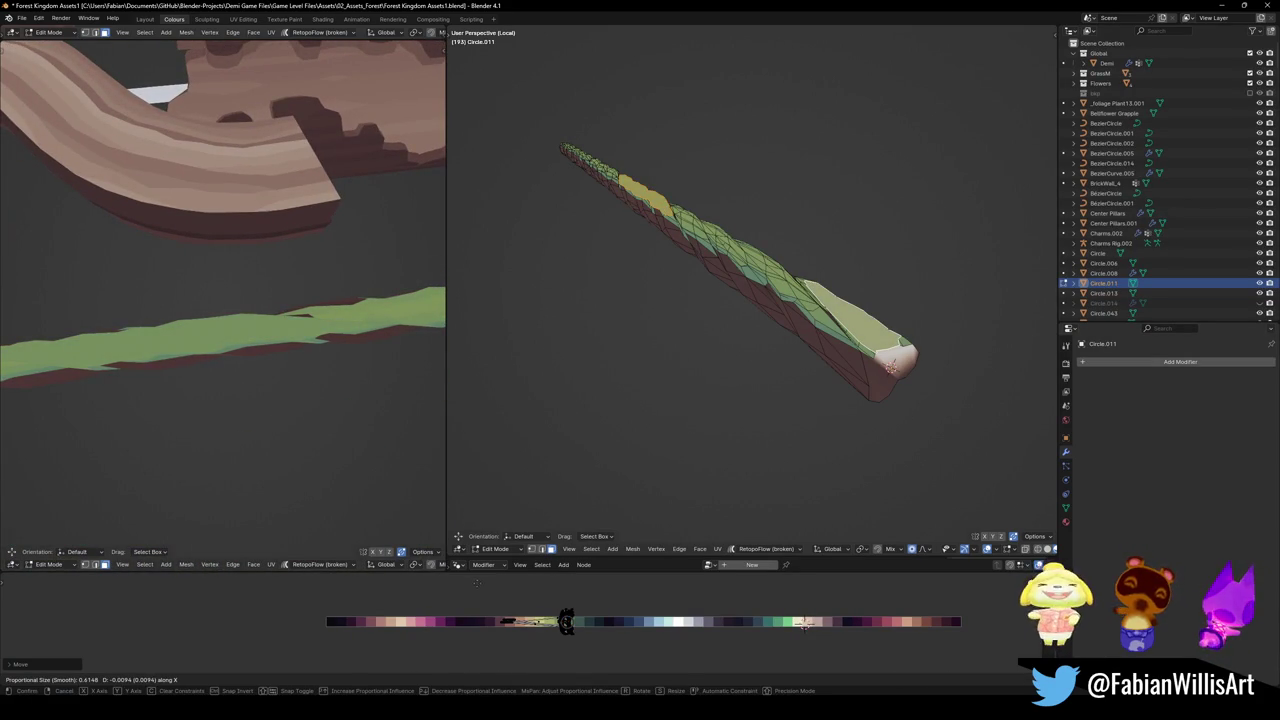
pyautogui.click(476, 580)
pyautogui.moveTo(300, 330)
pyautogui.mouseDown(button='middle')
pyautogui.moveTo(352, 320)
pyautogui.moveTo(232, 375)
pyautogui.mouseUp(button='middle')
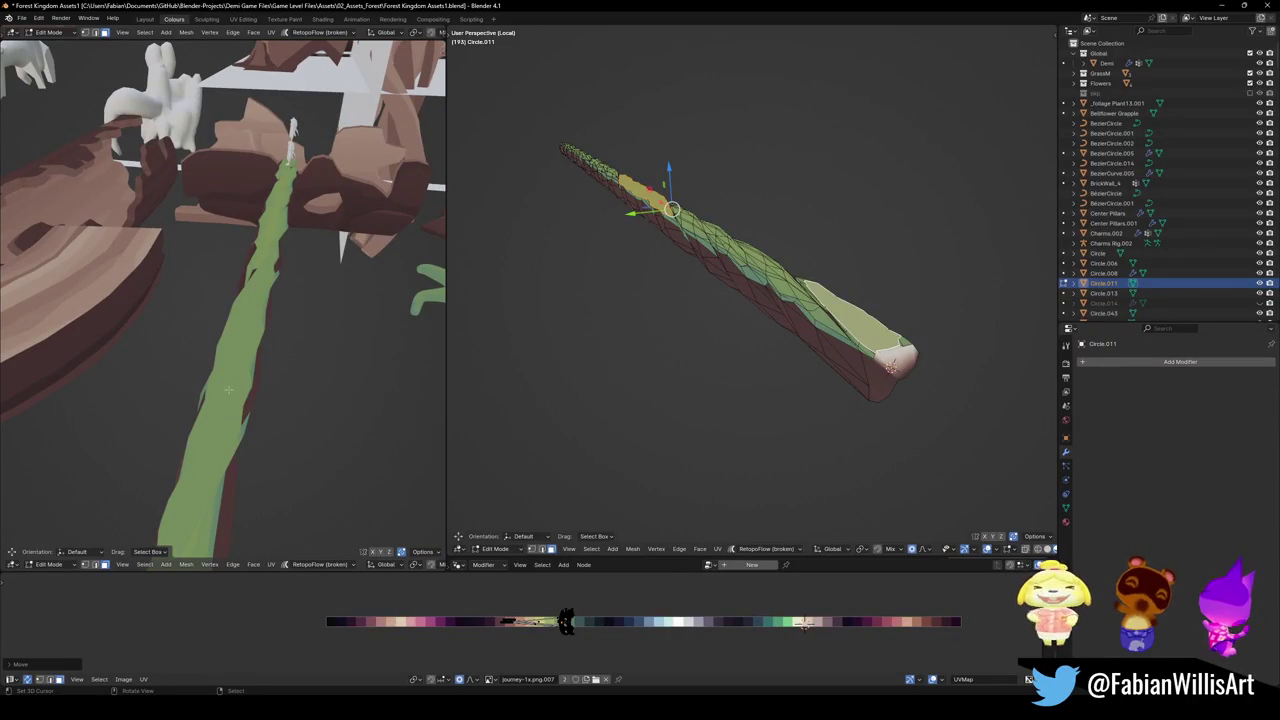
pyautogui.scroll(5, 700, 280)
pyautogui.moveTo(700, 280)
pyautogui.mouseDown(button='middle')
pyautogui.moveTo(760, 330)
pyautogui.moveTo(740, 300)
pyautogui.moveTo(780, 280)
pyautogui.moveTo(759, 285)
pyautogui.moveTo(778, 296)
pyautogui.mouseUp(button='middle')
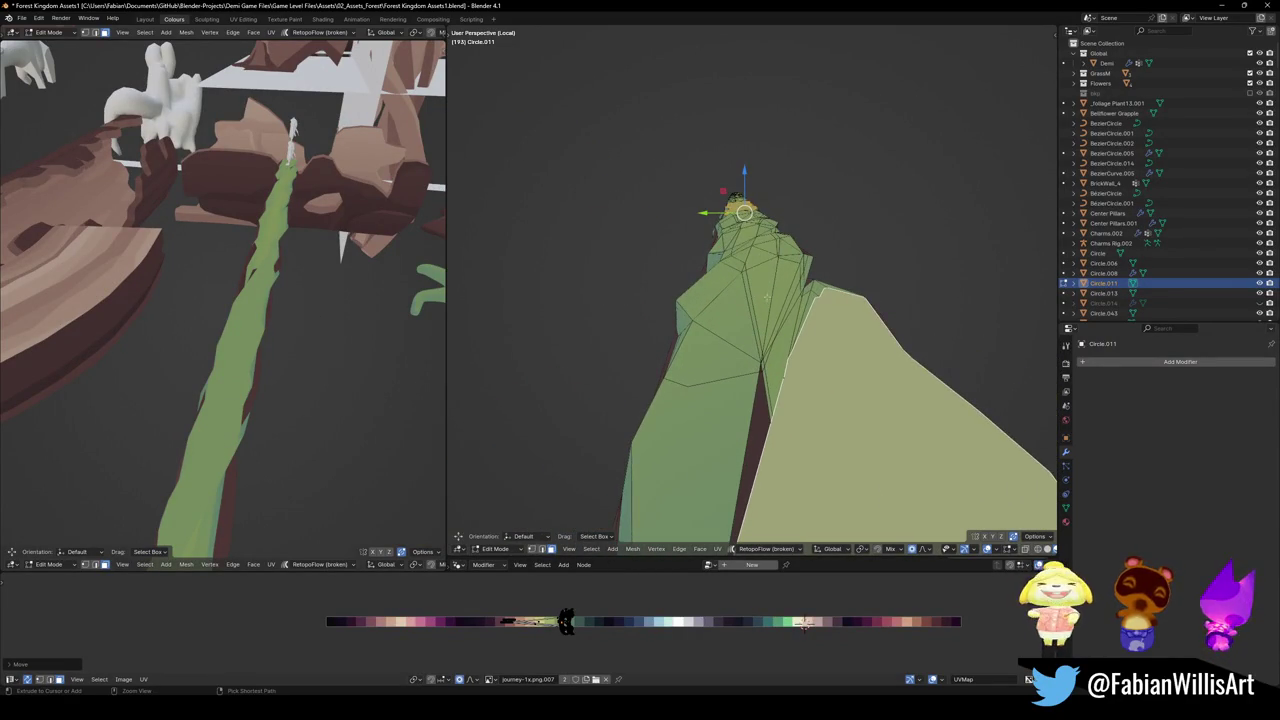
# Clear the mesh selection, leave Edit Mode, and select the branch strip
pyautogui.hotkey('alt', 'a')
pyautogui.press('a')
pyautogui.hotkey('alt', 'a')
pyautogui.press('Tab')
pyautogui.click(780, 297)
pyautogui.click(780, 297)
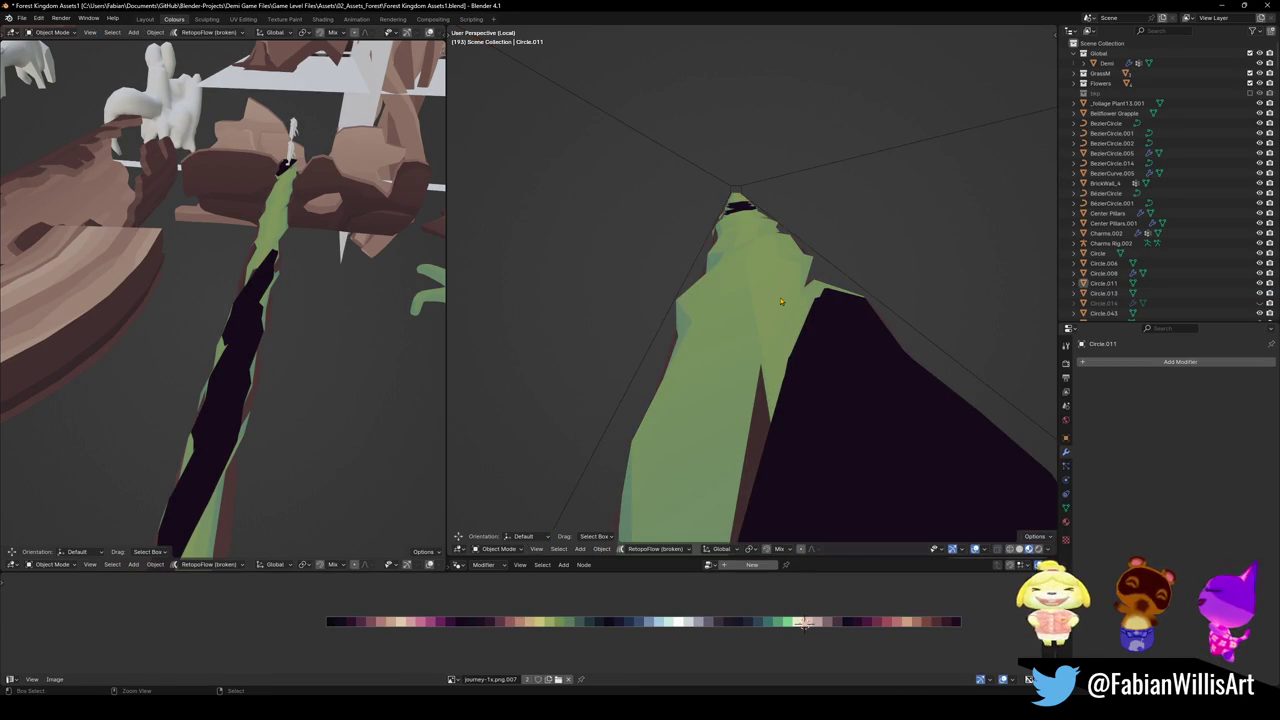
# Move the Plane.037 cutter to a new height along Z
pyautogui.click(828, 261)
pyautogui.press('g')
pyautogui.press('z')
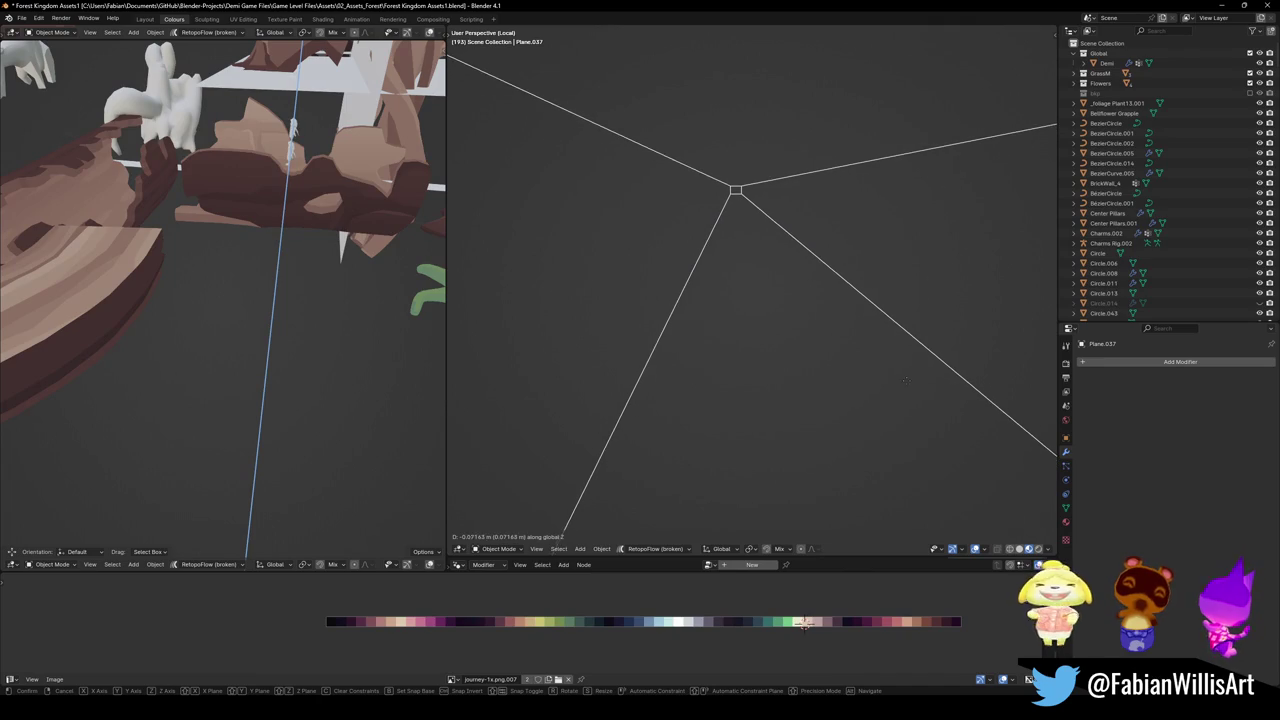
pyautogui.click(785, 433)
pyautogui.moveTo(785, 433); pyautogui.dragTo(700, 400, button='middle')
# Switch Circle.011's boolean to the Fast solver, apply it, and delete Plane.037
pyautogui.click(700, 340)
pyautogui.click(1181, 431)
pyautogui.moveTo(900, 420)
pyautogui.mouseDown(button='middle')
pyautogui.moveTo(825, 386)
pyautogui.moveTo(796, 356)
pyautogui.moveTo(817, 342)
pyautogui.mouseUp(button='middle')
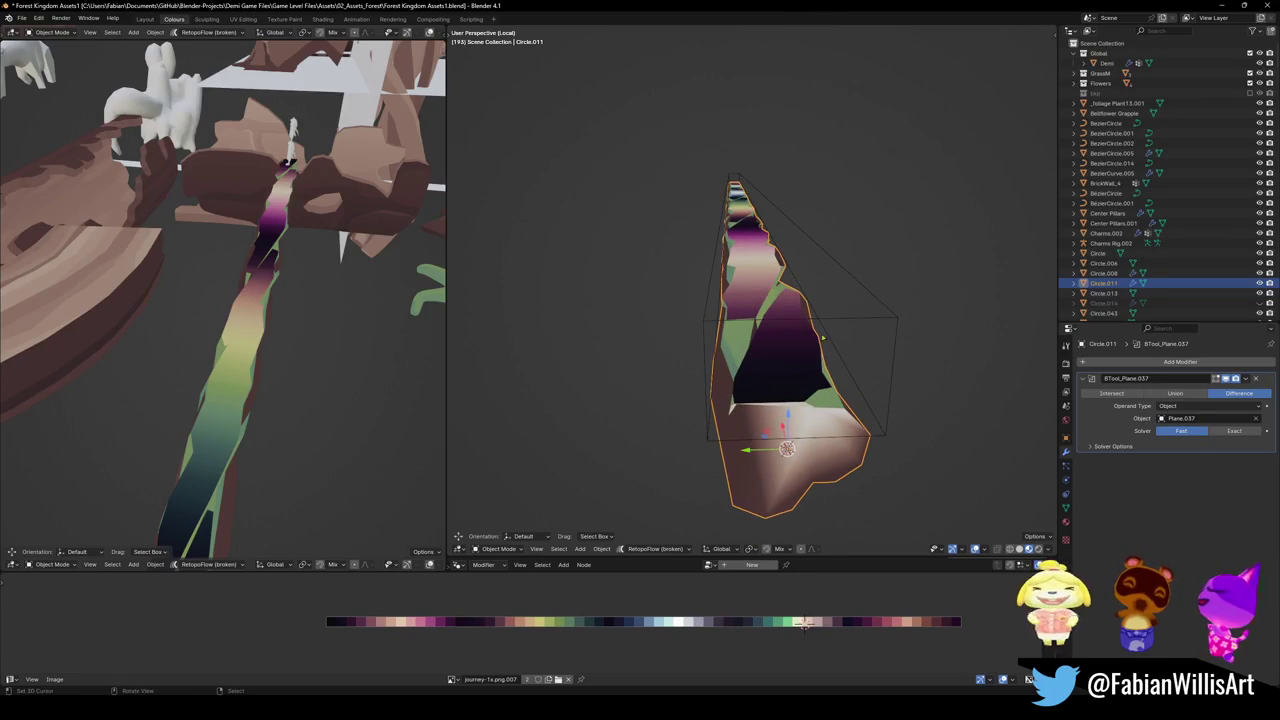
pyautogui.moveTo(209, 283)
pyautogui.mouseDown(button='middle')
pyautogui.moveTo(272, 299)
pyautogui.moveTo(354, 293)
pyautogui.mouseUp(button='middle')
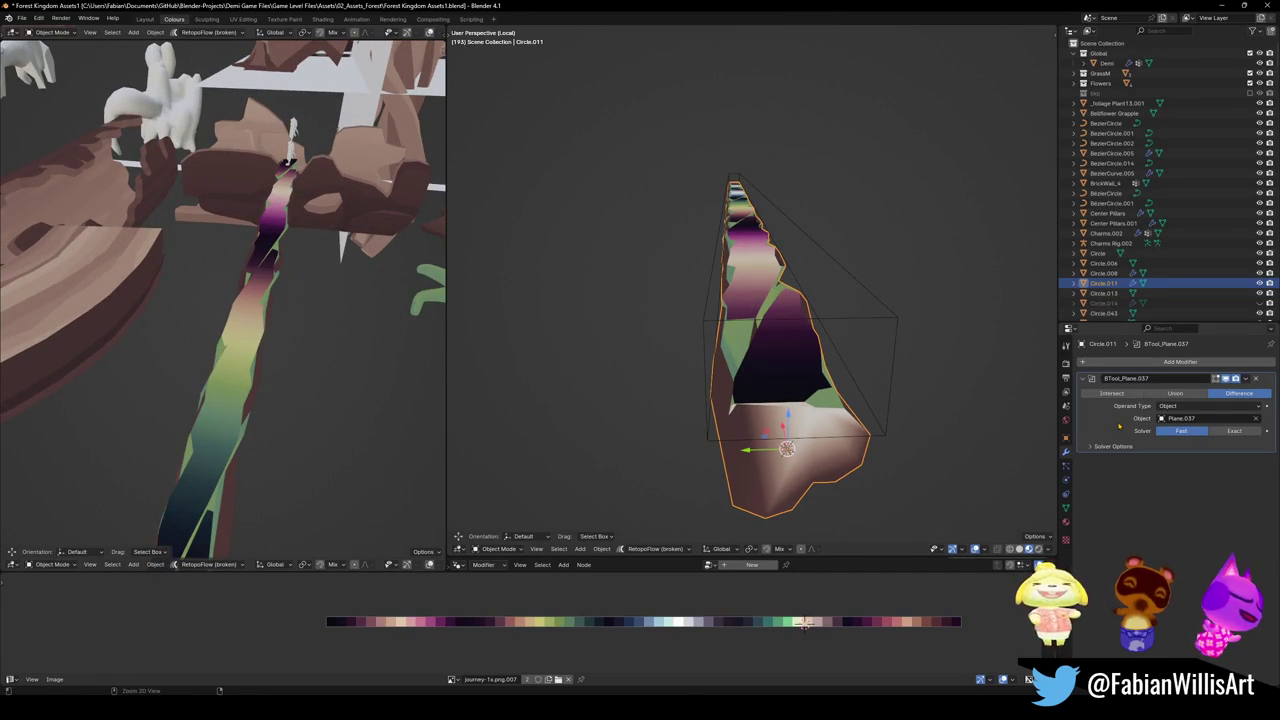
pyautogui.hotkey('ctrl', 'a')
pyautogui.click(886, 319)
pyautogui.press('Delete')
pyautogui.click(790, 360)
pyautogui.press('Tab')
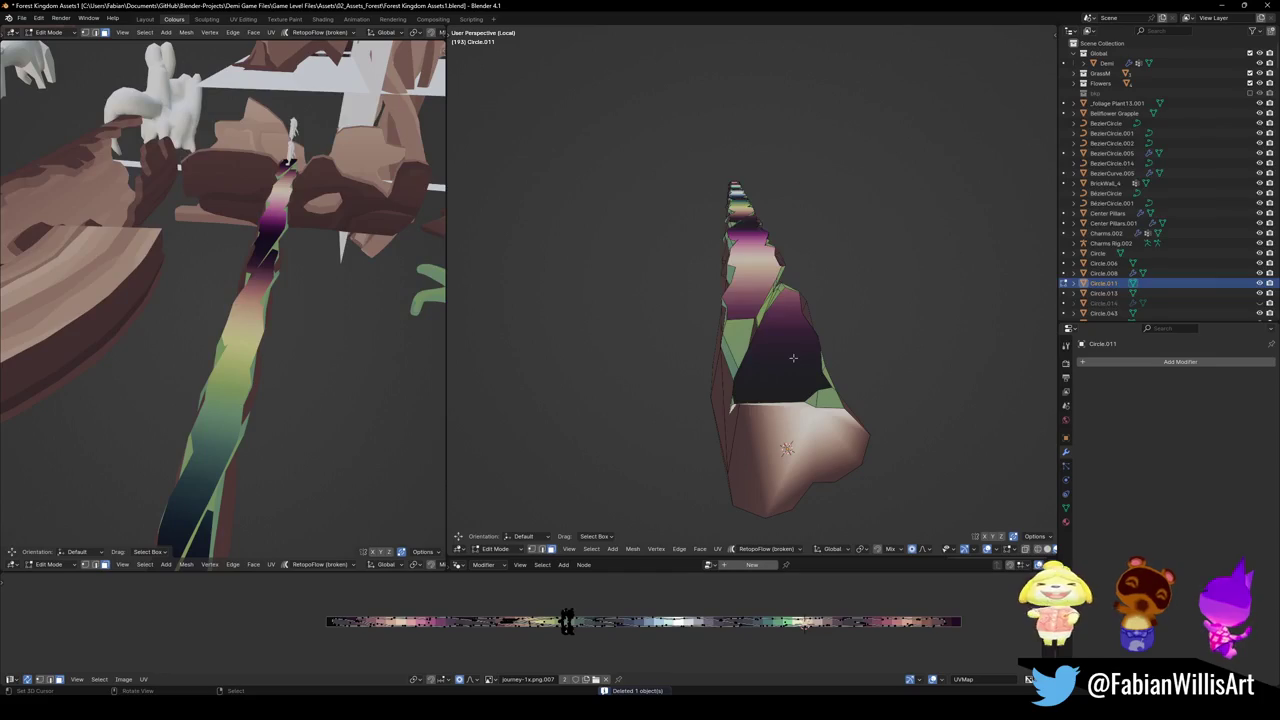
# Flip the branch's normals, then undo back to before the cut was applied
pyautogui.press('q')
pyautogui.click(791, 349)
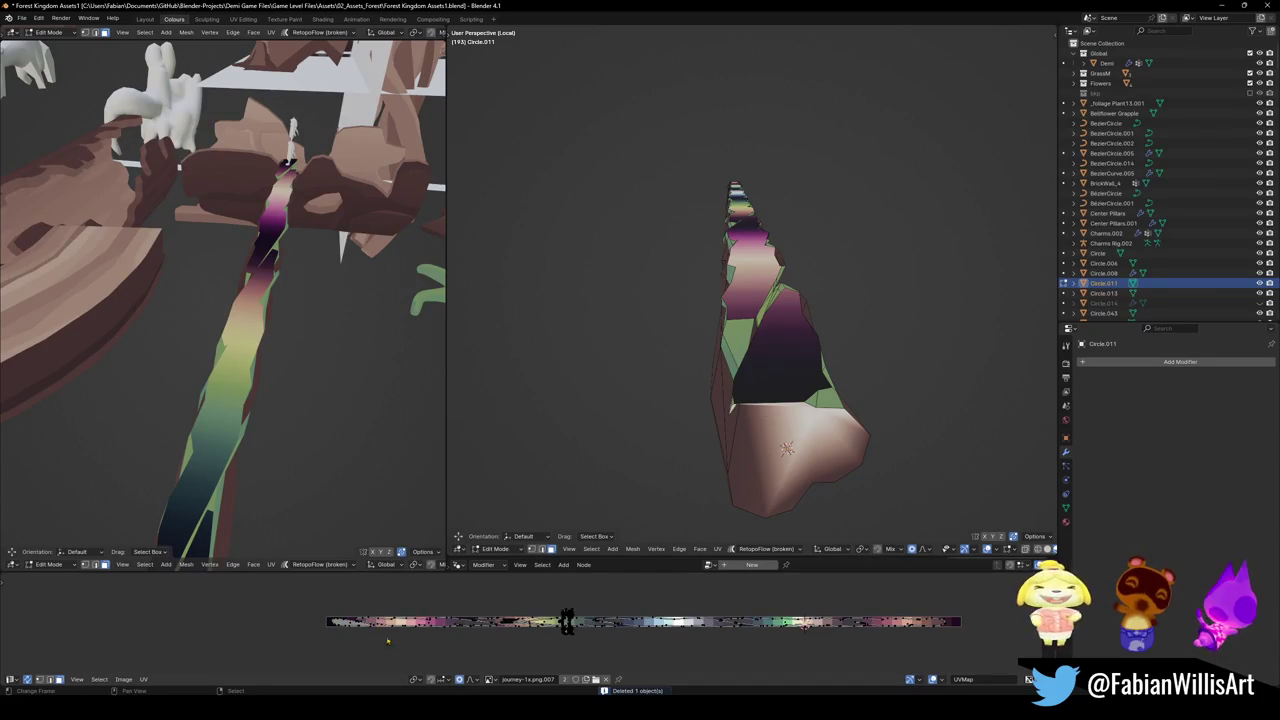
pyautogui.click(853, 391)
pyautogui.hotkey('ctrl', 'z')
pyautogui.hotkey('ctrl', 'z')
pyautogui.hotkey('ctrl', 'z')
pyautogui.hotkey('ctrl', 'z')
pyautogui.hotkey('ctrl', 'z')
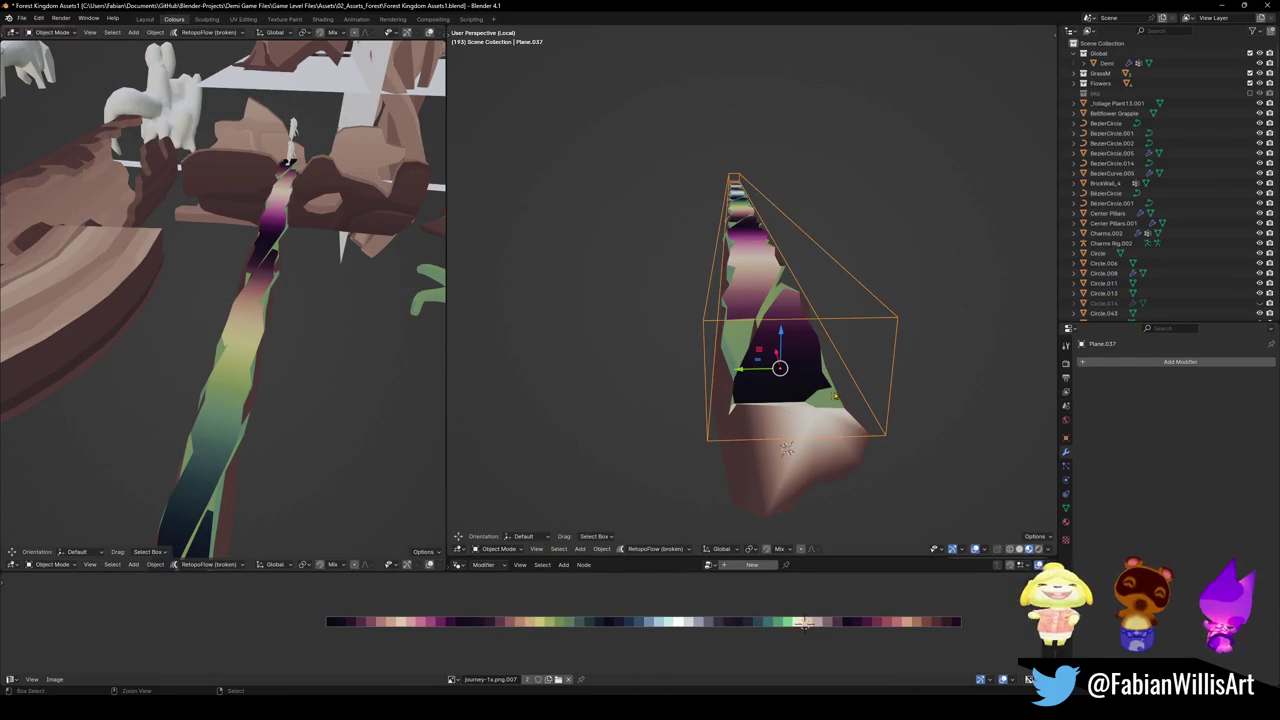
pyautogui.keyDown('shift'); pyautogui.click(832, 396); pyautogui.keyUp('shift')
# Re-add the Plane.037 Difference cut with Exact solver, Self Intersection, and 0.000001 m overlap threshold
pyautogui.hotkey('ctrl', '-')
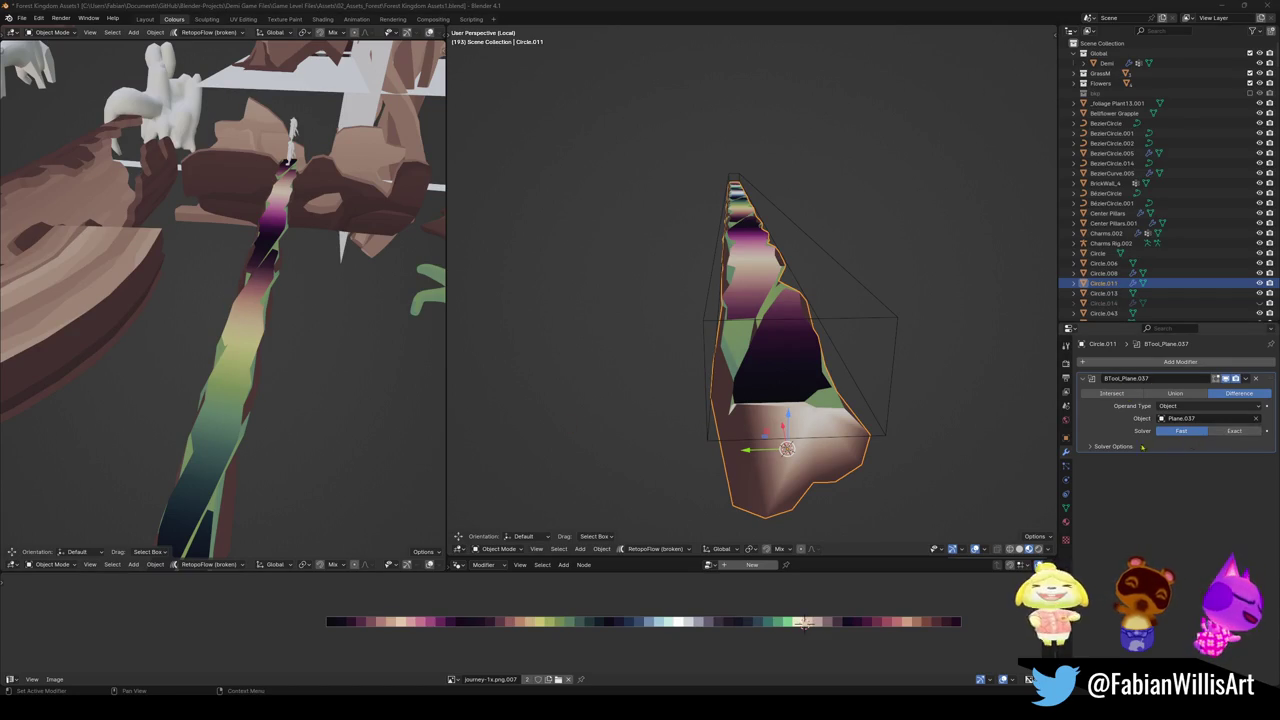
pyautogui.click(1107, 447)
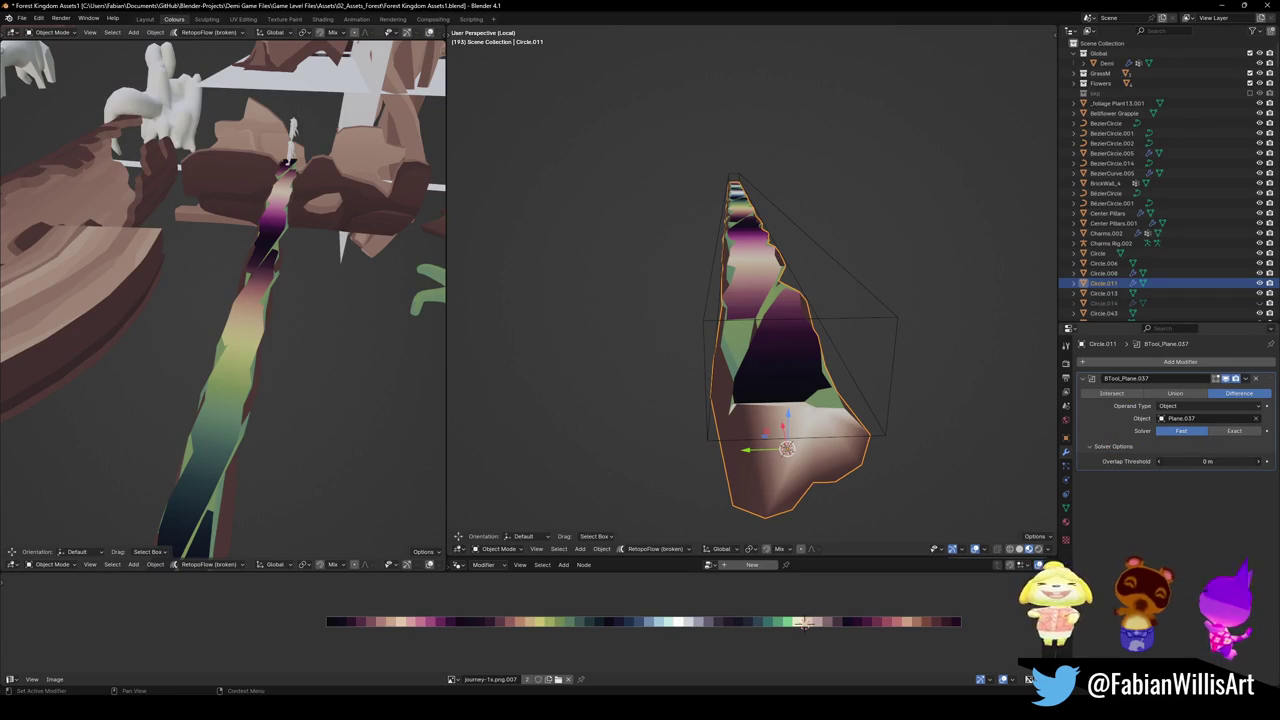
pyautogui.moveTo(1210, 461); pyautogui.dragTo(1190, 461)
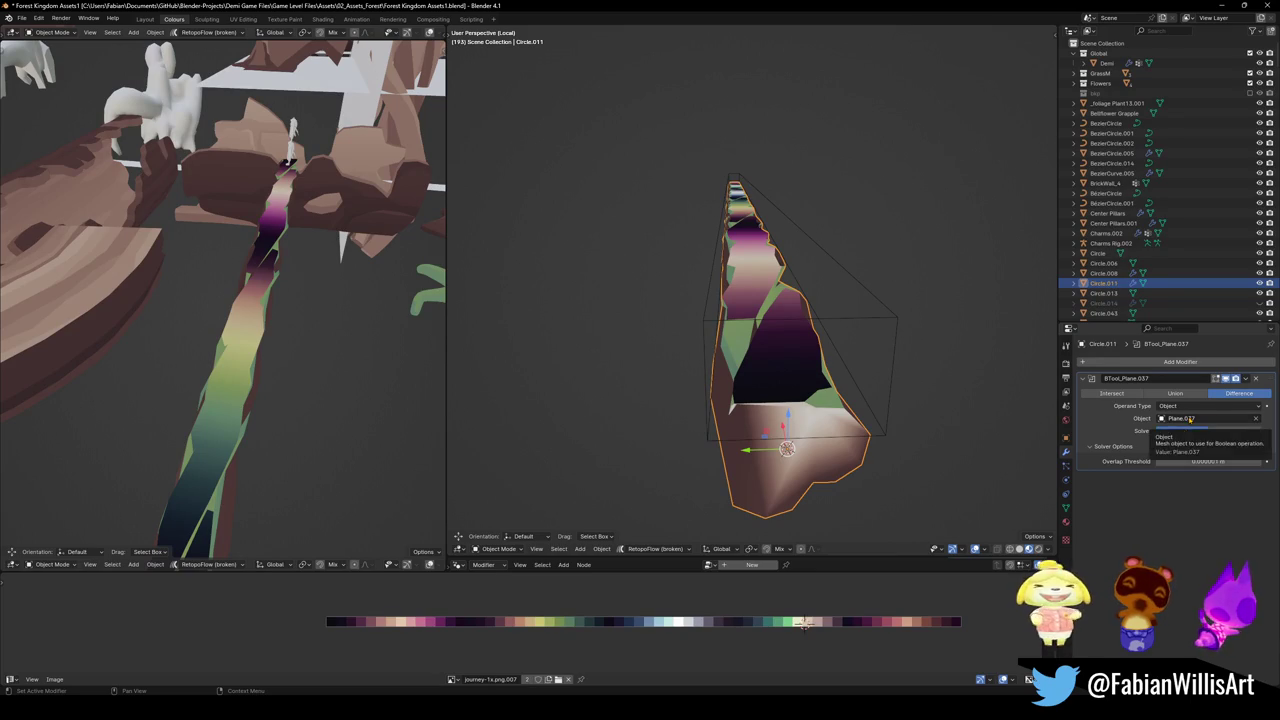
pyautogui.click(1240, 407)
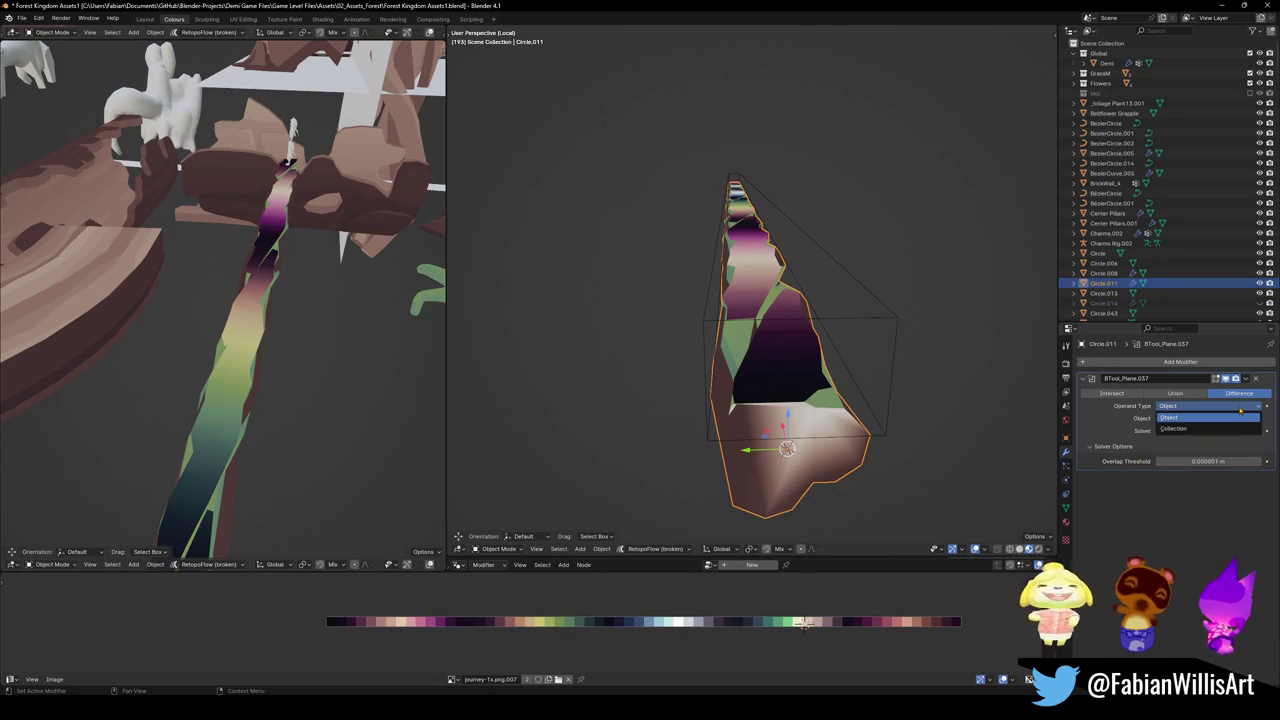
pyautogui.click(1240, 412)
pyautogui.click(1234, 431)
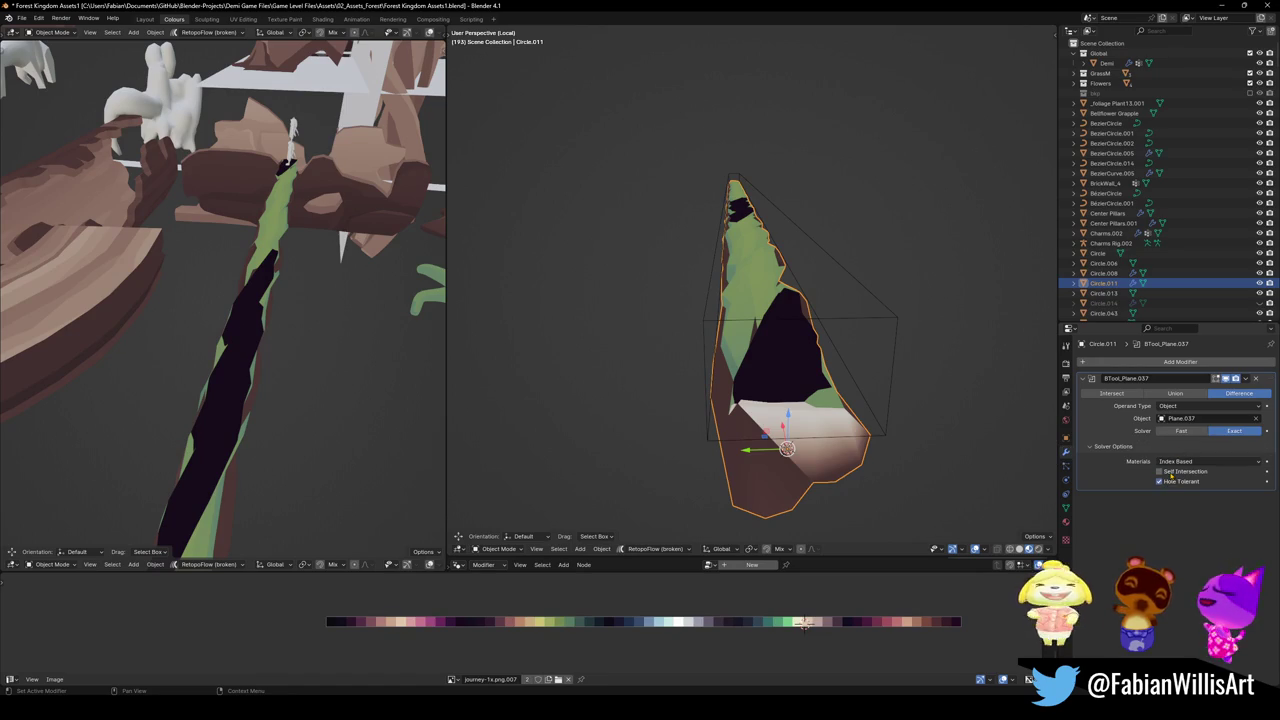
pyautogui.click(1168, 472)
# Apply the boolean cut to Circle.011 and delete the Plane.037 cutter
pyautogui.moveTo(770, 300); pyautogui.dragTo(785, 291, button='middle')
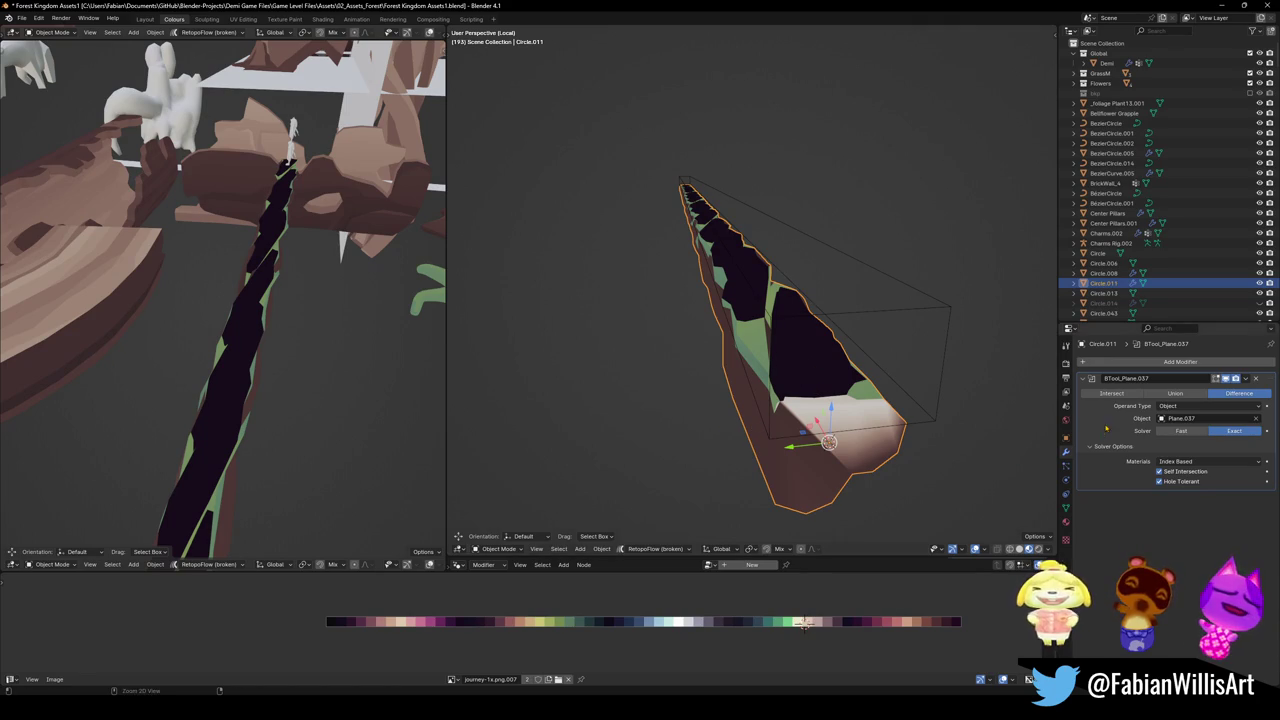
pyautogui.hotkey('ctrl', 'a')
pyautogui.press('Delete')
pyautogui.press('Tab')
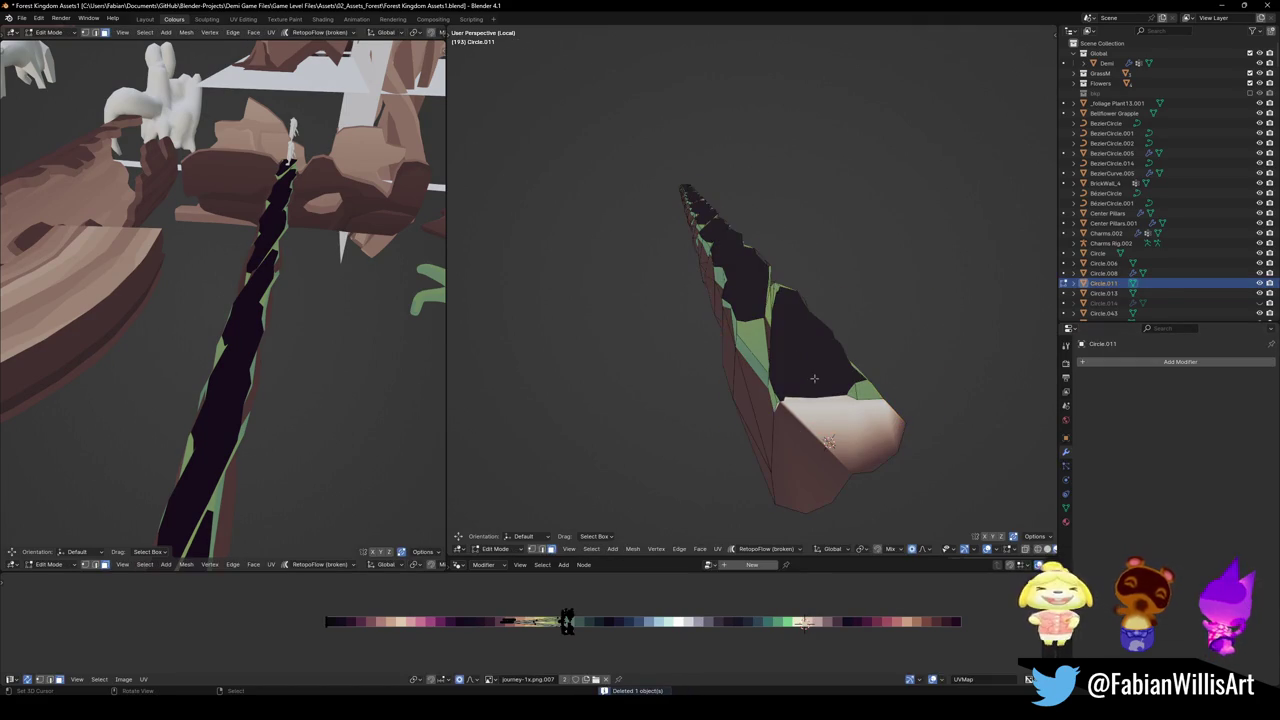
# Select the cut top strip with L and slide its UVs along X onto green
pyautogui.click(803, 365)
pyautogui.hotkey('alt', 'a')
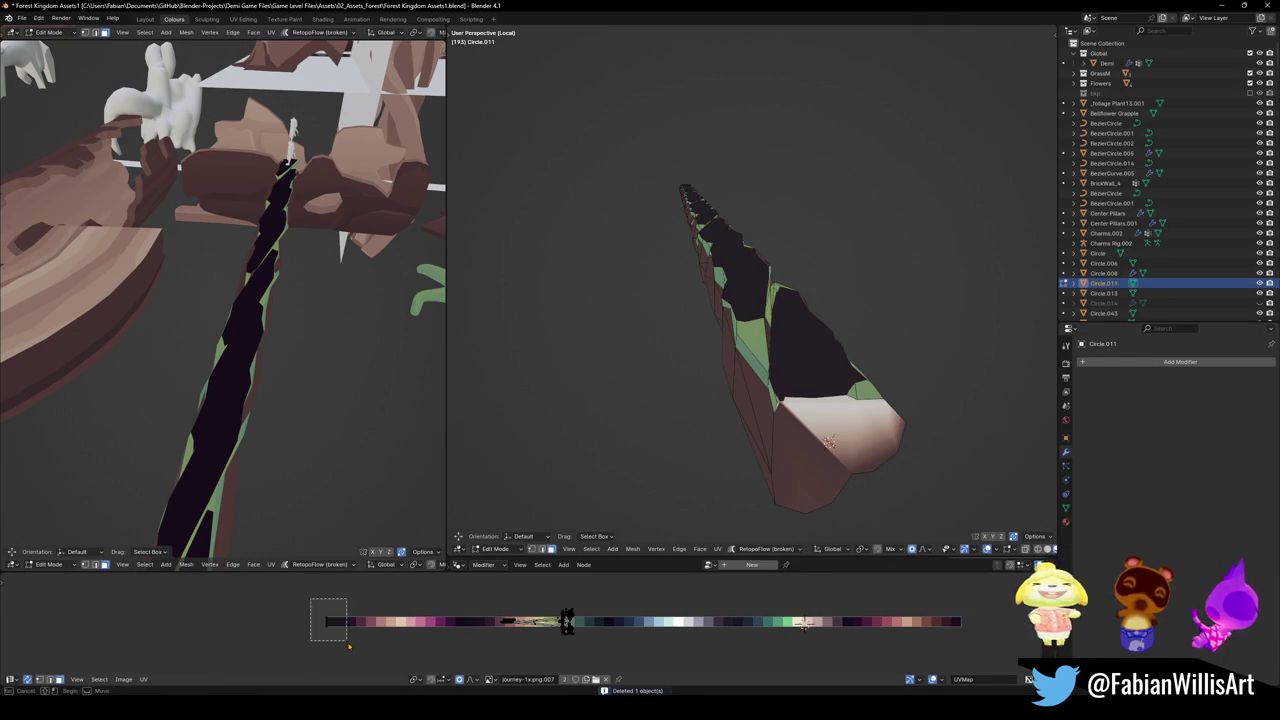
pyautogui.press('l')
pyautogui.press('g')
pyautogui.press('x')
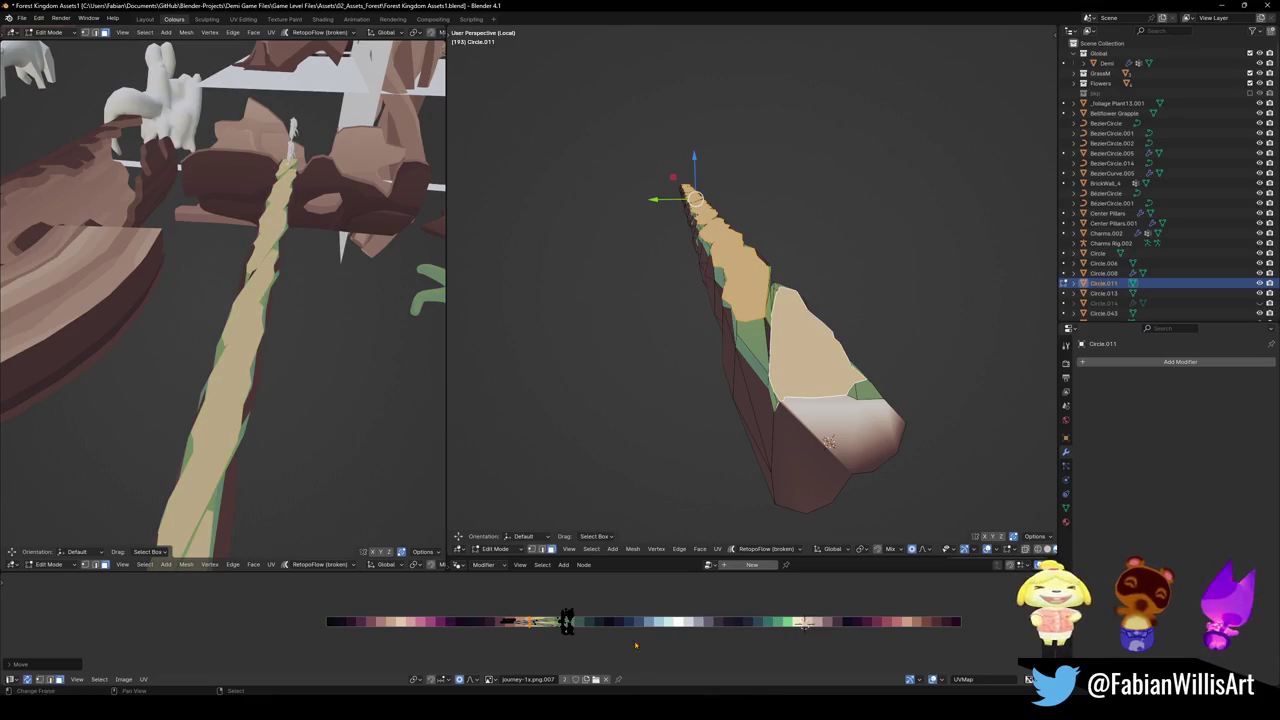
pyautogui.rightClick(650, 640)
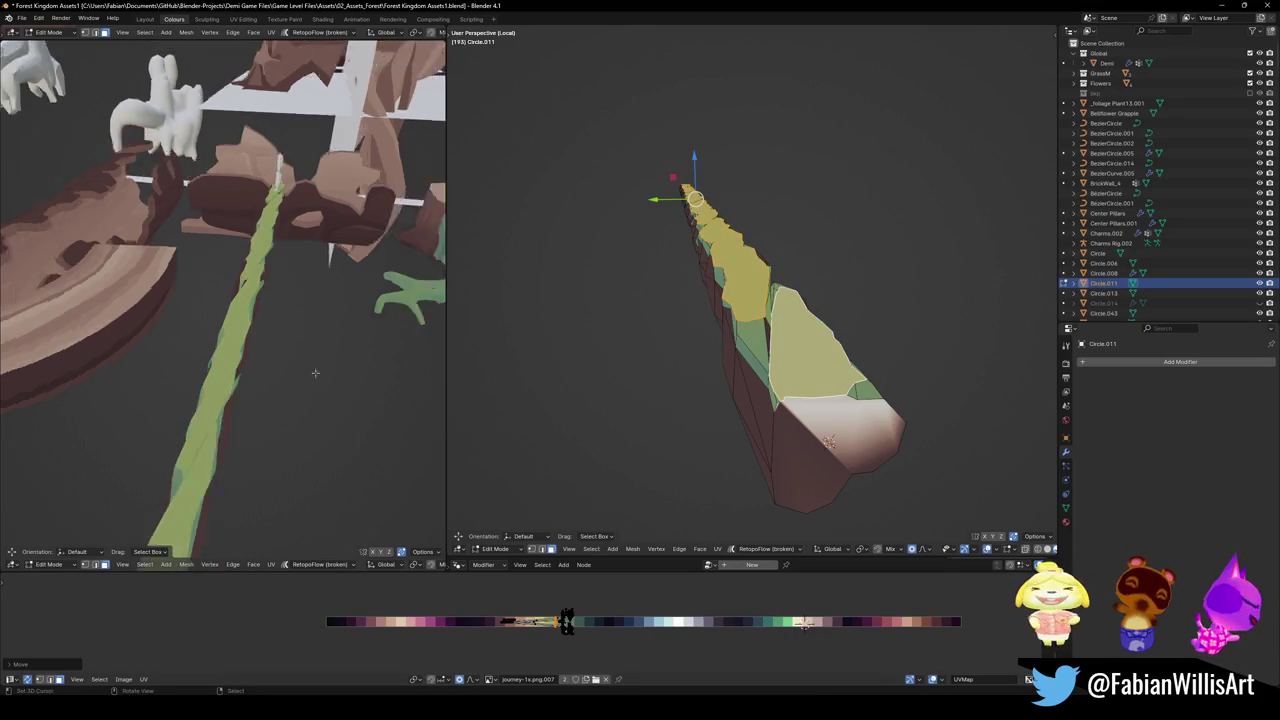
pyautogui.moveTo(250, 300)
pyautogui.mouseDown(button='middle')
pyautogui.moveTo(340, 350)
pyautogui.moveTo(263, 175)
pyautogui.mouseUp(button='middle')
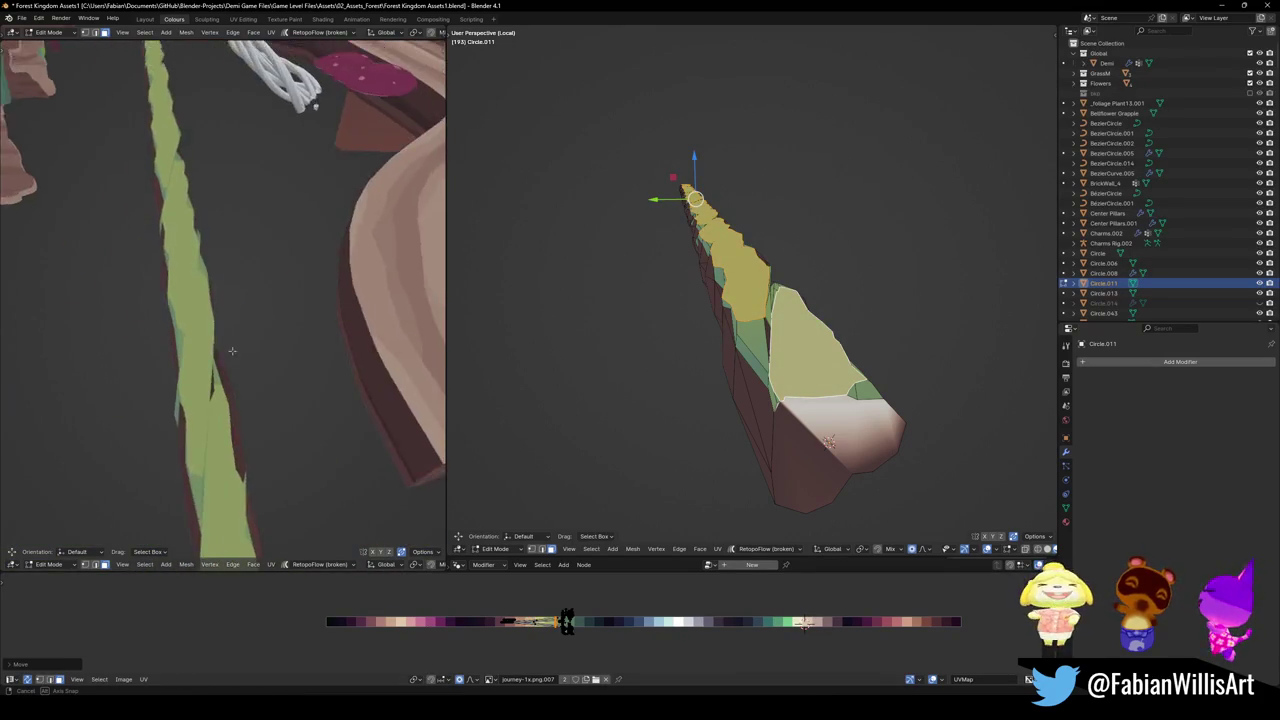
pyautogui.press('g')
pyautogui.press('x')
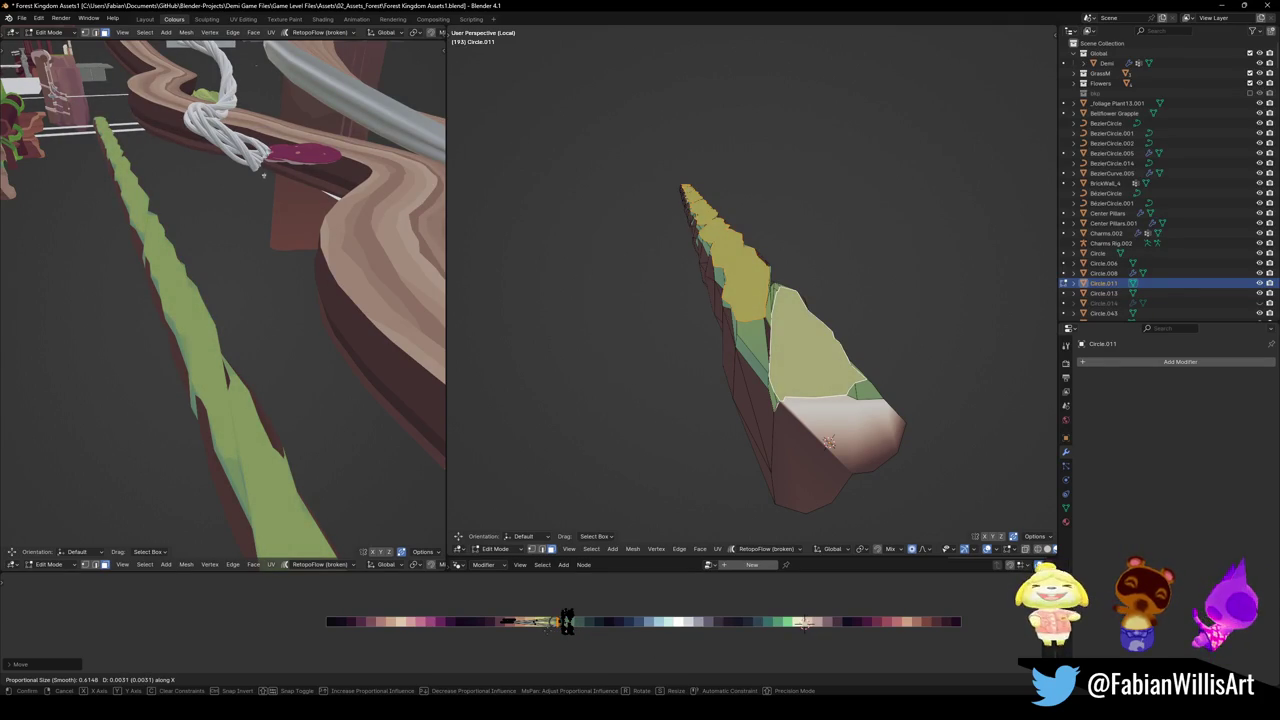
pyautogui.click(263, 175)
pyautogui.moveTo(273, 343); pyautogui.dragTo(250, 343, button='middle')
# Triangulate the green top faces and save Forest Kingdom Assets1.blend
pyautogui.hotkey('ctrl', 't')
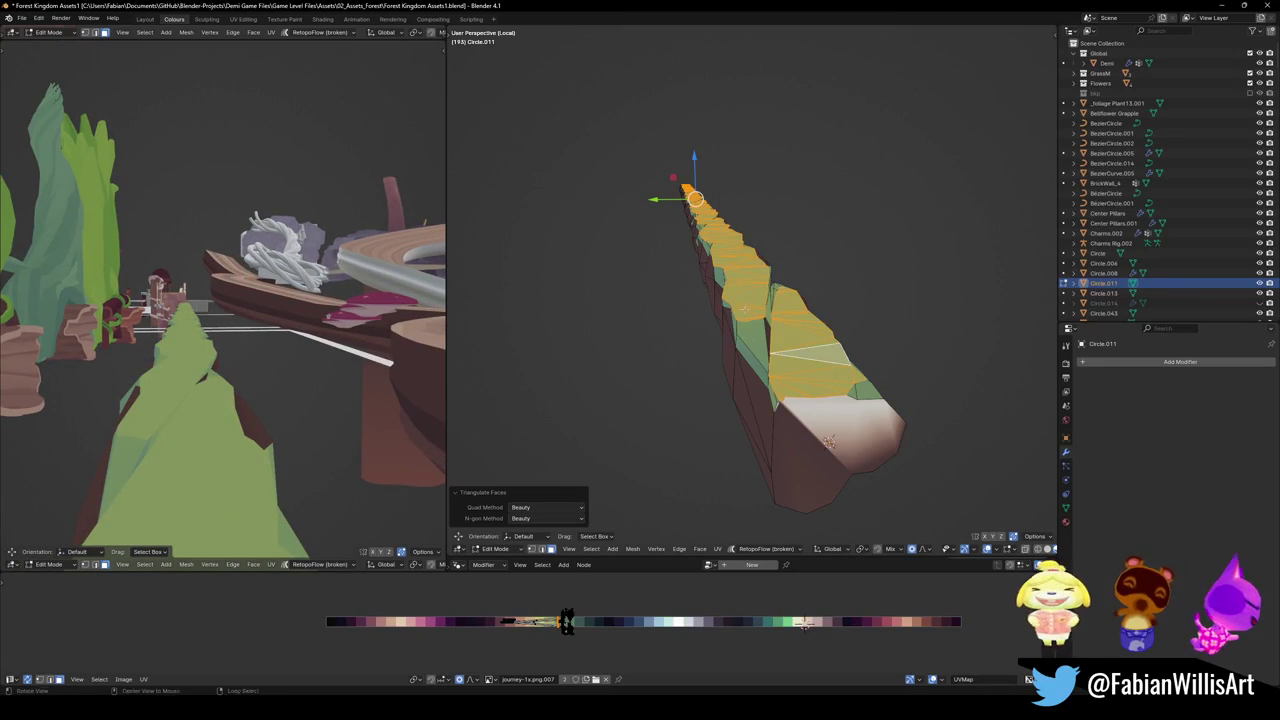
pyautogui.moveTo(828, 441); pyautogui.dragTo(866, 297, button='middle')
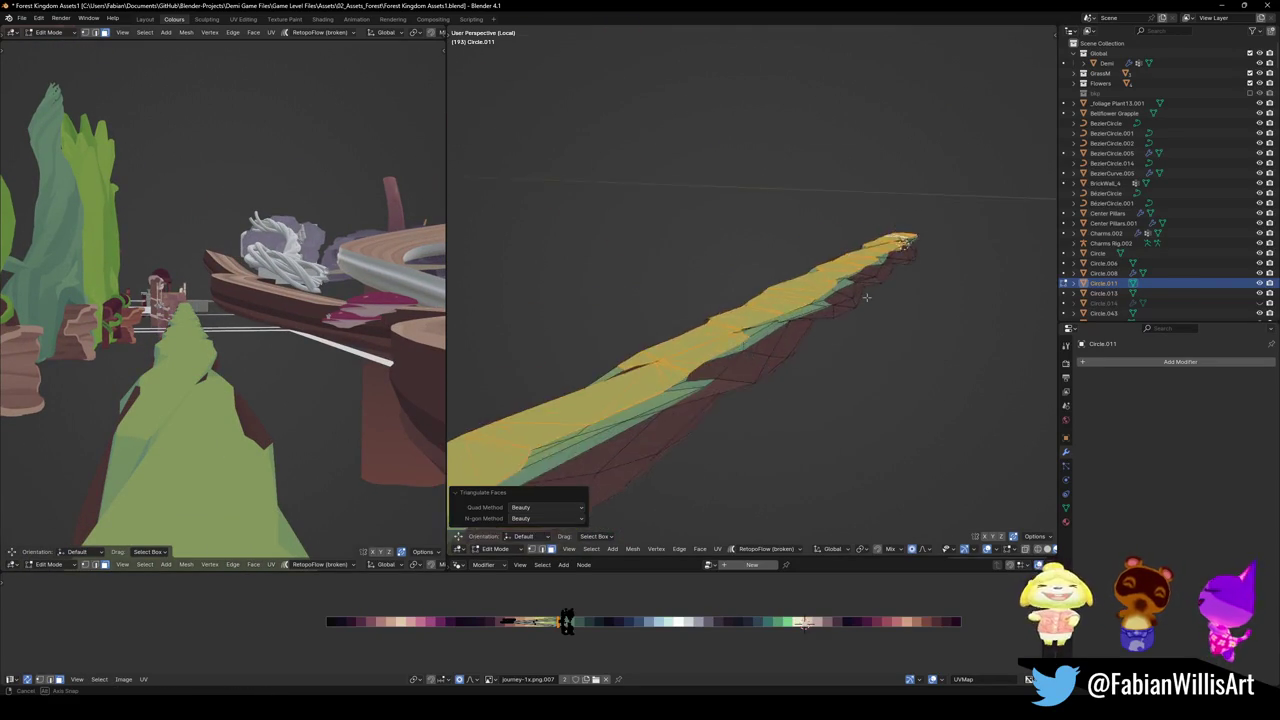
pyautogui.press('Tab')
pyautogui.moveTo(866, 297)
pyautogui.mouseDown(button='middle')
pyautogui.moveTo(790, 320)
pyautogui.moveTo(720, 365)
pyautogui.mouseUp(button='middle')
pyautogui.hotkey('ctrl', 's')
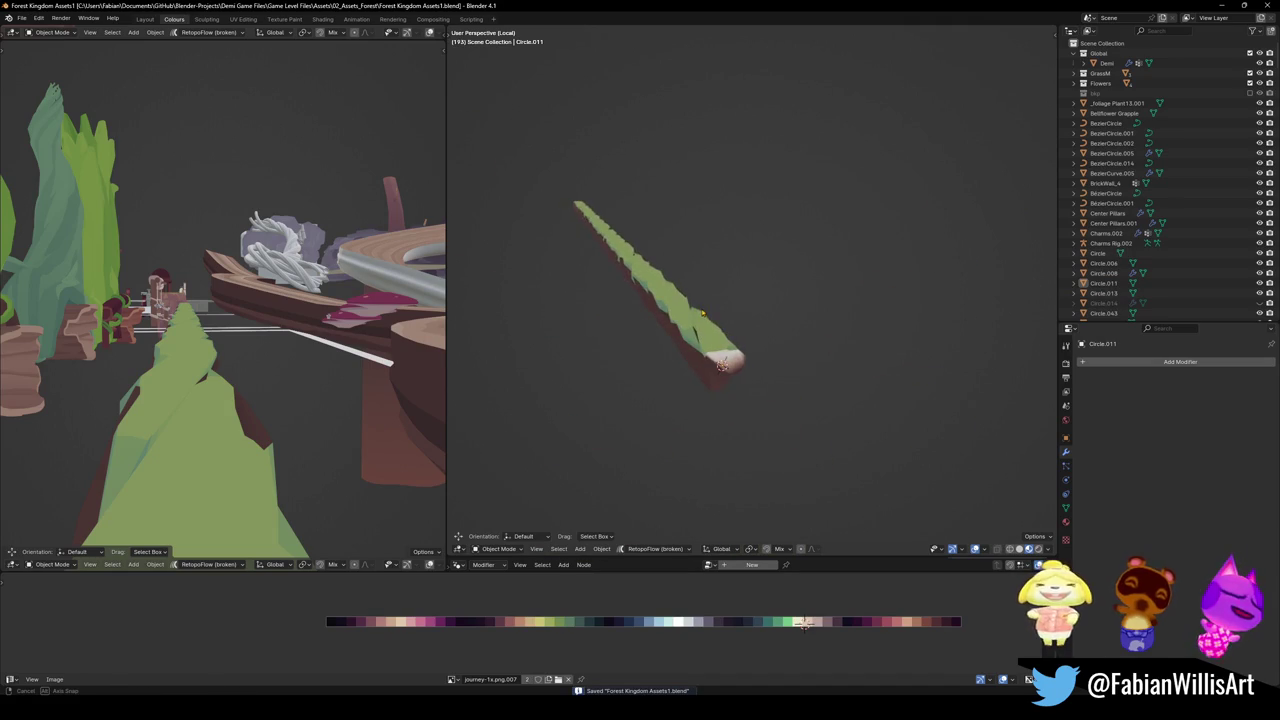
# Enter Edit Mode on Circle.011 and select only its cut end-cap face
pyautogui.click(720, 362)
pyautogui.scroll(5, 733, 348)
pyautogui.press('Tab')
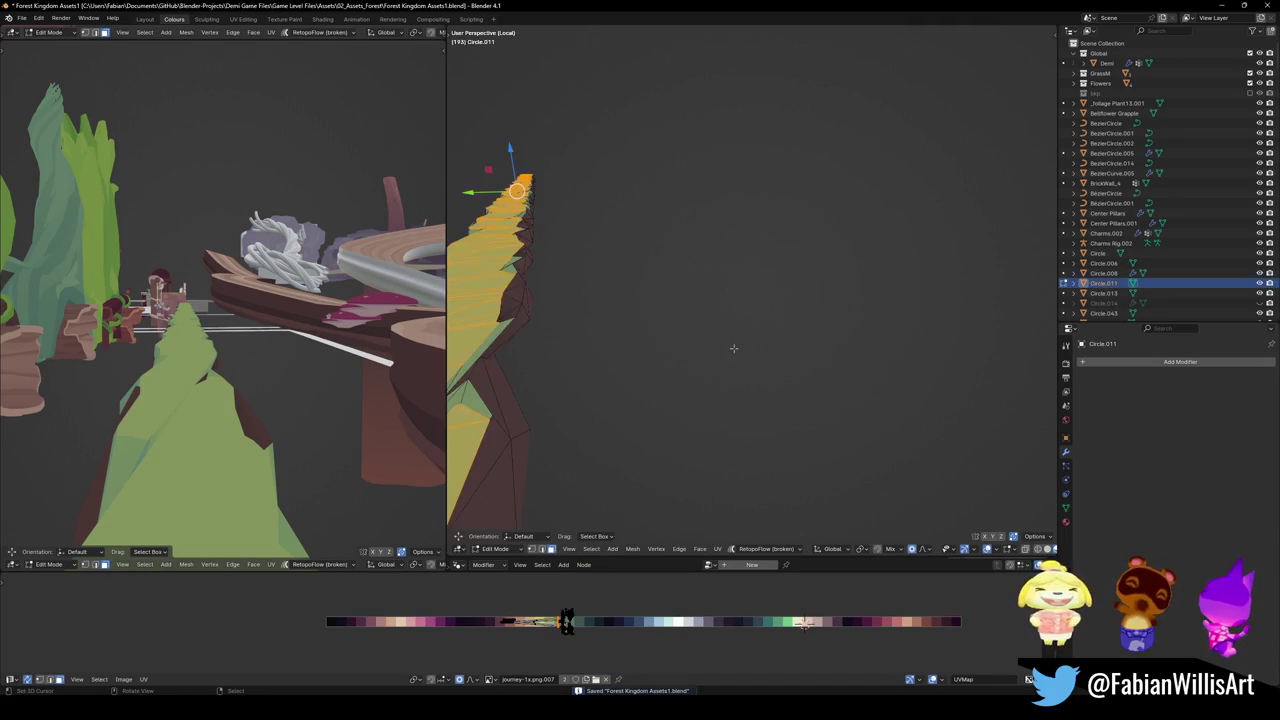
pyautogui.moveTo(720, 346)
pyautogui.mouseDown(button='middle')
pyautogui.moveTo(697, 371)
pyautogui.moveTo(711, 405)
pyautogui.moveTo(790, 350)
pyautogui.moveTo(963, 186)
pyautogui.moveTo(998, 176)
pyautogui.mouseUp(button='middle')
pyautogui.click(794, 350)
pyautogui.keyDown('alt'); pyautogui.middleClick(758, 320); pyautogui.keyUp('alt')
pyautogui.scroll(-5, 998, 176)
pyautogui.moveTo(900, 240); pyautogui.dragTo(860, 300, button='middle')
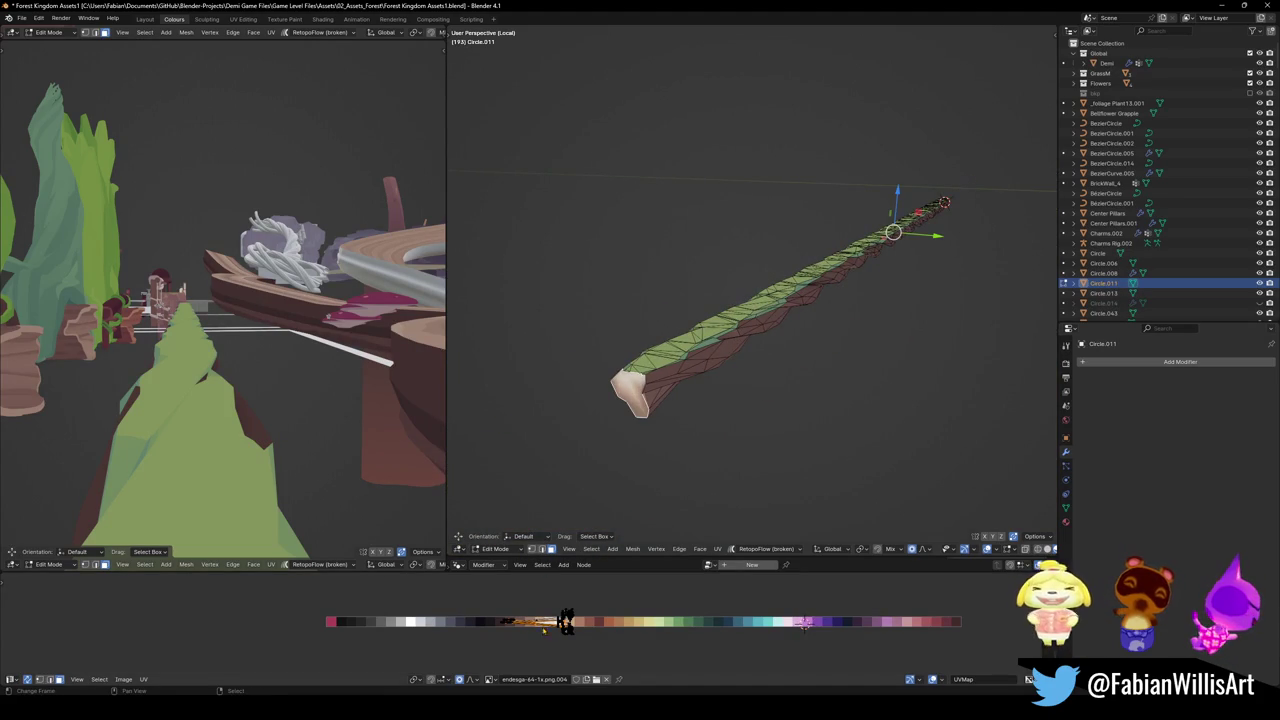
pyautogui.hotkey('shift', 's')
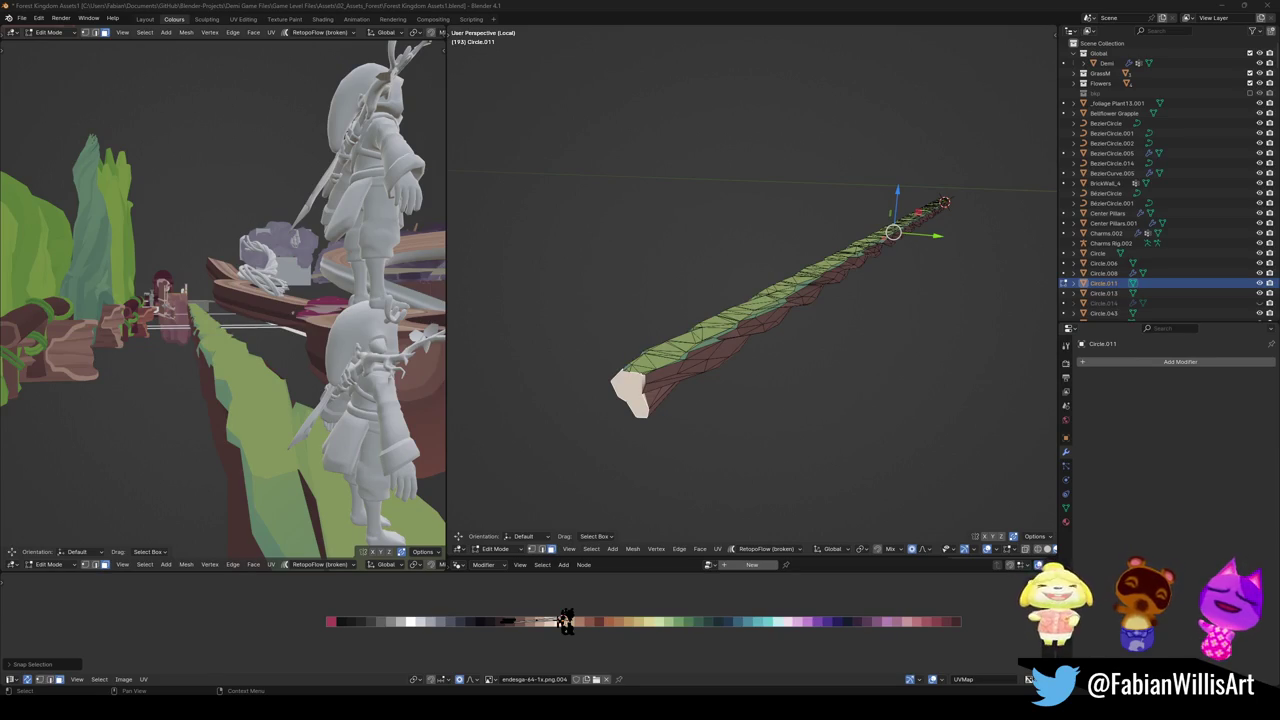
# Bring GitHub Desktop to the front
pyautogui.hotkey('alt', 'Tab')
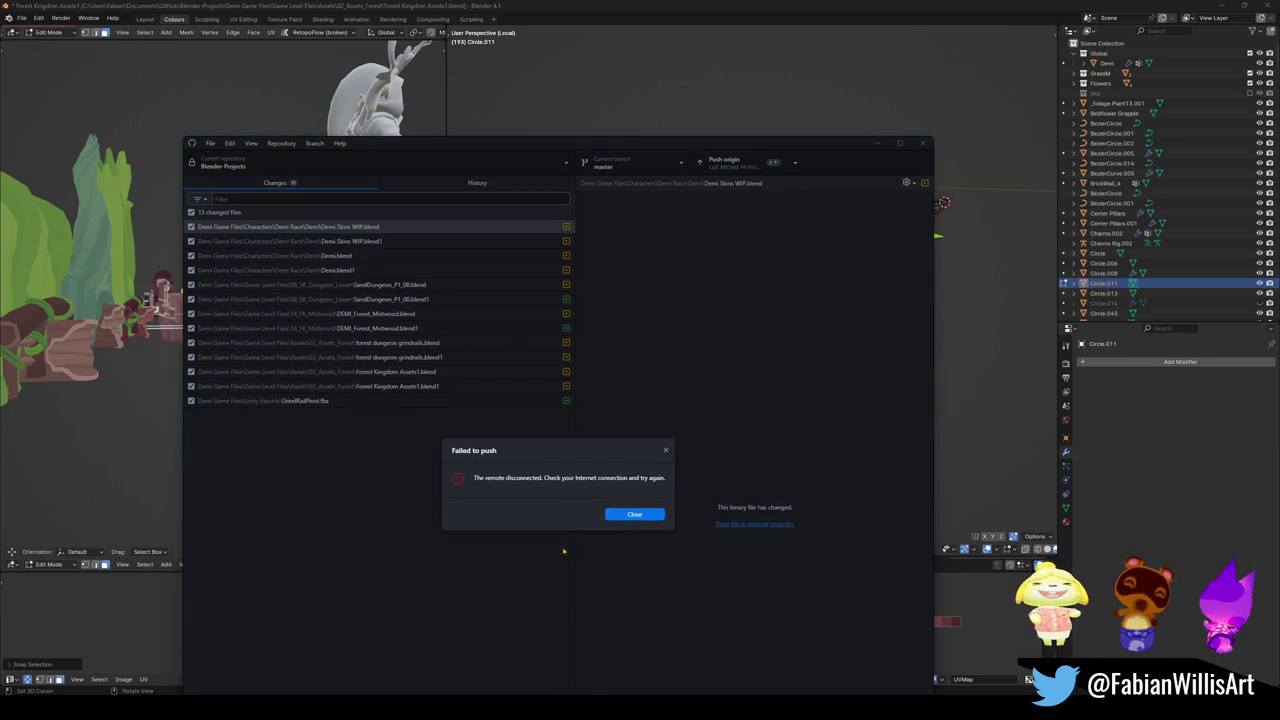
# Dismiss the failed-push error and move GitHub Desktop up to show the 13 changed files
pyautogui.click(640, 516)
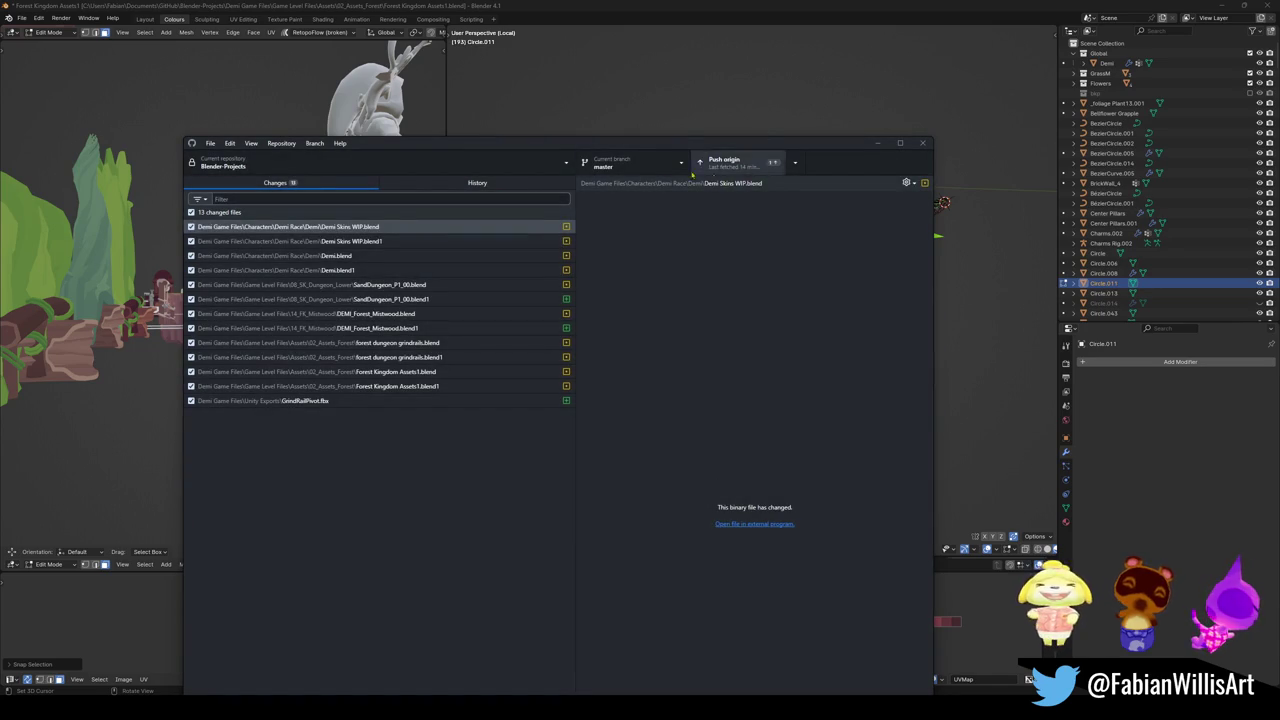
pyautogui.moveTo(741, 137); pyautogui.dragTo(737, 43)
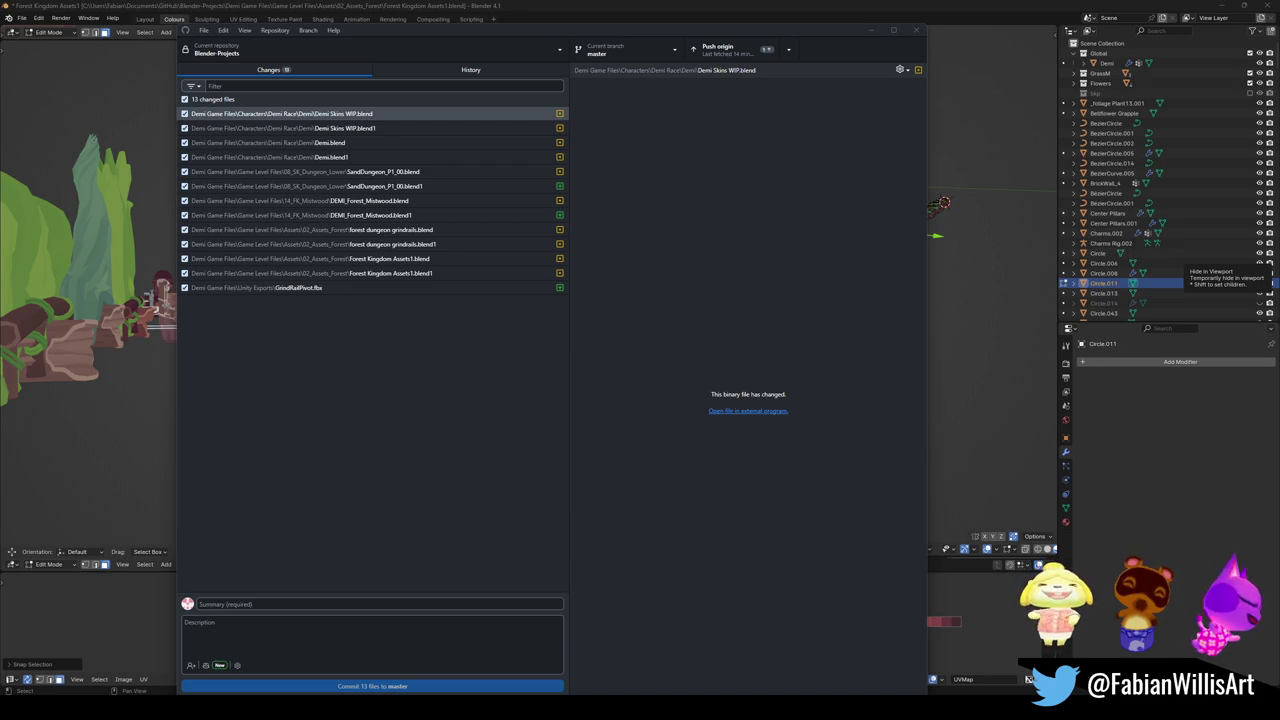
pyautogui.press('super+shift+s')
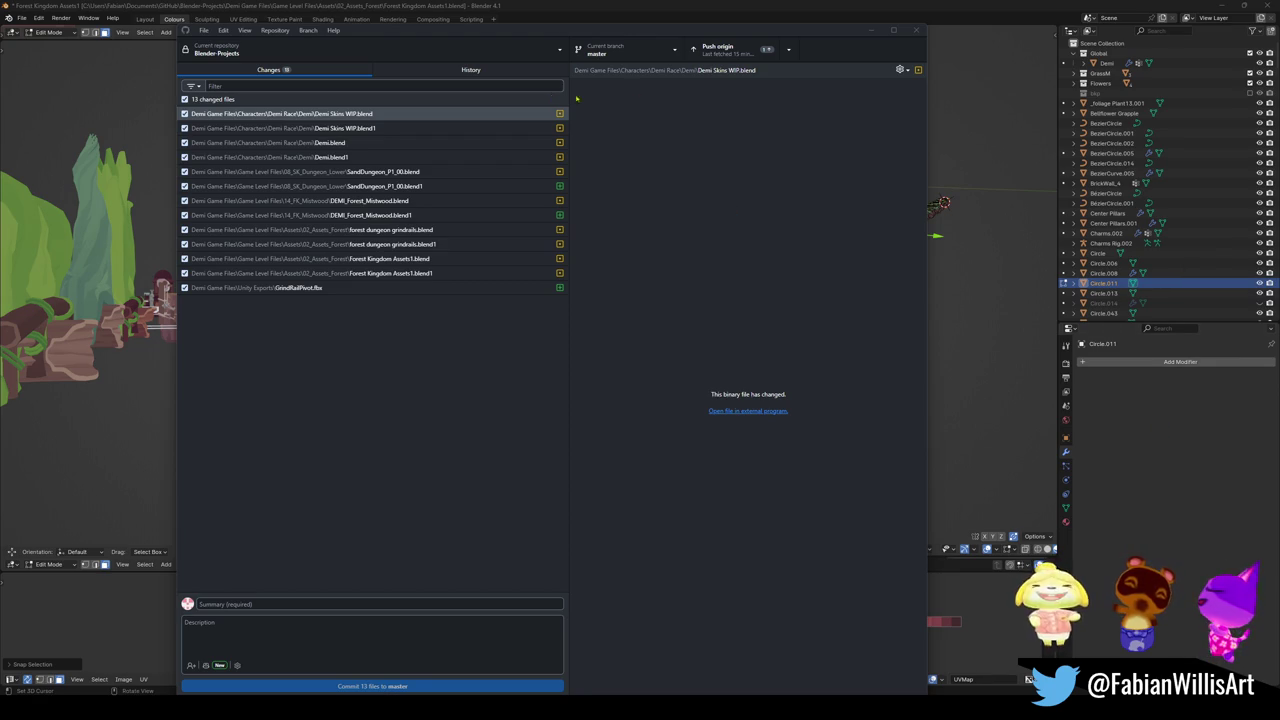
# Check the Push origin sync options, then start undoing the 'Big organizing' commit
pyautogui.click(789, 50)
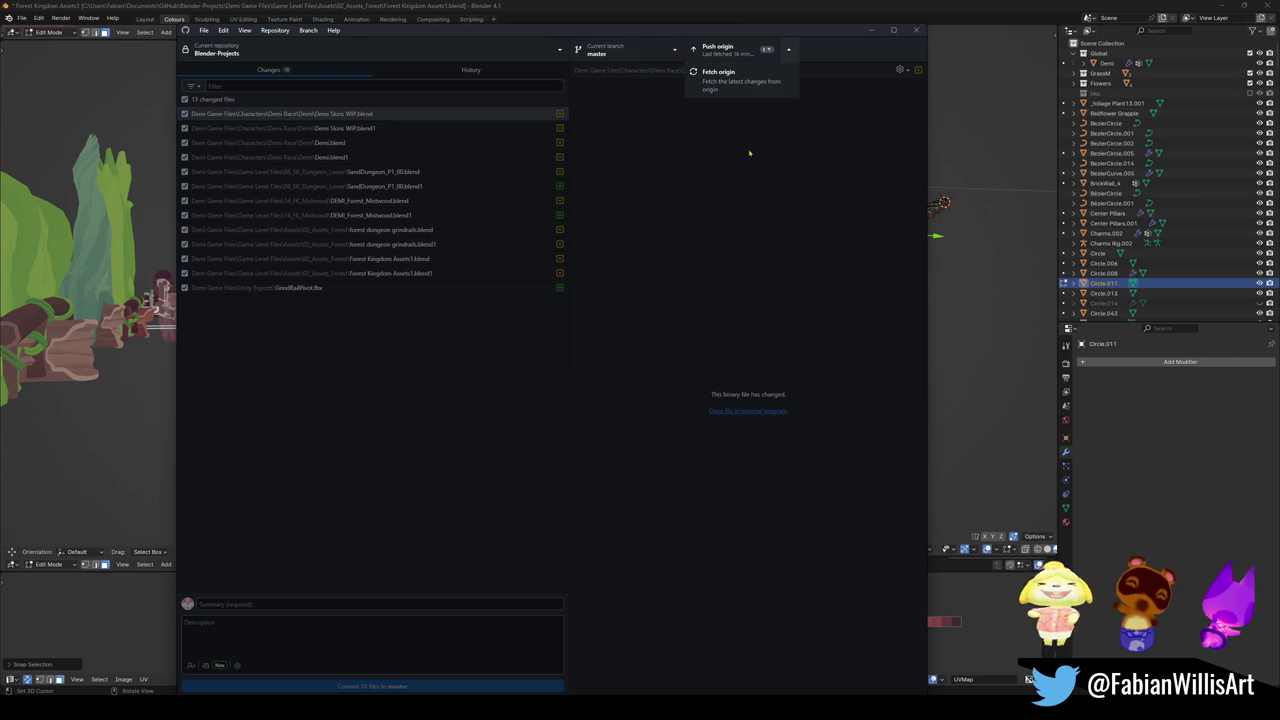
pyautogui.click(709, 237)
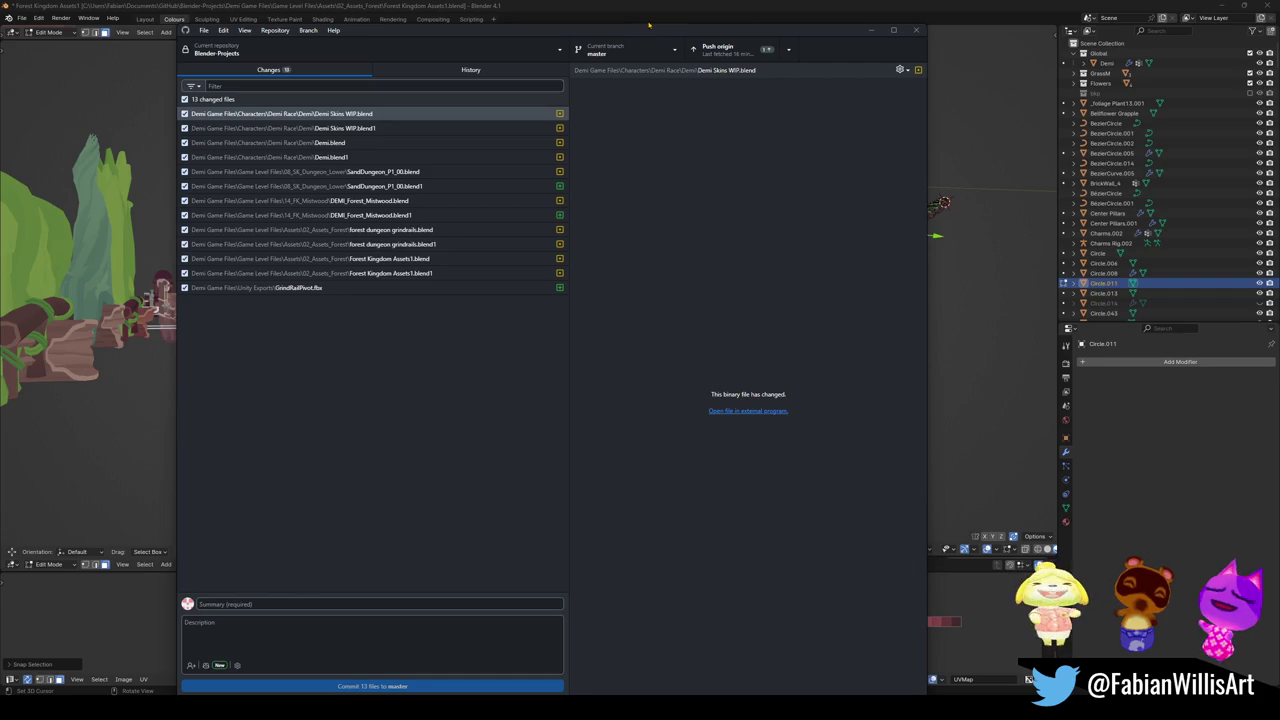
pyautogui.moveTo(657, 37)
pyautogui.mouseDown()
pyautogui.moveTo(660, 17)
pyautogui.moveTo(670, 26)
pyautogui.mouseUp()
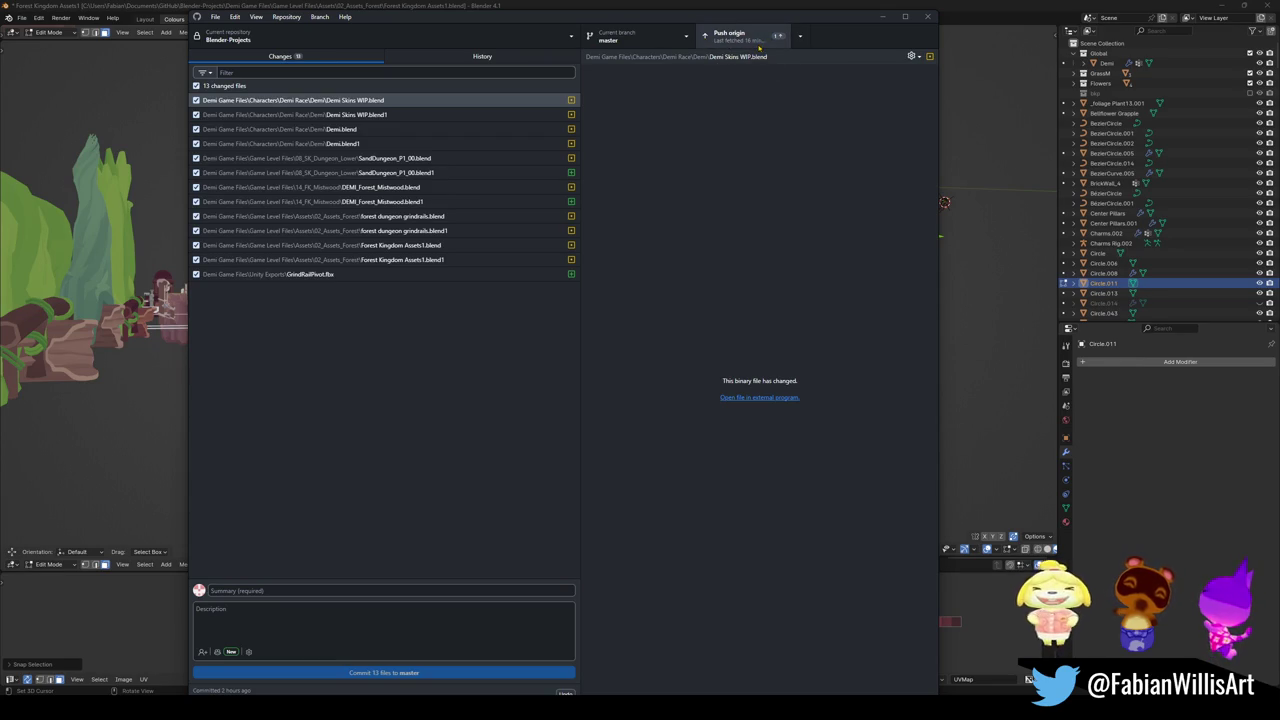
pyautogui.click(800, 36)
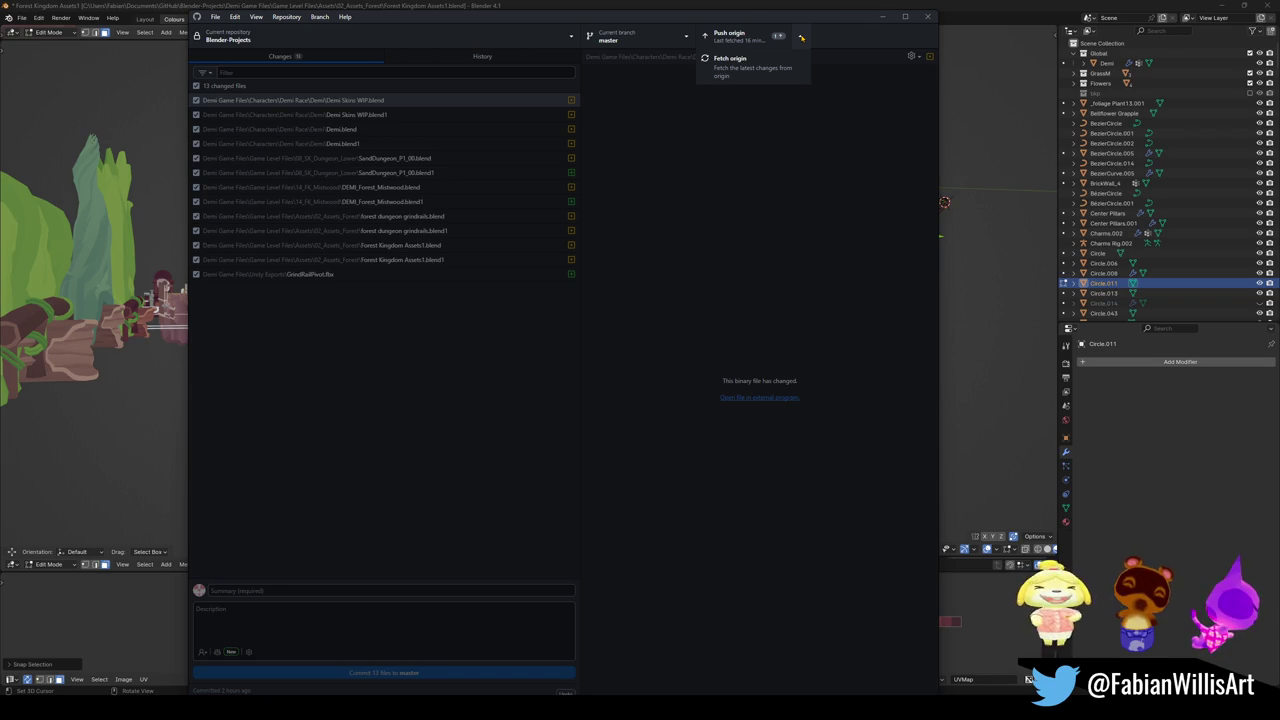
pyautogui.click(801, 37)
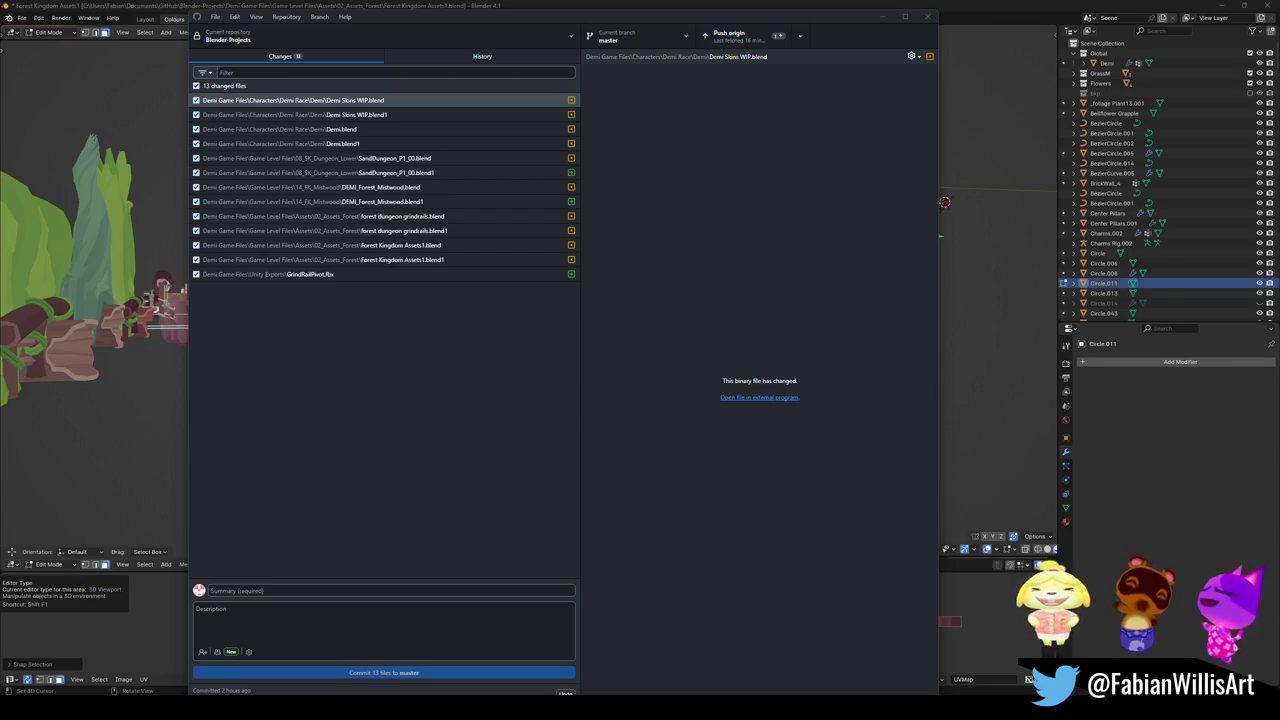
pyautogui.click(566, 692)
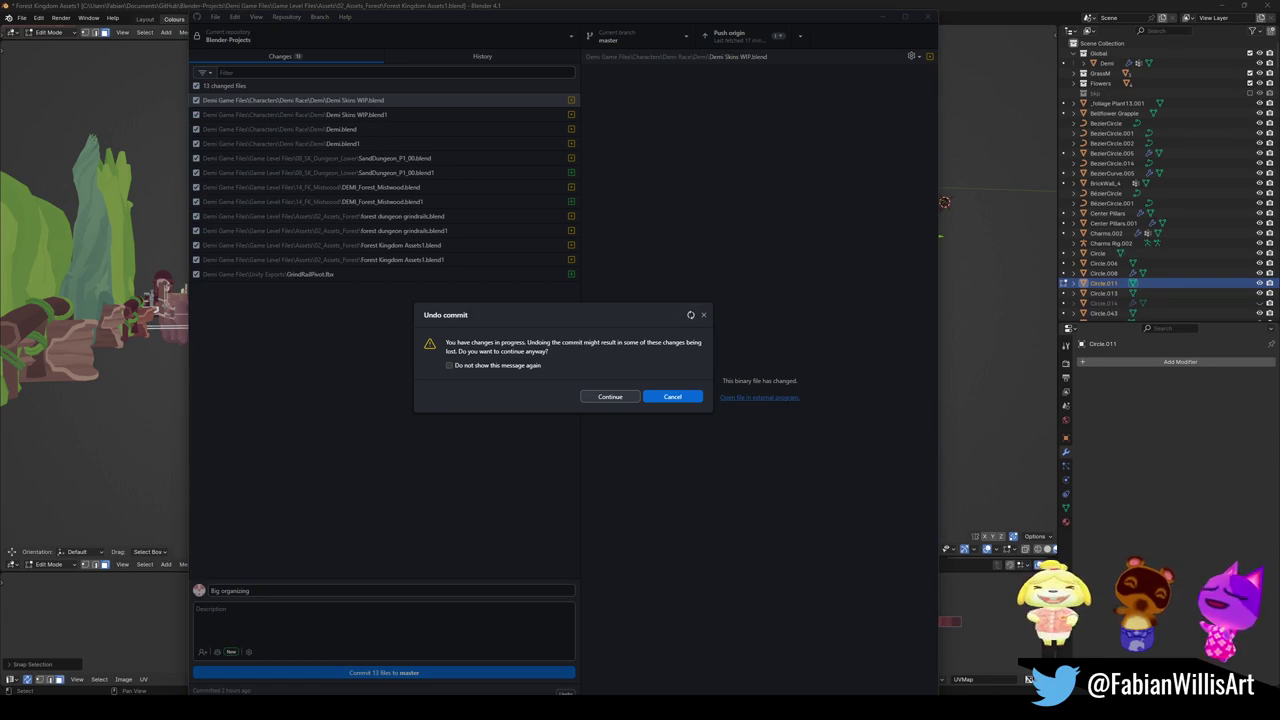
# Confirm the undo, restoring the last commit's 2,000 changed files
pyautogui.click(610, 396)
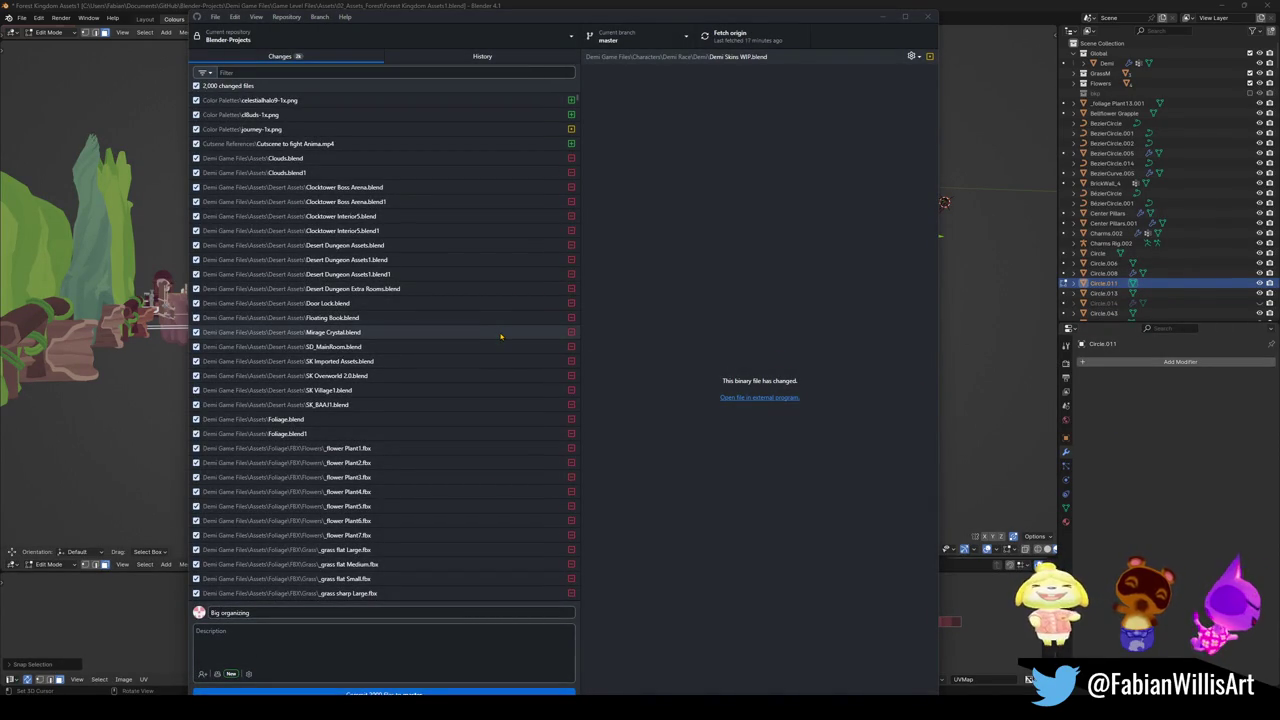
pyautogui.scroll(-5, 375, 224)
pyautogui.scroll(-3, 330, 229)
pyautogui.scroll(4, 312, 229)
pyautogui.scroll(3, 298, 169)
pyautogui.scroll(2, 298, 169)
# Toggle several file checkboxes, ending with all 2,000 files excluded from the commit
pyautogui.click(196, 86)
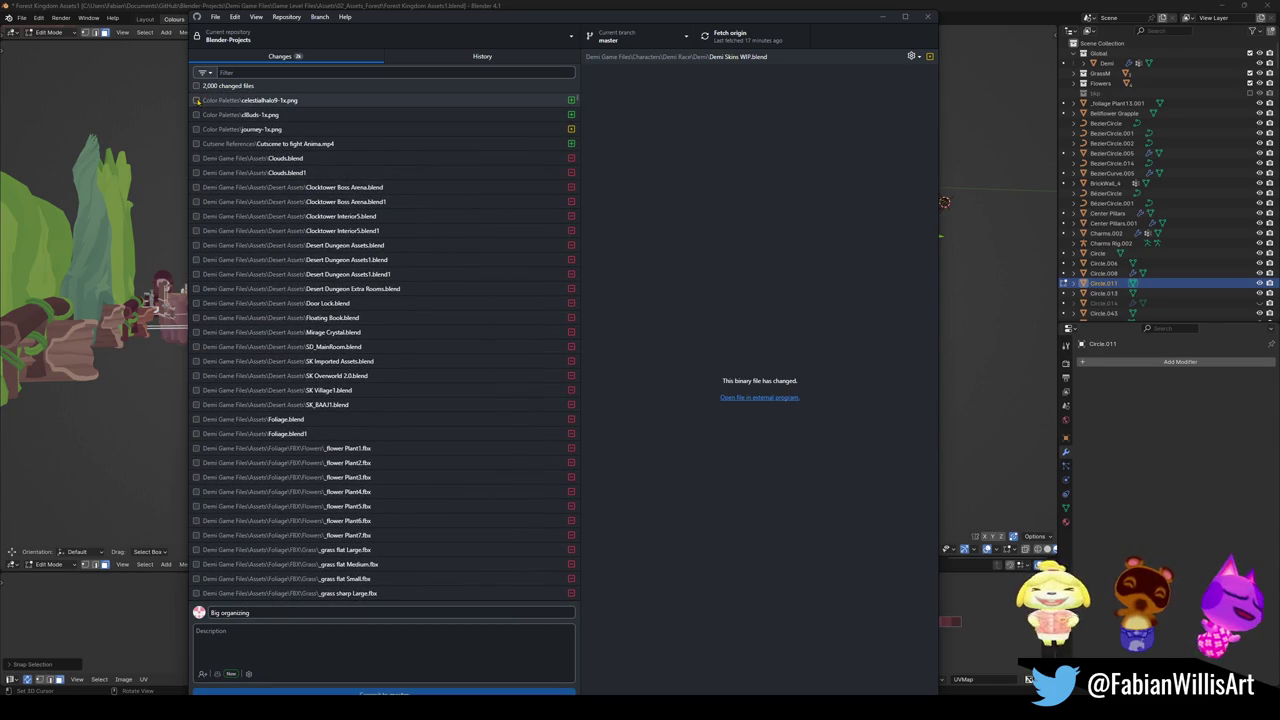
pyautogui.click(196, 101)
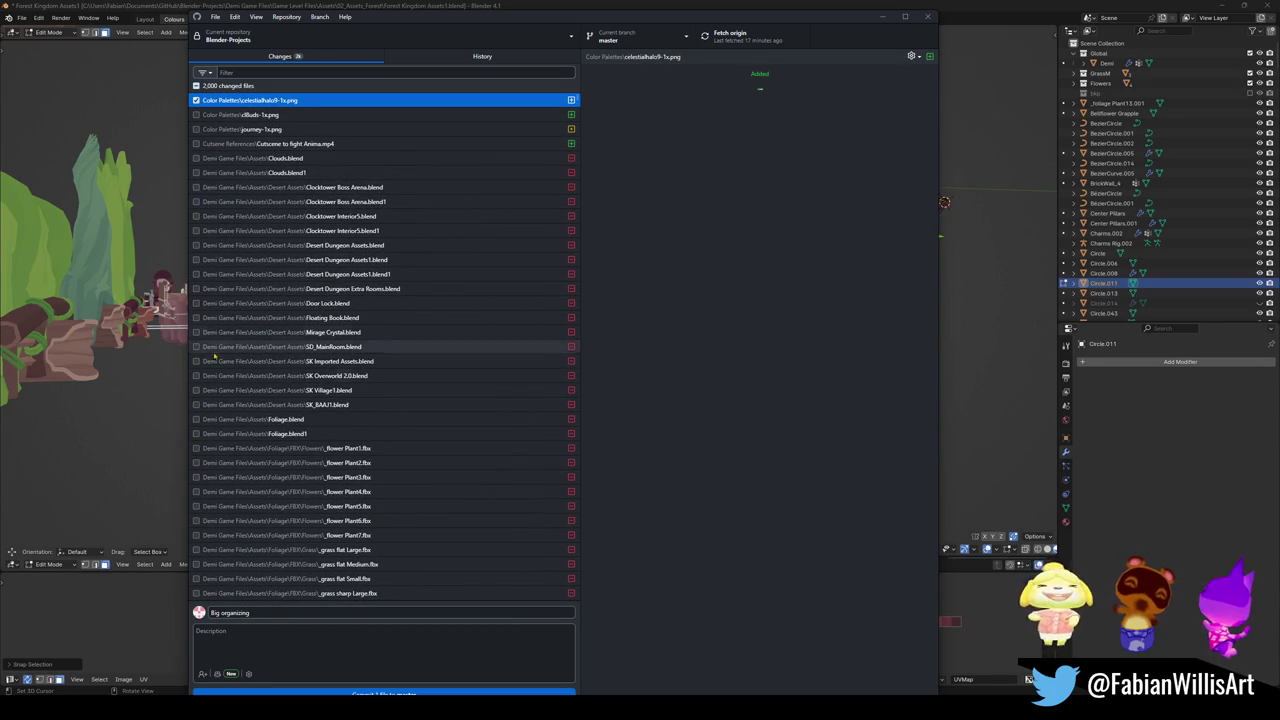
pyautogui.scroll(-5, 226, 448)
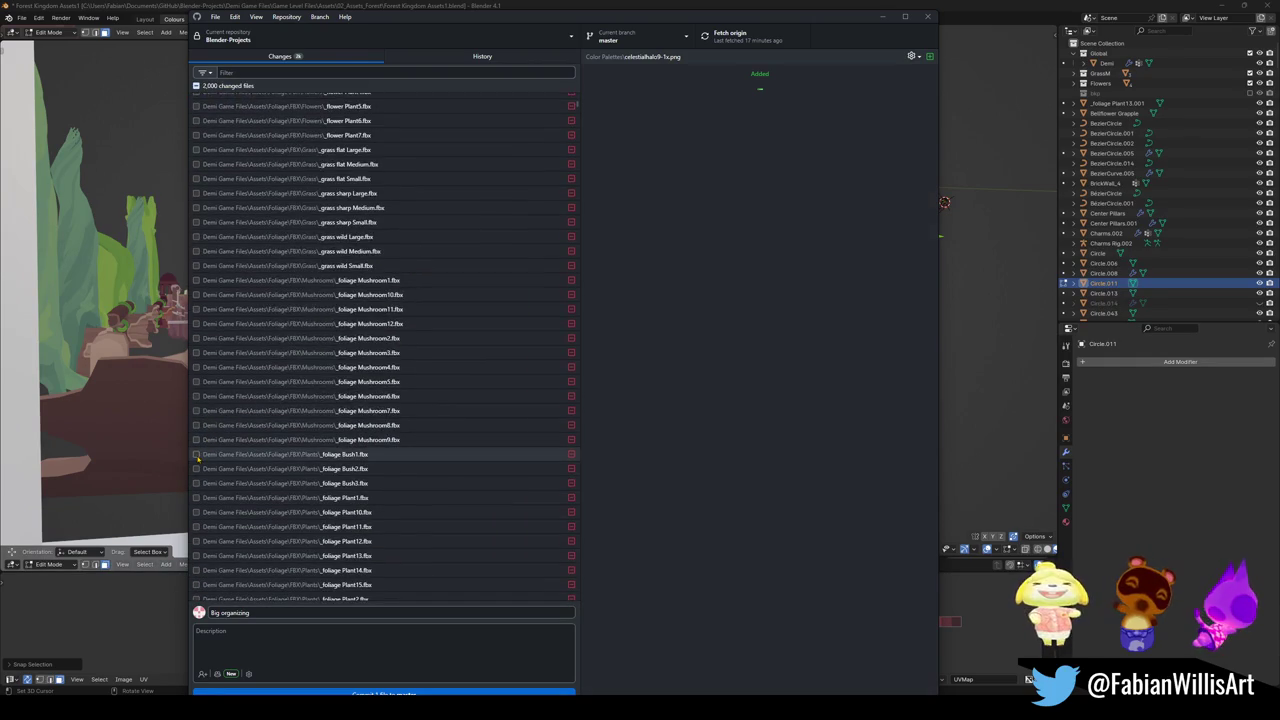
pyautogui.keyDown('shift'); pyautogui.click(196, 454); pyautogui.keyUp('shift')
pyautogui.scroll(5, 237, 352)
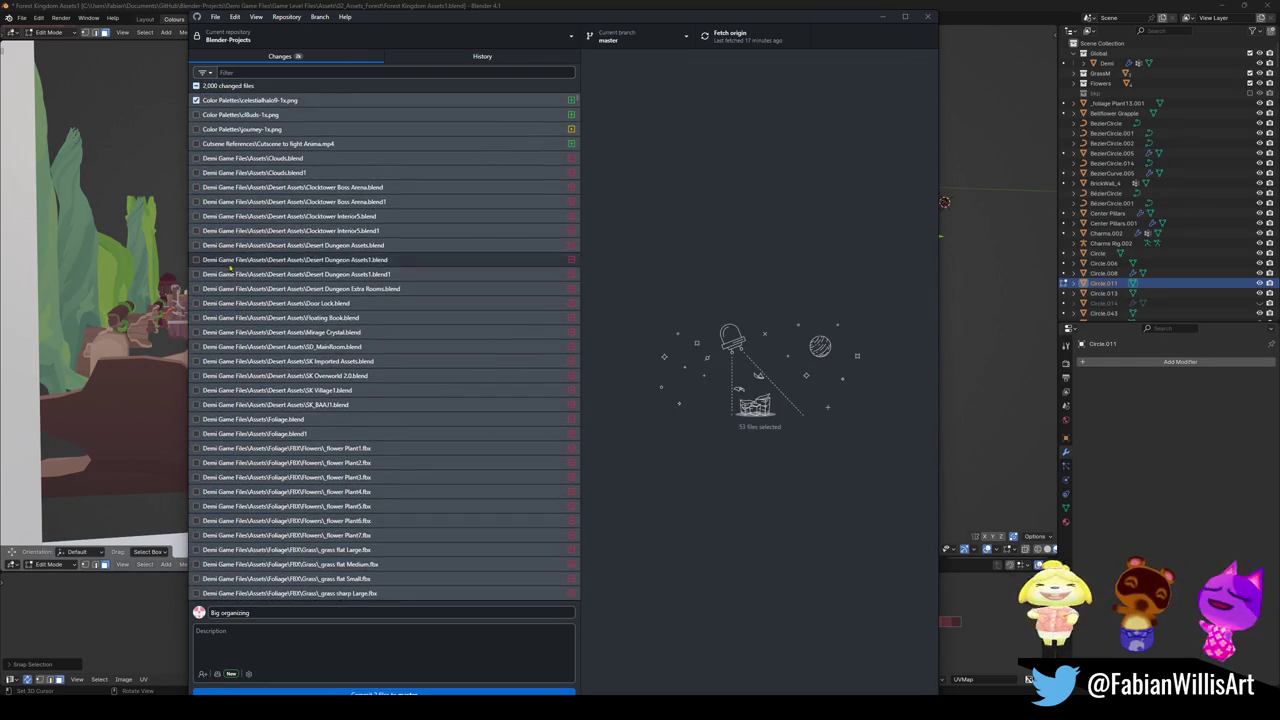
pyautogui.click(196, 101)
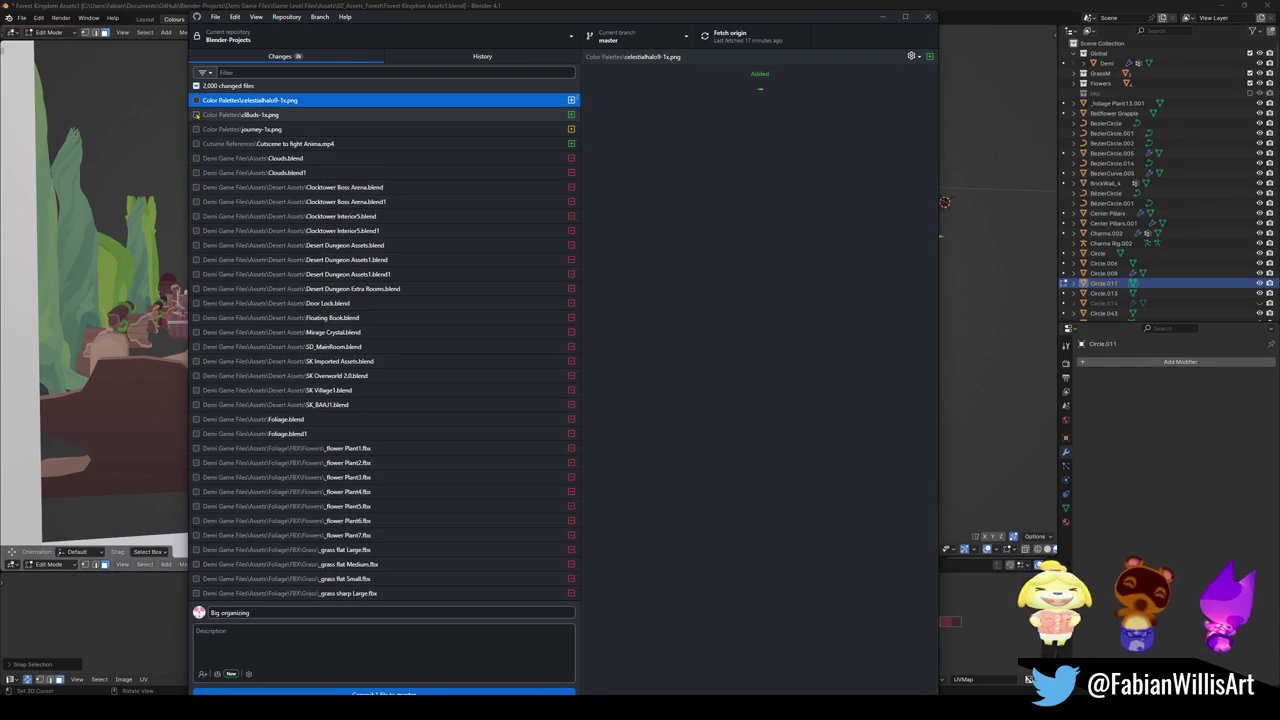
pyautogui.keyDown('ctrl'); pyautogui.click(196, 158); pyautogui.keyUp('ctrl')
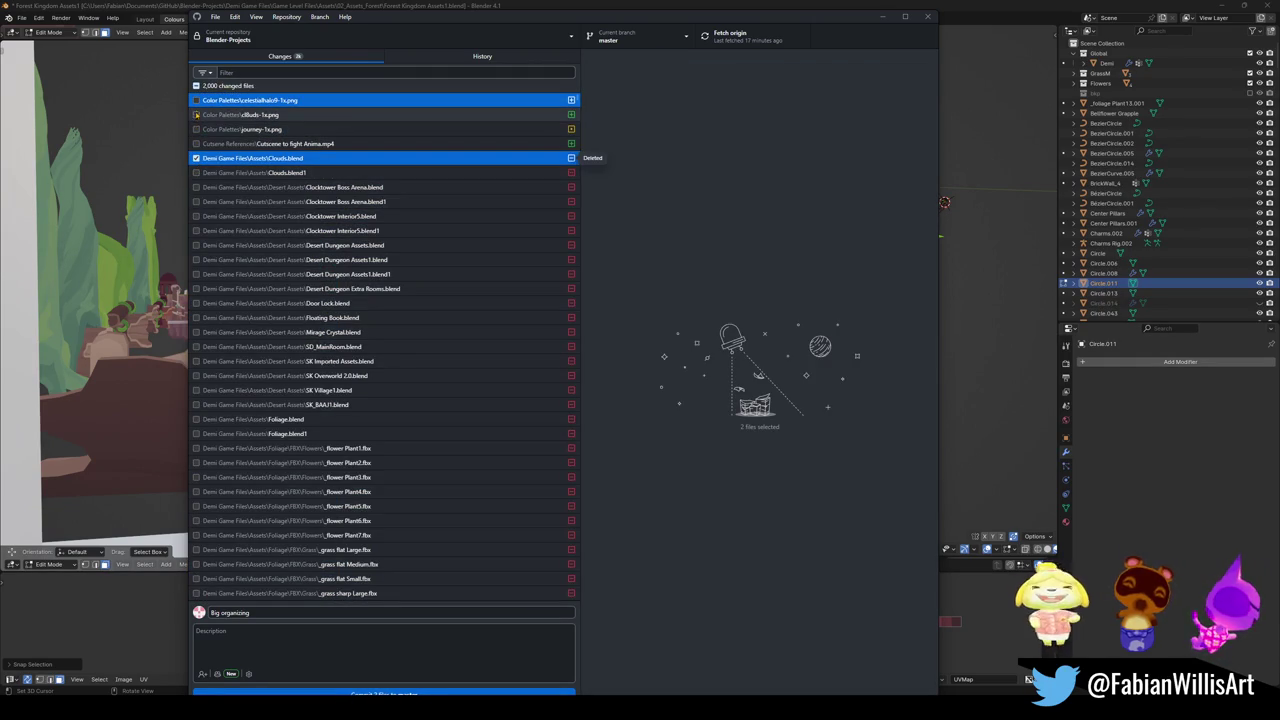
pyautogui.click(196, 101)
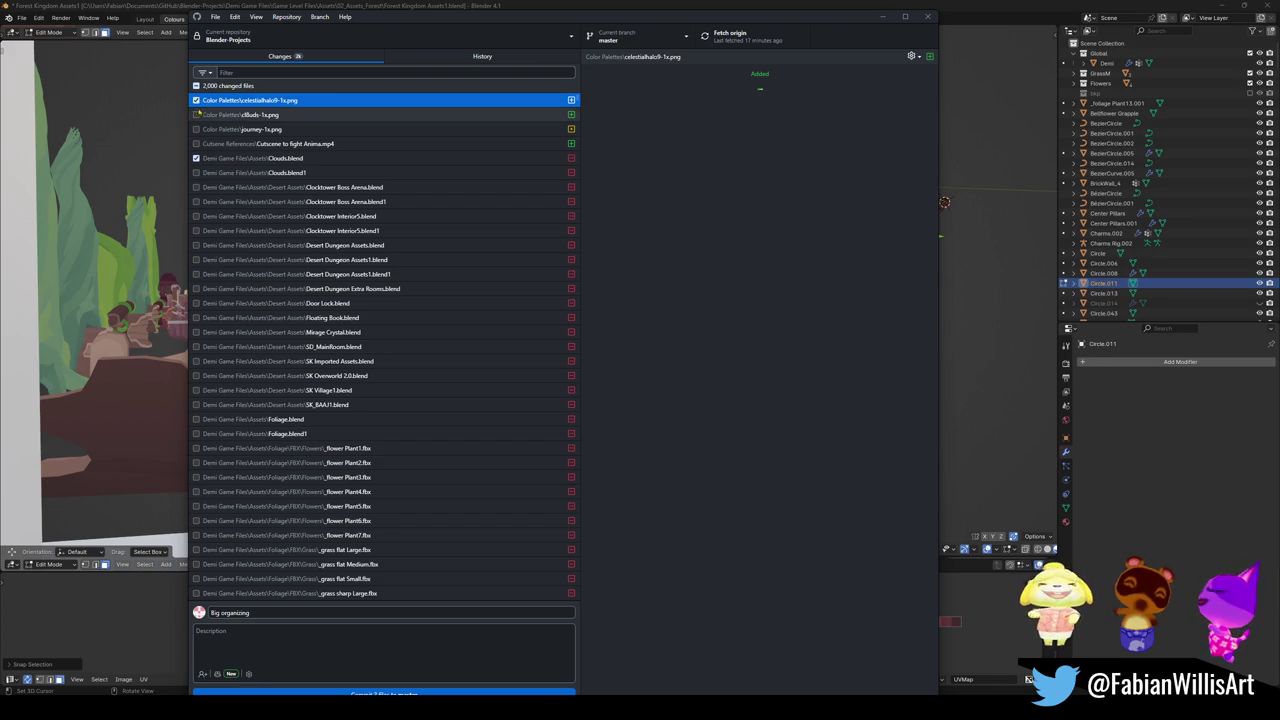
pyautogui.click(196, 86)
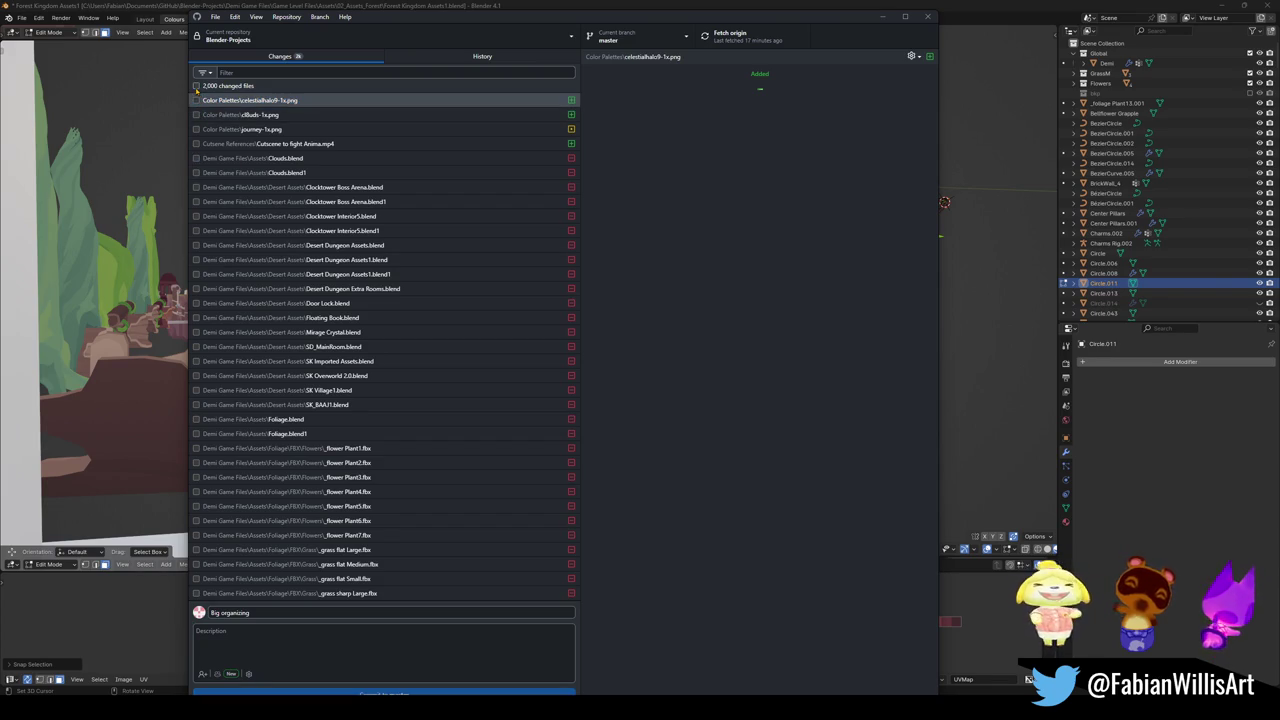
# Check the two palette images and the files down through Clocktower Interior5.blend
pyautogui.click(204, 73)
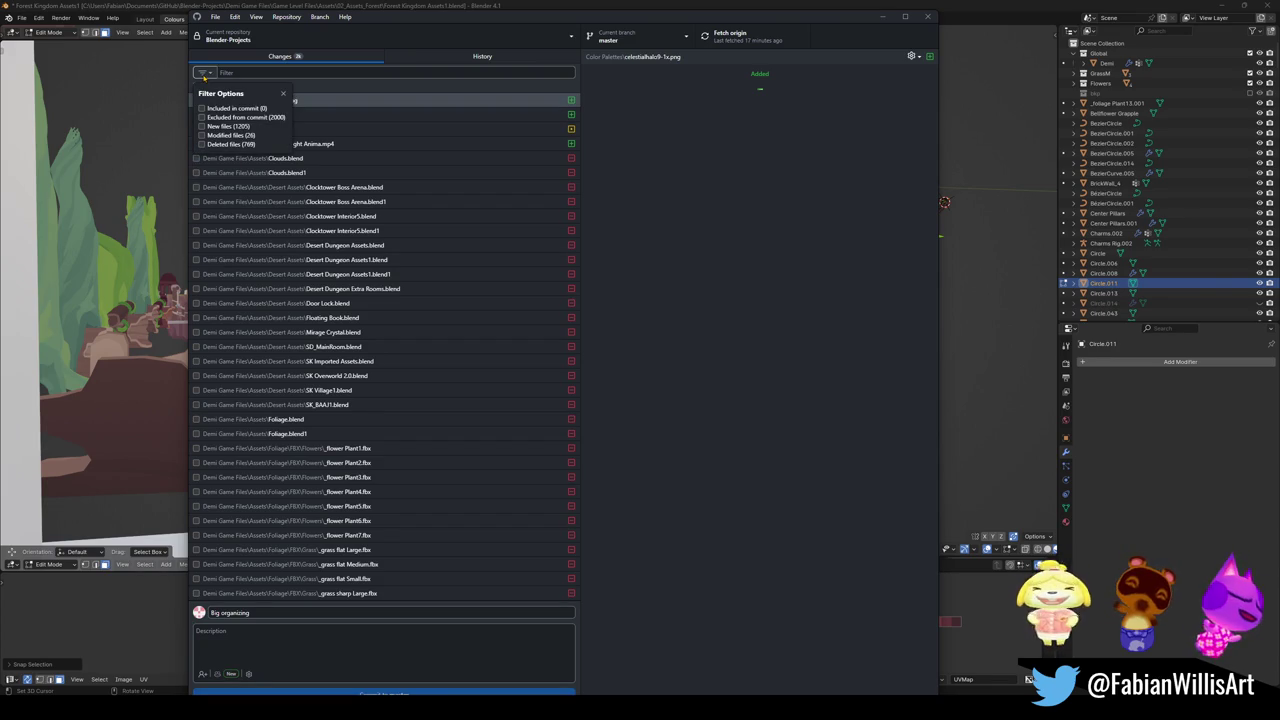
pyautogui.click(204, 73)
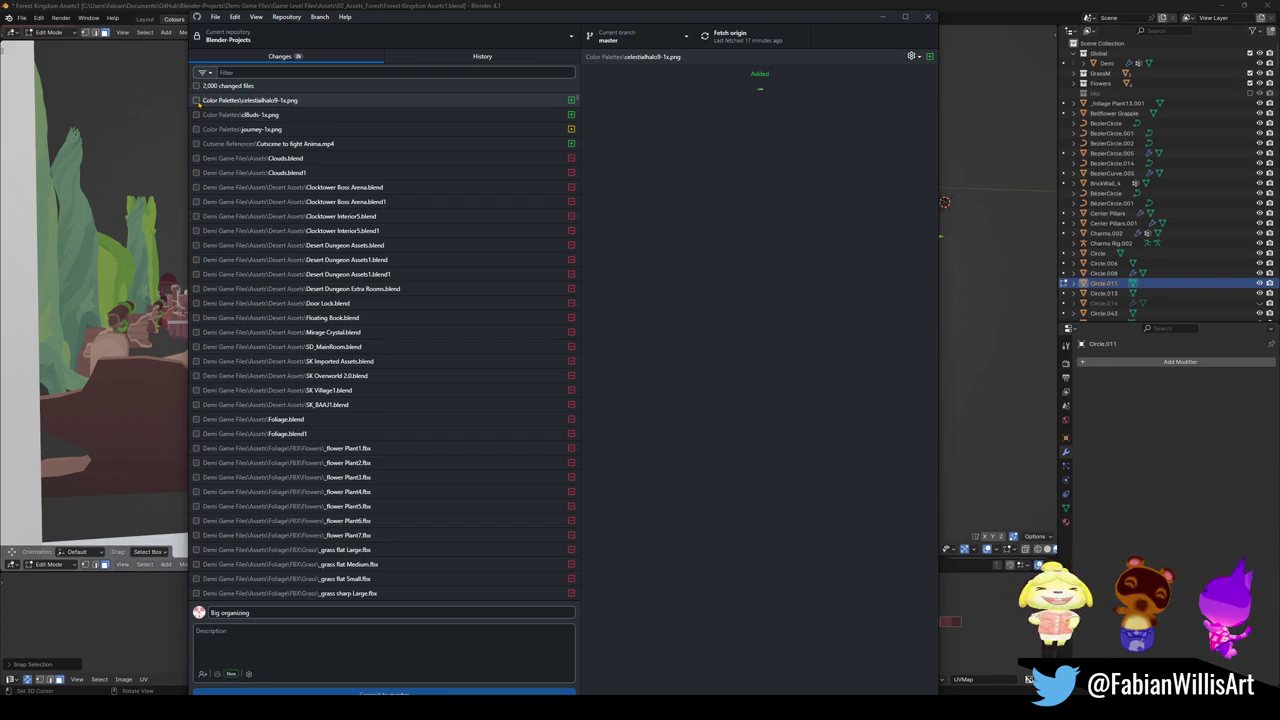
pyautogui.click(196, 100)
pyautogui.click(196, 114)
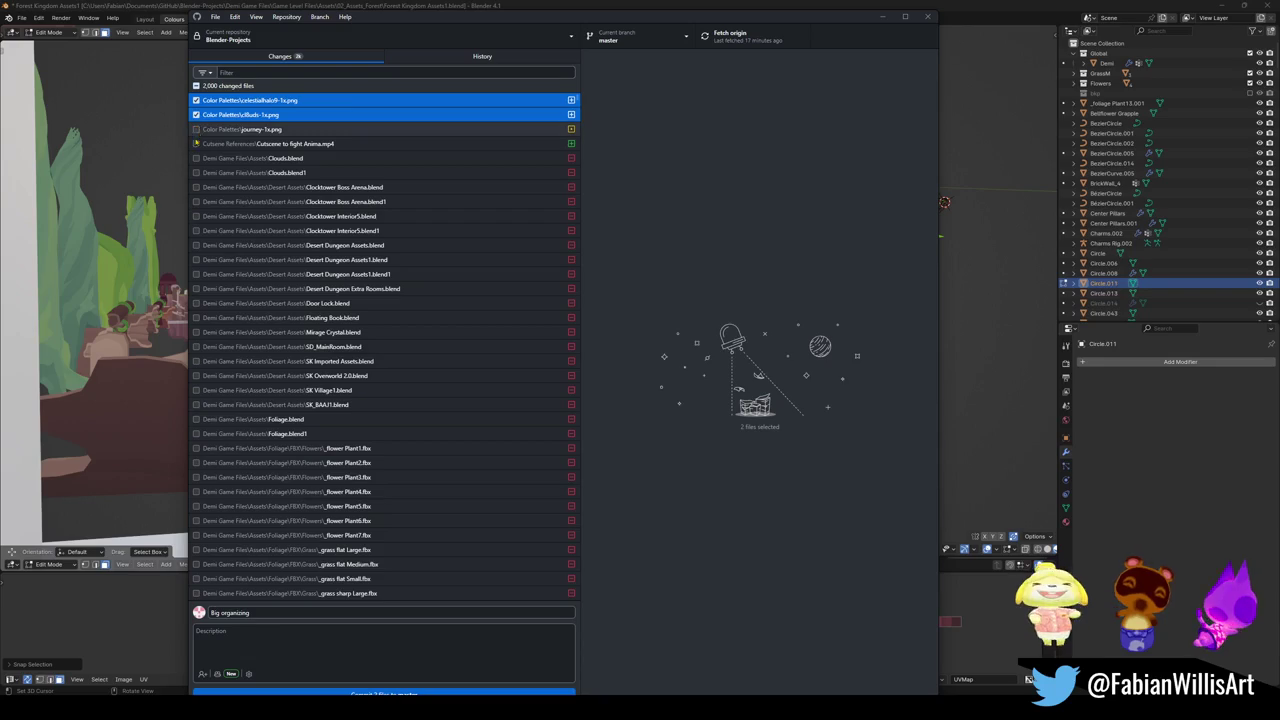
pyautogui.keyDown('shift'); pyautogui.click(196, 160); pyautogui.keyUp('shift')
pyautogui.moveTo(196, 187); pyautogui.dragTo(196, 276)
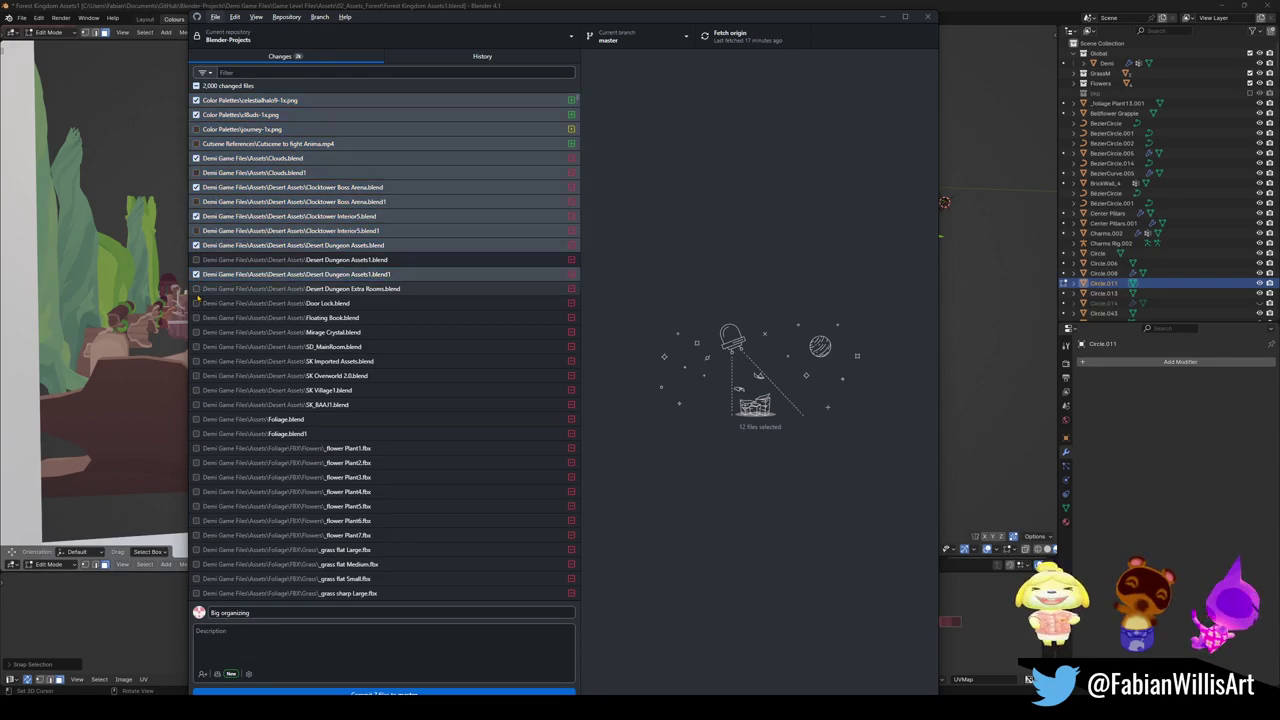
# Check the Desert, Door Lock, Floating Book, .blend1, cutscene and journey-1x files, then select the summary
pyautogui.click(197, 289)
pyautogui.click(197, 303)
pyautogui.click(197, 317)
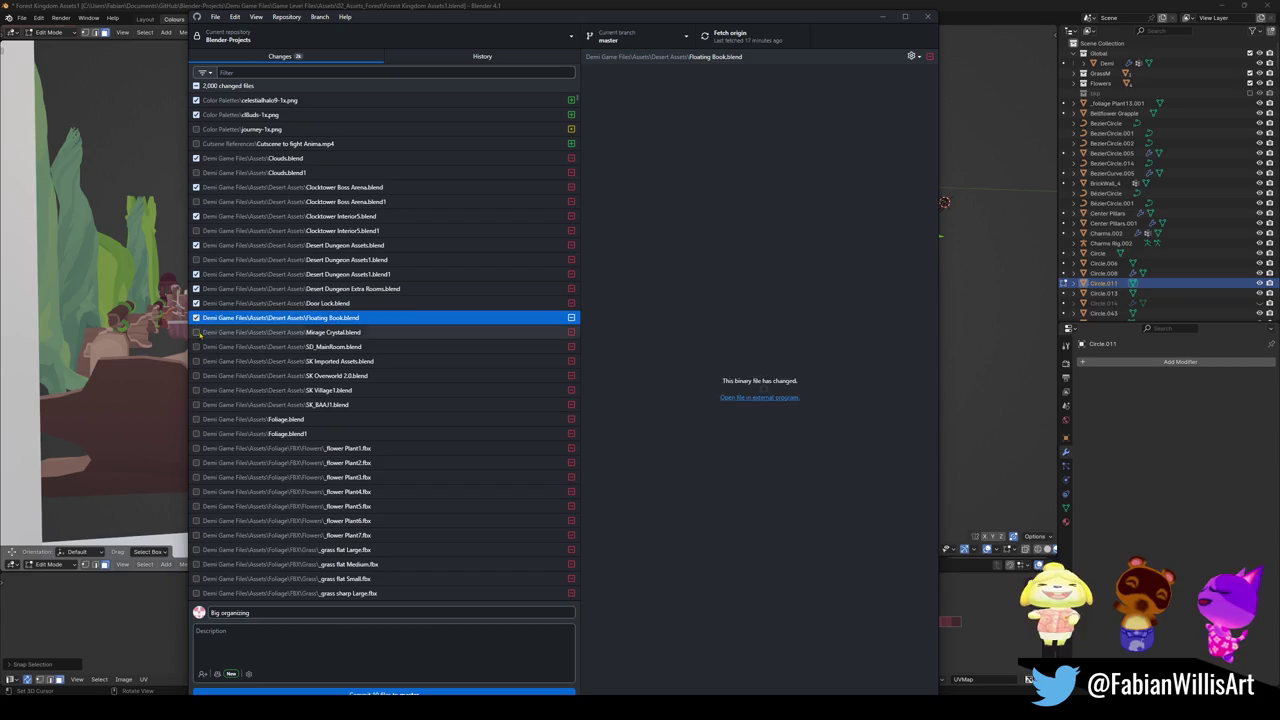
pyautogui.click(197, 332)
pyautogui.click(197, 260)
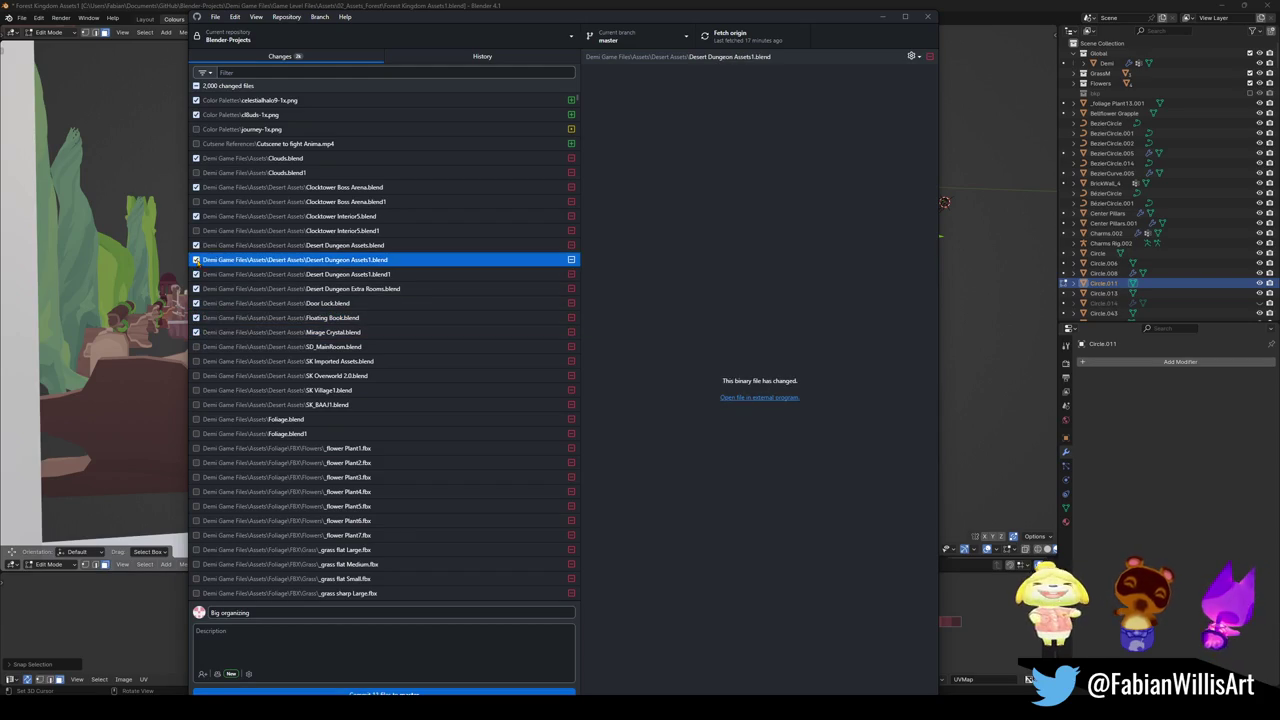
pyautogui.click(197, 230)
pyautogui.click(197, 201)
pyautogui.click(197, 172)
pyautogui.click(197, 143)
pyautogui.click(197, 129)
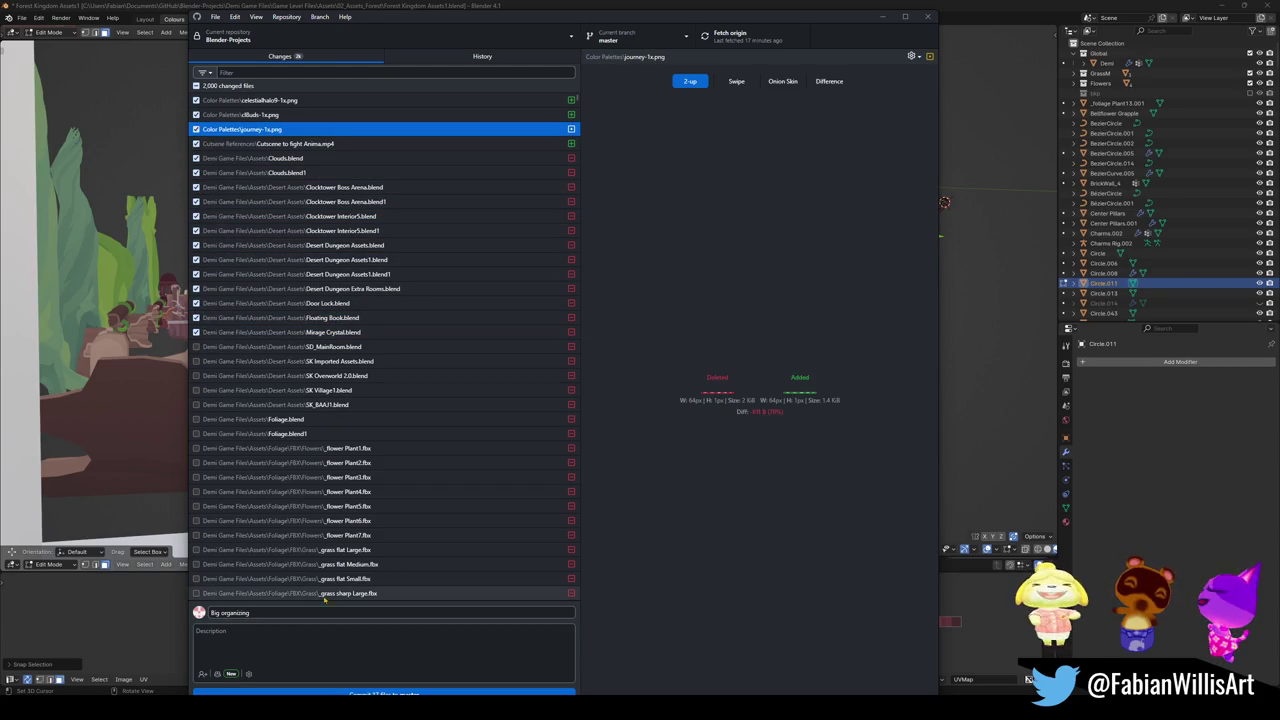
pyautogui.click(295, 642)
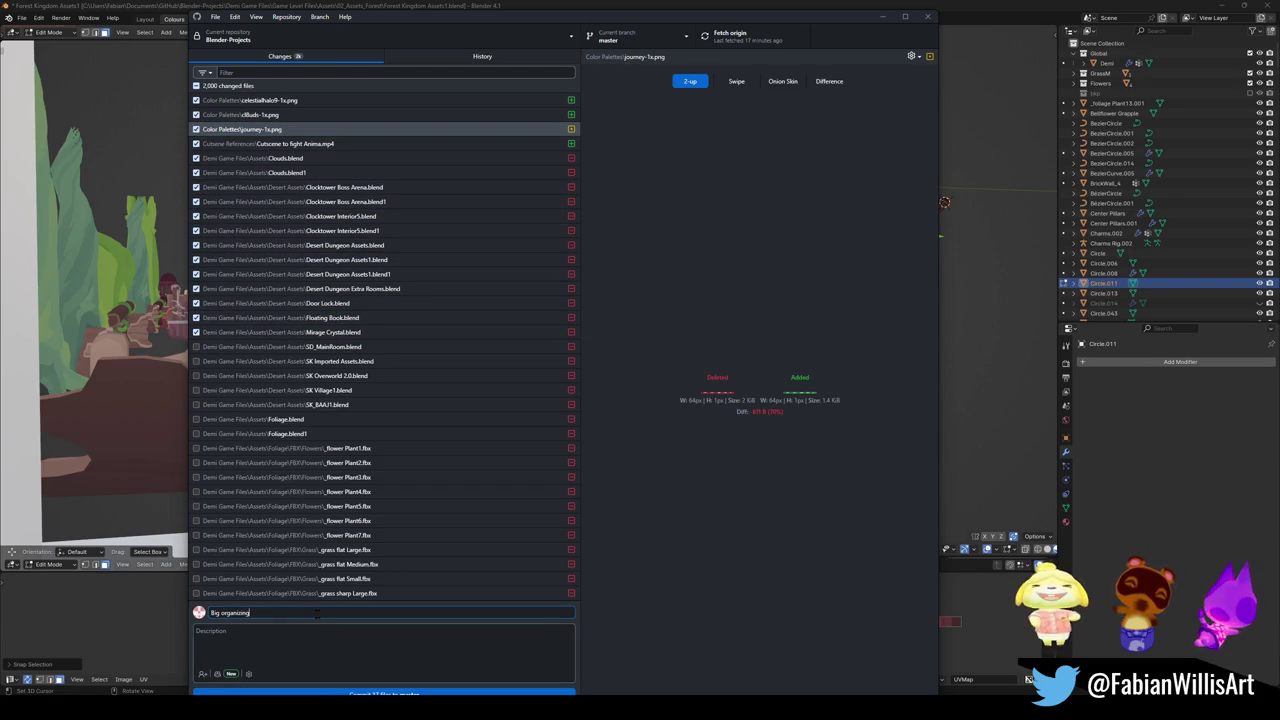
pyautogui.write('f')
pyautogui.hotkey('ctrl', 'a')
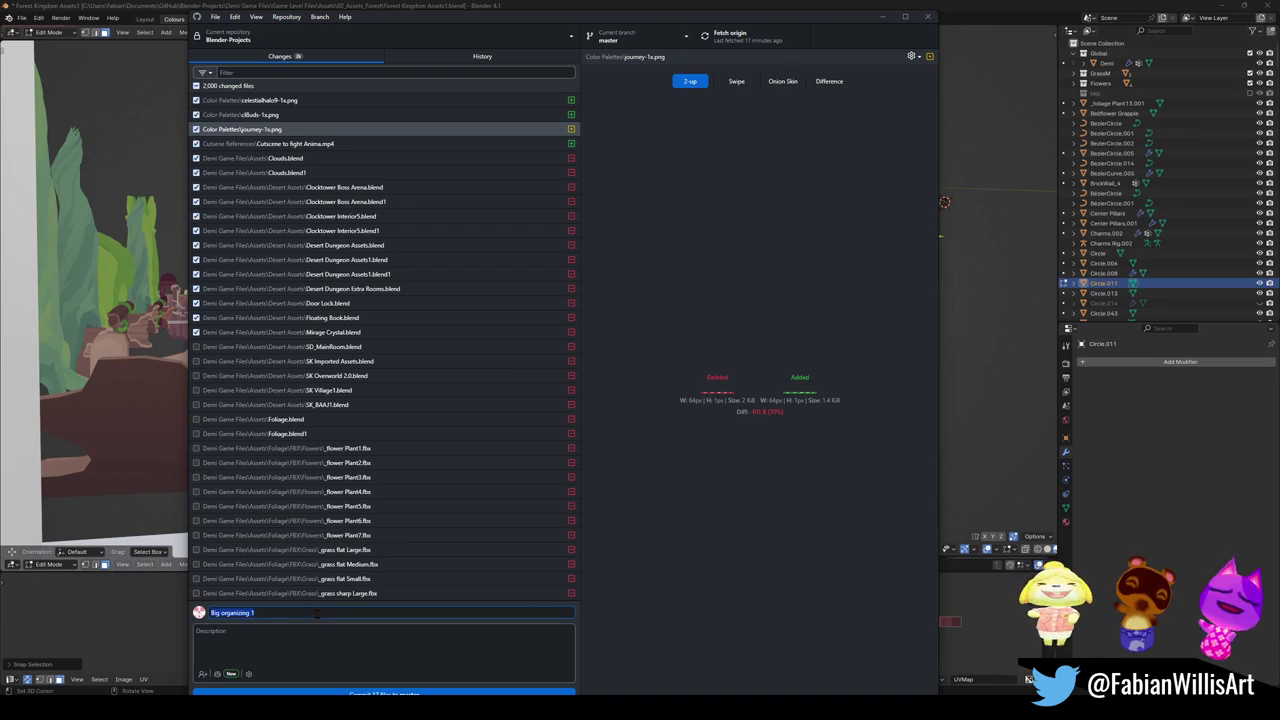
# Type 'BC' as the summary, commit the 17 files to master, and push to origin
pyautogui.write('BC1')
pyautogui.hotkey('ctrl', 'a')
pyautogui.hotkey('ctrl', 'Return')
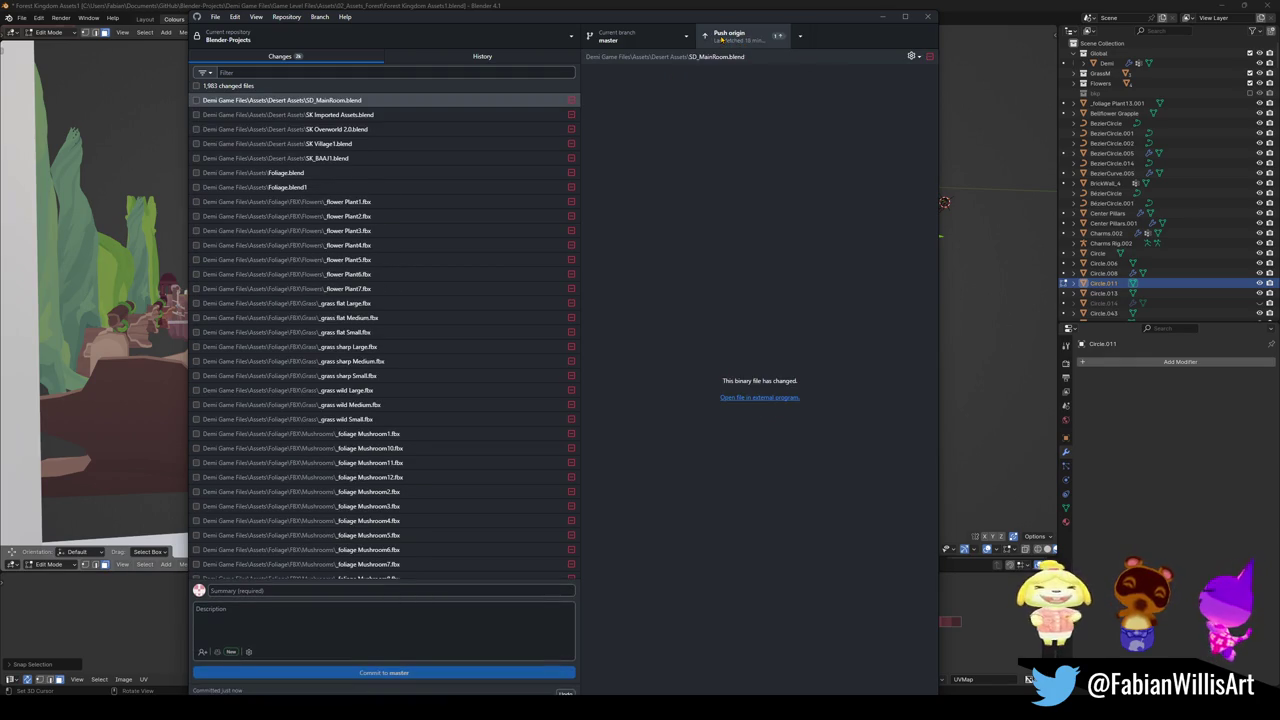
pyautogui.click(735, 38)
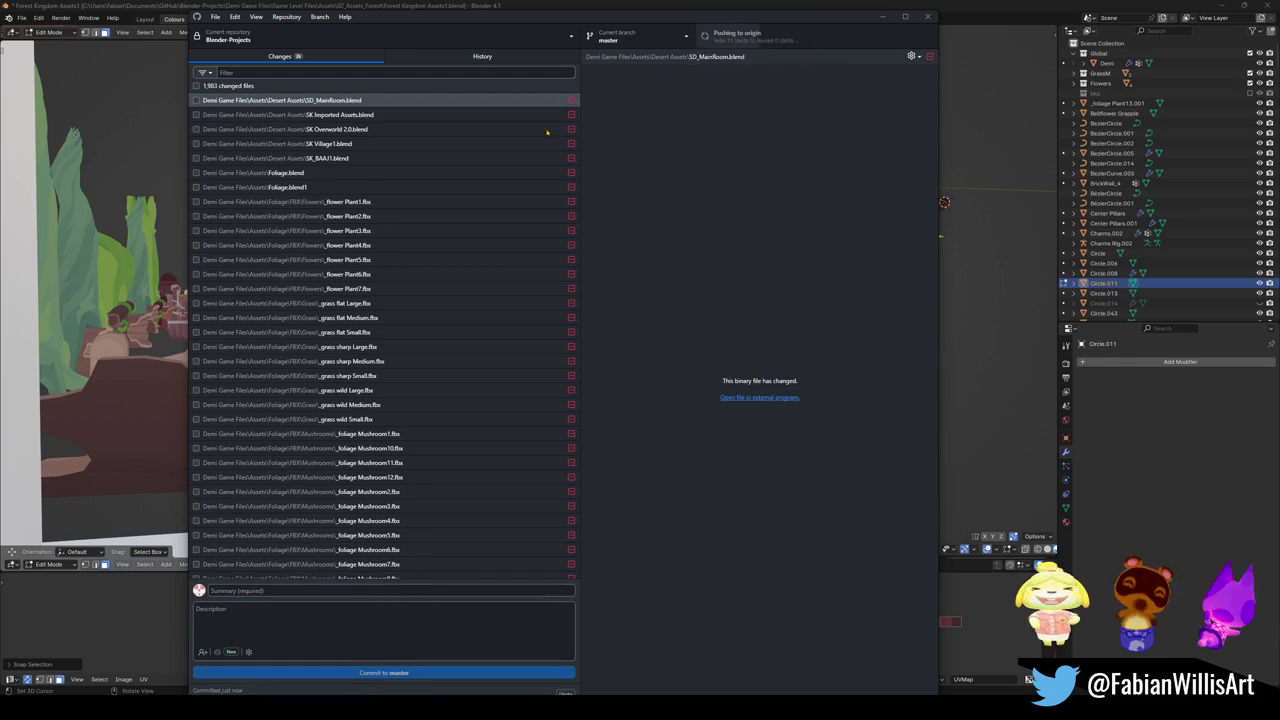